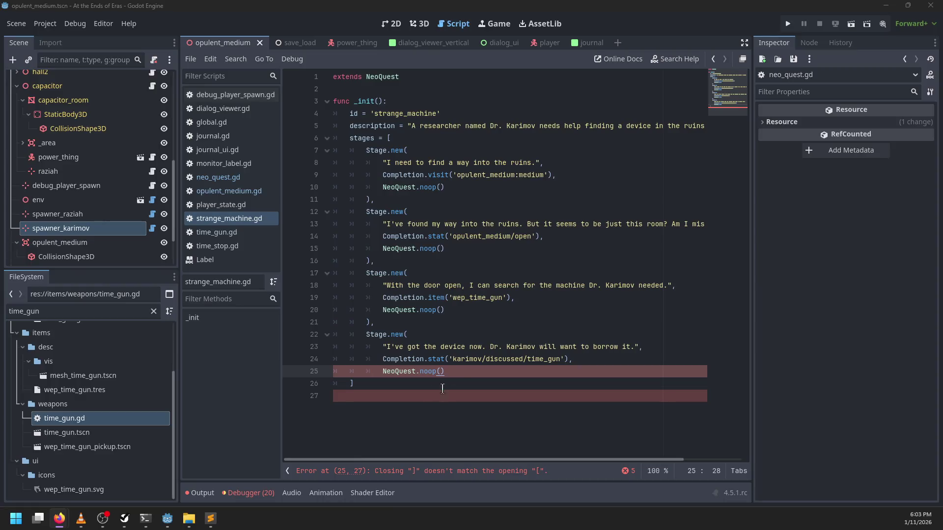
Step: Close the stages array with ] after line 25's noop() and save strange_machine.gd
click(460, 371)
key(Return)
text(])
key(ctrl+s)
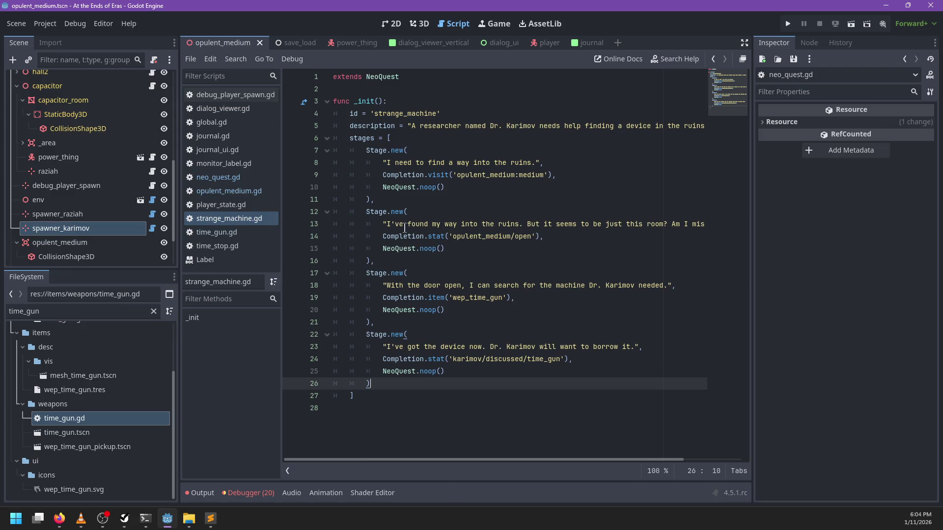
click(126, 522)
Step: Add a child task named 'Quest System' under The basics
scroll(303, 190, up, 15)
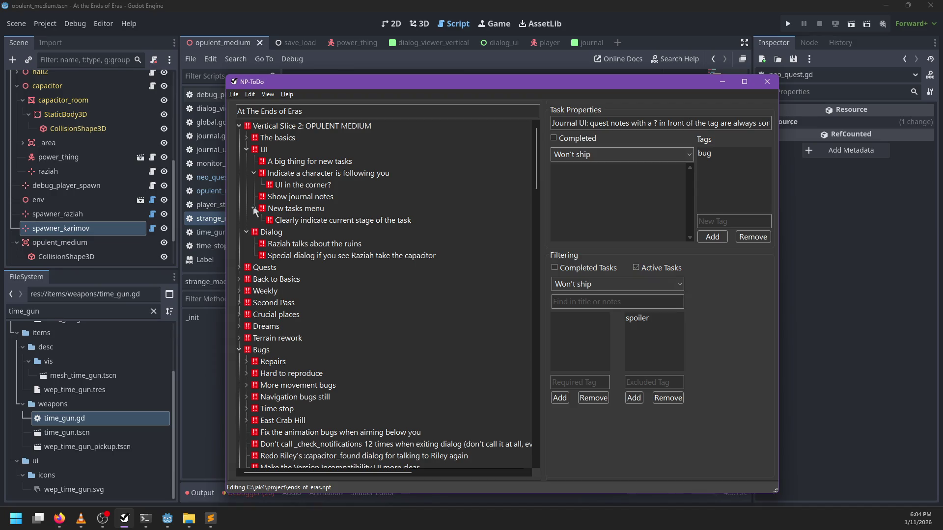
click(246, 138)
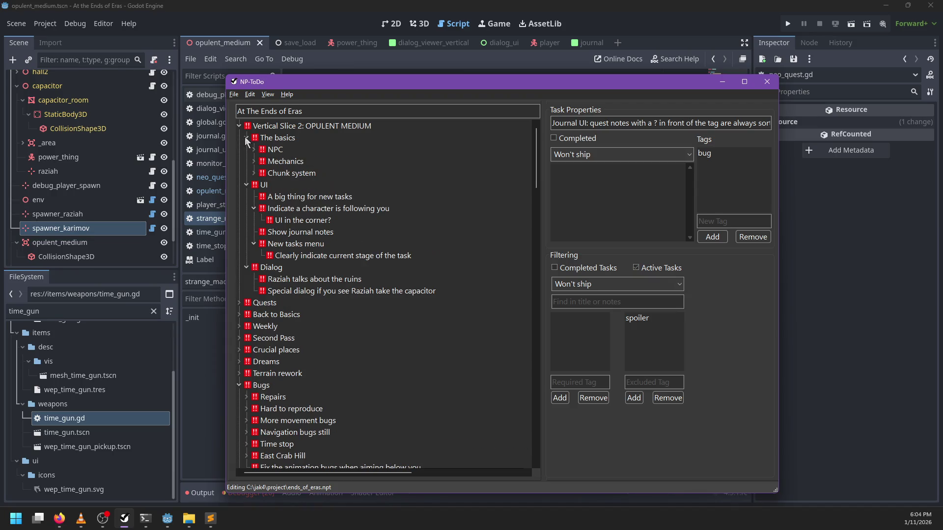
click(254, 161)
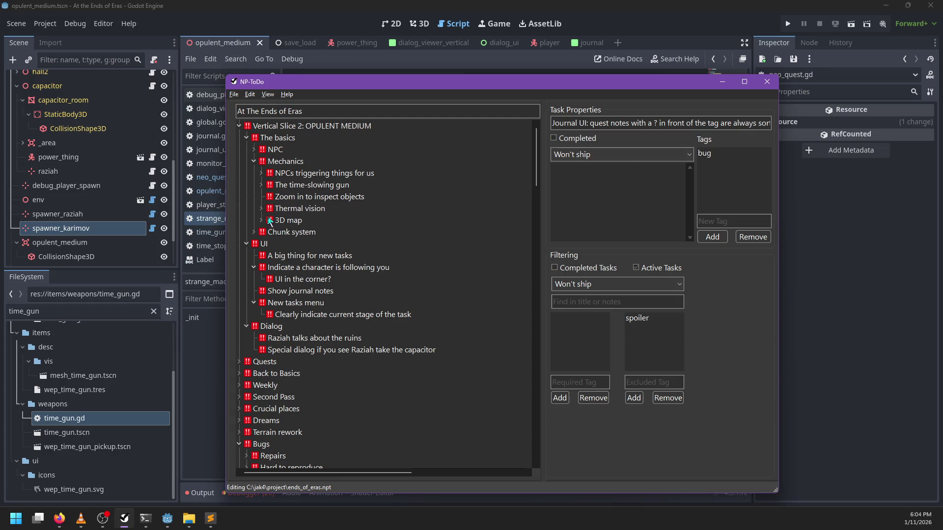
click(255, 150)
click(255, 150)
click(254, 162)
click(261, 127)
click(271, 140)
key(Insert)
text(Quest System)
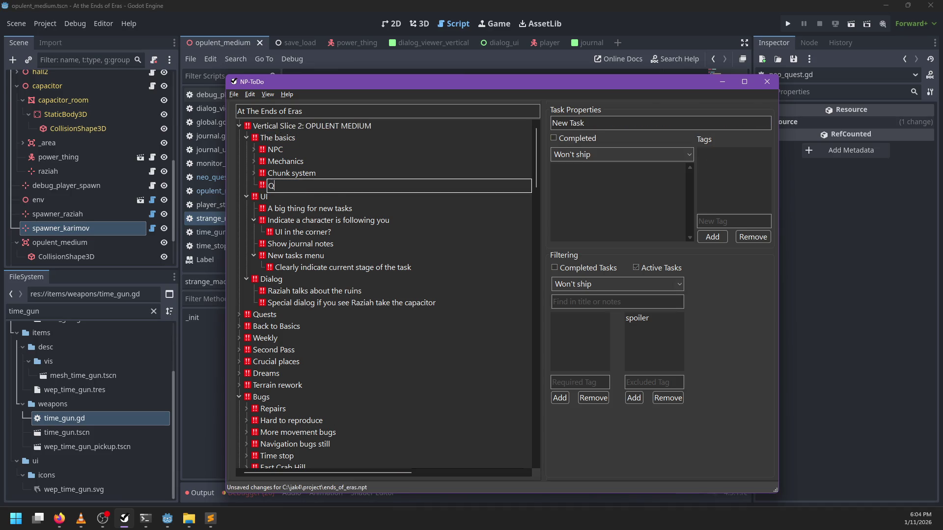
key(Return)
Step: Add subtasks 'stats', 'visting places' and 'finding items' under Quest System and save the list
key(Insert)
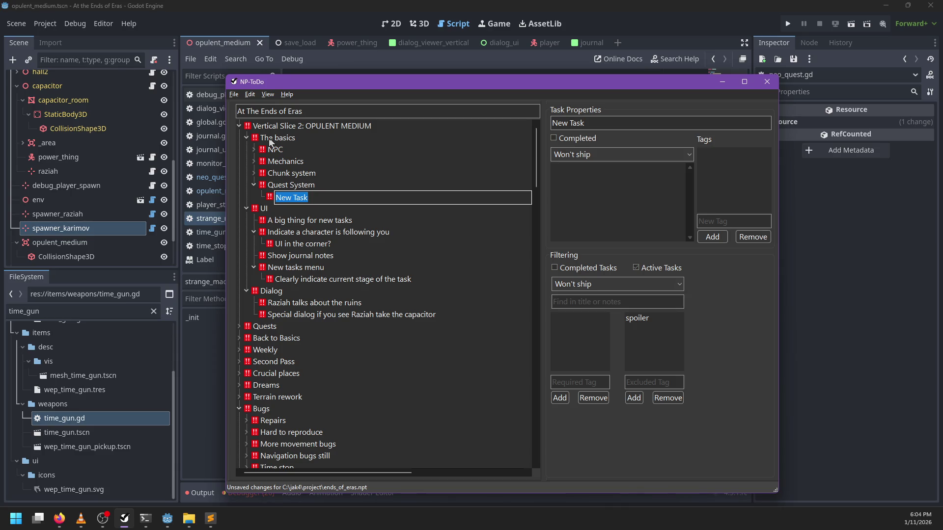
text(Stat)
key(BackSpace)
key(BackSpace)
key(BackSpace)
text(stats)
key(Return)
key(Insert)
text(visting places)
key(Return)
key(Insert)
text(finding items)
key(Return)
key(ctrl+s)
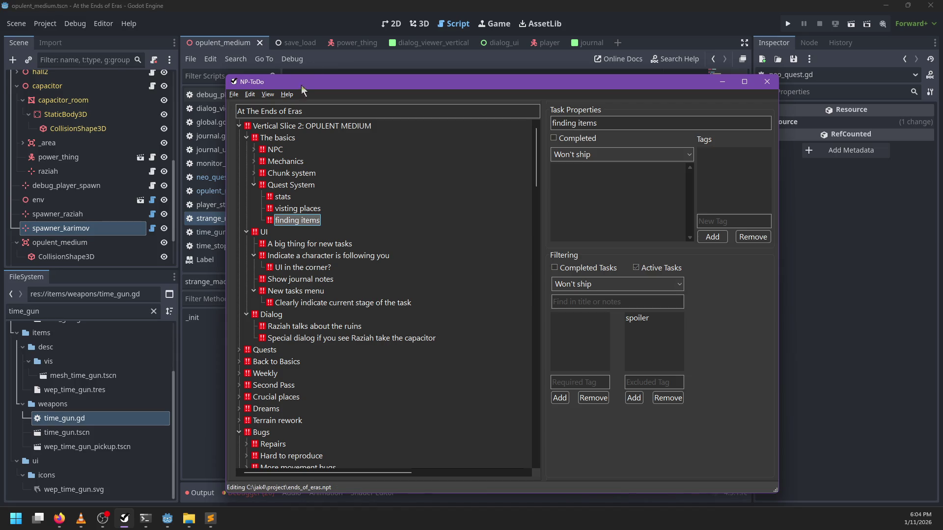
click(325, 7)
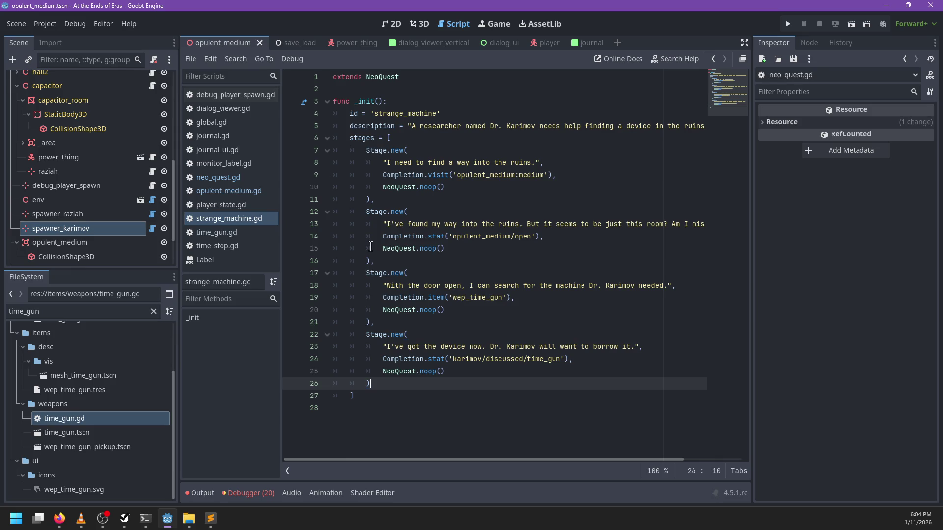
Step: Open neo_quest.gd and inspect the Stage class's p_completion, description and completion_stat usage
click(246, 193)
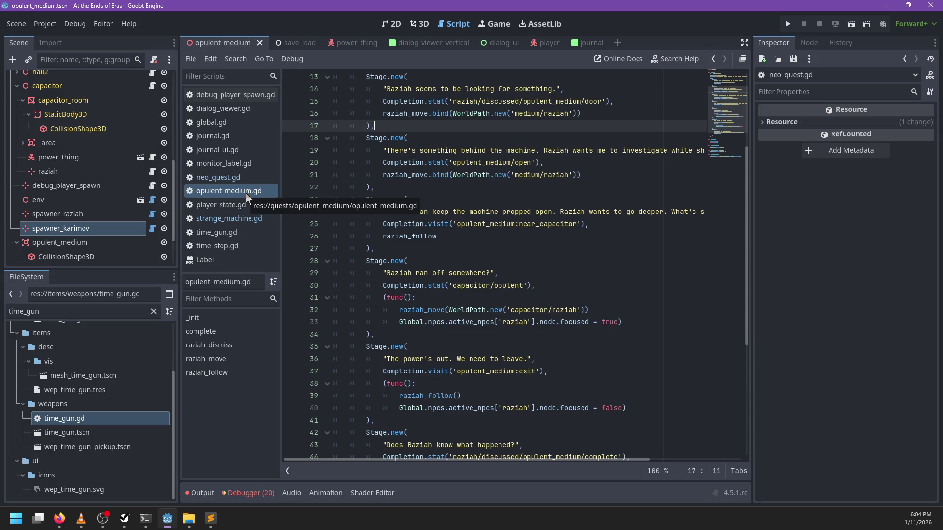
click(221, 177)
scroll(460, 290, down, 6)
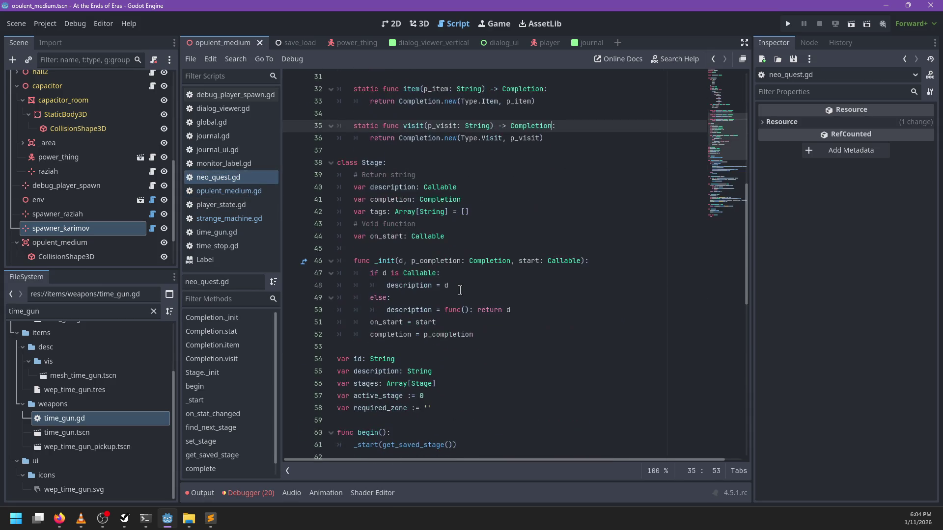
scroll(460, 290, down, 1)
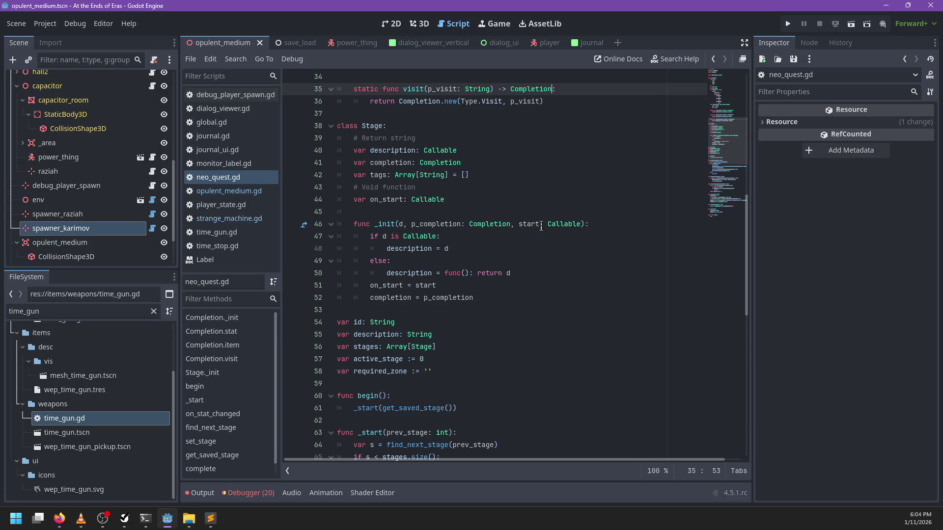
double_click(460, 225)
double_click(486, 225)
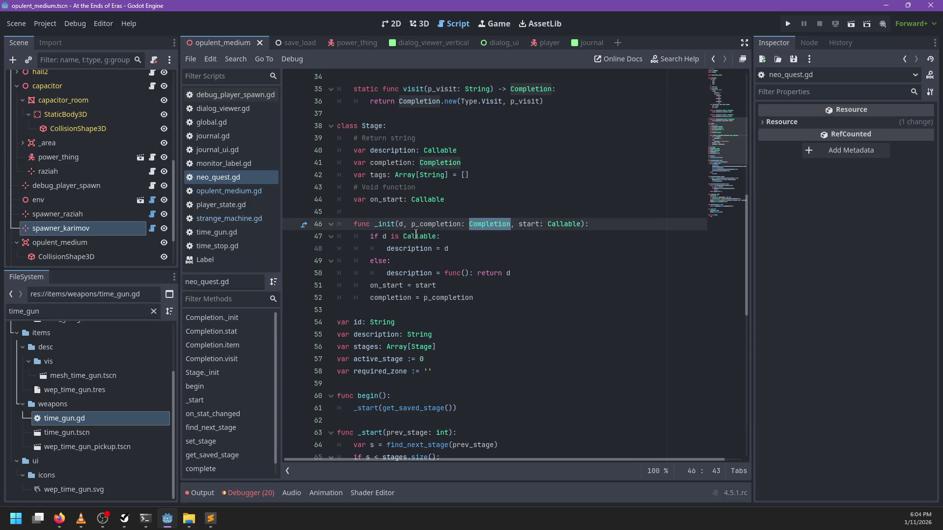
double_click(408, 249)
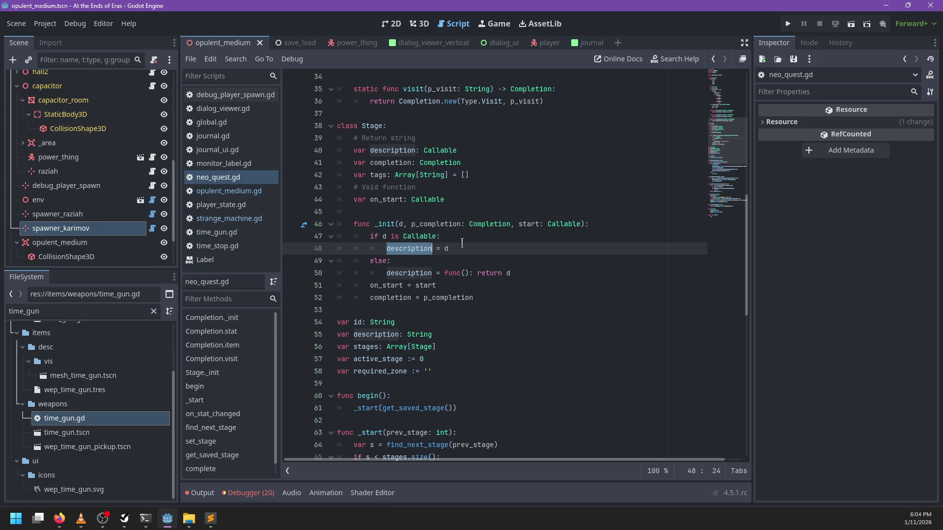
scroll(462, 243, down, 8)
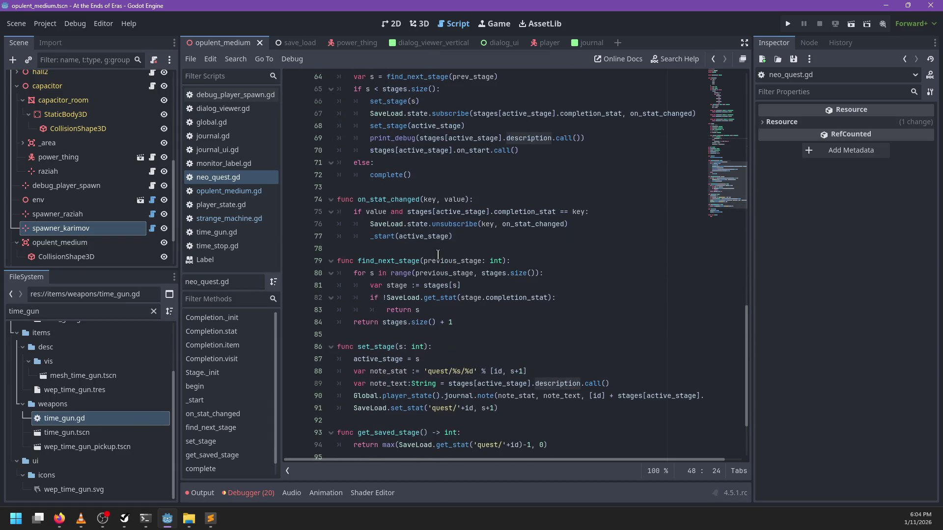
mouse_move(490, 231)
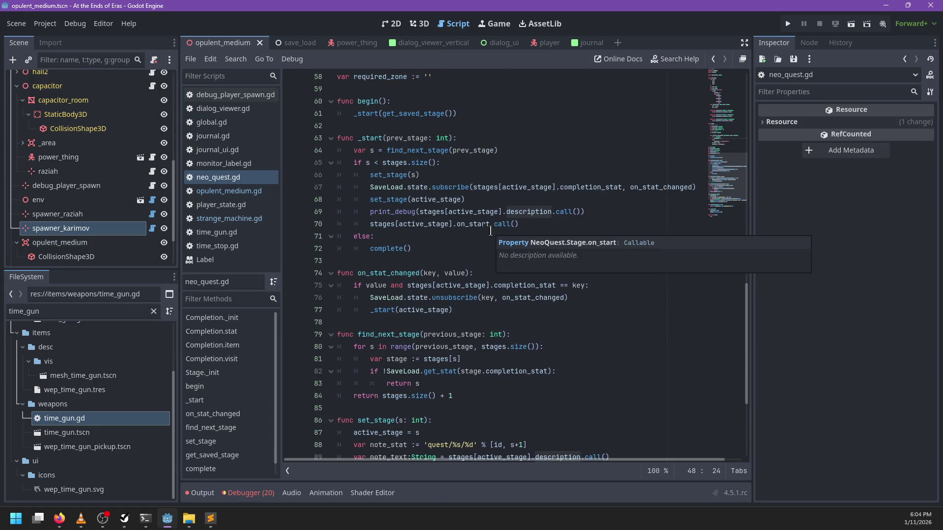
double_click(441, 187)
scroll(545, 199, right, 1)
click(582, 188)
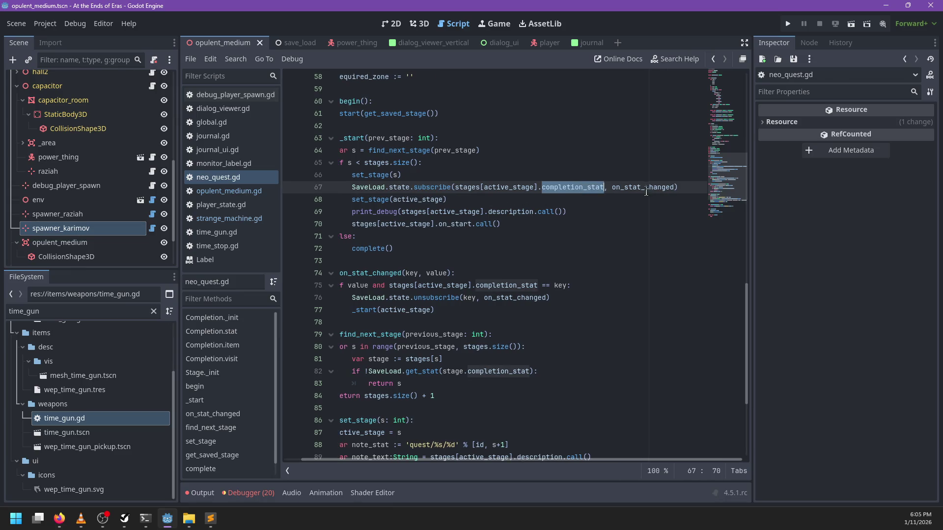
Step: Insert 'stages[active_stage].completion.listening = true' on a new line after set_stage(s) in _start
click(684, 188)
click(559, 176)
key(Return)
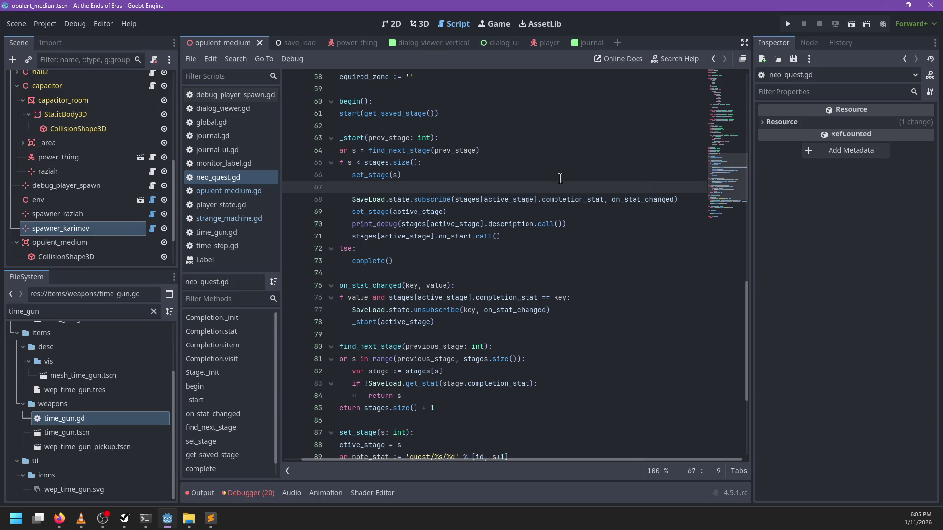
scroll(553, 185, up, 2)
scroll(553, 185, down, 3)
text(stages)
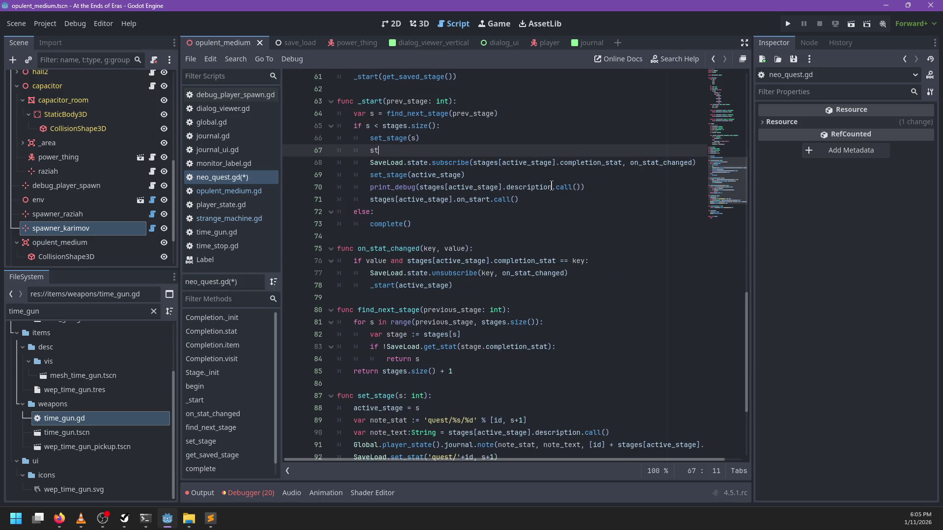
text([active_stage])
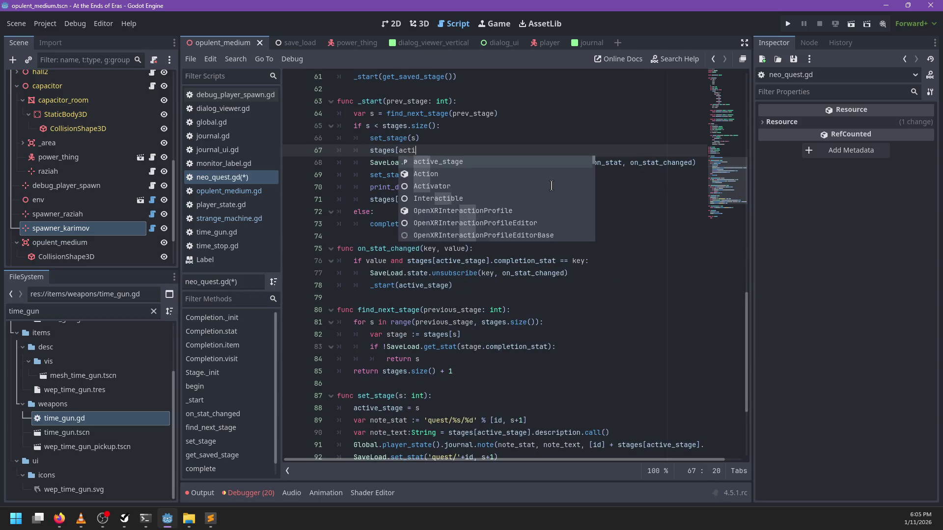
text(.completion.)
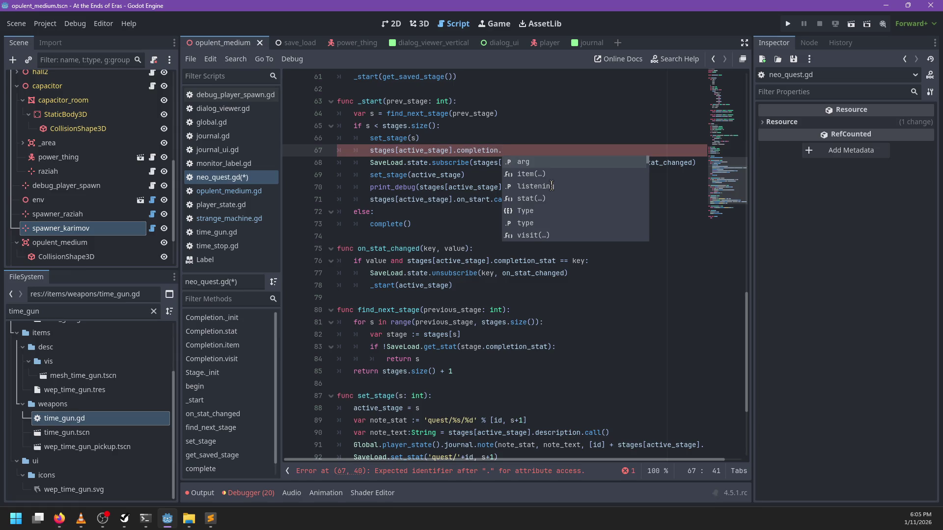
text(li)
key(Return)
text(= true)
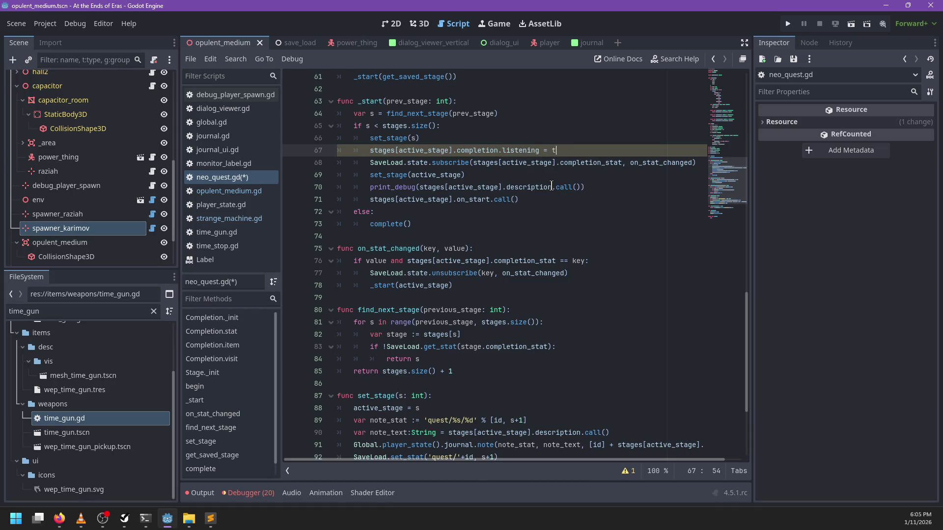
drag(696, 163, 689, 156)
key(ctrl+c)
scroll(442, 216, up, 15)
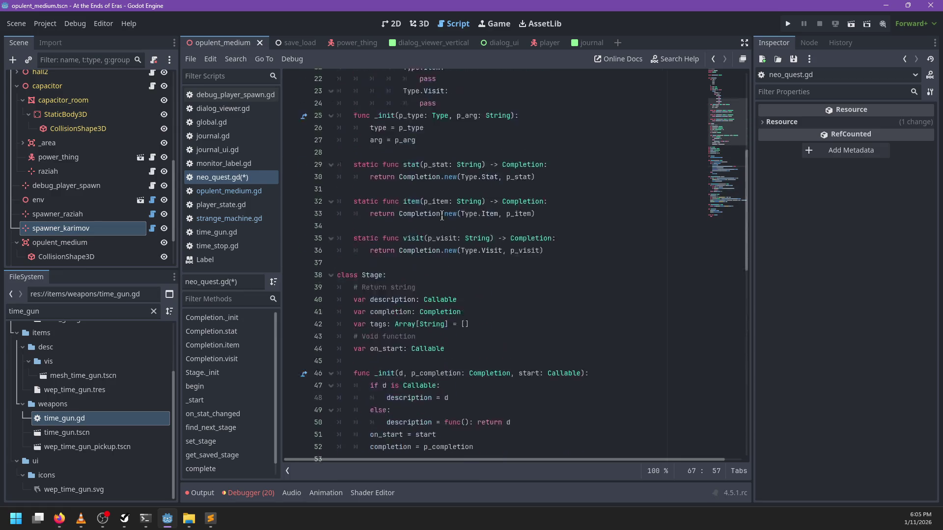
Step: Replace the pass under Type.Stat with 'if l:' and the pasted subscribe call, removing its old argument
scroll(442, 215, up, 1)
click(456, 273)
key(BackSpace)
key(BackSpace)
key(BackSpace)
text(if l:)
key(Return)
key(ctrl+v)
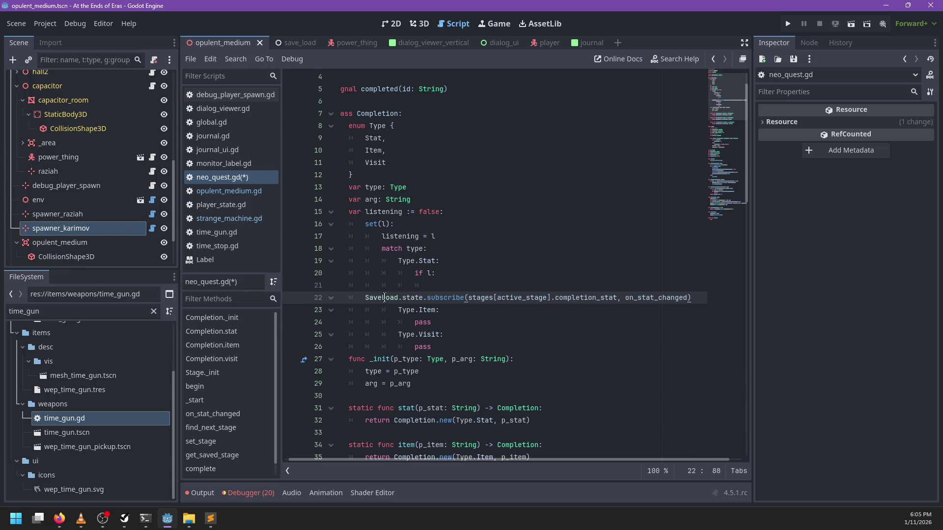
click(364, 298)
key(BackSpace)
key(BackSpace)
key(BackSpace)
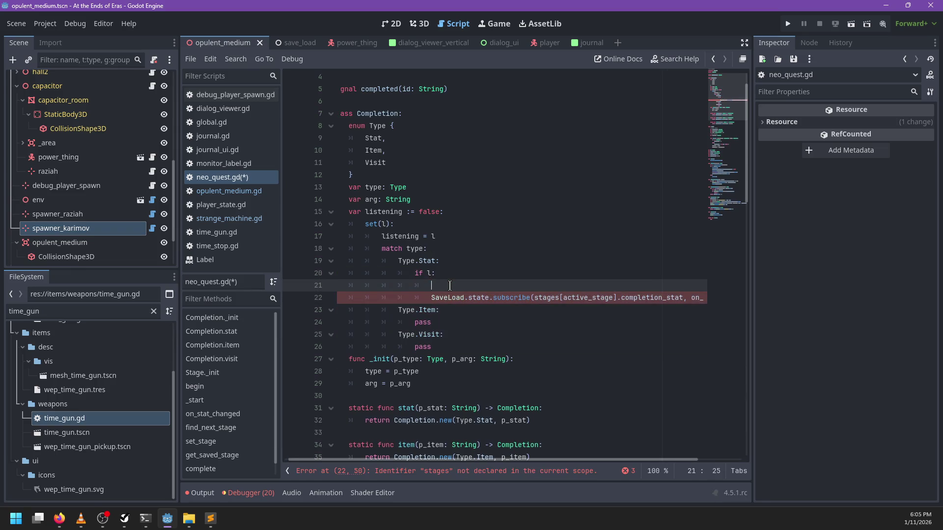
key(Up)
scroll(450, 286, right, 2)
drag(634, 285, 484, 288)
key(BackSpace)
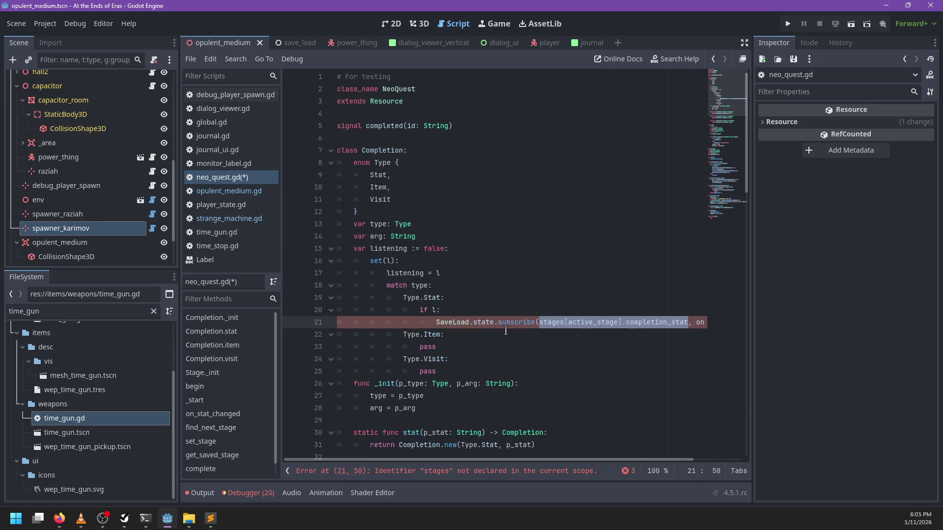
Step: Pass arg as the subscribe argument and add a blank line after 'arg = p_arg'
text(type,)
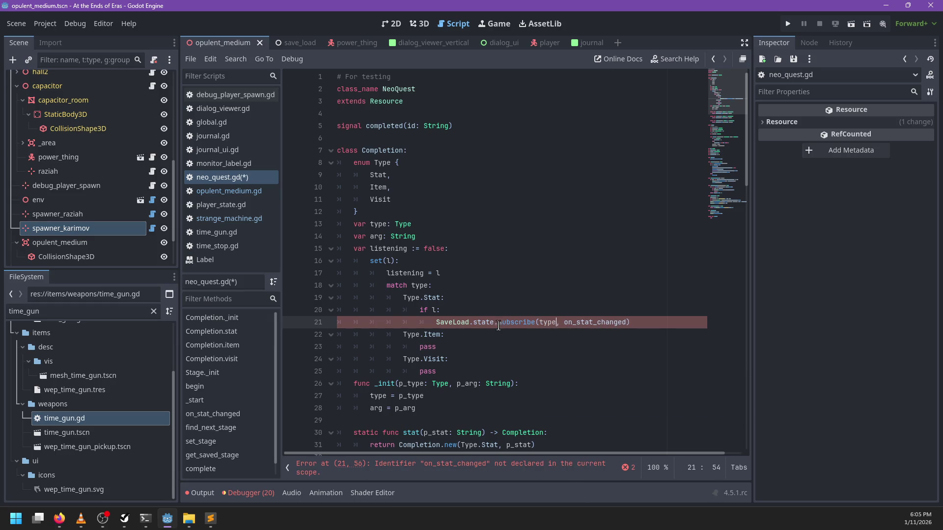
scroll(459, 222, down, 1)
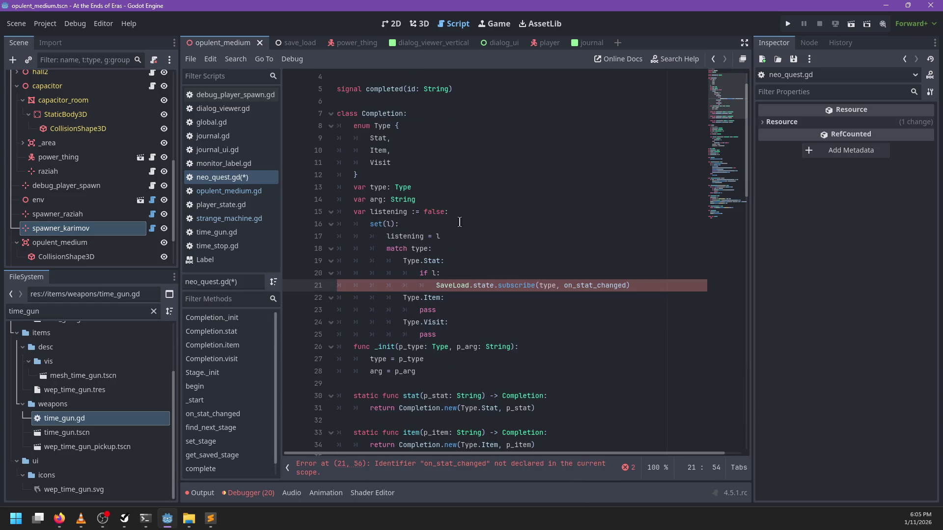
double_click(379, 188)
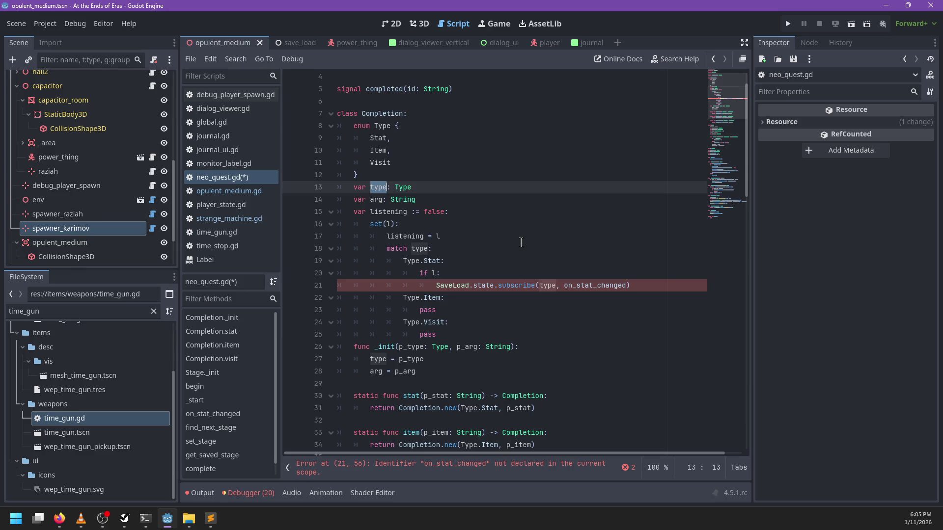
double_click(546, 286)
text(arg)
scroll(544, 274, down, 2)
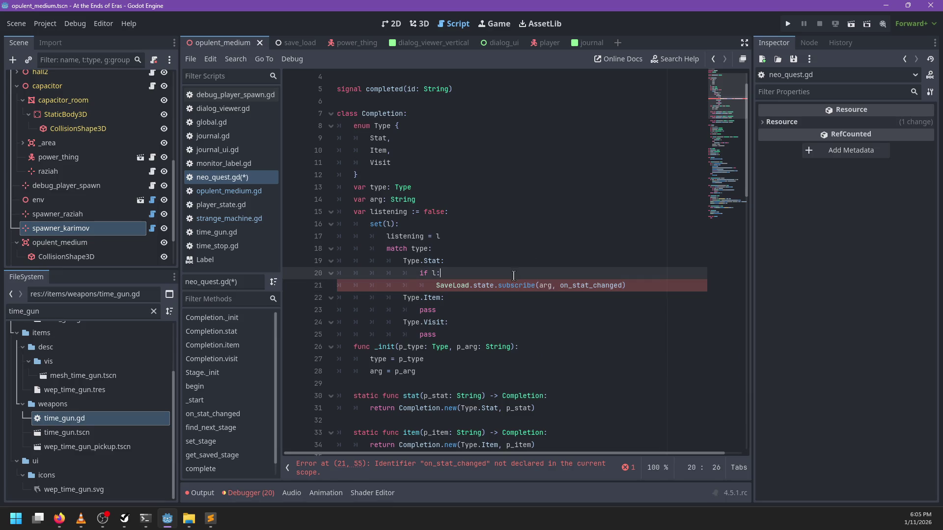
click(586, 211)
double_click(586, 211)
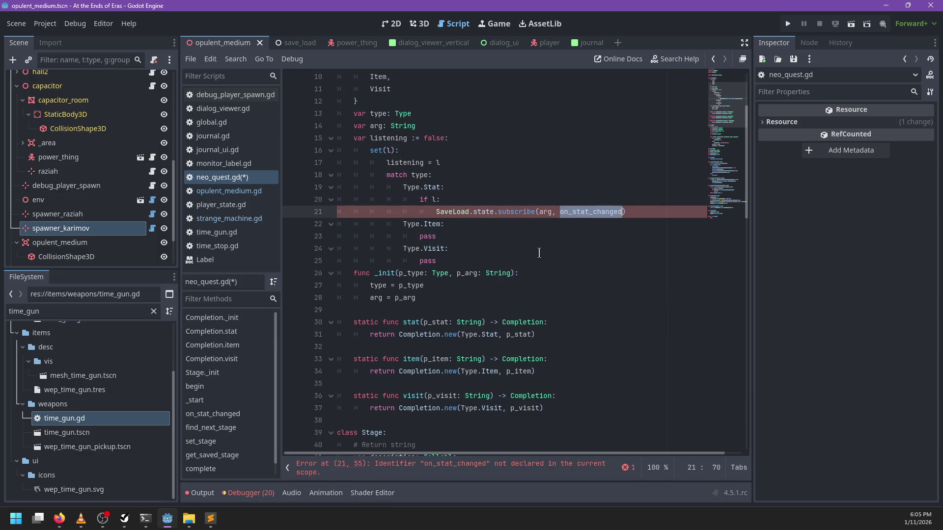
scroll(540, 256, down, 20)
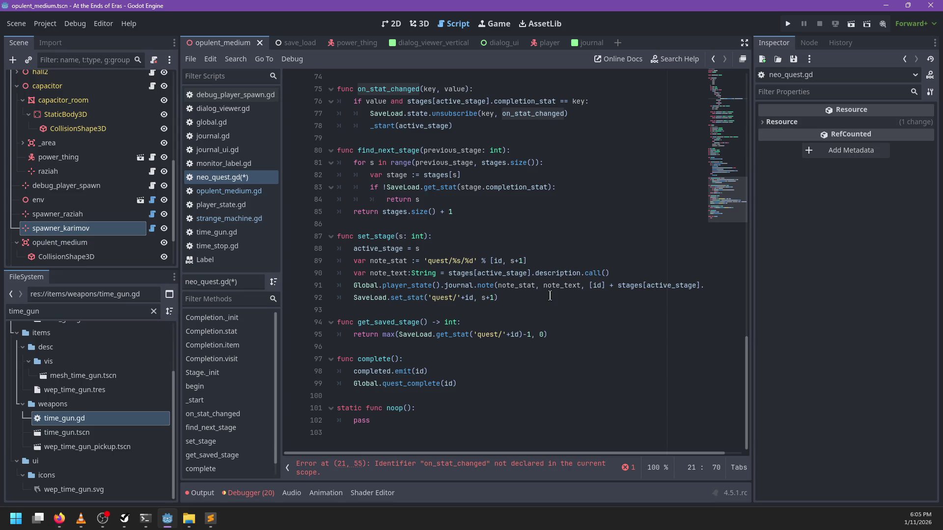
scroll(442, 182, up, 2)
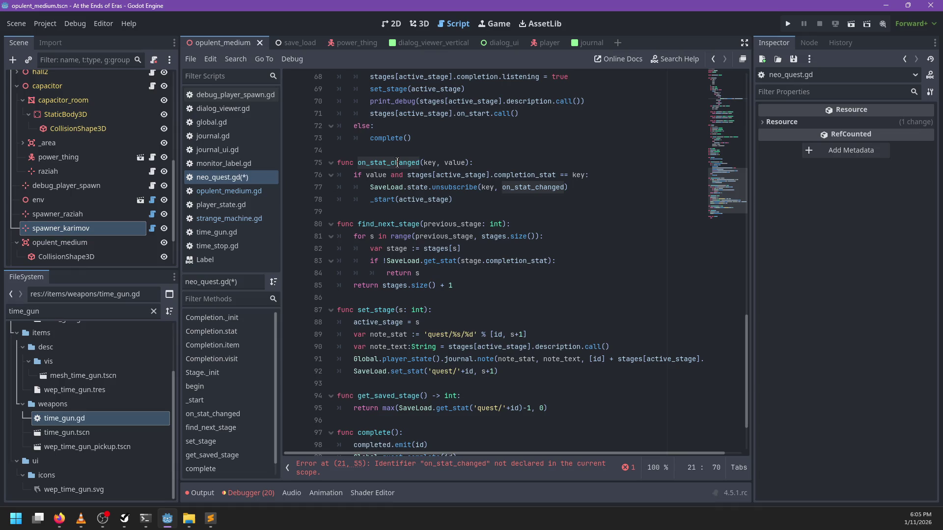
scroll(491, 224, up, 18)
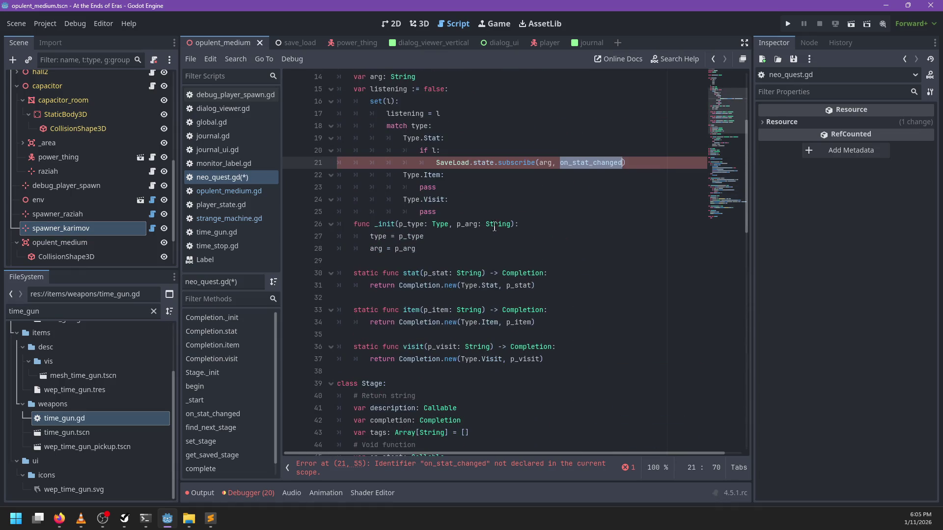
click(455, 251)
key(Return)
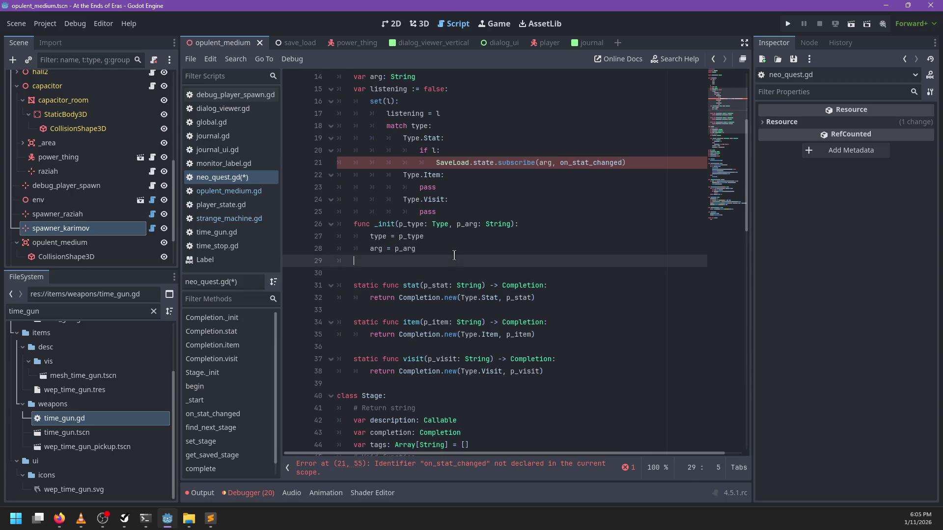
Step: Begin a check function and declare 'signal completed' below the Type enum
key(Return)
text(func check)
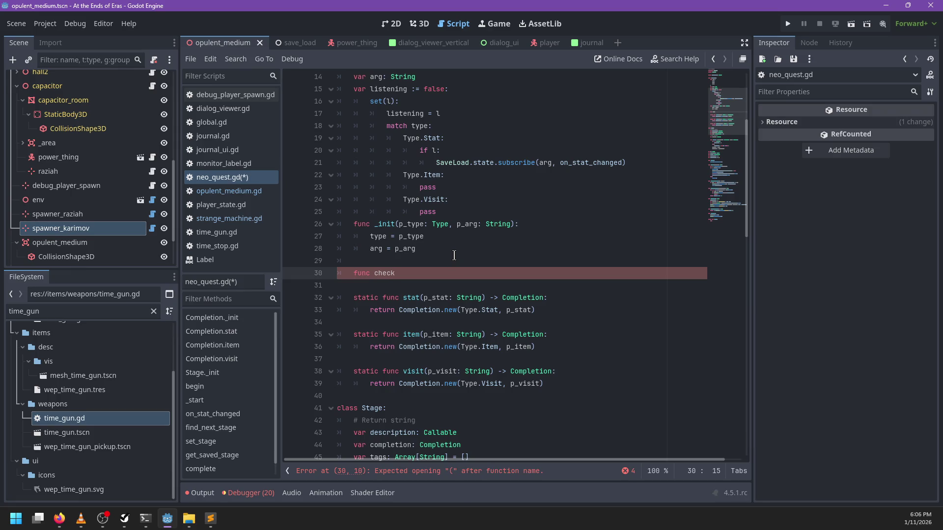
scroll(455, 255, up, 5)
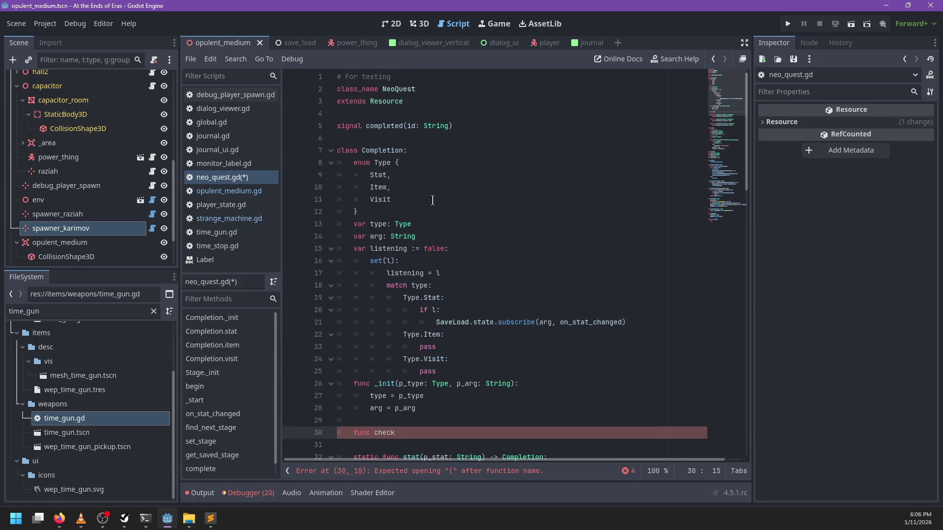
click(401, 212)
key(Return)
text(signal complete)
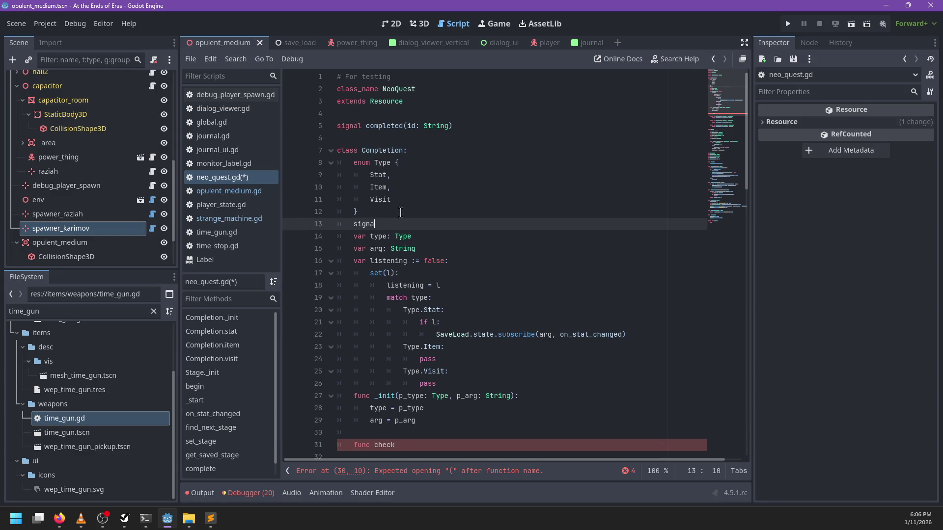
text(d)
Step: Write check_stat(stat: String, value) to emit completed when stat == arg and value
scroll(402, 217, down, 5)
click(422, 260)
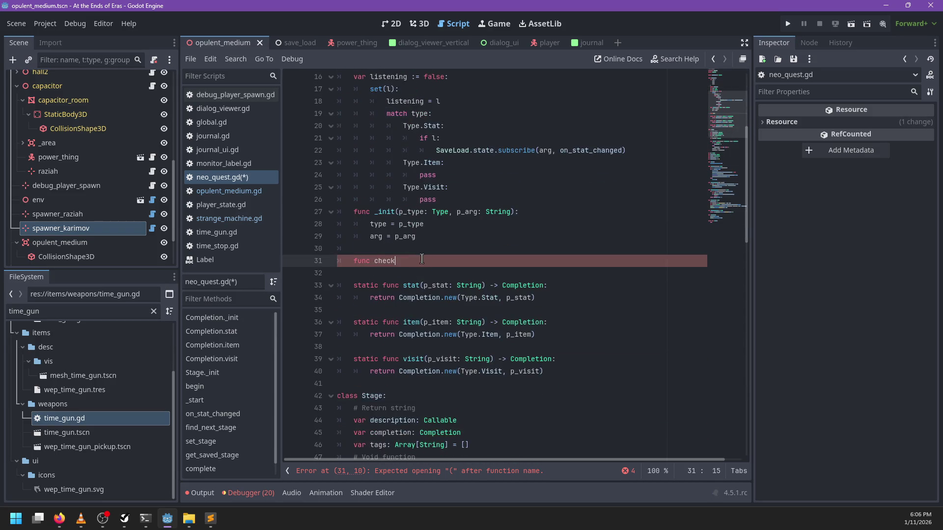
text(_stat()
text(stat: Stri)
text(ng, value):)
key(Return)
text(if stat == )
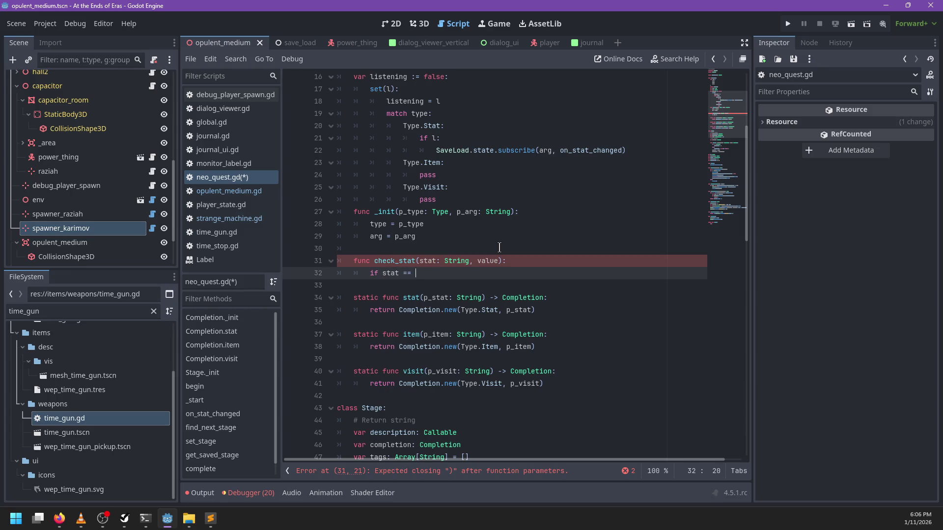
text(arg and val)
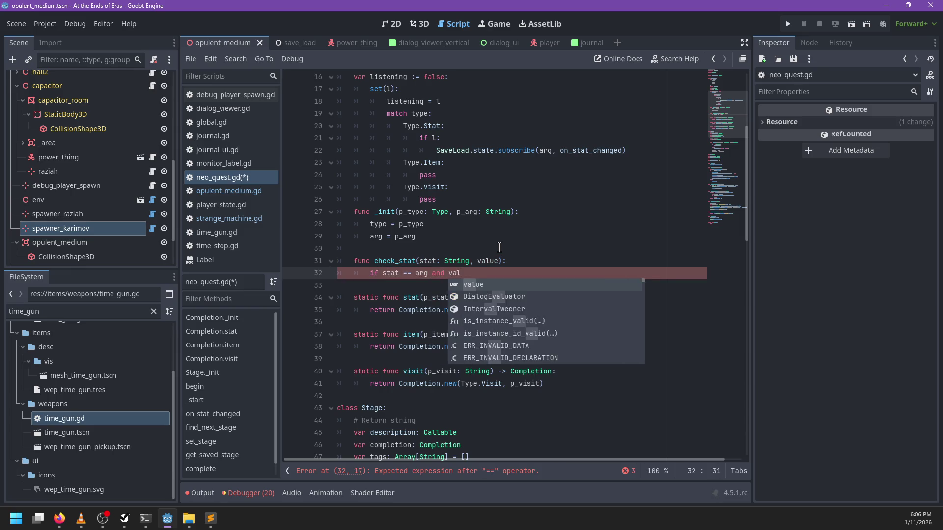
text(ue:)
key(Return)
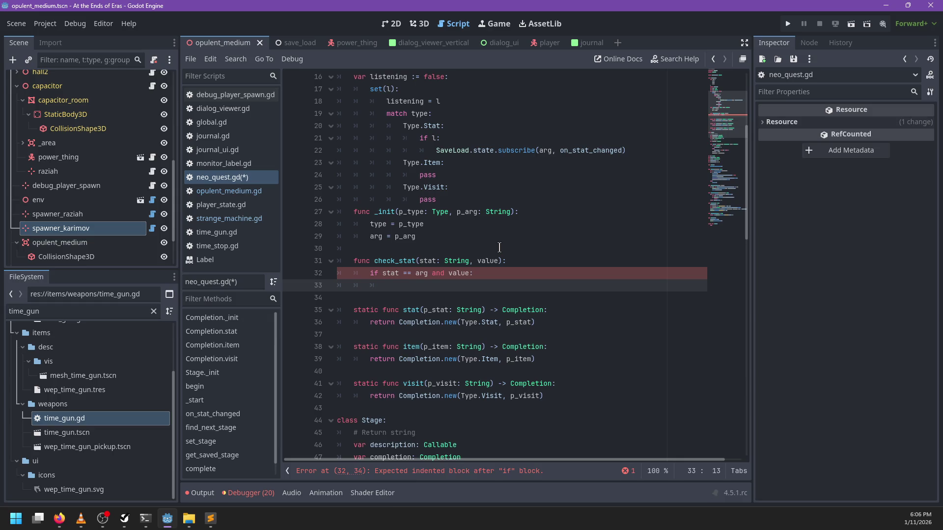
text(completed.emit)
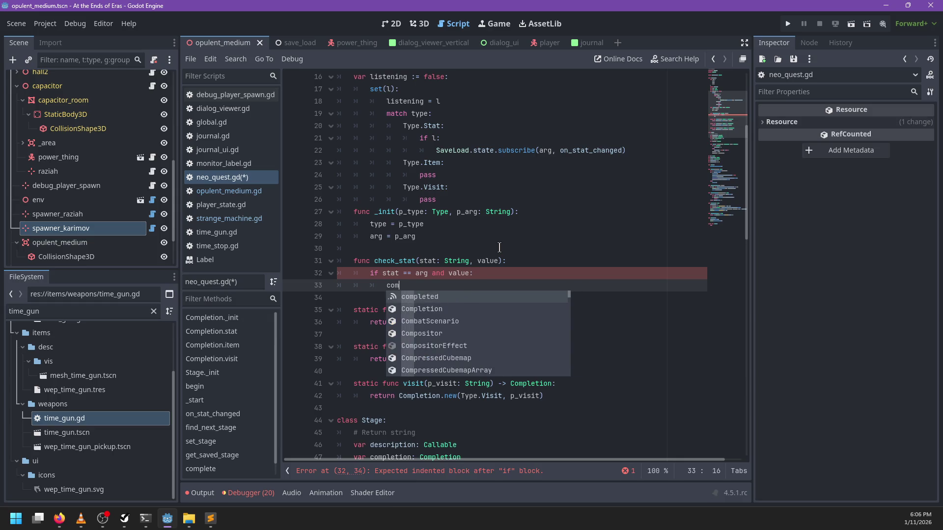
text(())
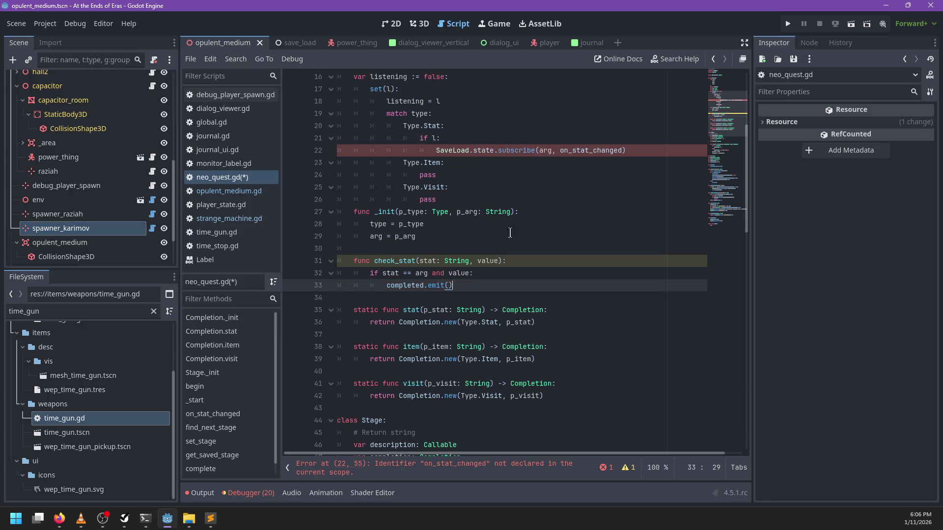
Step: Rename check_stat to on_stat_changed and save neo_quest.gd
double_click(591, 151)
key(ctrl+c)
double_click(390, 261)
key(ctrl+v)
click(496, 281)
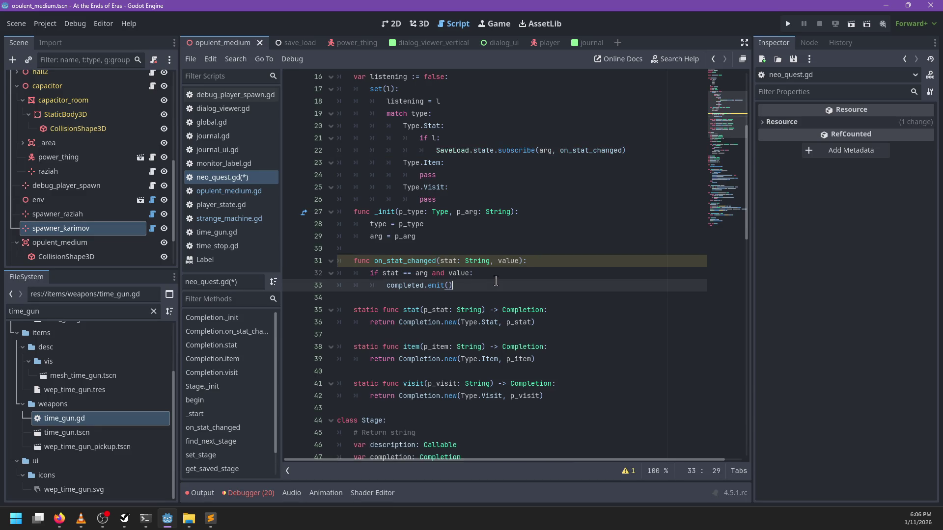
key(ctrl+s)
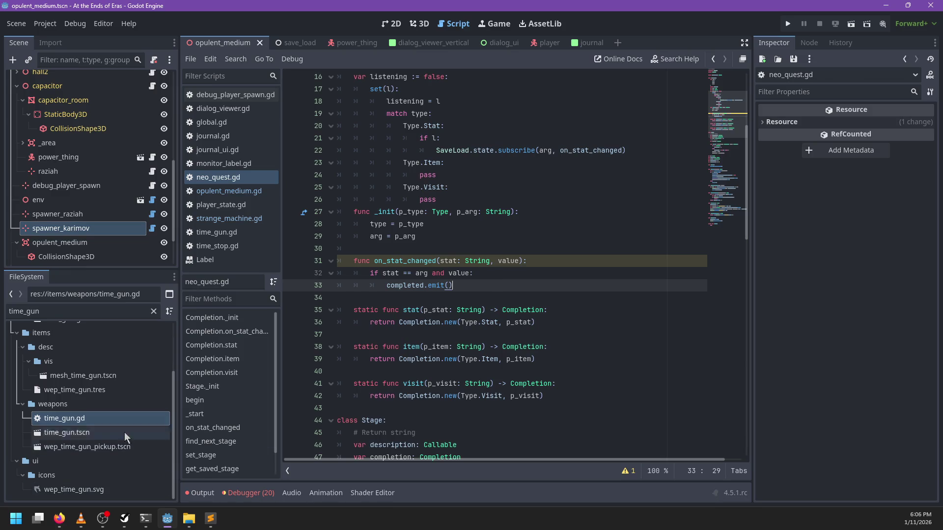
click(59, 519)
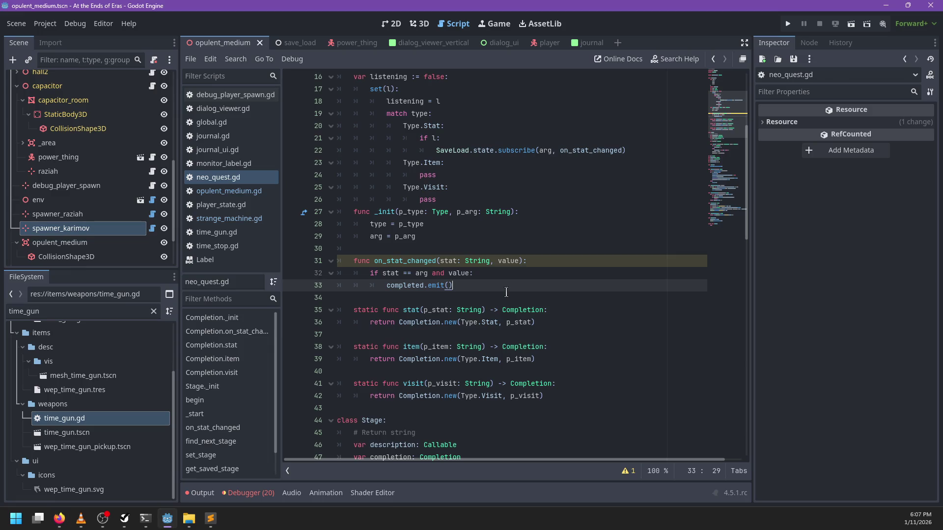
scroll(459, 294, down, 3)
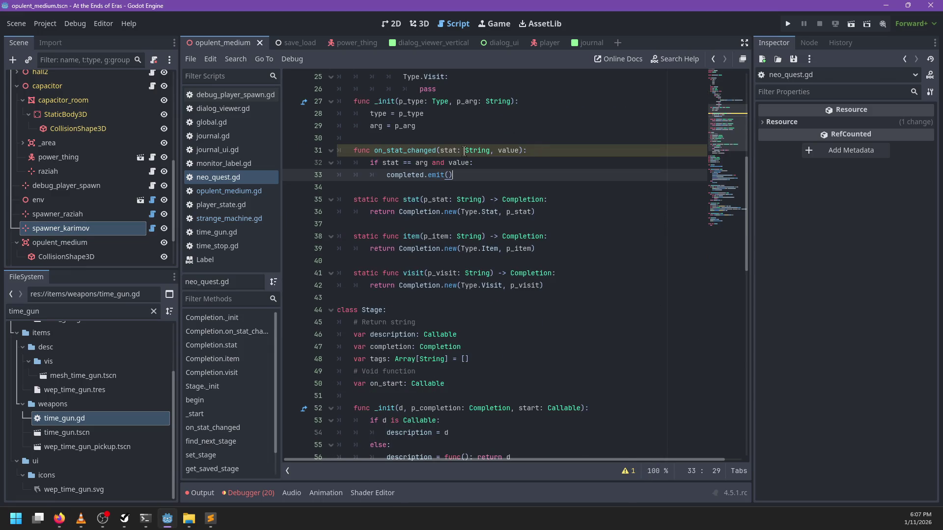
Step: Rename on_stat_changed's stat parameter to key, fixing the shadowed-variable warning, and save
click(441, 150)
click(498, 150)
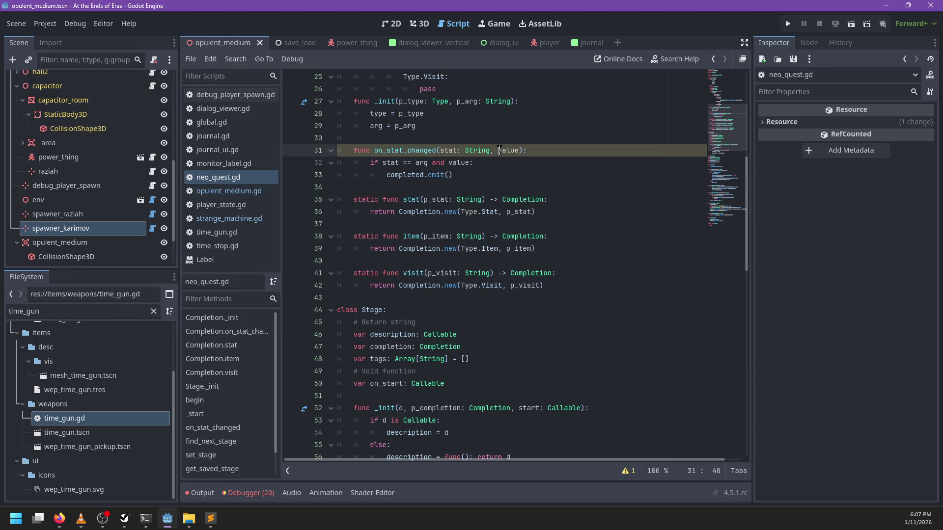
click(629, 472)
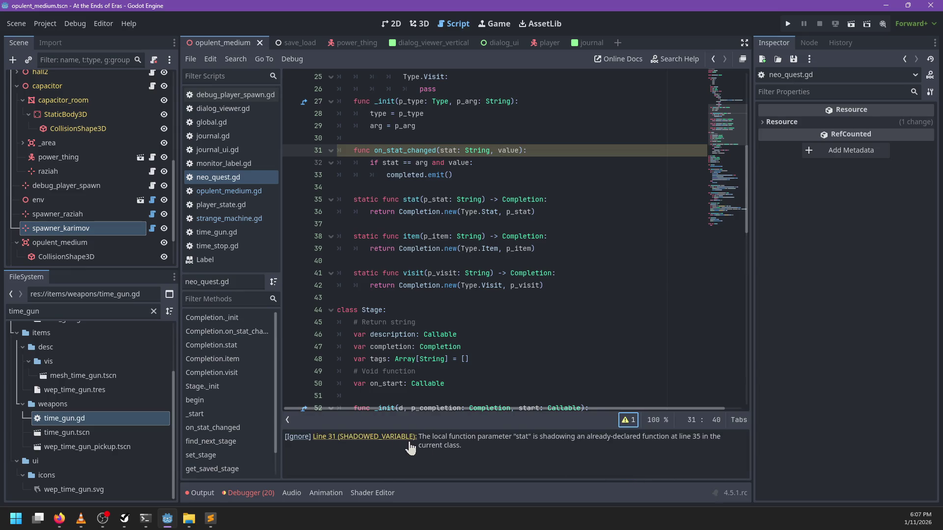
click(628, 421)
click(441, 151)
key(ctrl+Delete)
text(key)
key(Down)
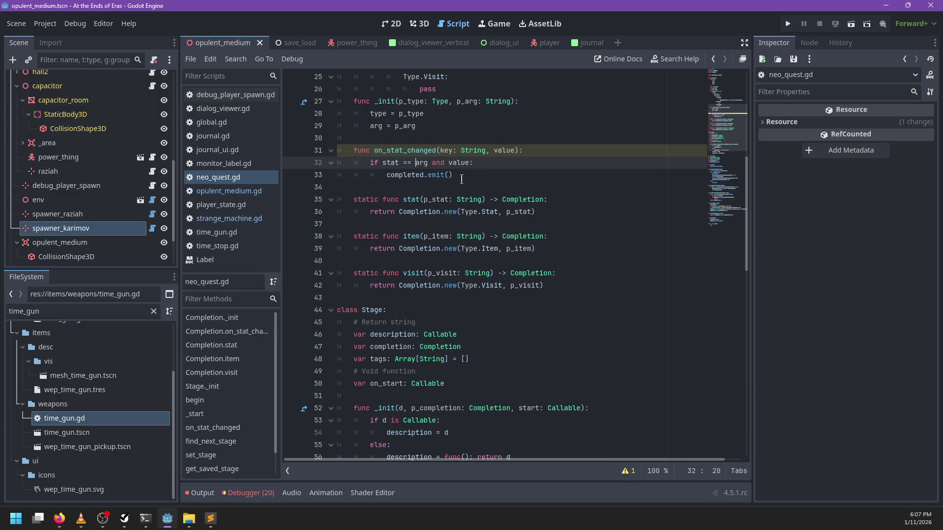
key(ctrl+Left)
key(ctrl+BackSpace)
text(key)
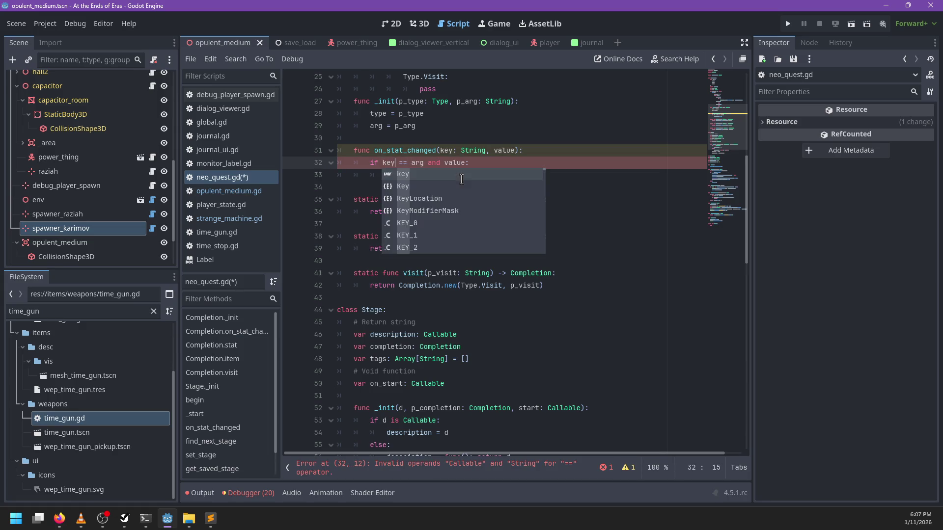
key(ctrl+s)
Step: Add an else: branch below the SaveLoad subscribe call on line 22
click(468, 155)
click(477, 166)
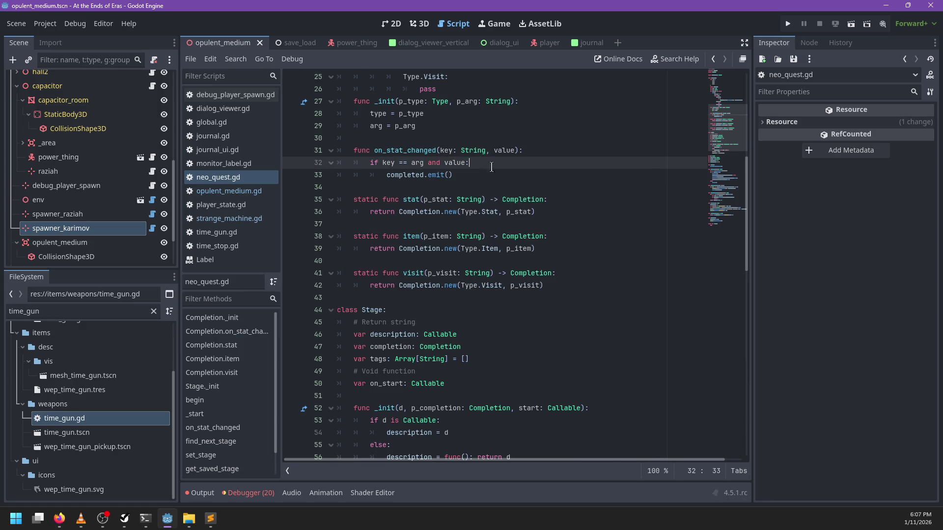
click(499, 175)
scroll(499, 175, up, 7)
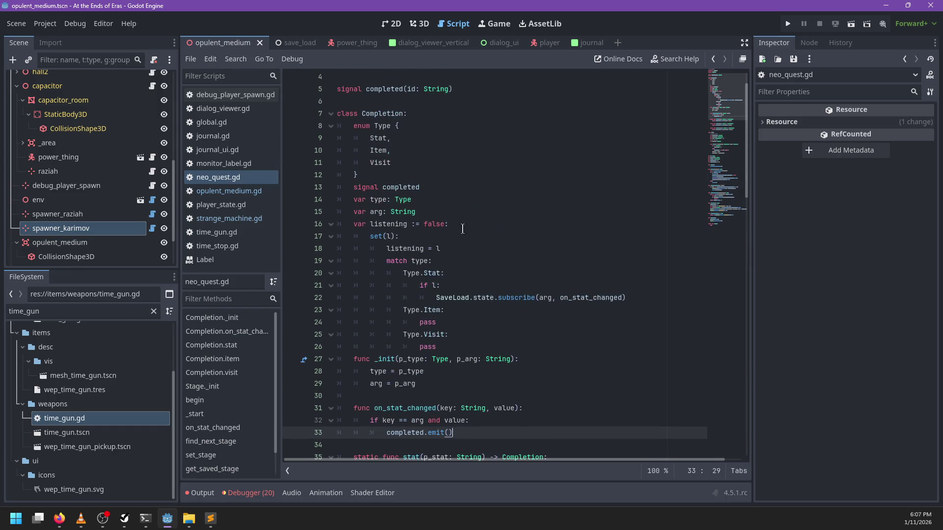
click(535, 302)
click(638, 299)
key(Return)
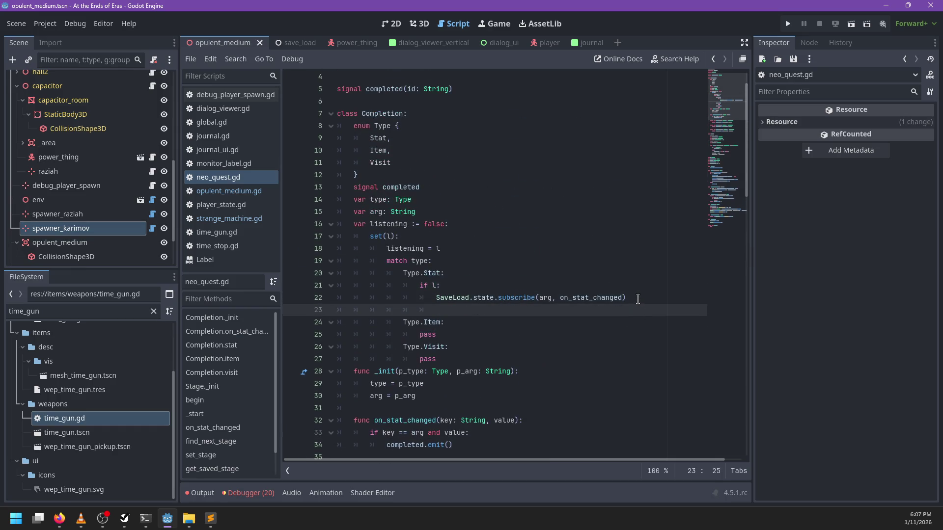
text(else:)
key(Return)
Step: Call SaveLoad.state.unsubscribe(arg, on_stat_changed) in the else branch and save
text(SaveLoad)
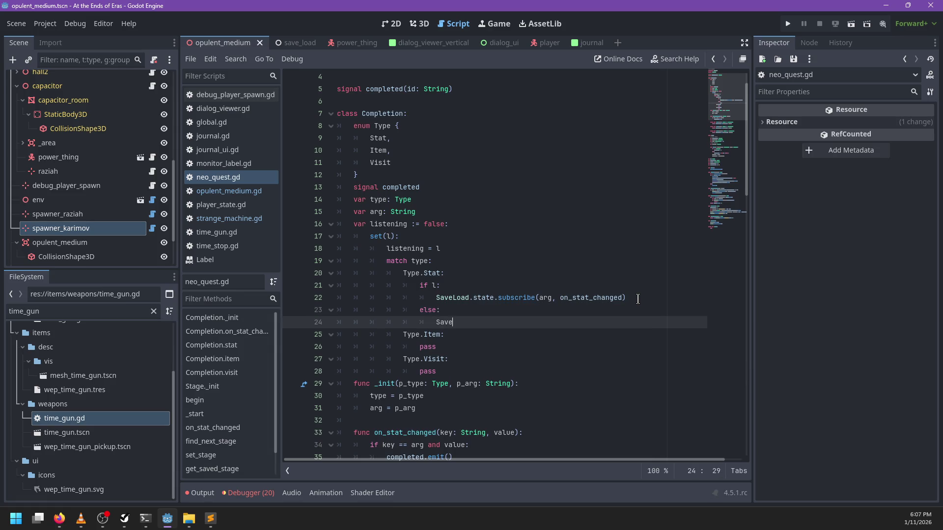
text(.)
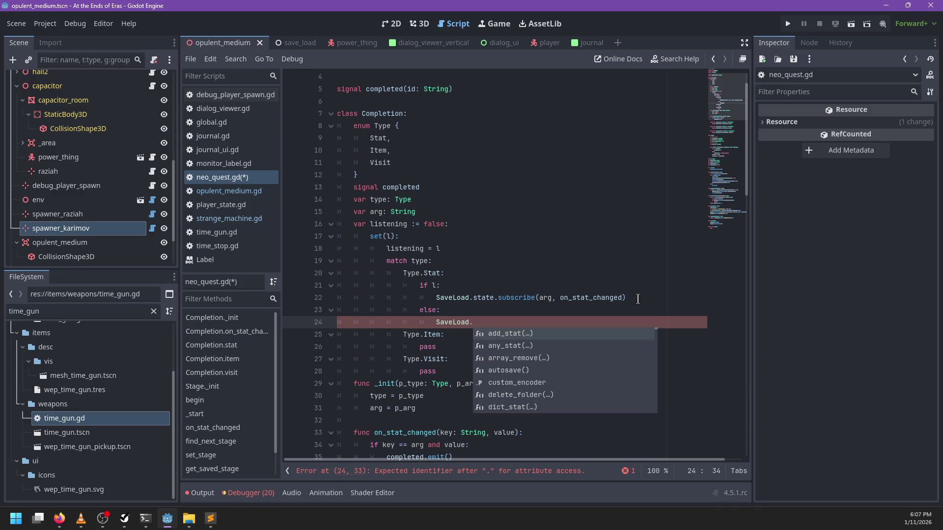
text(state.uns)
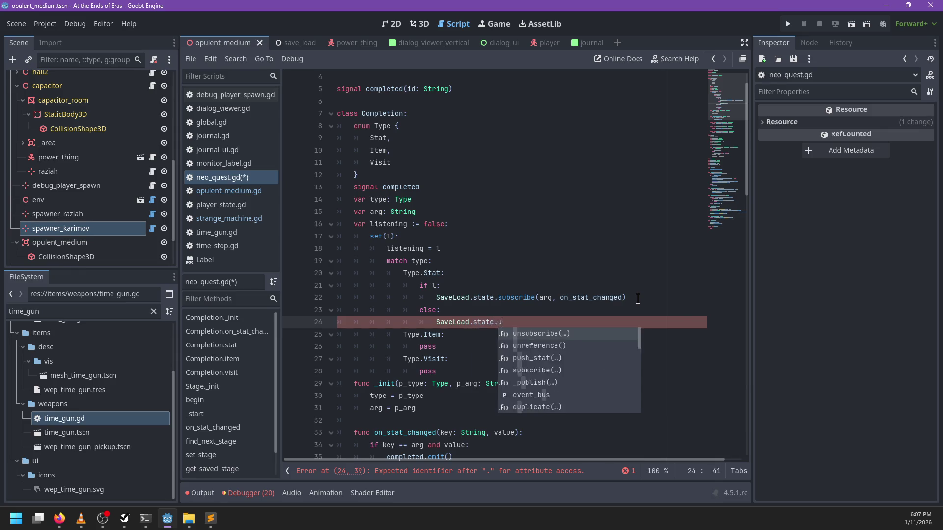
key(Return)
text(arg, on)
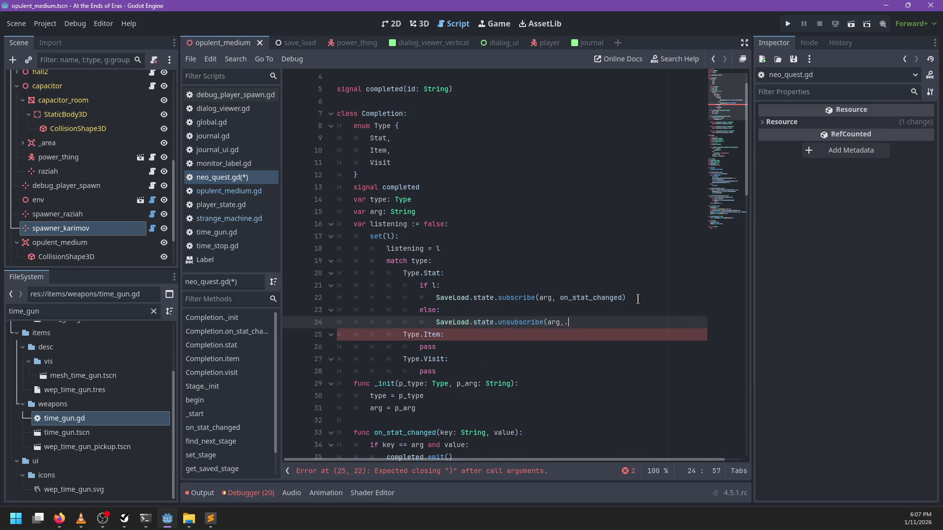
text(_s)
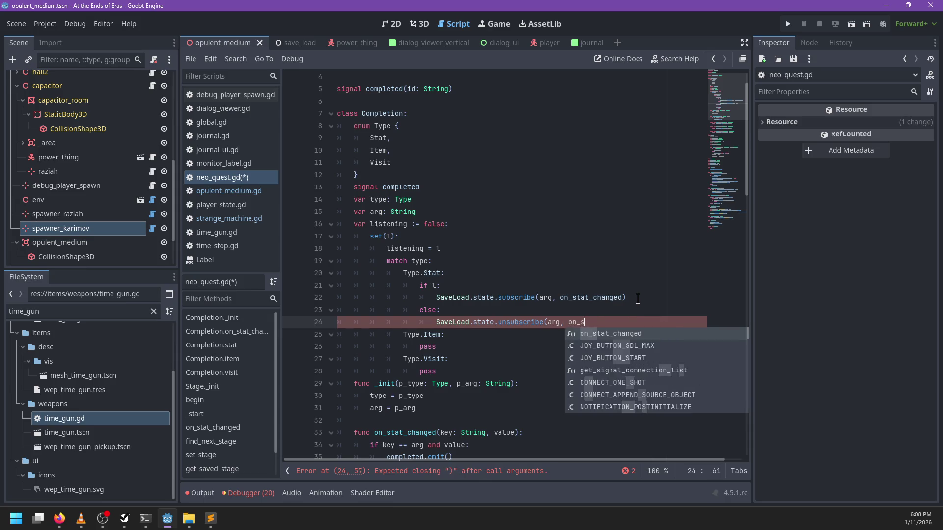
key(Return)
text())
scroll(637, 298, down, 3)
key(ctrl+s)
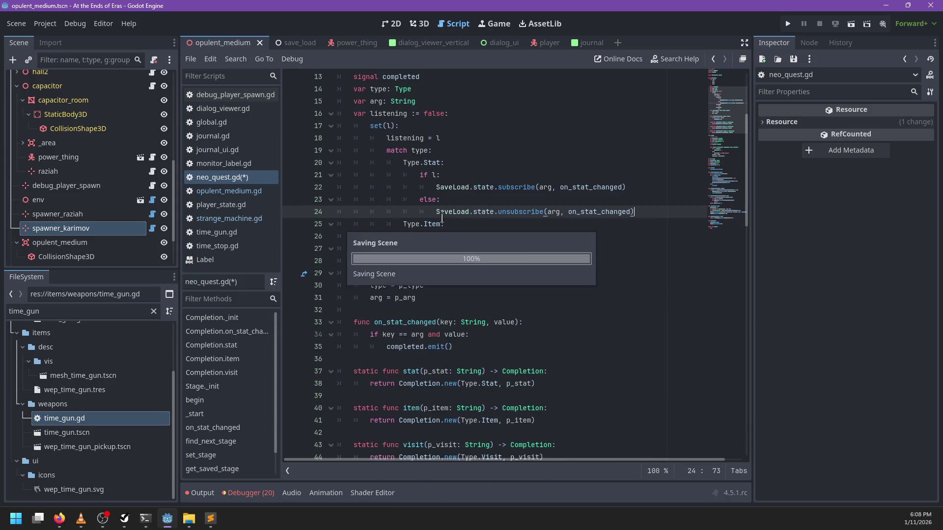
mouse_move(421, 177)
mouse_down()
mouse_move(572, 212)
mouse_move(646, 212)
mouse_up()
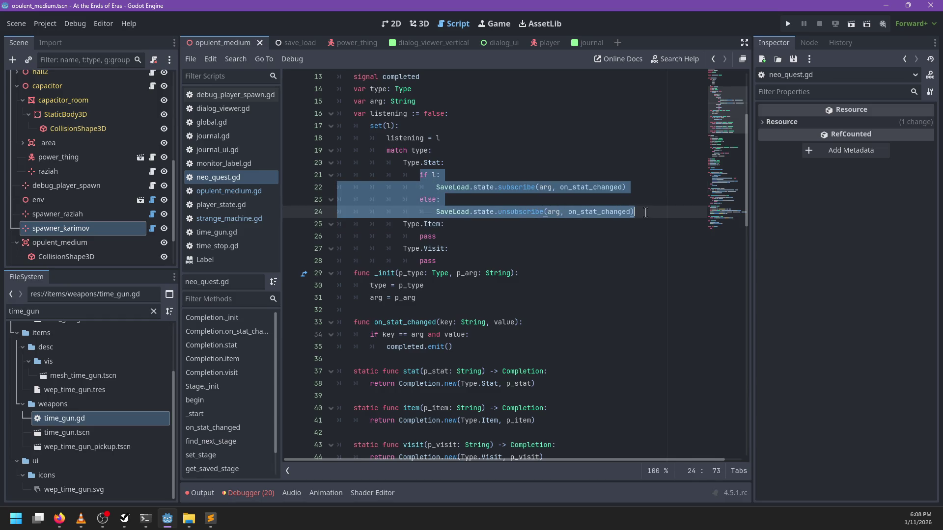
click(525, 236)
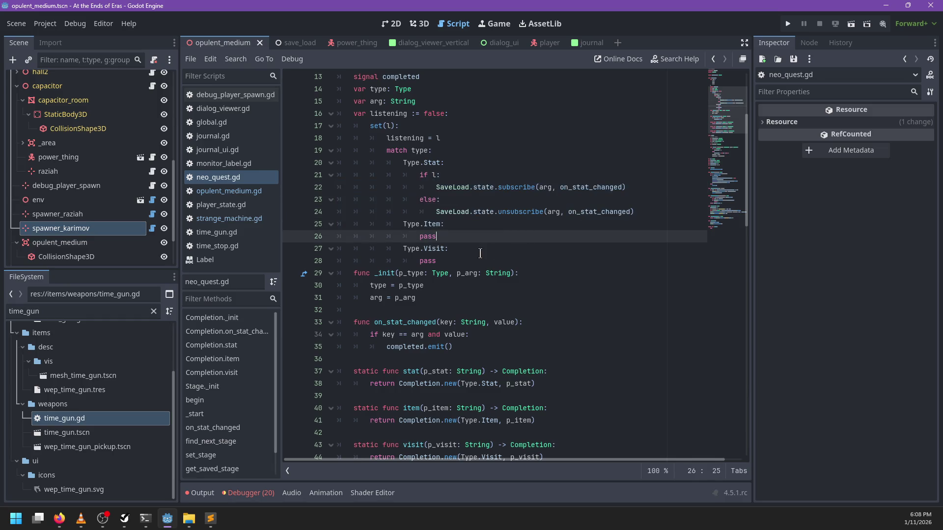
Step: Glance at VLC media player, then return to neo_quest.gd and locate the completion check code
scroll(482, 250, down, 12)
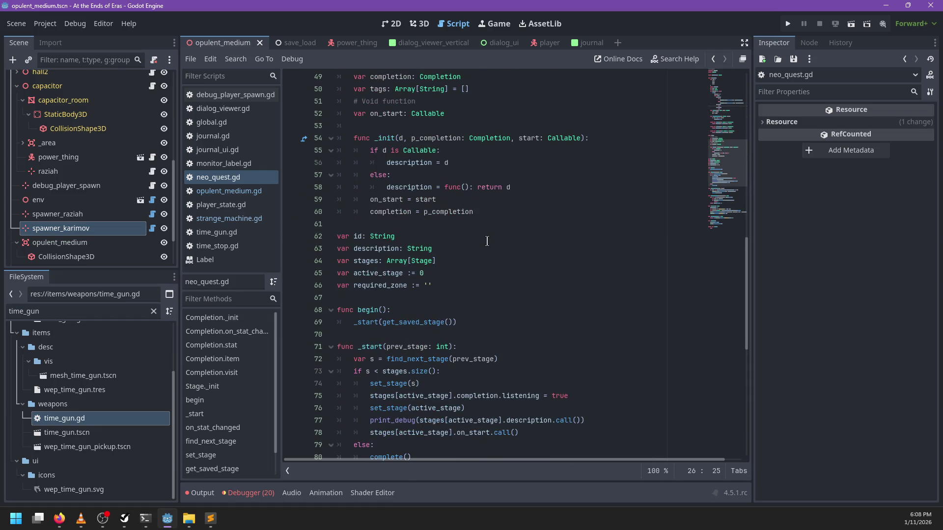
click(81, 519)
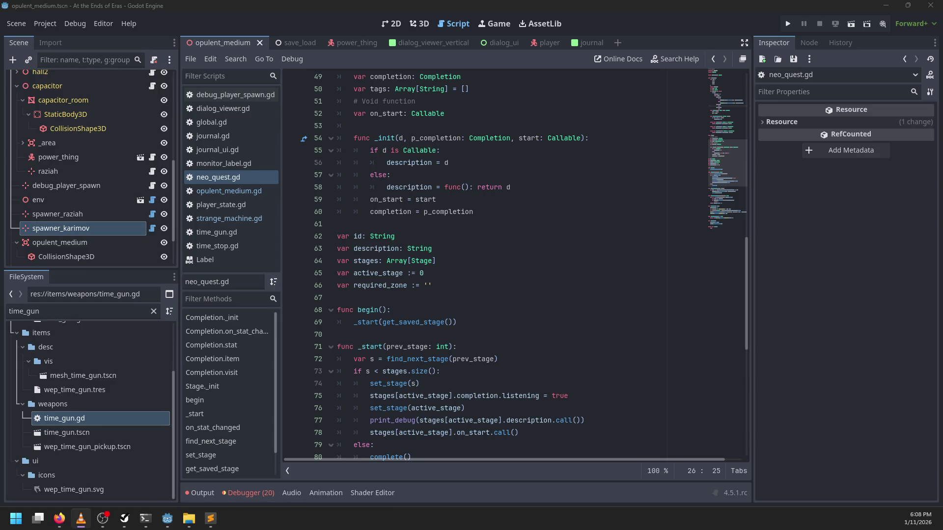
click(102, 518)
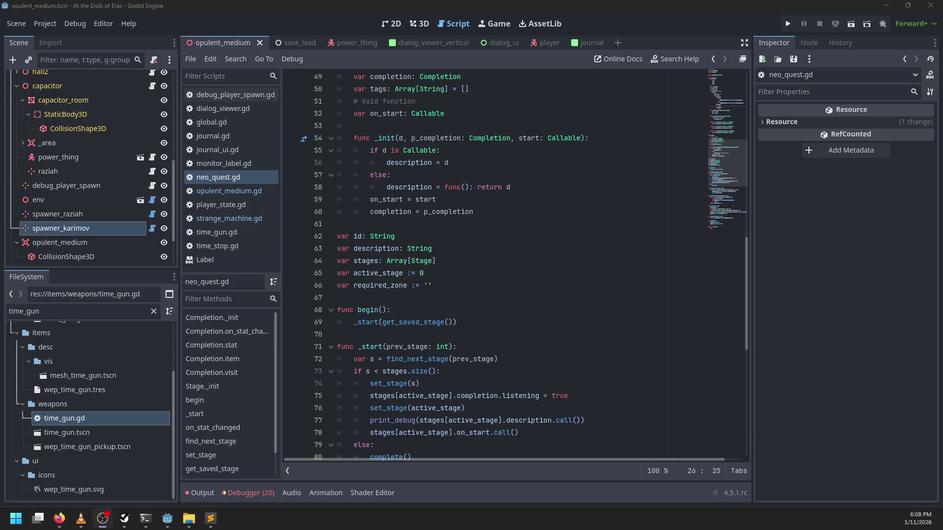
click(458, 298)
scroll(481, 286, up, 5)
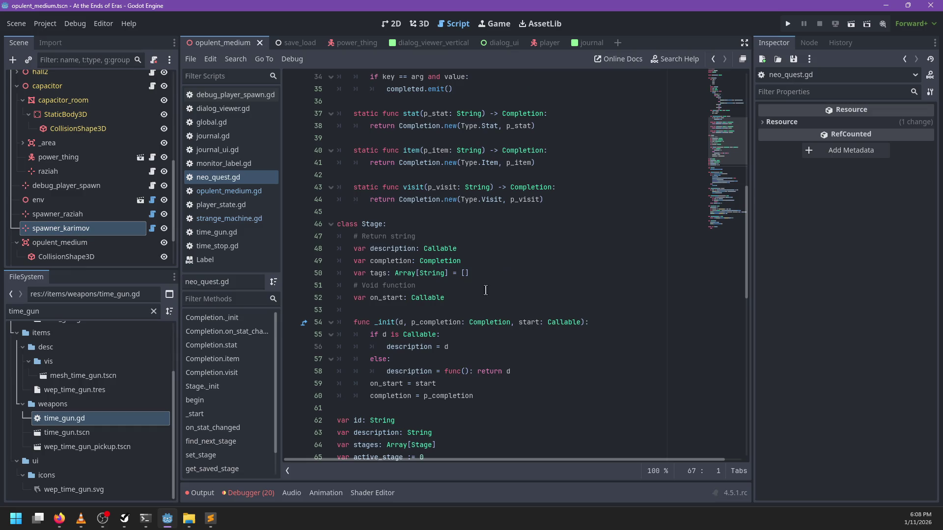
scroll(467, 281, up, 3)
scroll(479, 270, down, 16)
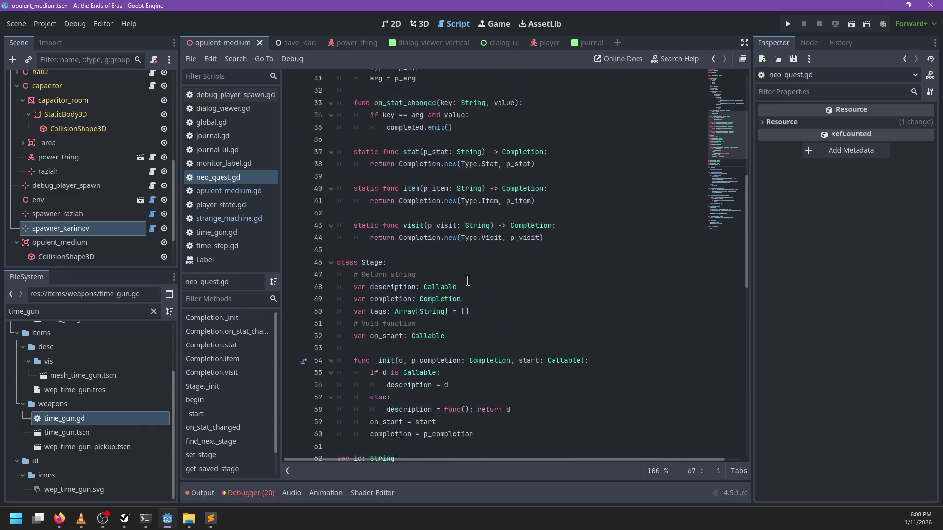
scroll(493, 260, down, 1)
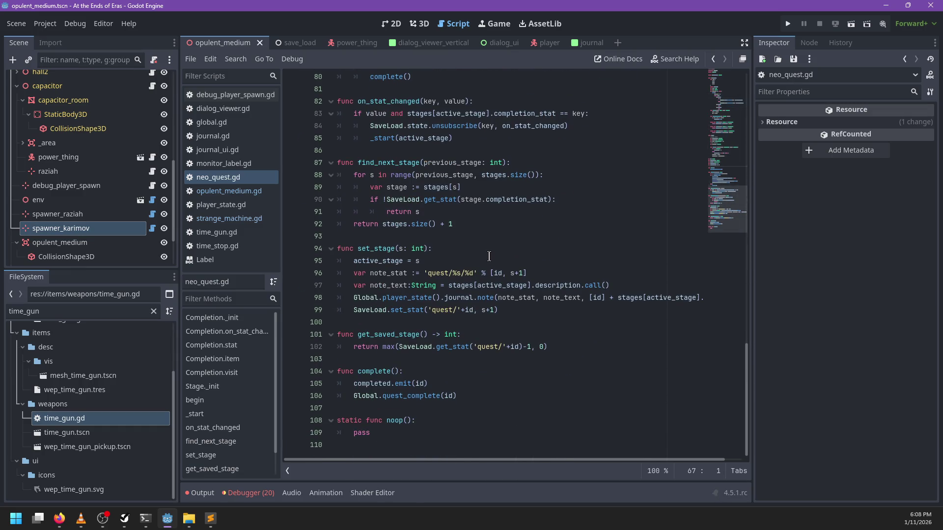
double_click(458, 298)
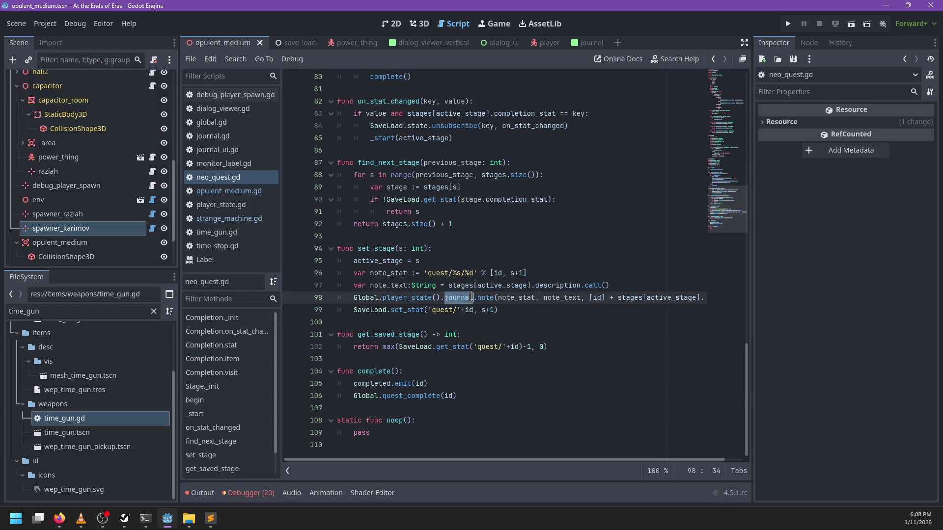
click(566, 286)
scroll(539, 302, up, 3)
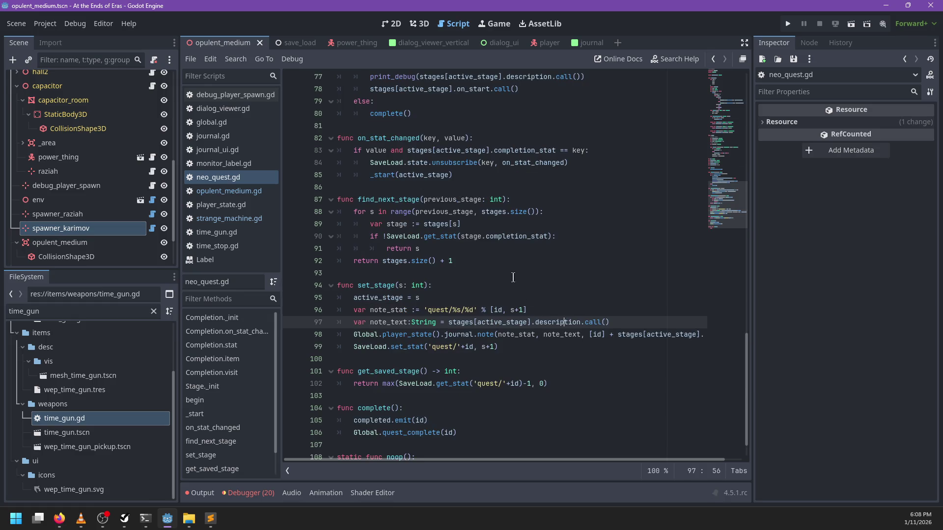
drag(567, 166, 370, 163)
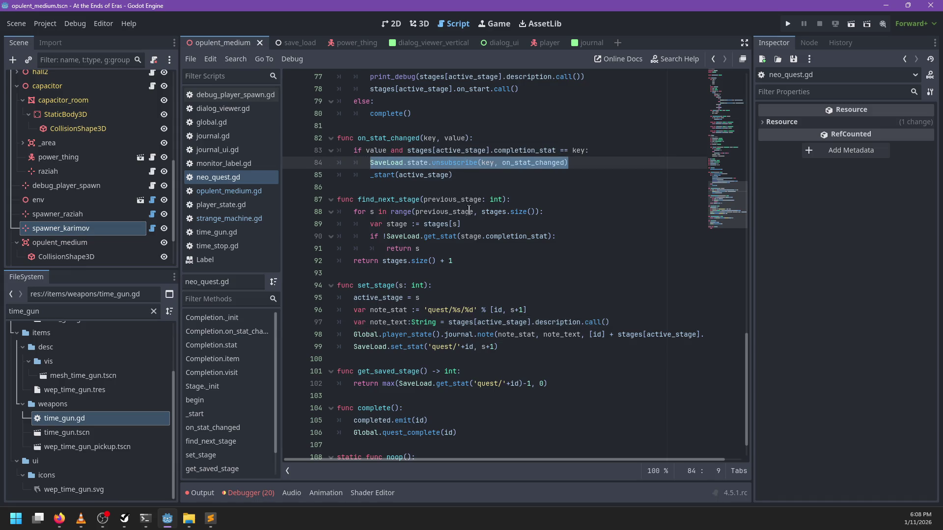
scroll(565, 240, up, 3)
Step: Trim _stat from the completion_stat check and delete the on_stat_changed function (lines 81–85)
drag(535, 261, 556, 261)
key(BackSpace)
key(ctrl+shift+Right)
key(ctrl+shift+Right)
drag(500, 294, 505, 236)
key(Delete)
key(Delete)
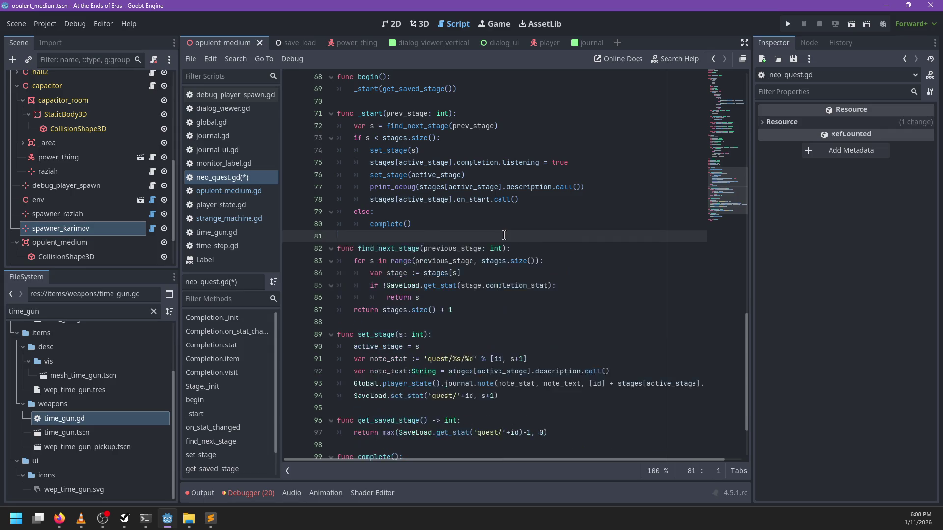
Step: After listening = true, connect stages[active_stage].completion.completed to on_stage_completed
scroll(505, 236, up, 4)
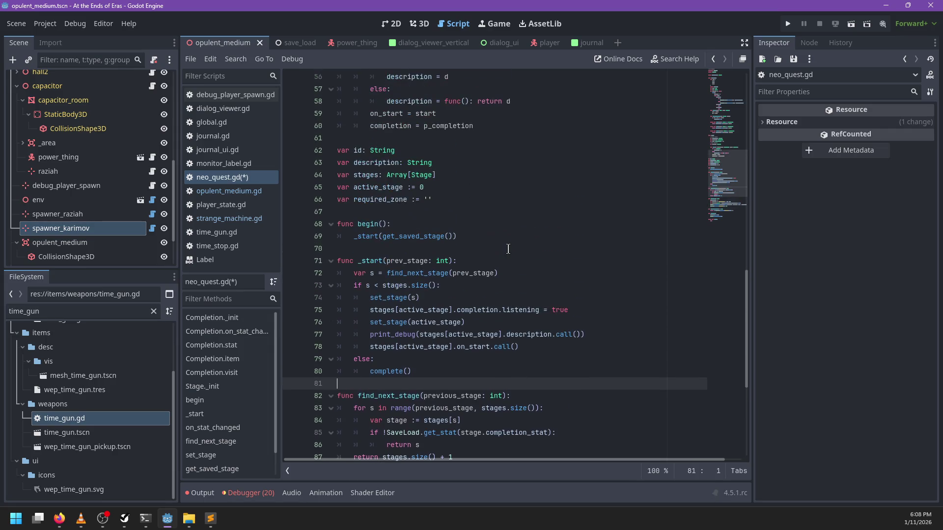
click(586, 310)
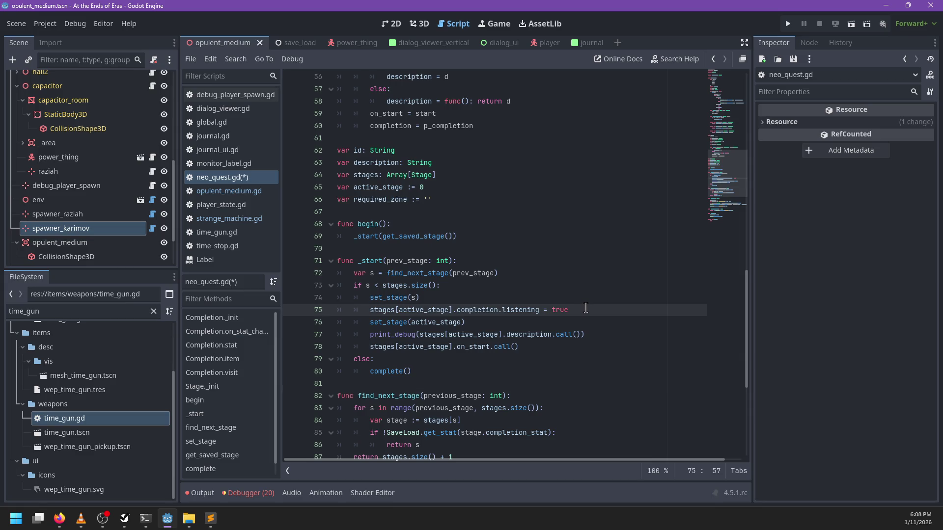
key(Return)
text(stages[acti)
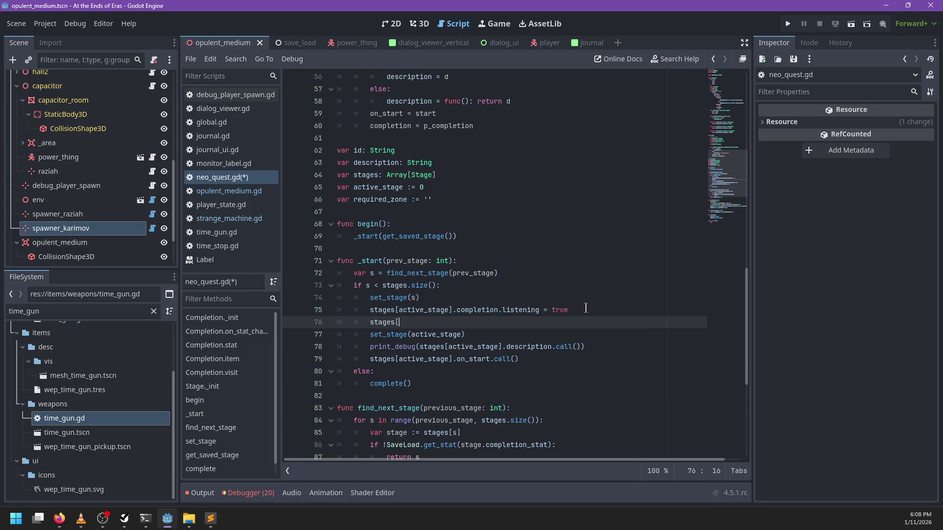
text(ve_state])
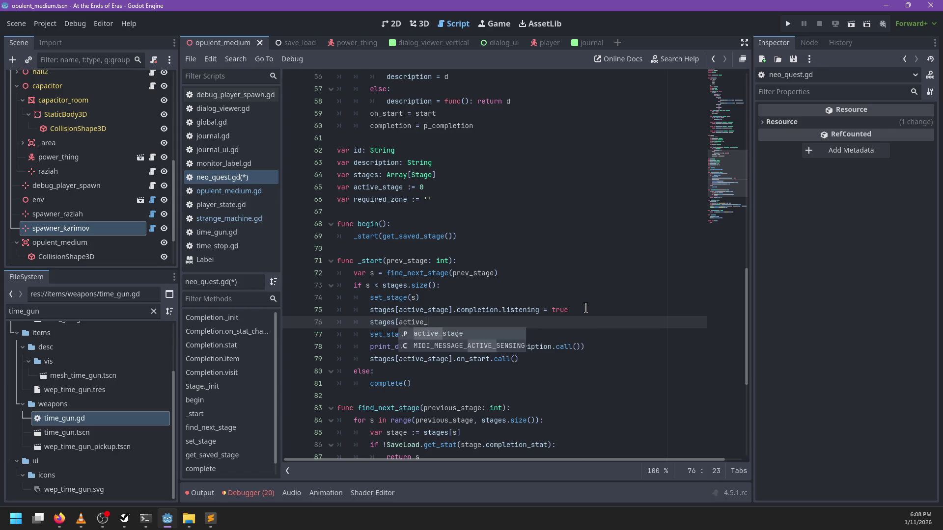
key(BackSpace)
key(BackSpace)
key(BackSpace)
text(ge])
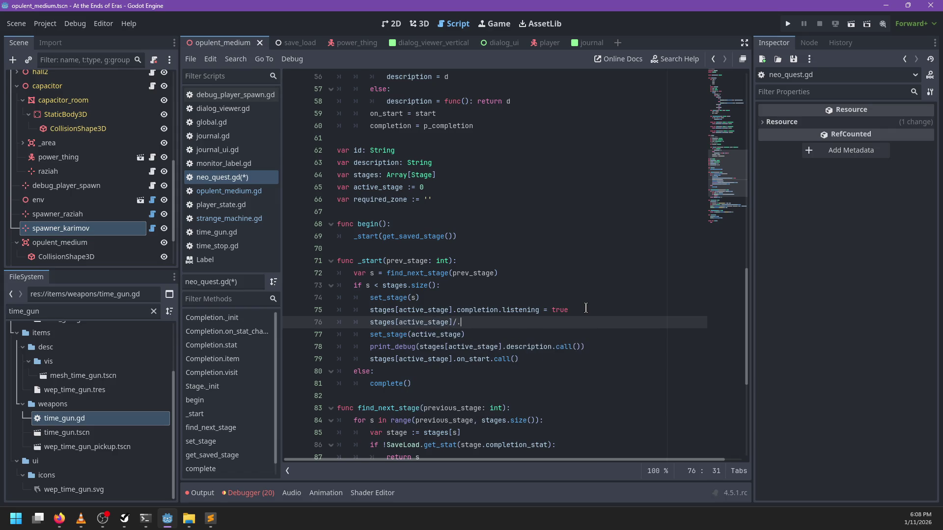
text(.)
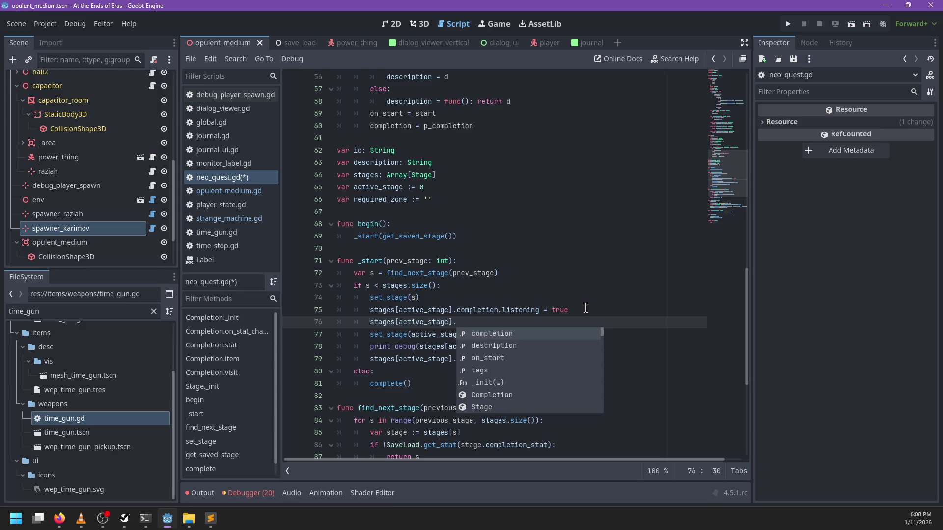
key(Escape)
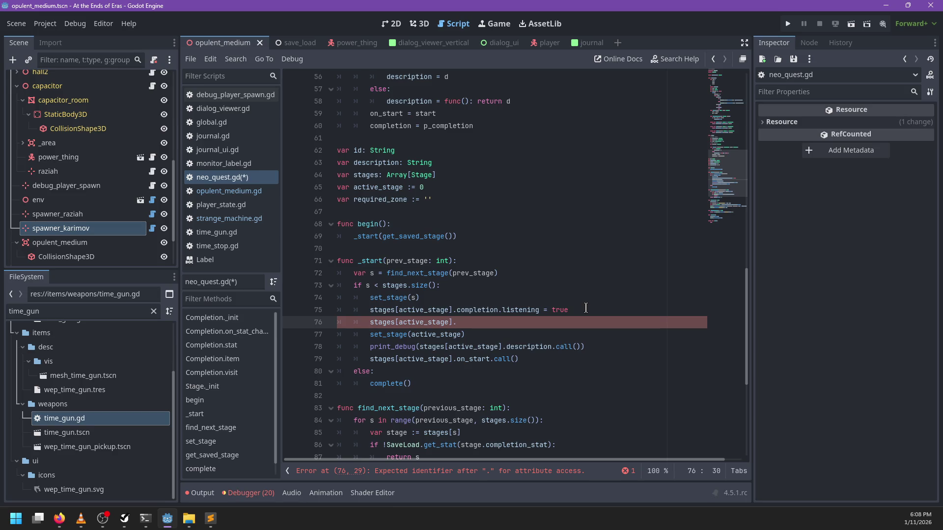
text(completion.com)
key(Return)
text(con)
key(Return)
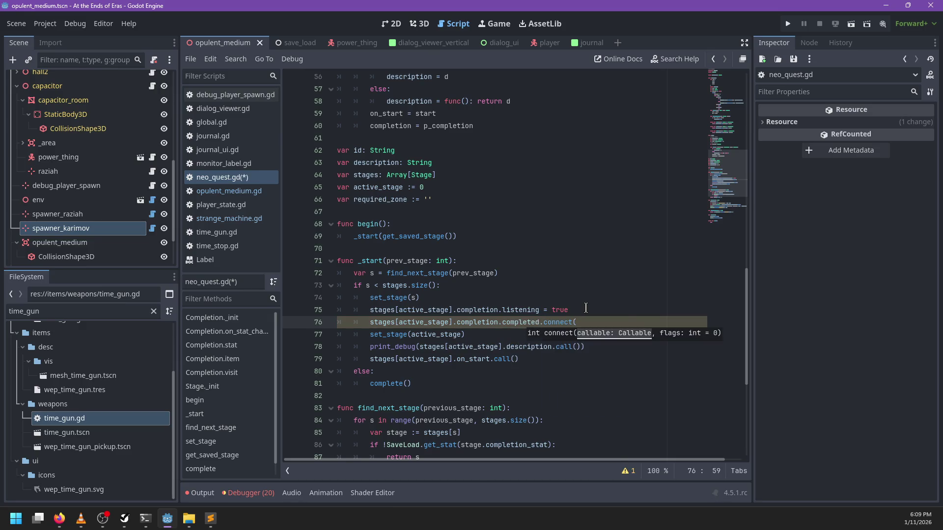
text(_on_stag)
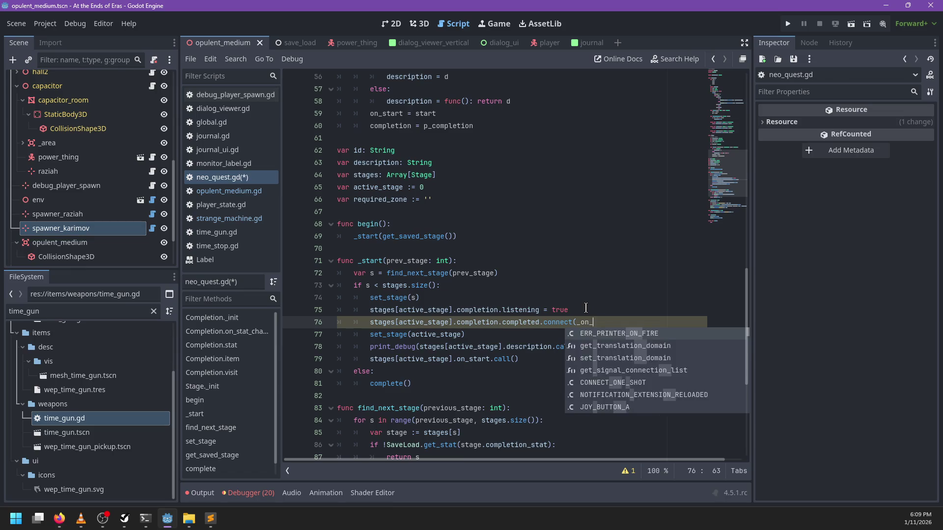
text(e_completed)
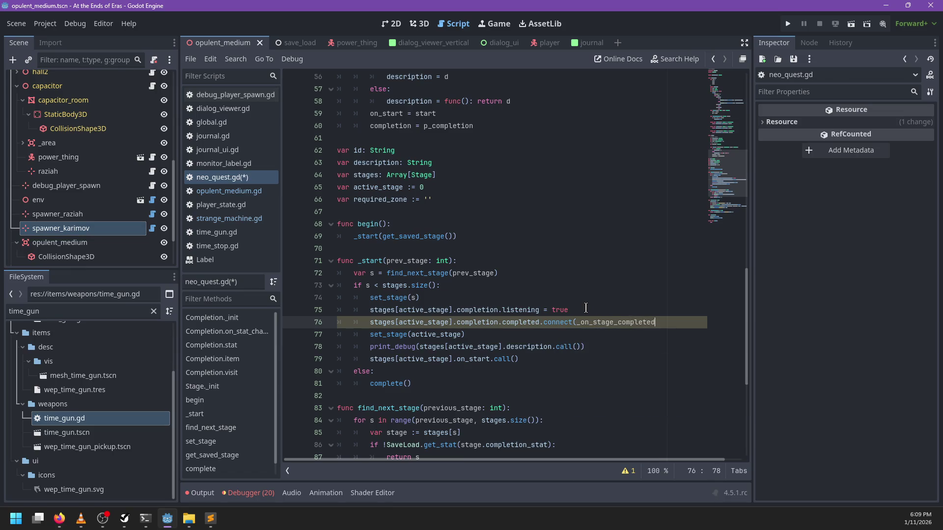
key(BackSpace)
key(ctrl+shift+Right)
scroll(414, 310, down, 2)
Step: Add func on_stage_completed() setting the stage's completion listening = false and calling find_next_stage(active_stage), then save
click(415, 318)
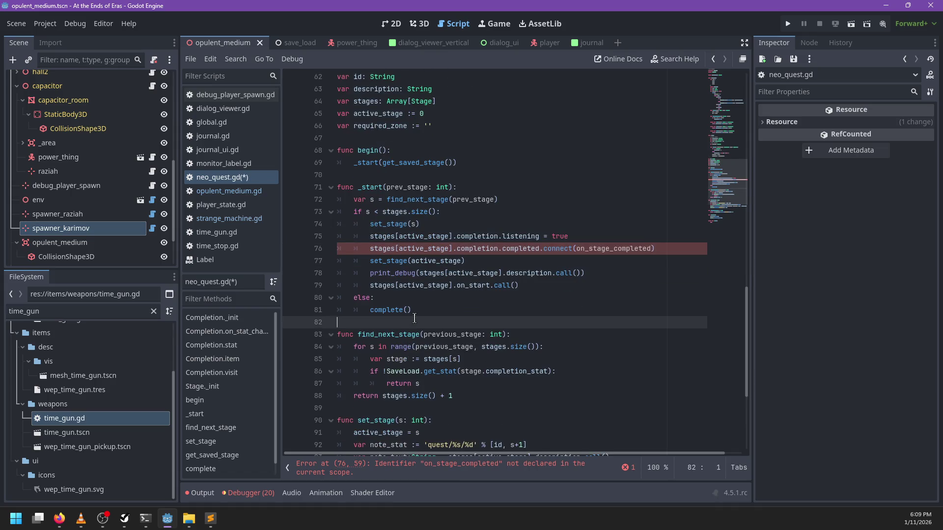
key(Return)
text(func on_stage_completed())
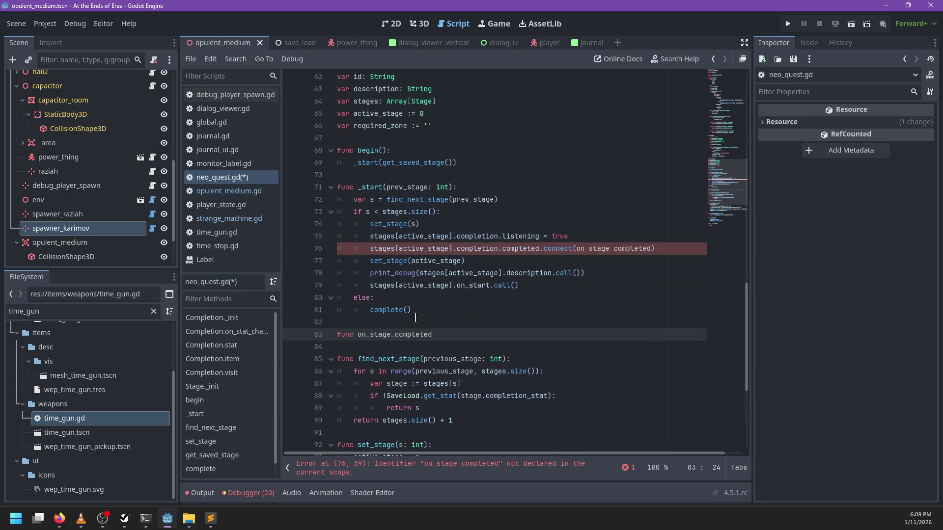
text(:)
key(Return)
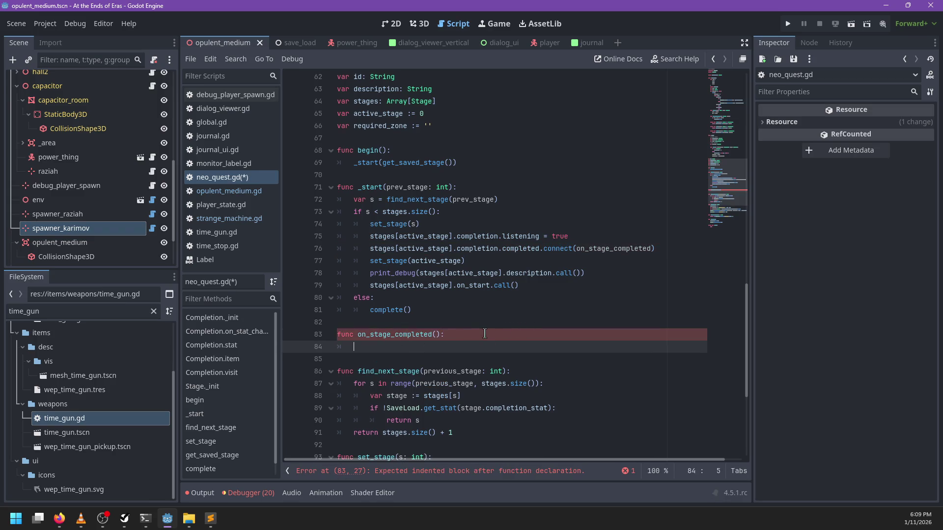
drag(370, 248, 502, 250)
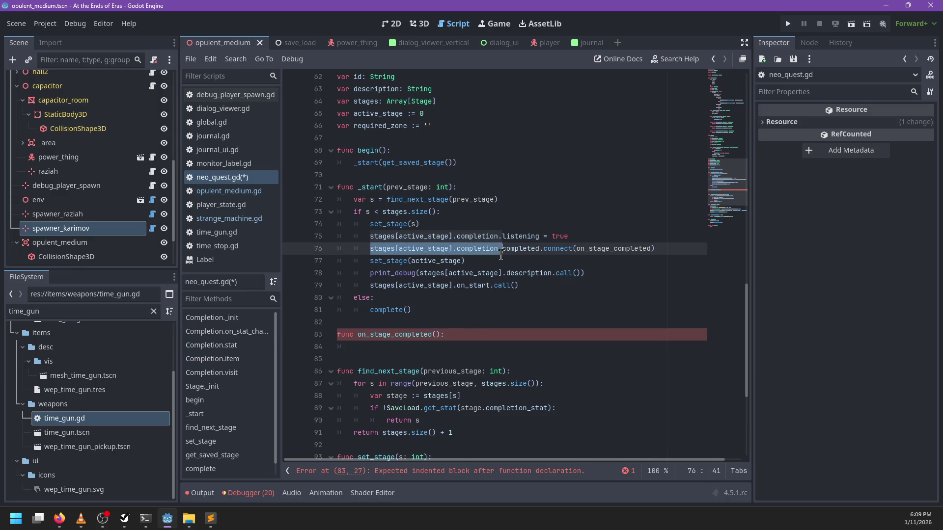
key(ctrl+c)
click(411, 351)
key(ctrl+v)
text(listening )
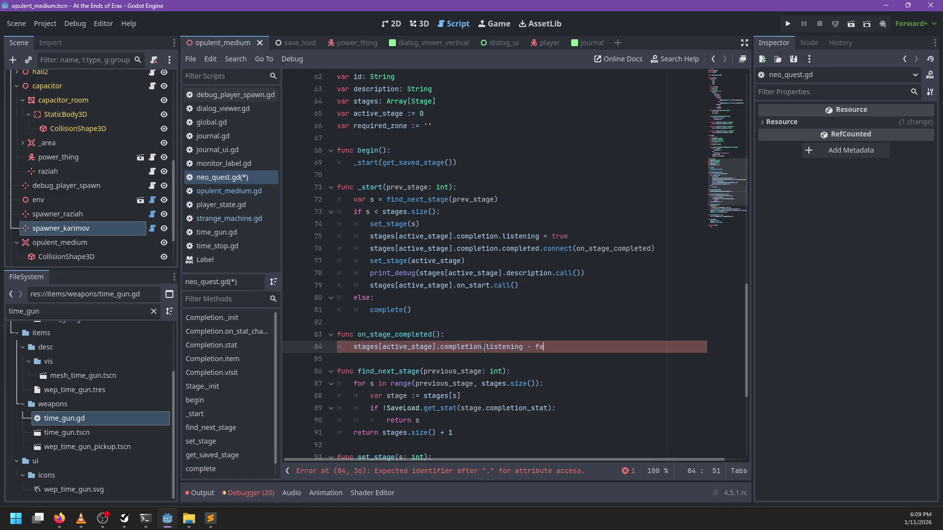
text(= false)
key(Return)
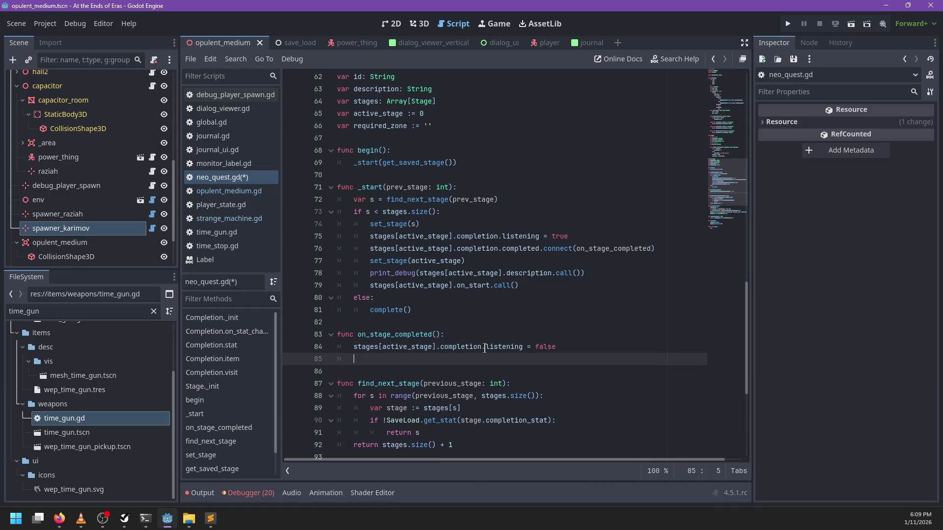
text(nd_ne)
key(Return)
text(active_s)
text(tage))
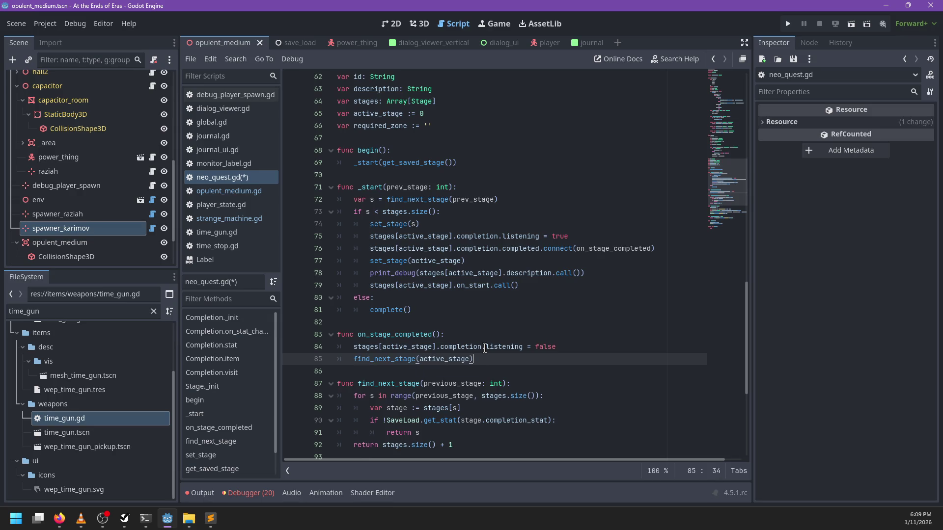
scroll(501, 306, down, 4)
key(ctrl+s)
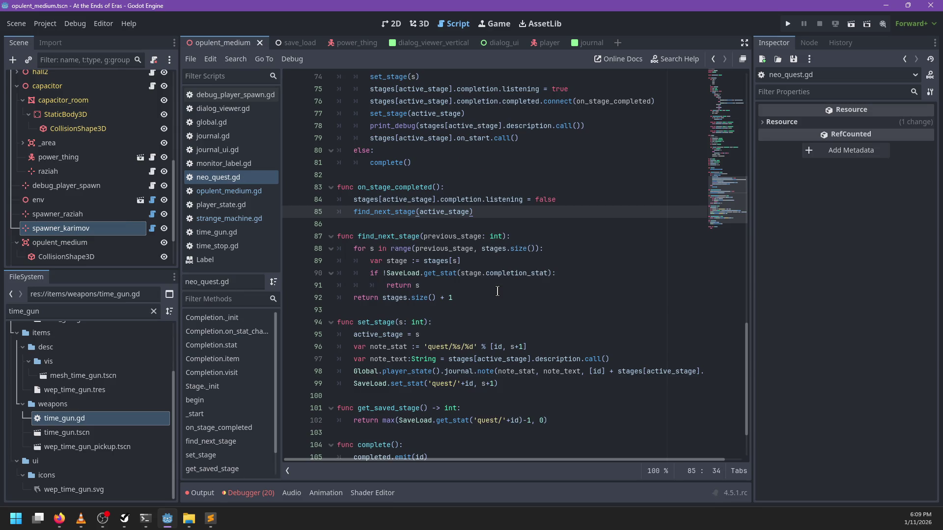
click(404, 274)
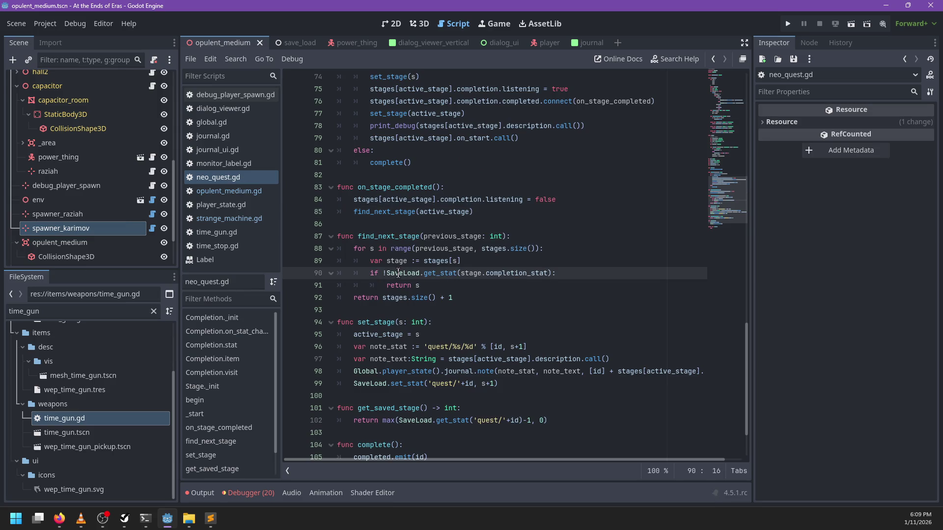
Step: Replace the SaveLoad.get_stat lookup on line 90 with stage.completion.is_completed()
scroll(516, 300, up, 14)
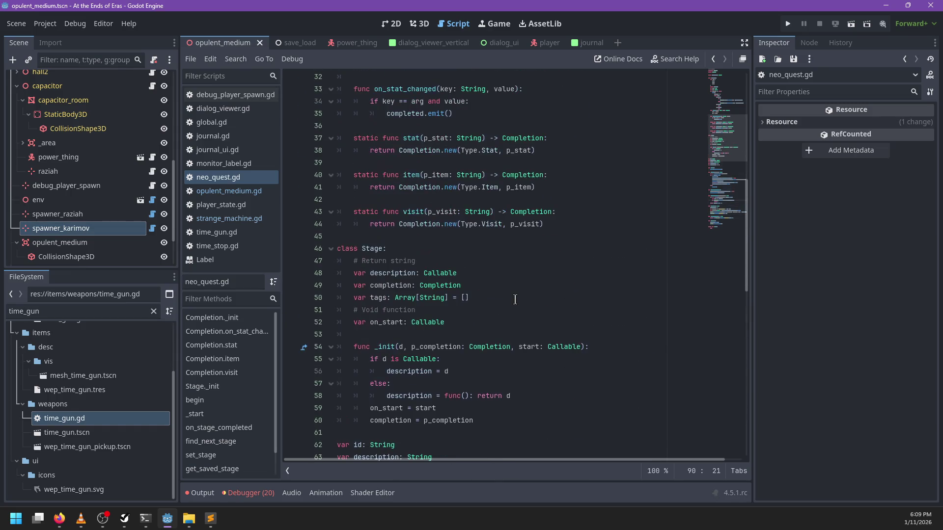
scroll(515, 299, up, 6)
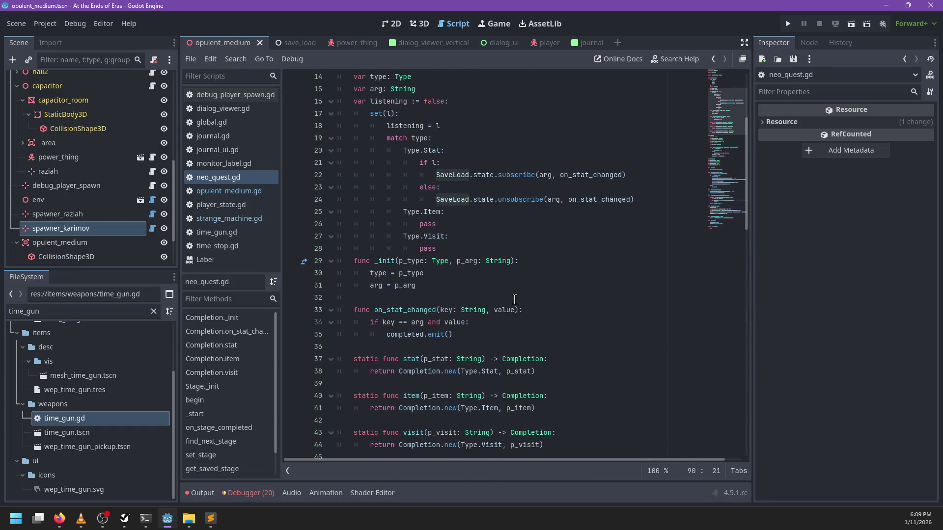
scroll(514, 299, down, 4)
scroll(513, 299, up, 3)
scroll(496, 299, down, 8)
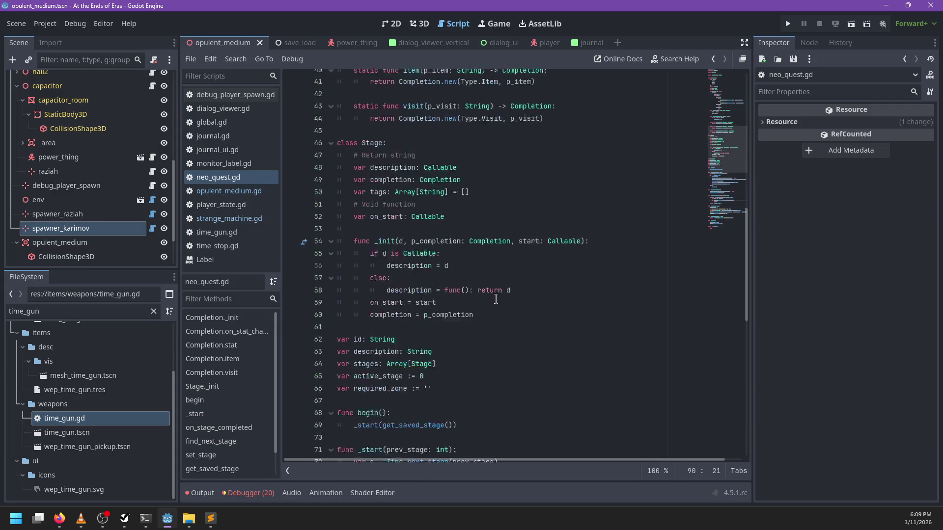
scroll(497, 299, down, 15)
scroll(496, 299, up, 3)
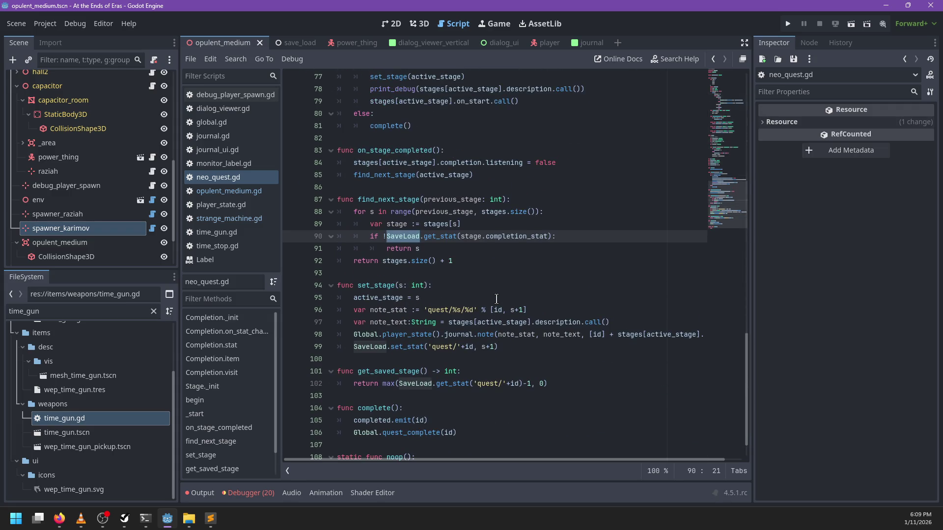
drag(386, 236, 550, 238)
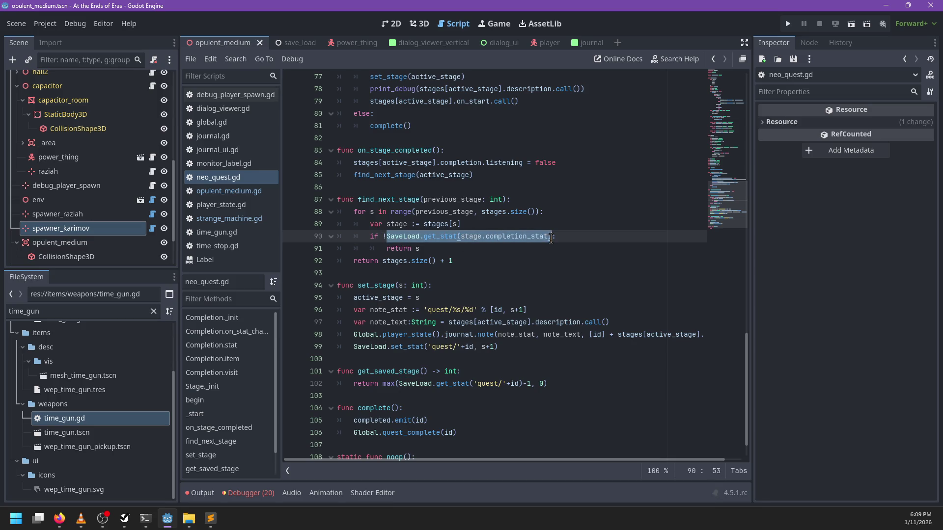
text(stage.)
text(completion.compl)
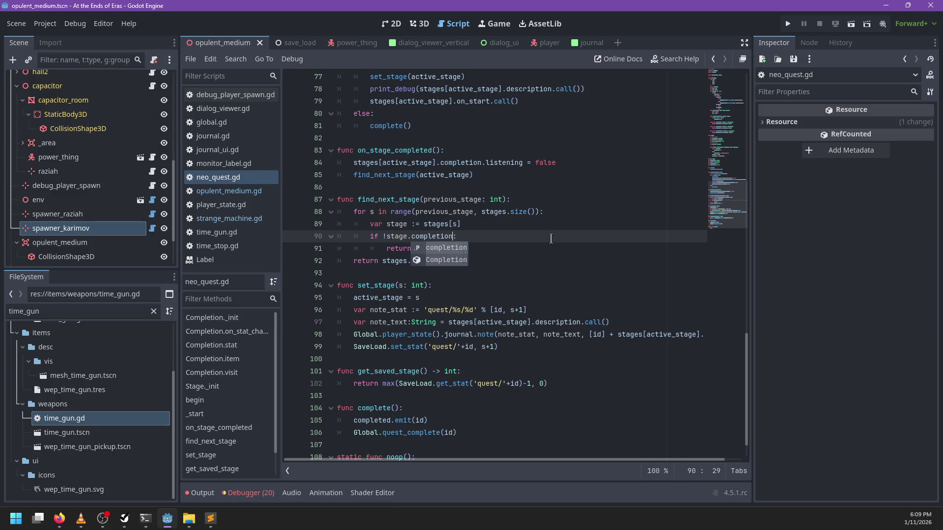
text(eted())
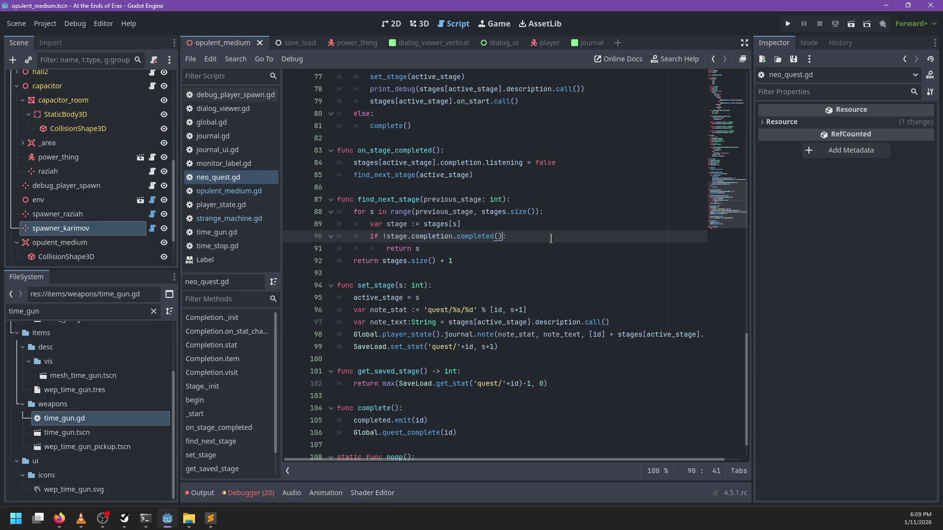
text(is))
key(BackSpace)
text(_)
Step: Rename on_stat_changed to _on_stat_changed, updating its subscribe and unsubscribe references
scroll(452, 286, up, 12)
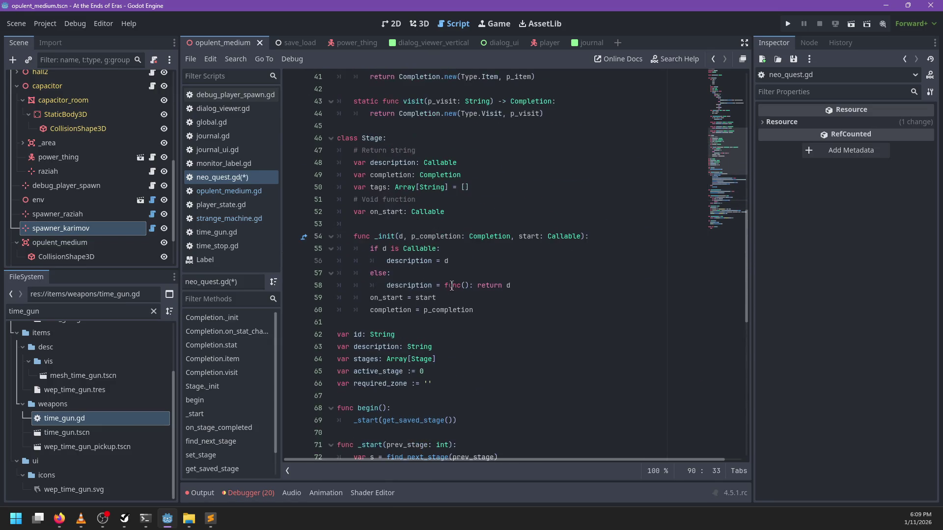
scroll(452, 285, up, 9)
click(499, 336)
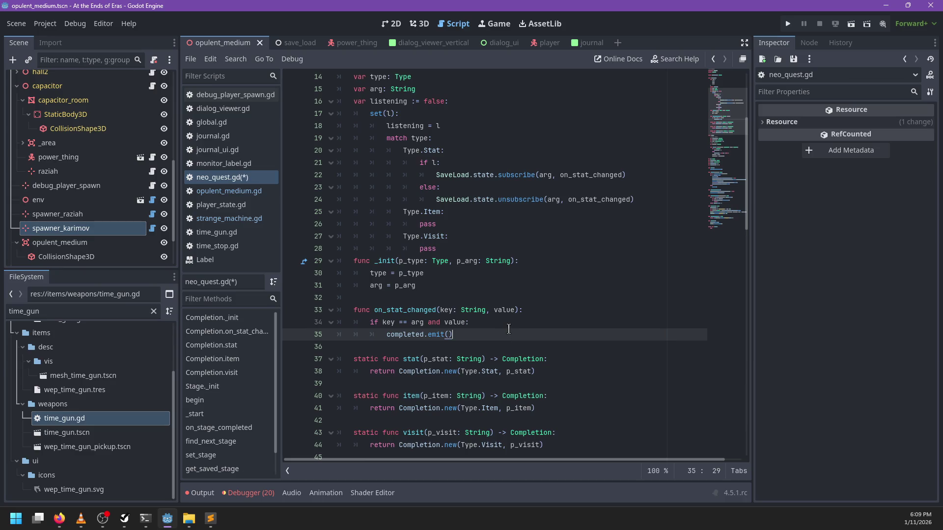
key(Up)
key(Up)
key(Up)
key(Down)
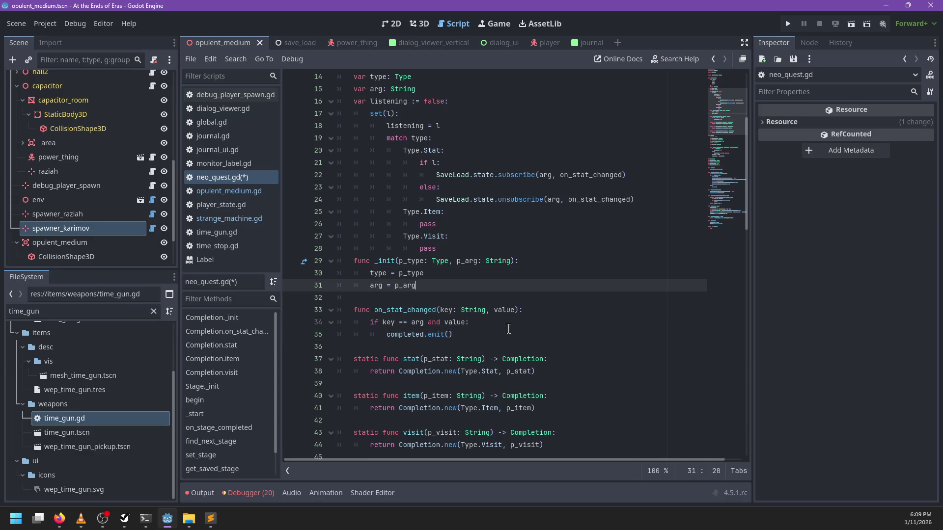
click(377, 310)
double_click(376, 311)
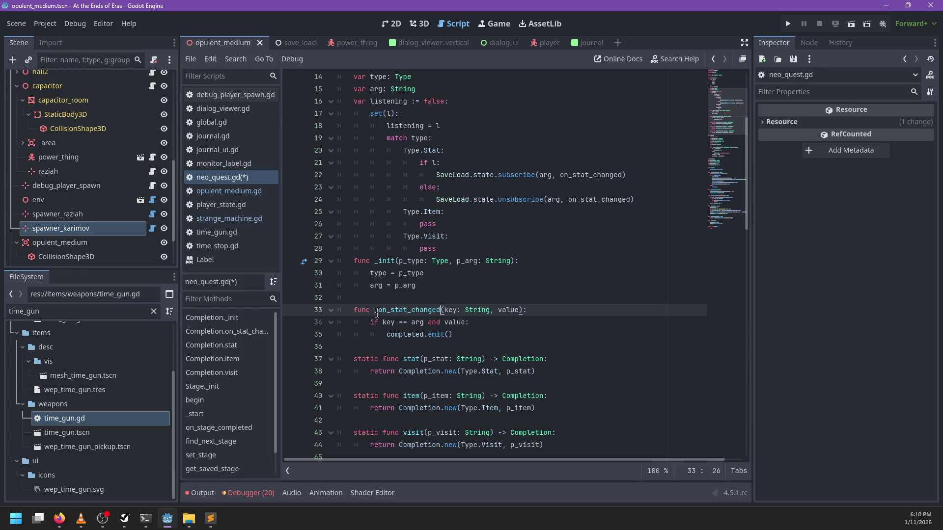
click(376, 310)
text(_)
double_click(593, 174)
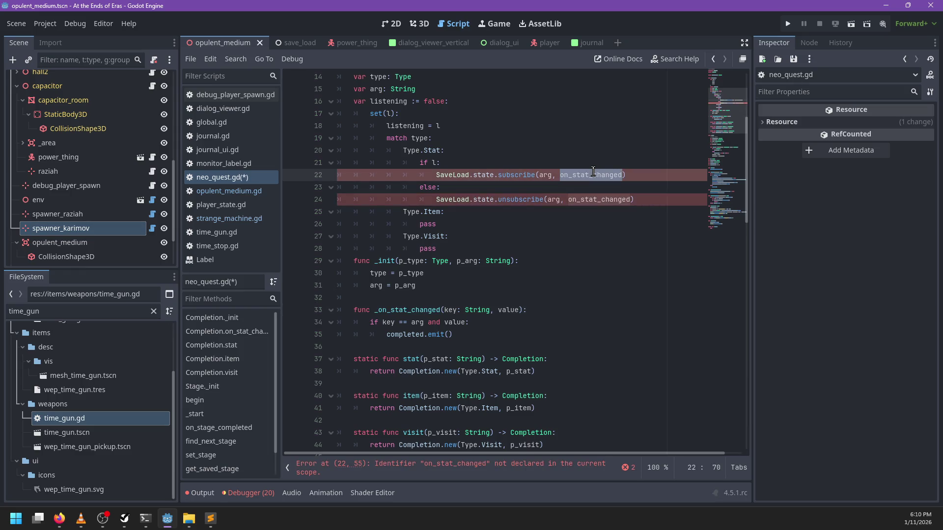
key(ctrl+d)
key(Left)
text(_)
click(458, 290)
key(Return)
key(Return)
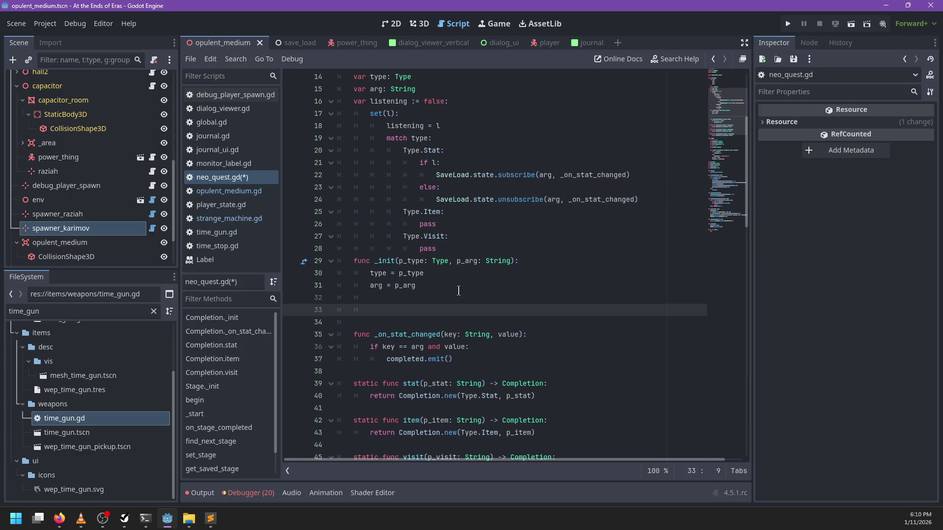
Step: Below _init, write func is_completed() matching on type, with the Stat branch returning !!SaveLoad.get_stat(arg)
key(Return)
text(nc is_completed():)
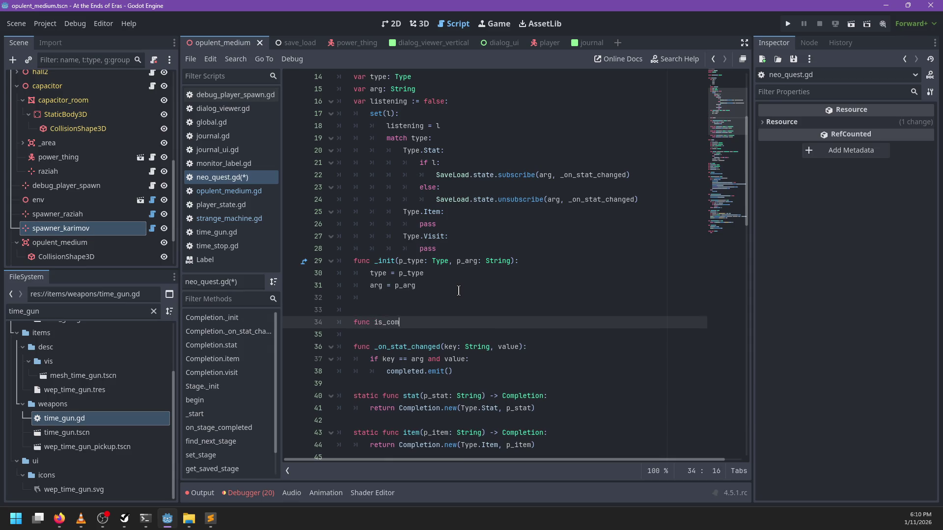
key(Return)
text(match )
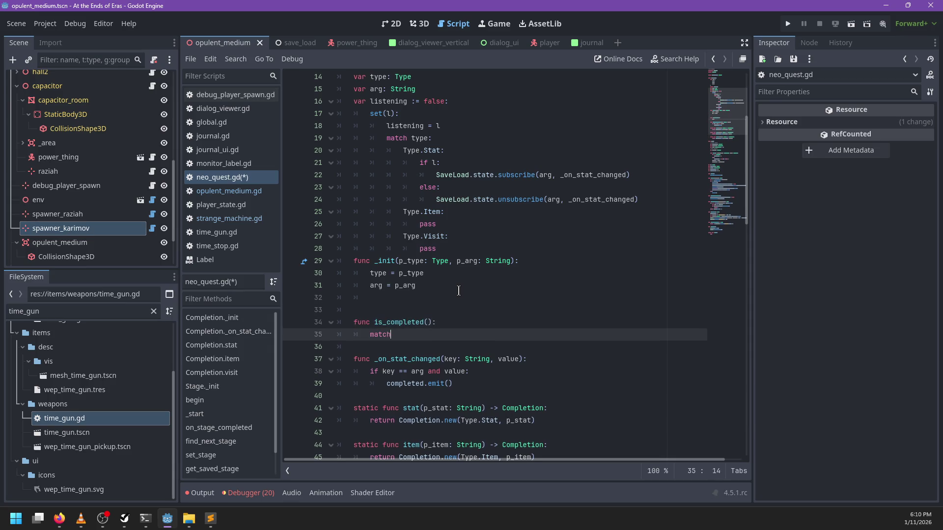
text(type:)
key(Return)
text(.Stat:)
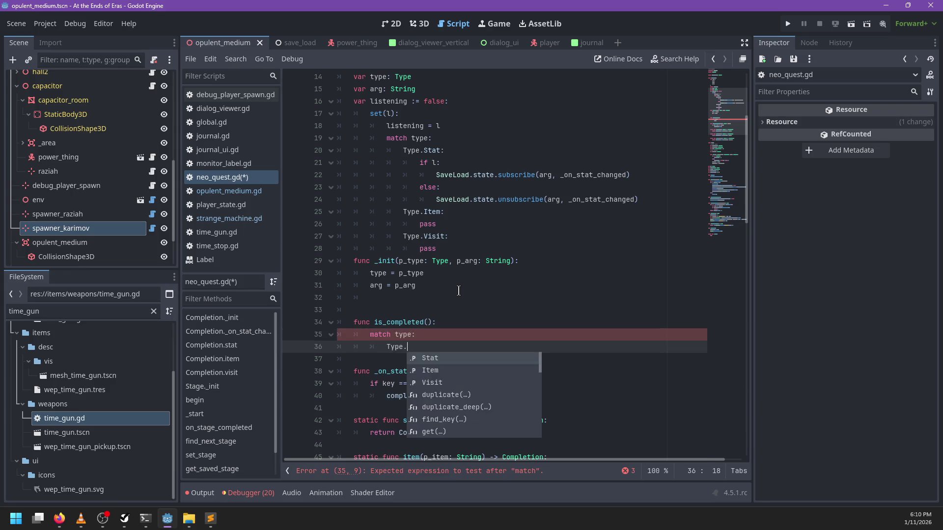
key(Return)
text(turn Sa)
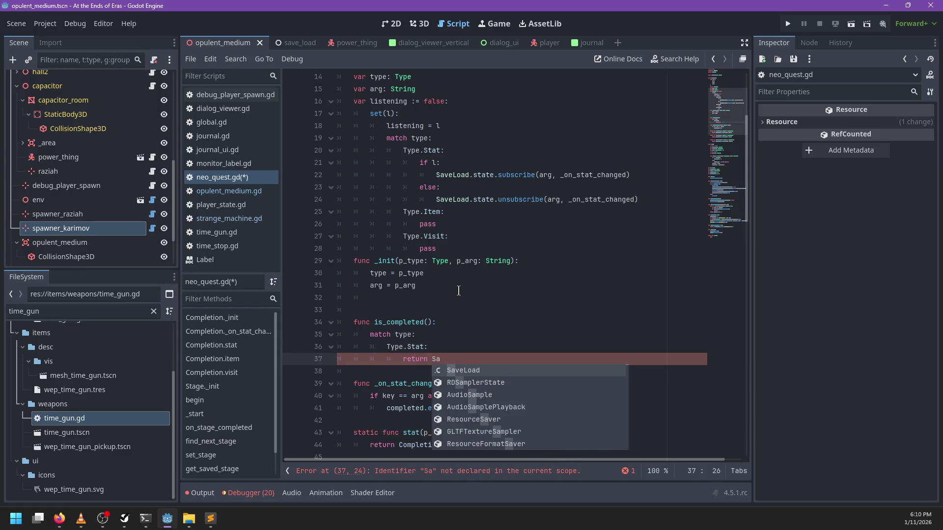
key(Return)
text(.get)
key(Return)
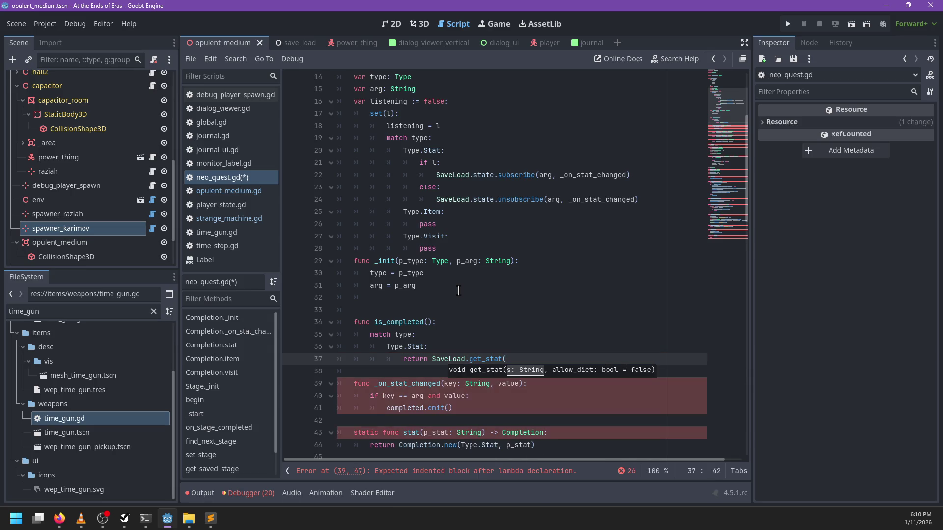
text(ype))
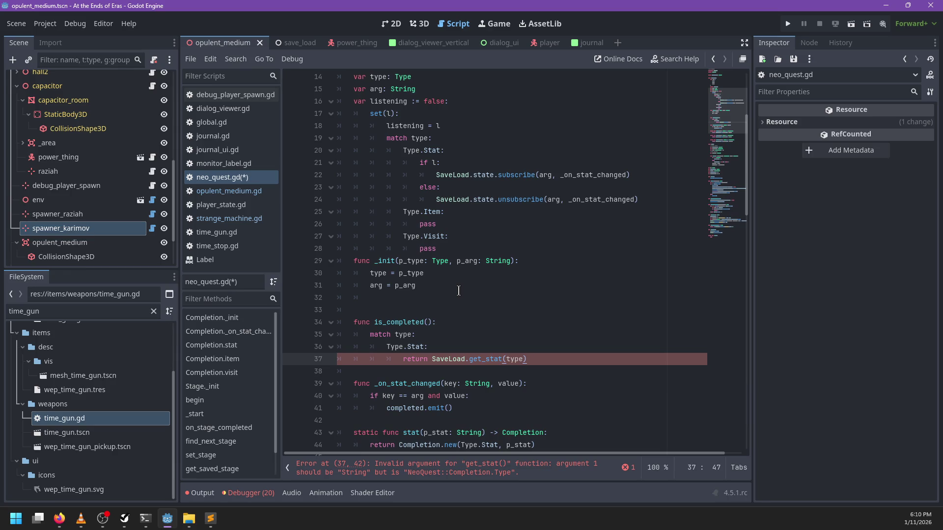
text(!!)
key(ctrl+BackSpace)
text(arg)
Step: Give is_completed a -> bool return type and a default return false branch, then save
key(Up)
key(Up)
key(Up)
text(> bool)
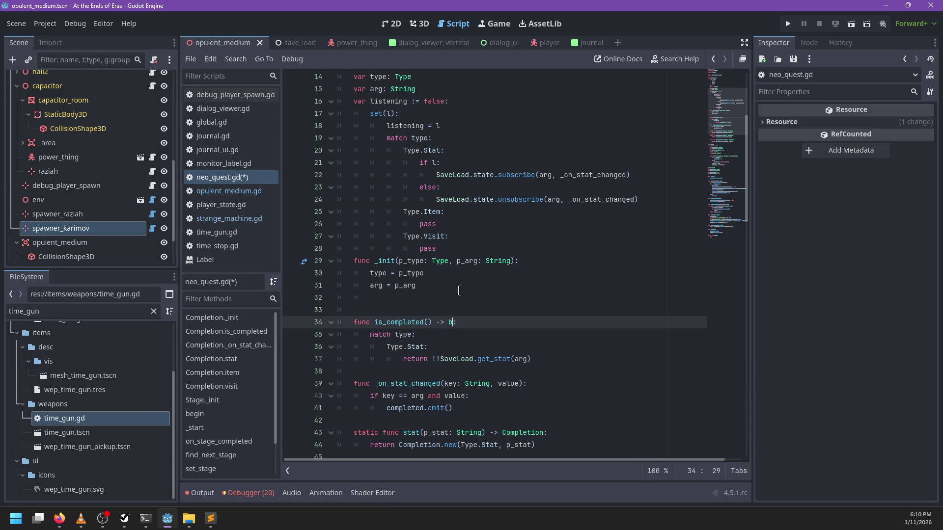
click(566, 365)
key(Return)
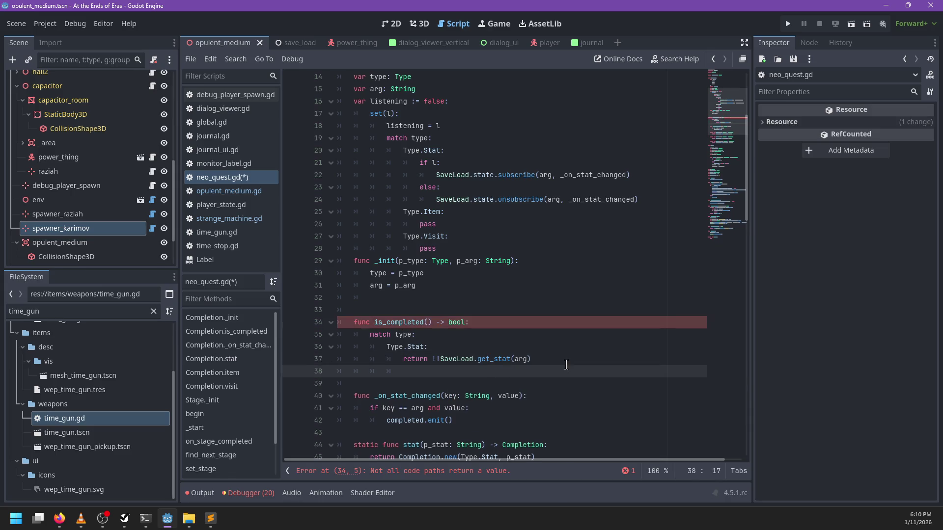
key(Return)
text(return false)
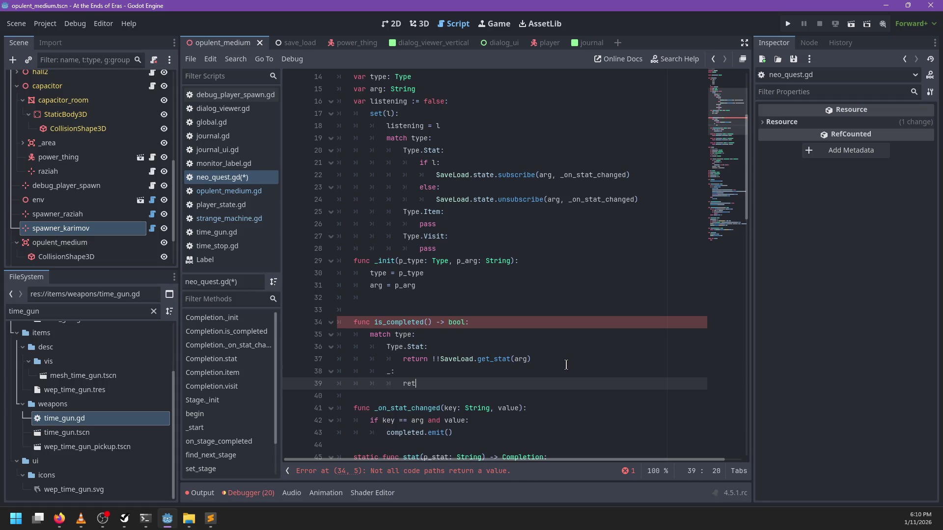
key(ctrl+s)
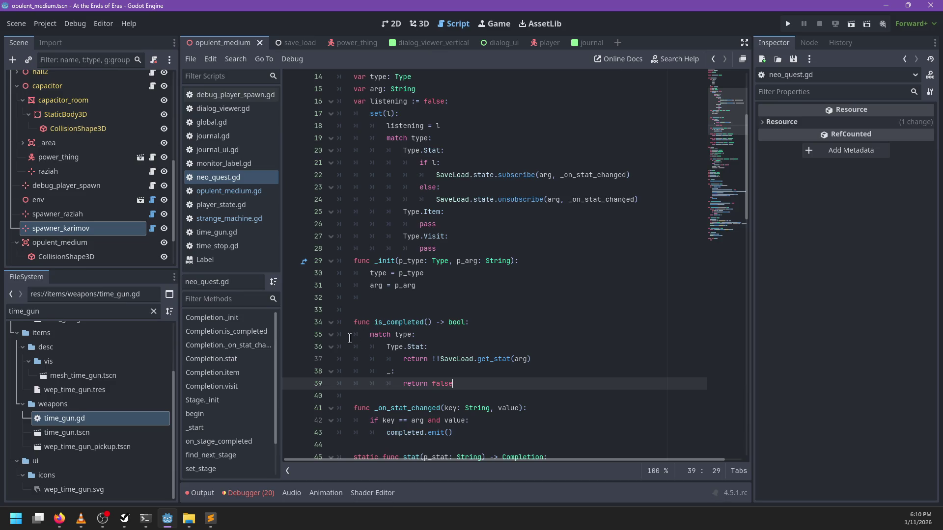
key(alt+Tab)
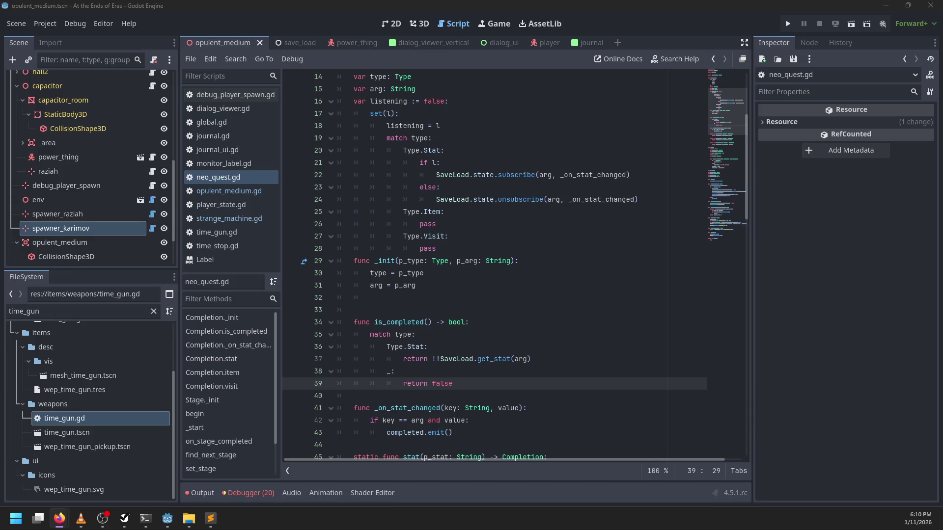
click(477, 383)
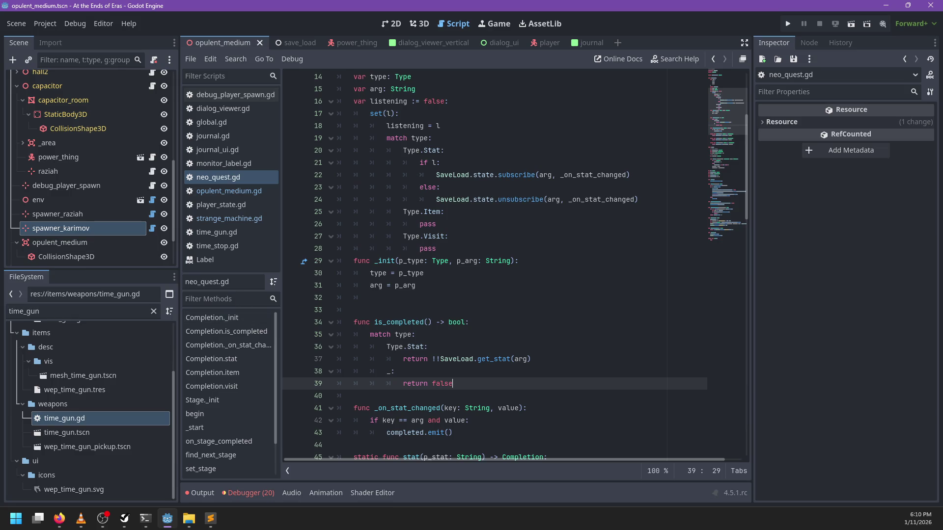
key(alt+Tab)
key(alt+Tab)
key(alt+Tab)
scroll(518, 331, down, 7)
key(ctrl+s)
scroll(518, 331, up, 5)
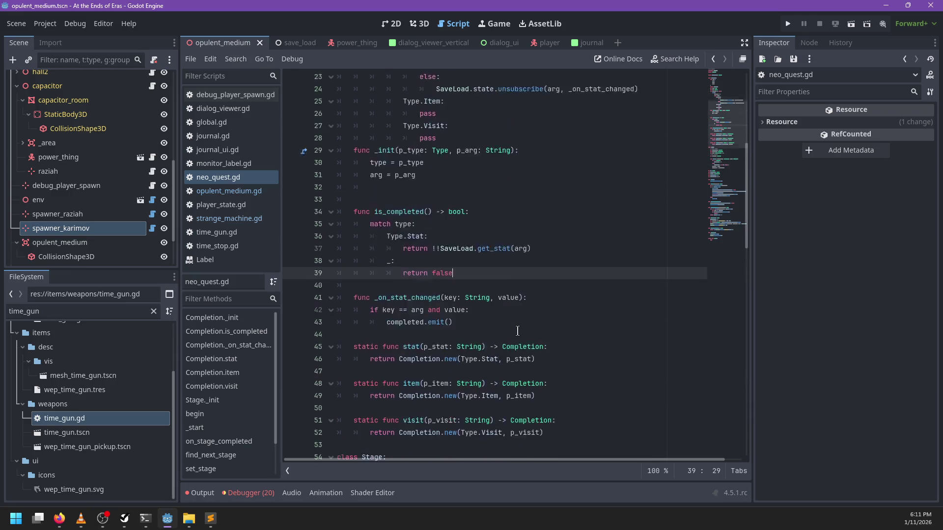
scroll(519, 333, down, 14)
scroll(520, 333, down, 7)
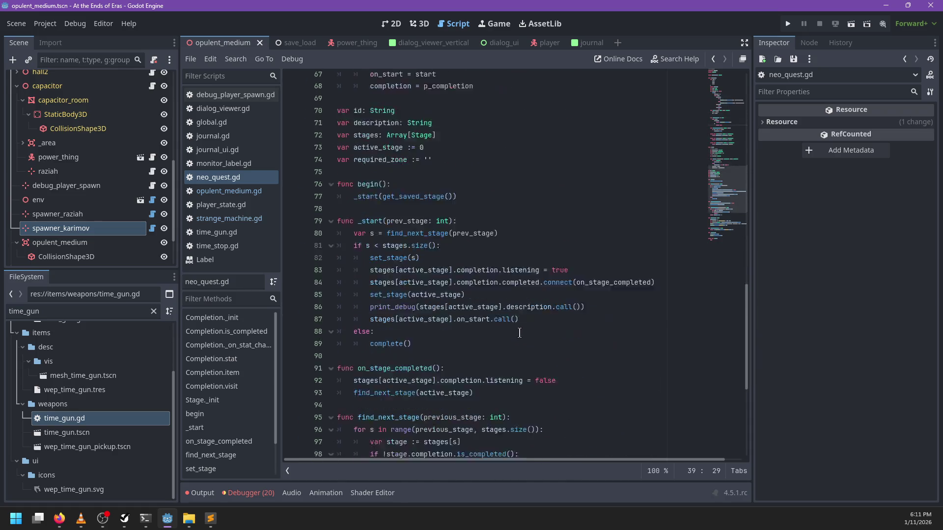
scroll(520, 333, up, 11)
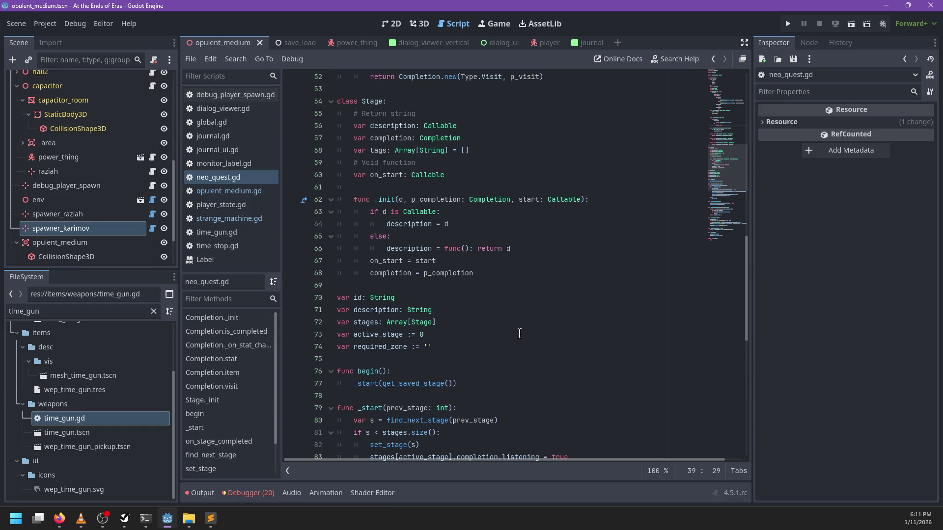
key(alt+Tab)
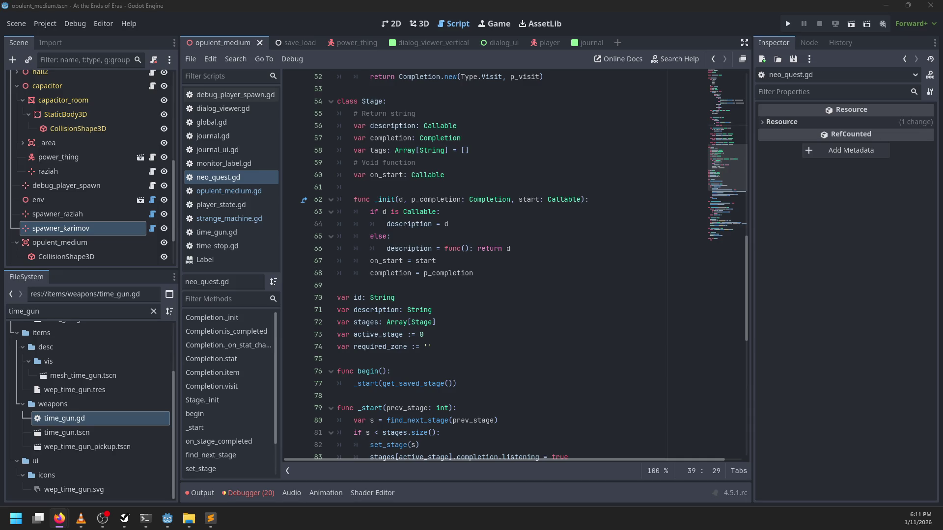
click(542, 363)
scroll(524, 349, down, 9)
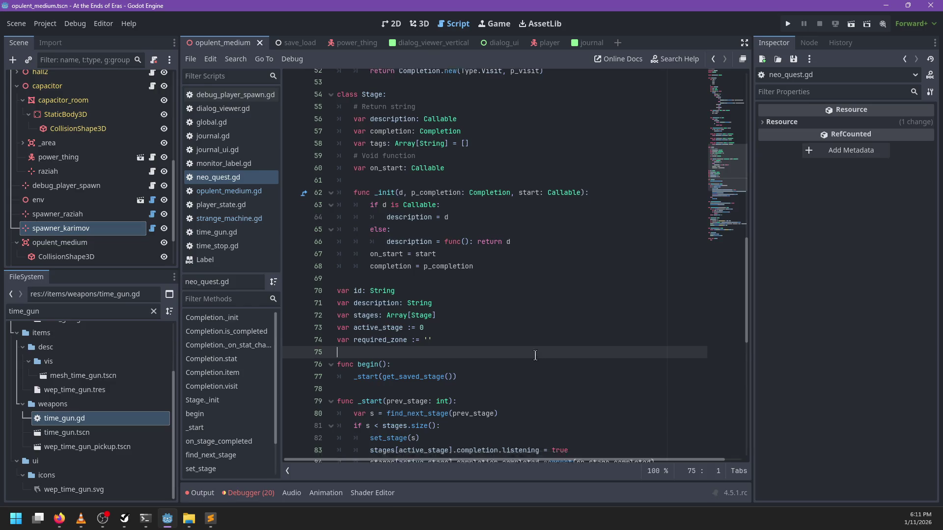
scroll(525, 350, down, 3)
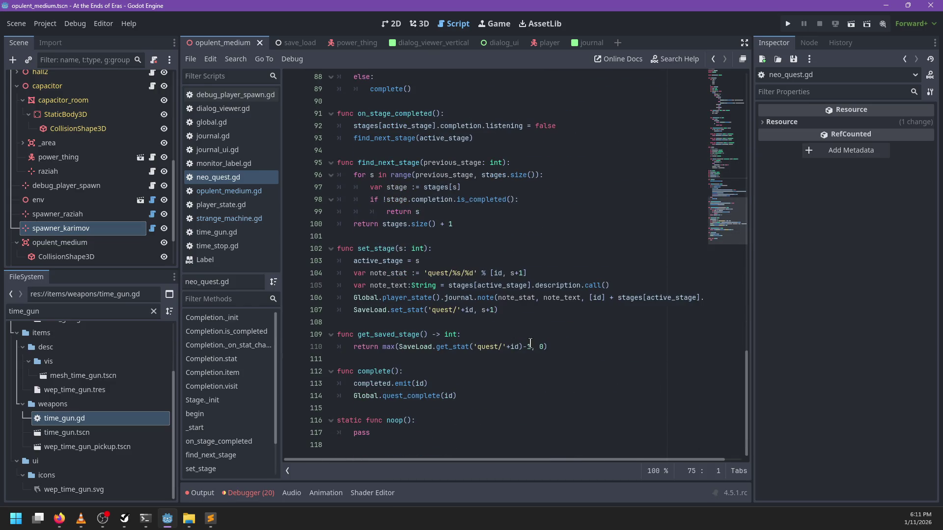
scroll(530, 342, up, 5)
scroll(530, 342, up, 1)
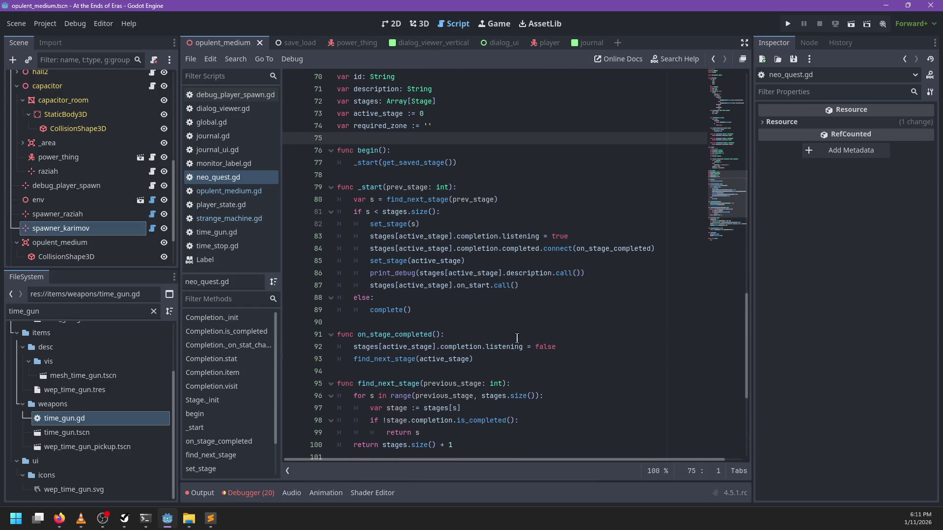
click(431, 309)
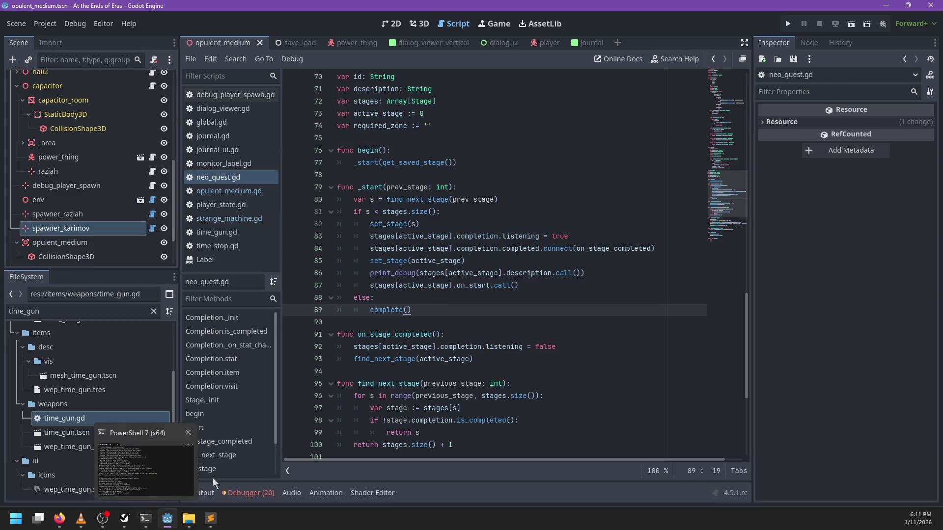
Step: Save in Godot and run git diff -- .\management\ in PowerShell
key(ctrl+s)
click(146, 519)
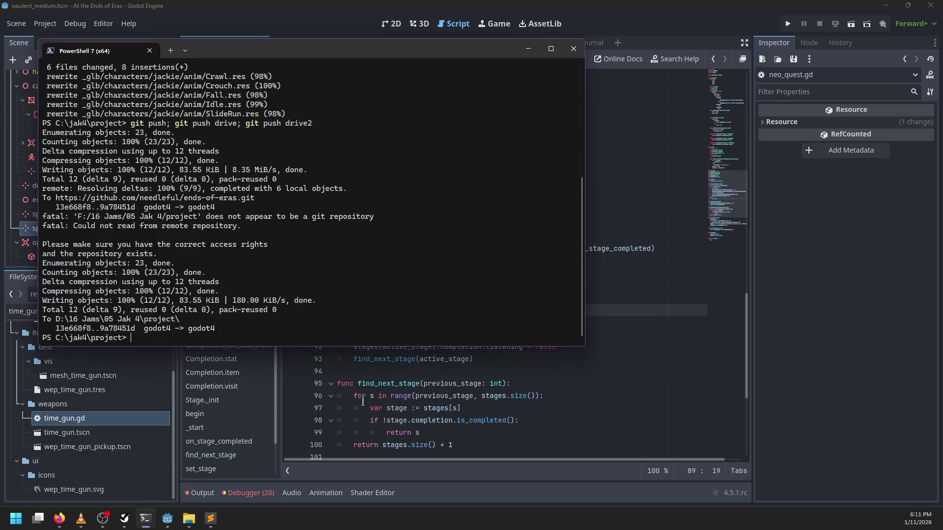
text(git diff -- .\management\)
key(Return)
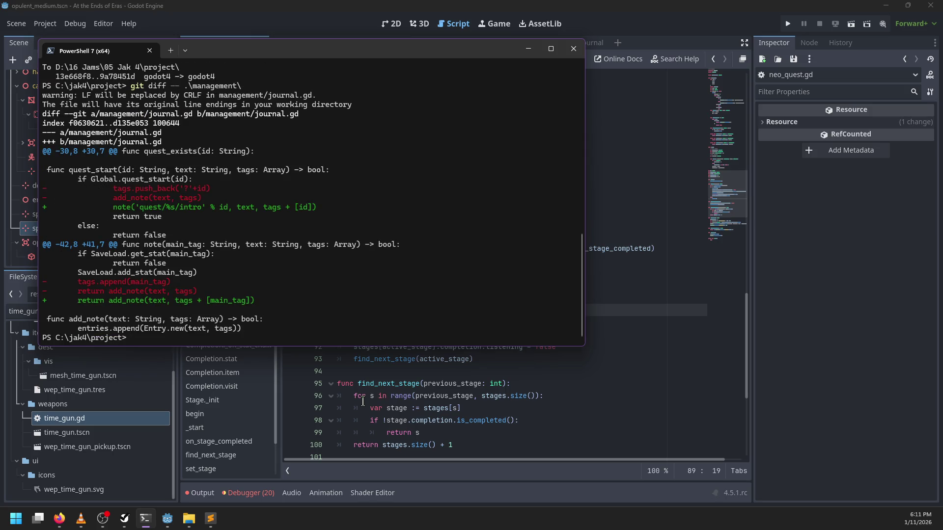
Step: Run git diff -- .\quests\ and page through the neo_quest.gd changes, then return to Godot
key(Up)
key(BackSpace)
key(BackSpace)
key(BackSpace)
text(qy)
key(BackSpace)
text(uests\)
key(Return)
key(space)
key(space)
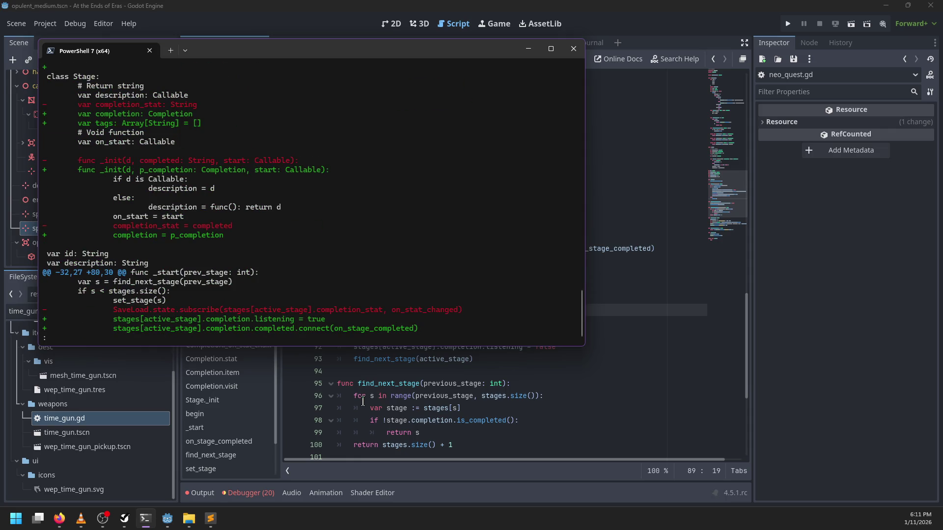
key(Down)
key(Down)
key(Down)
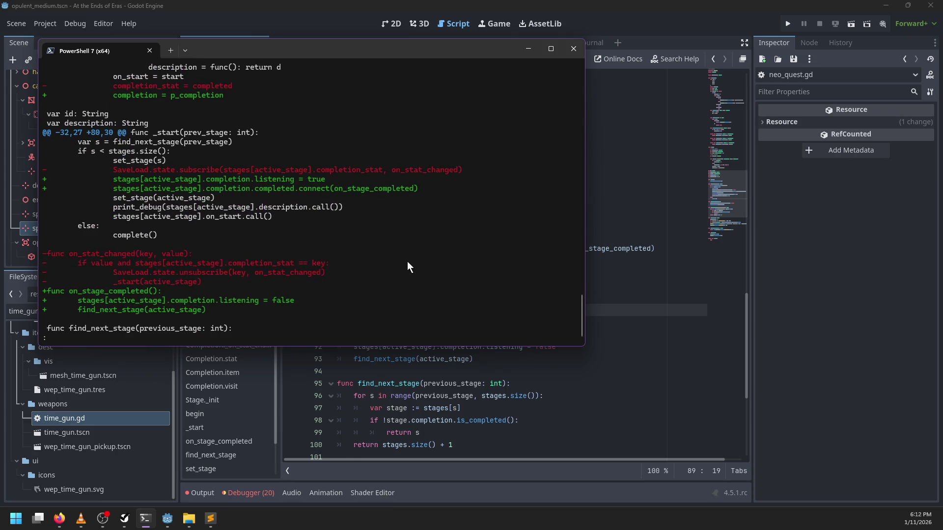
key(Down)
key(Down)
key(Down)
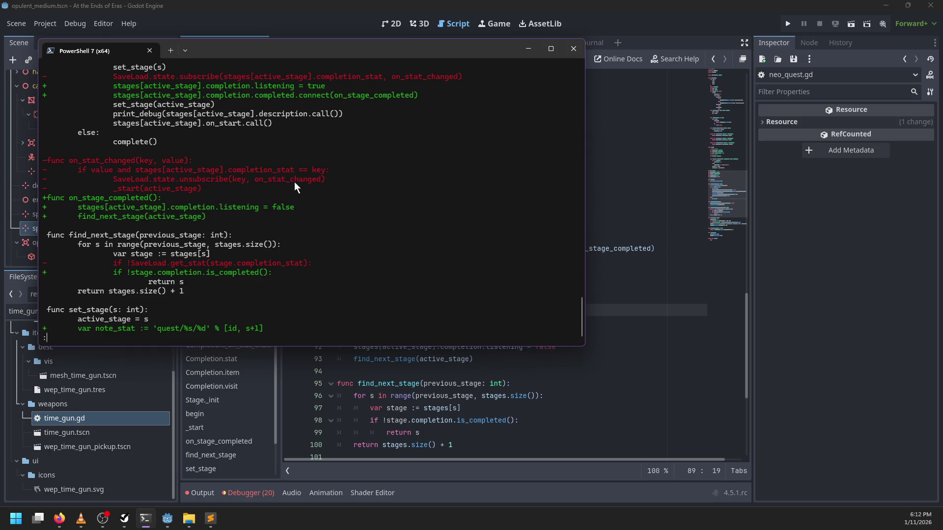
click(515, 396)
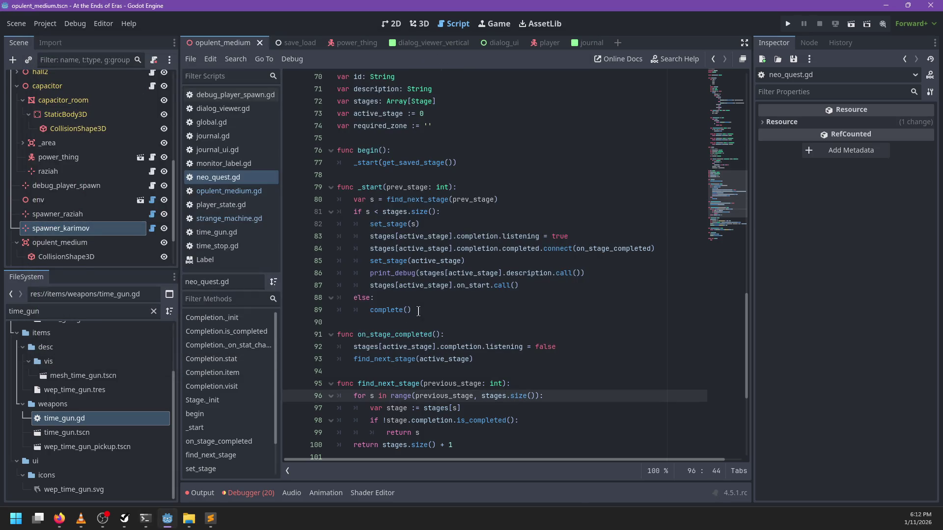
Step: Replace find_next_stage with _start on line 93 so on_stage_completed calls _start(active_stage), and save
click(405, 359)
double_click(404, 359)
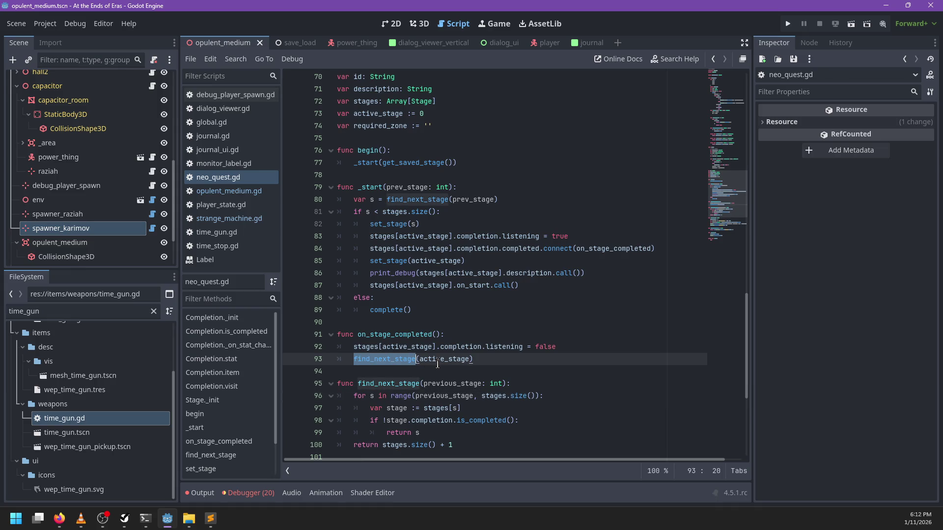
key(BackSpace)
text(_start)
key(Escape)
click(465, 358)
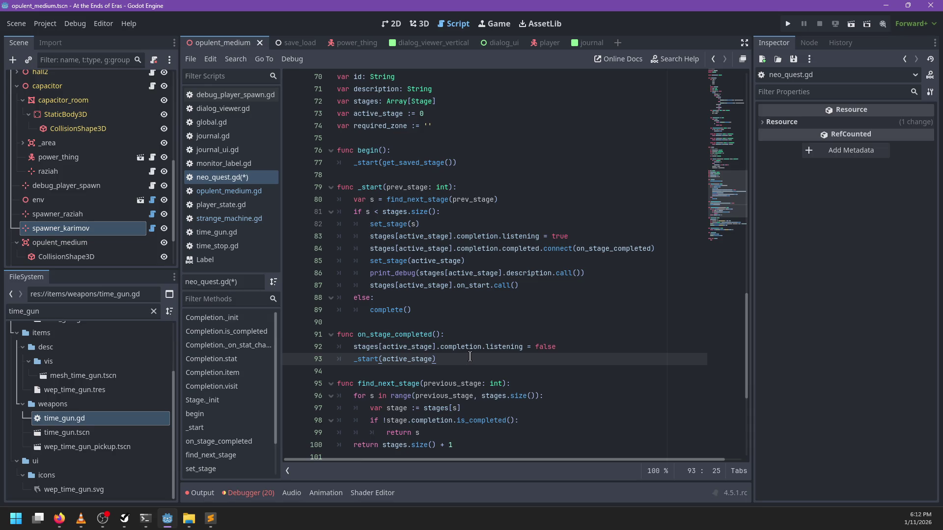
key(ctrl+s)
mouse_move(495, 346)
click(441, 310)
scroll(438, 310, up, 5)
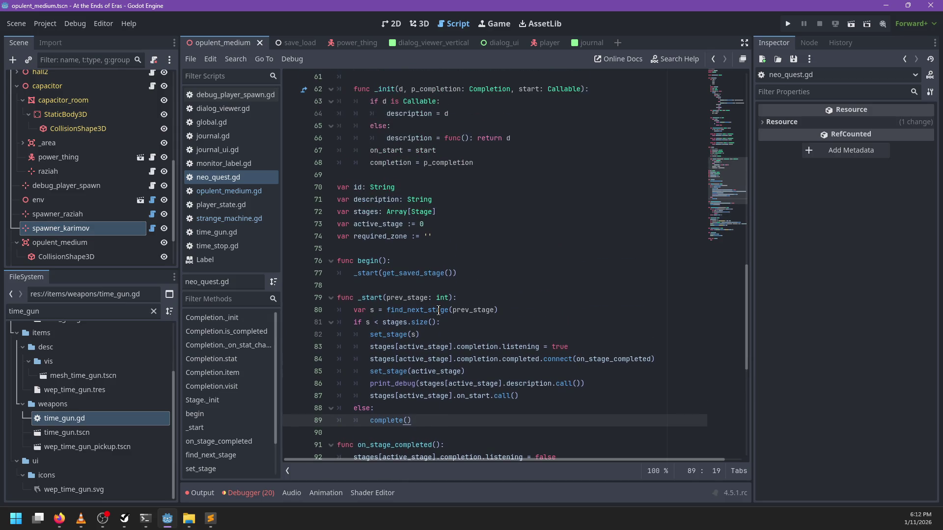
scroll(439, 310, up, 3)
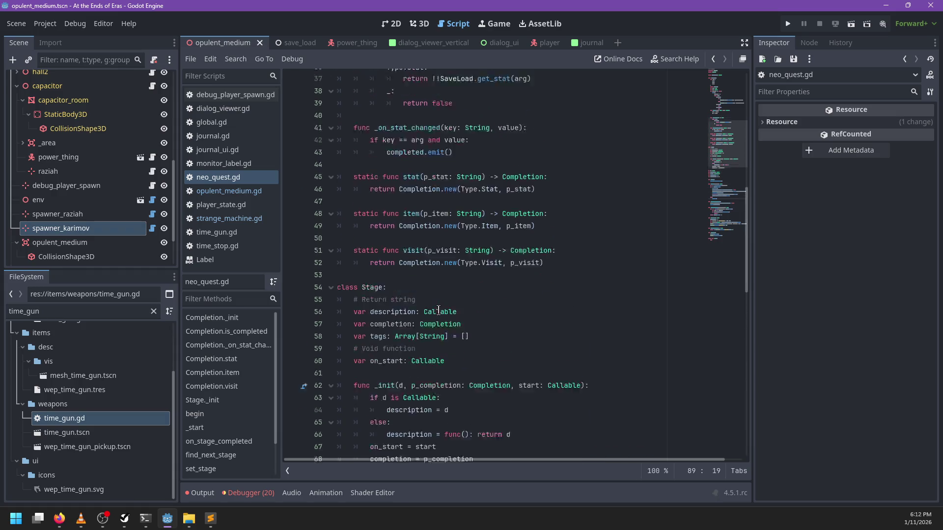
scroll(438, 311, up, 15)
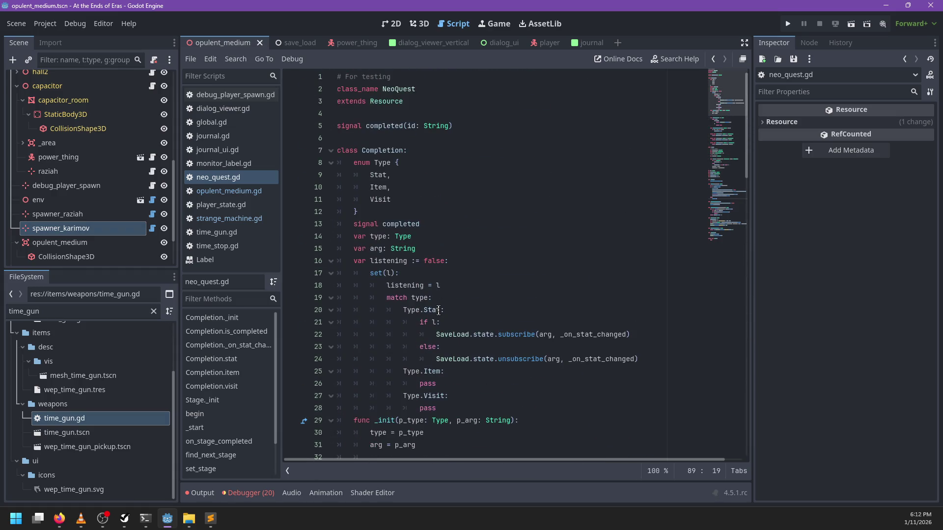
scroll(438, 310, down, 20)
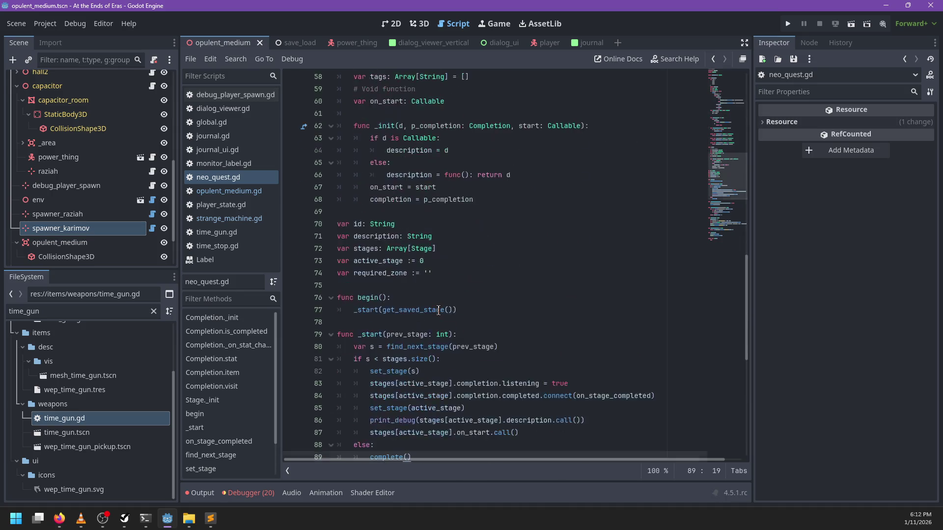
scroll(439, 310, down, 4)
scroll(441, 309, up, 4)
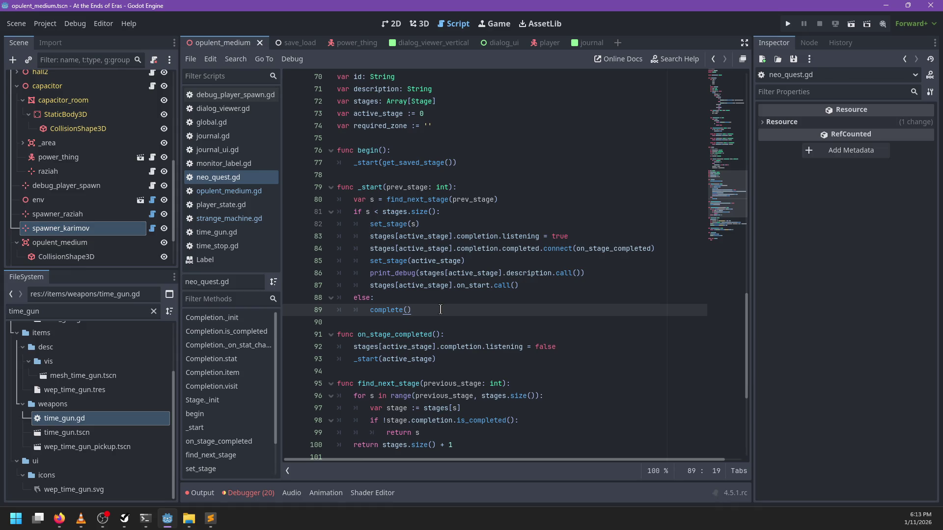
double_click(475, 286)
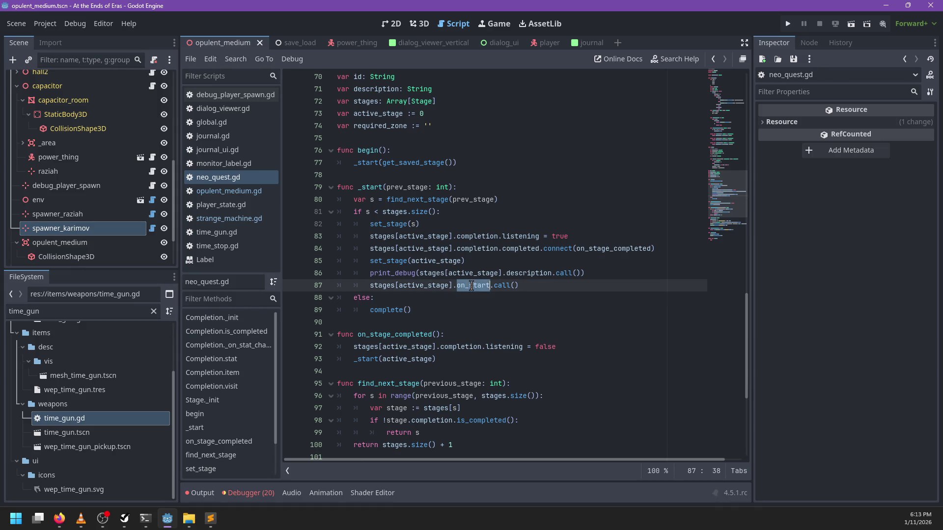
click(506, 286)
click(377, 285)
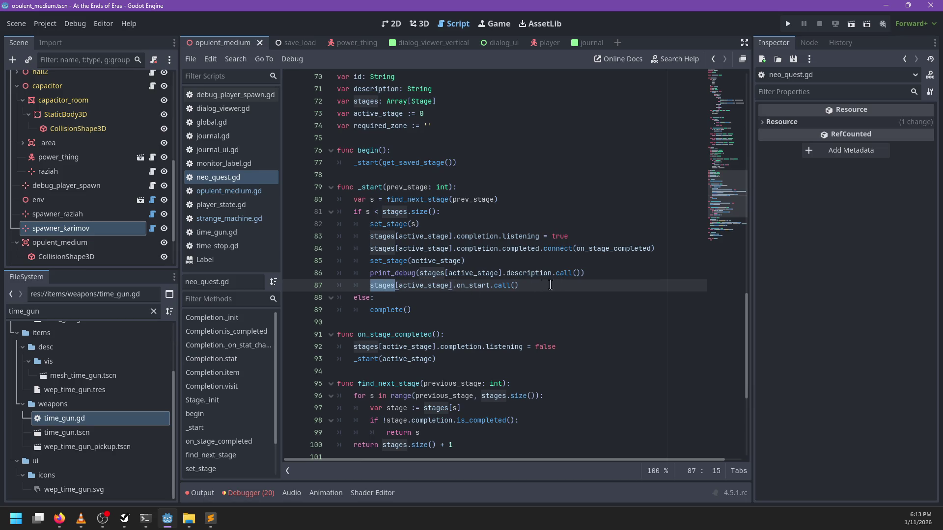
double_click(535, 272)
scroll(508, 290, up, 15)
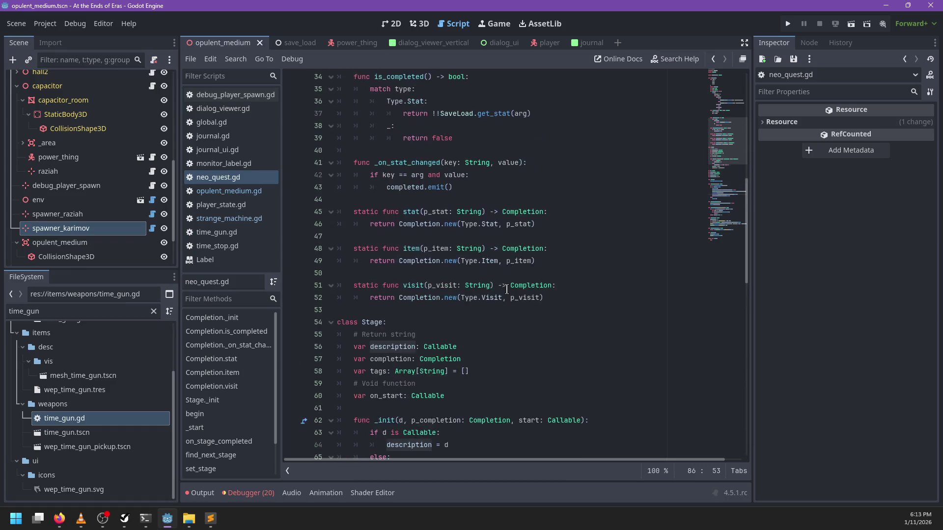
scroll(507, 290, up, 5)
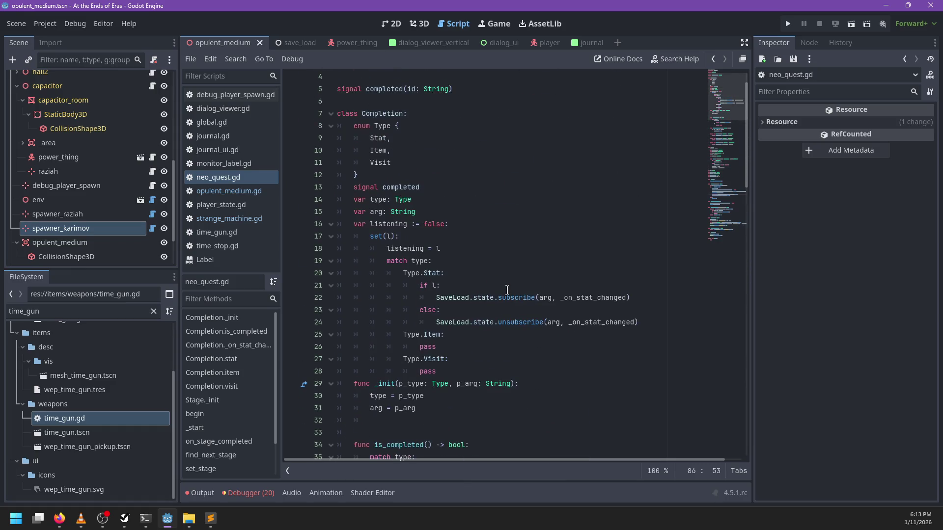
scroll(507, 290, up, 1)
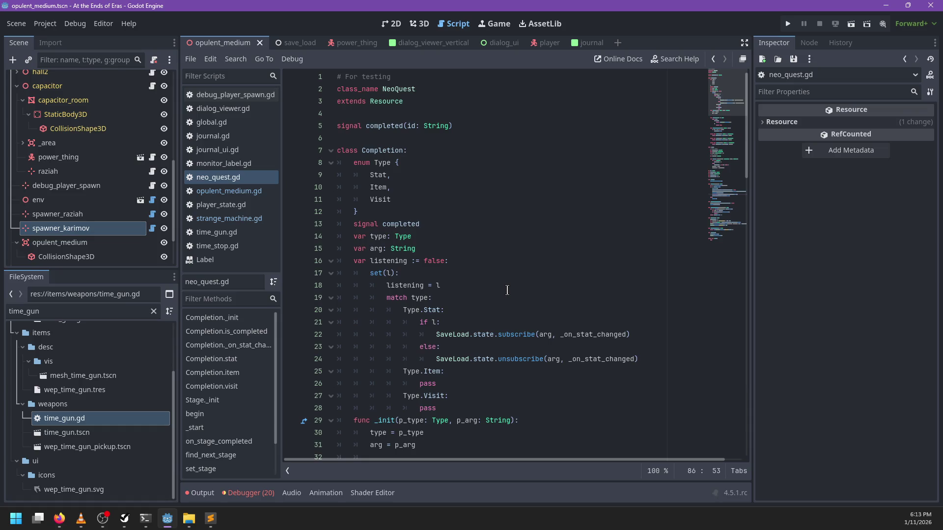
scroll(507, 289, down, 10)
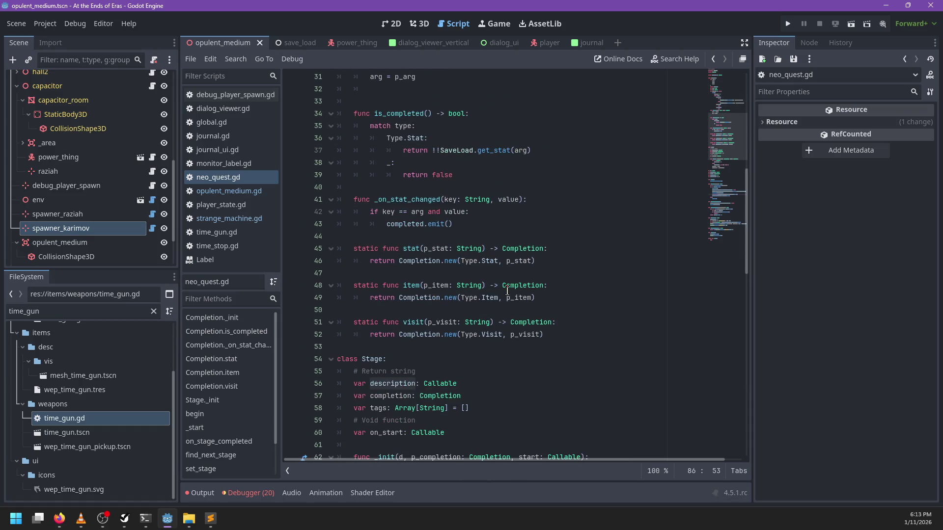
scroll(508, 290, down, 3)
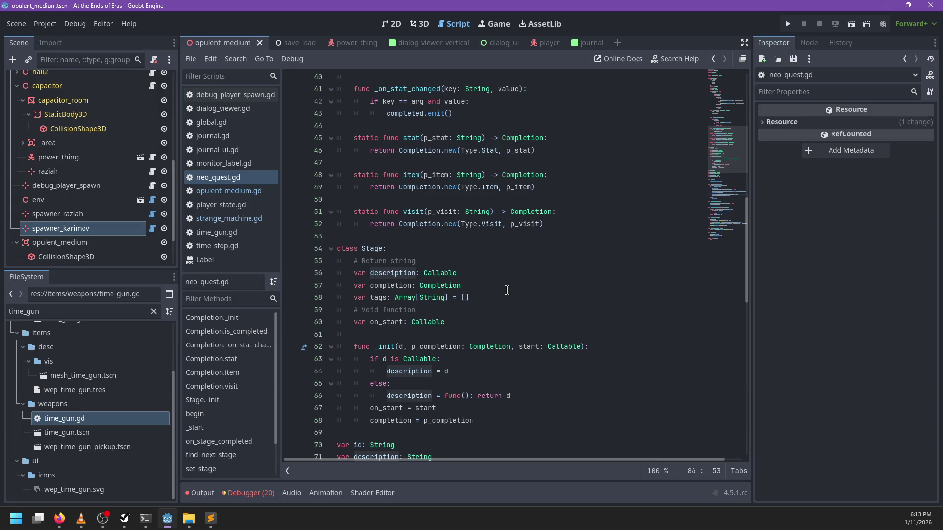
scroll(507, 290, up, 6)
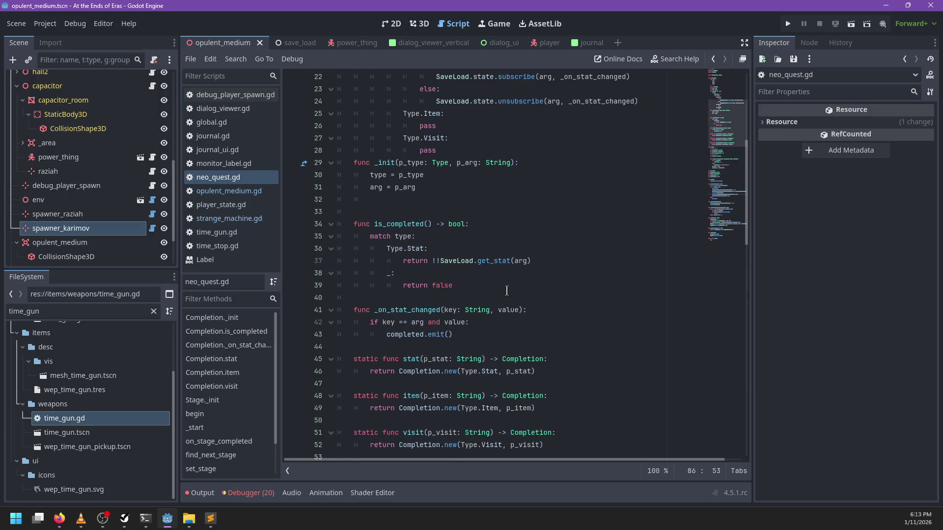
scroll(507, 291, up, 5)
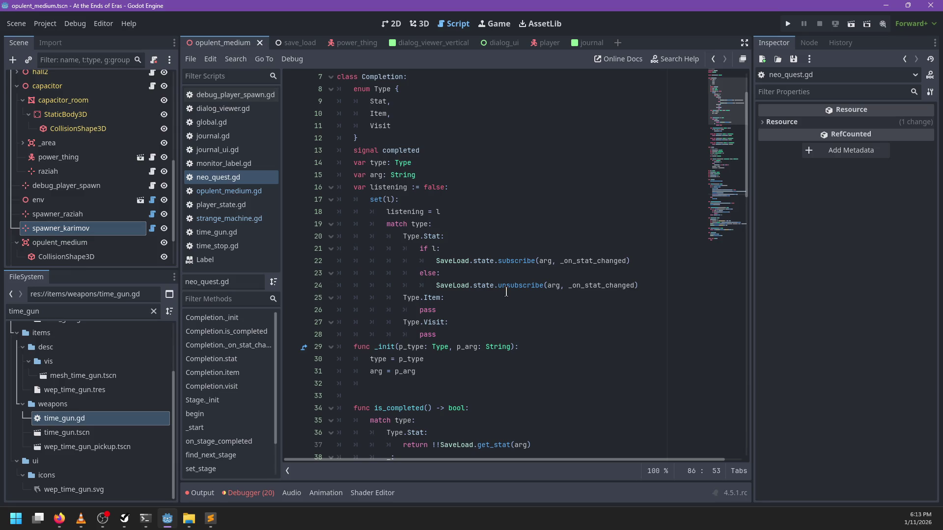
click(410, 384)
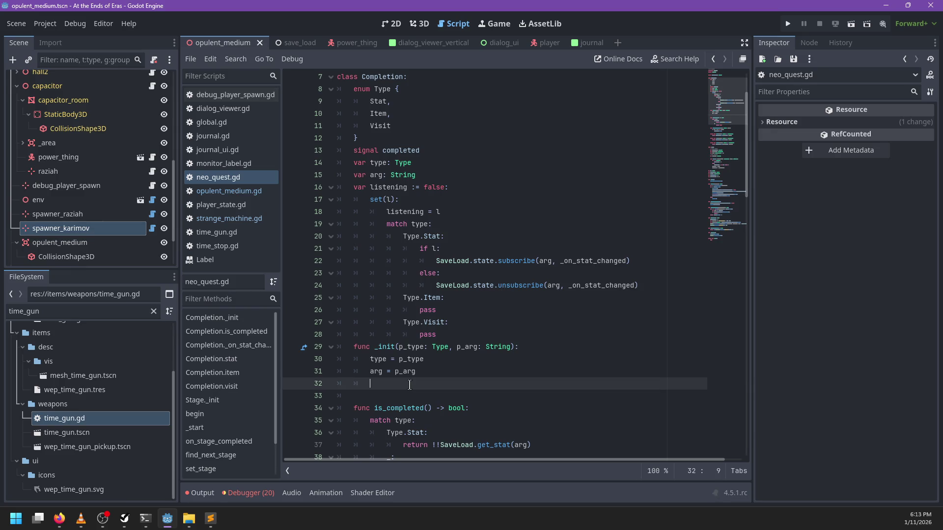
key(BackSpace)
key(BackSpace)
key(BackSpace)
key(Down)
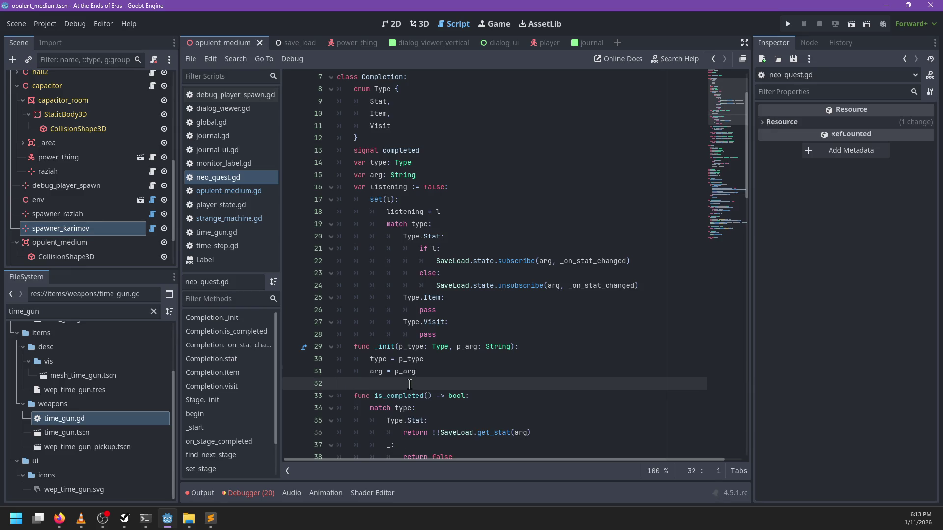
key(ctrl+s)
scroll(407, 374, down, 12)
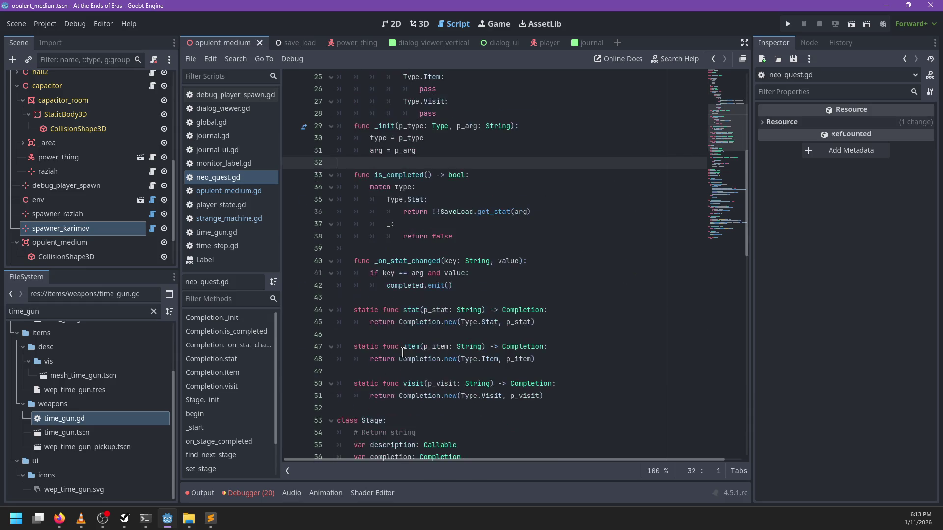
scroll(403, 353, down, 5)
scroll(403, 353, up, 10)
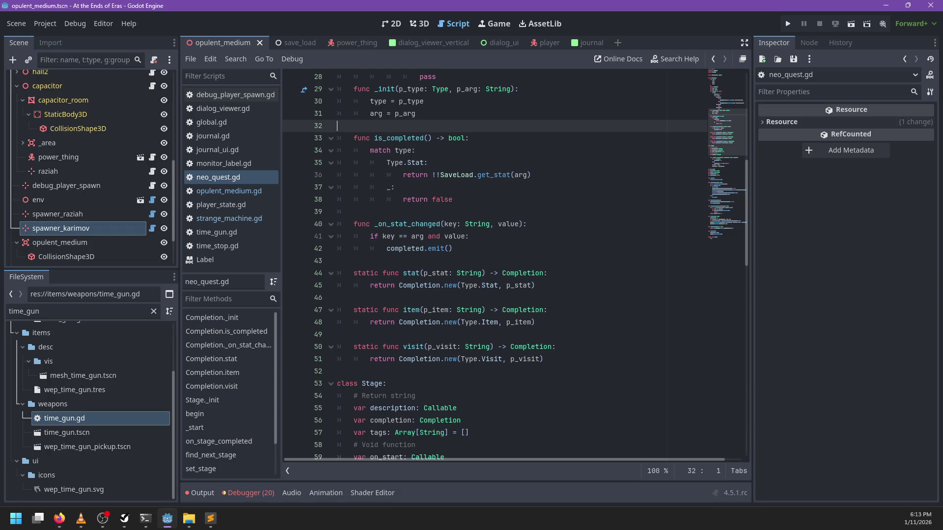
key(alt+Tab)
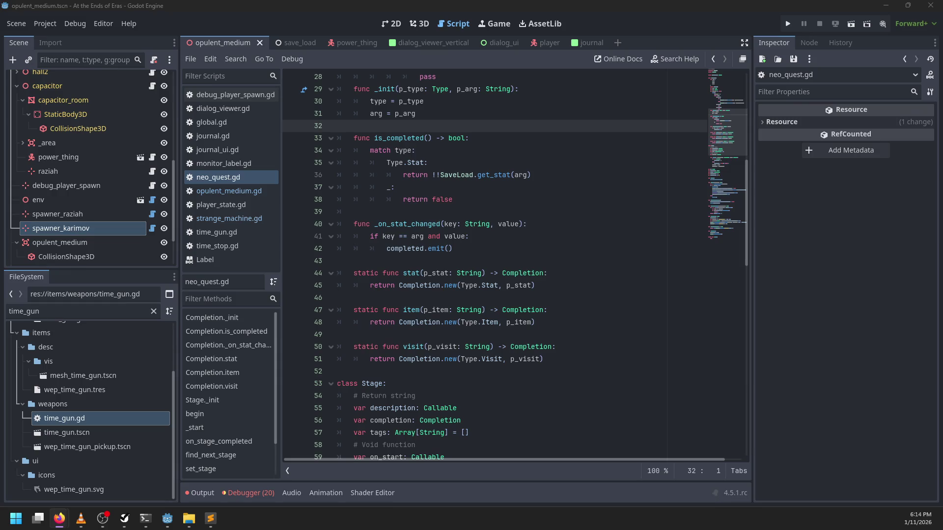
click(420, 24)
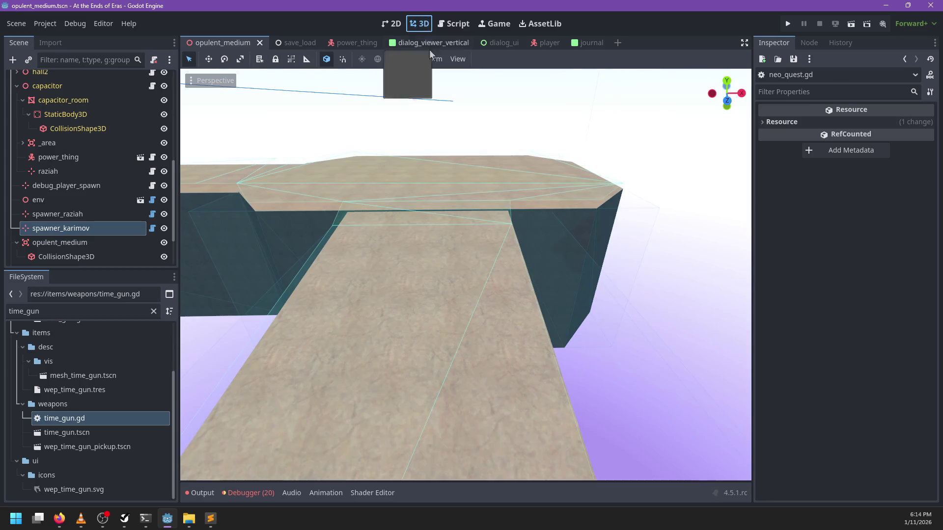
scroll(419, 300, up, 6)
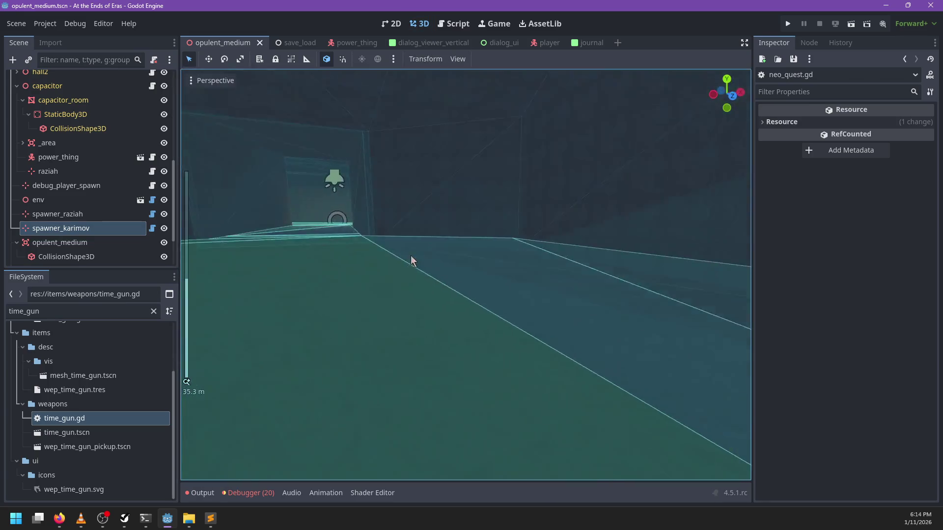
click(449, 23)
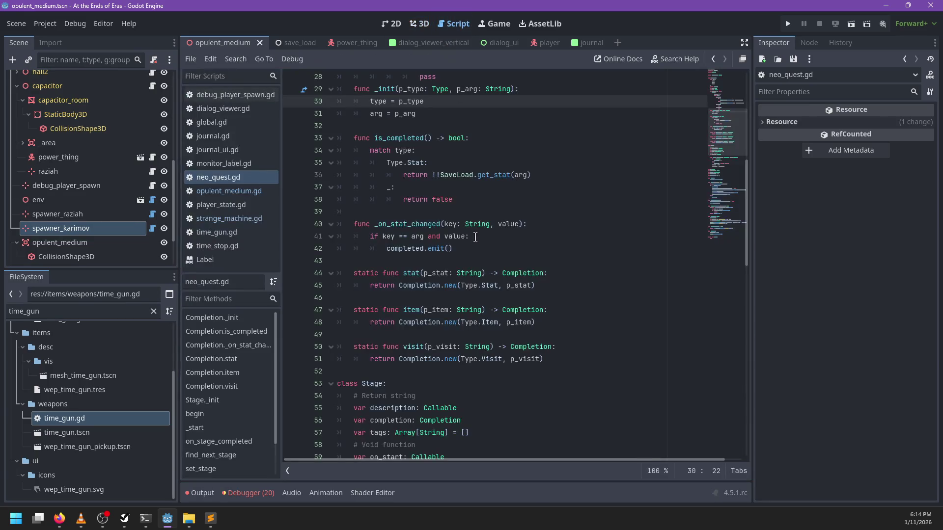
scroll(505, 244, down, 3)
scroll(508, 244, down, 14)
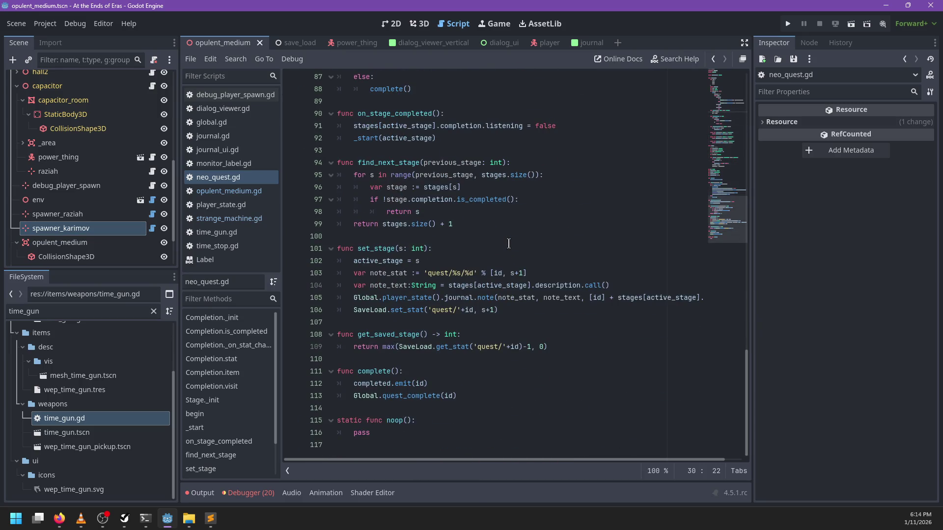
scroll(508, 244, up, 20)
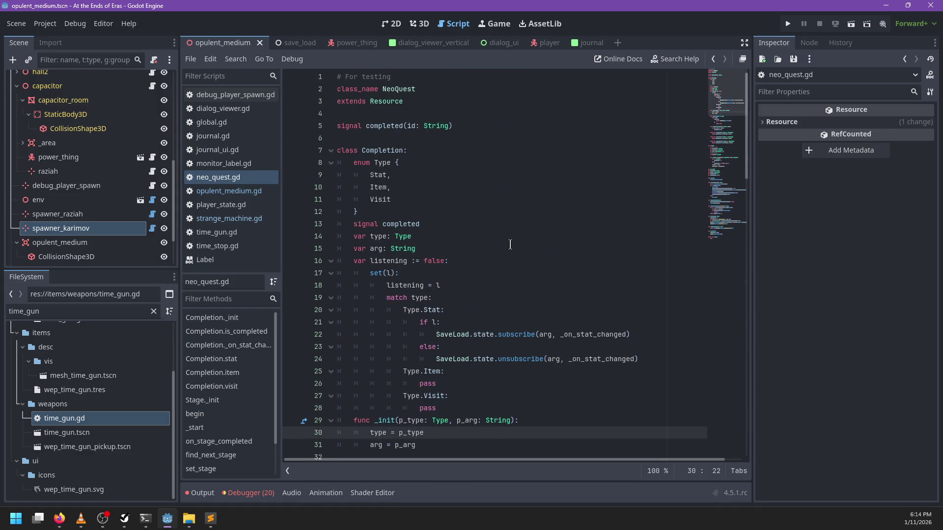
scroll(511, 244, down, 12)
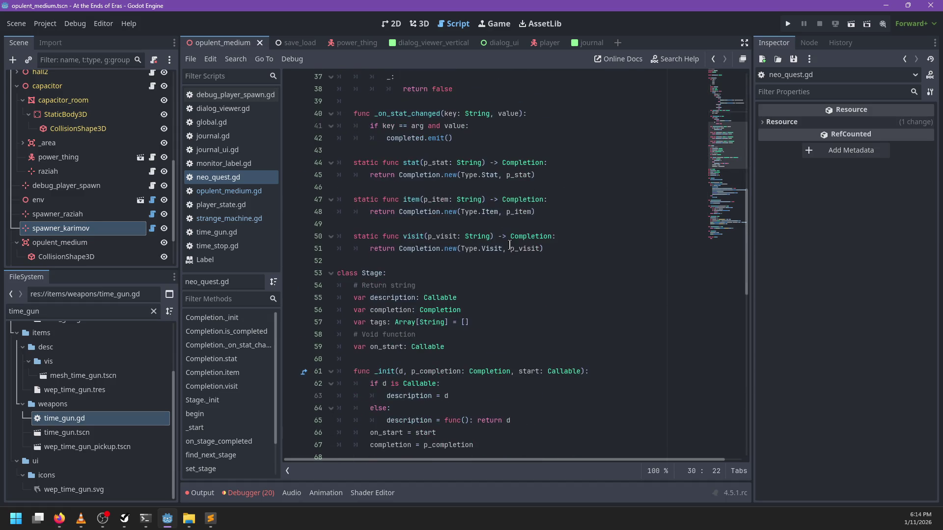
scroll(510, 244, up, 7)
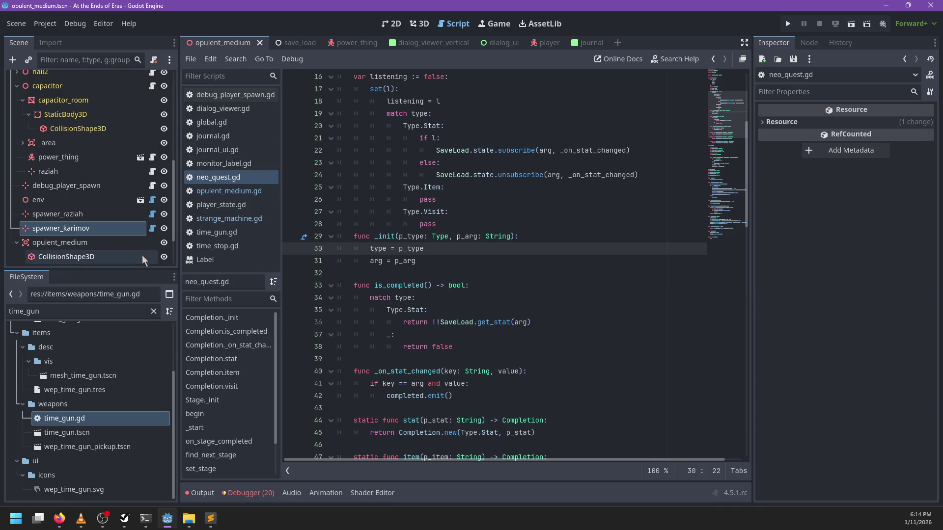
double_click(118, 310)
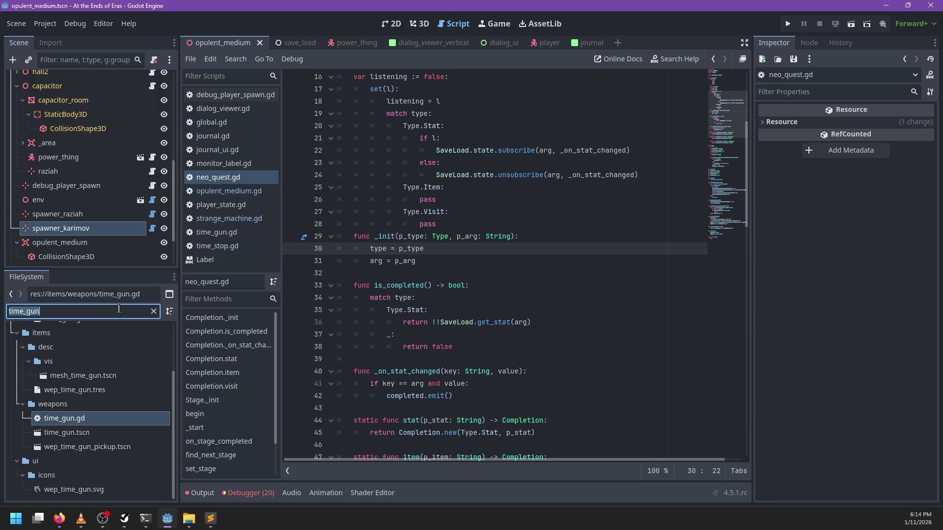
Step: Filter the FileSystem for 'inventory', open management/inventory.gd, and read through its changed signal and functions
text(inventory)
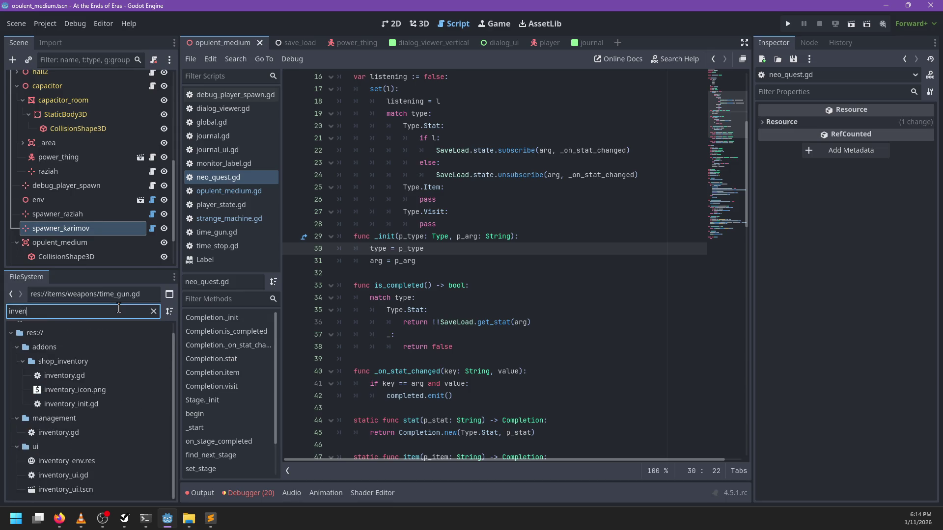
click(63, 434)
double_click(62, 434)
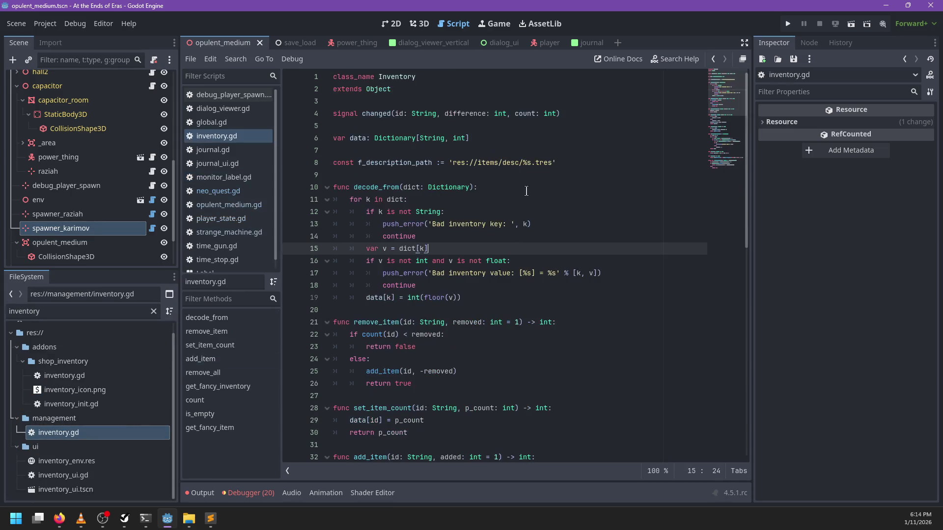
double_click(376, 114)
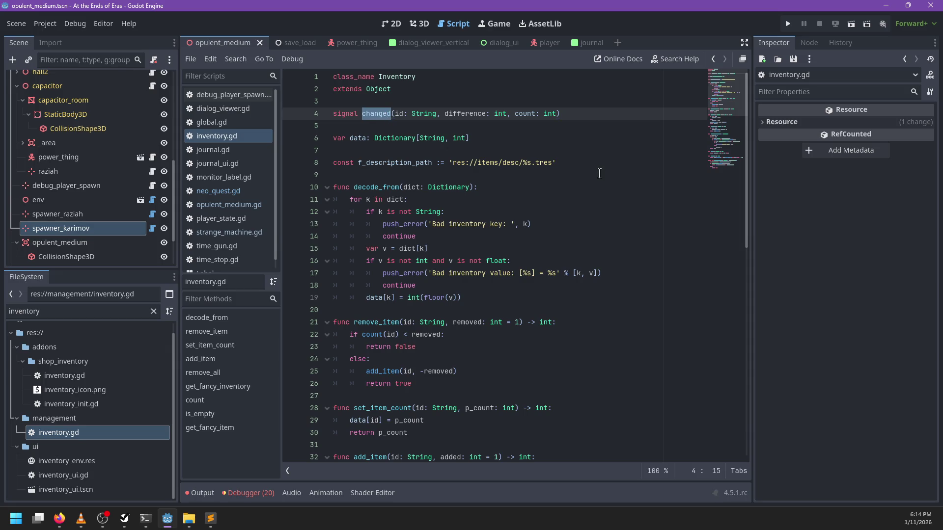
scroll(599, 174, down, 6)
scroll(599, 173, down, 2)
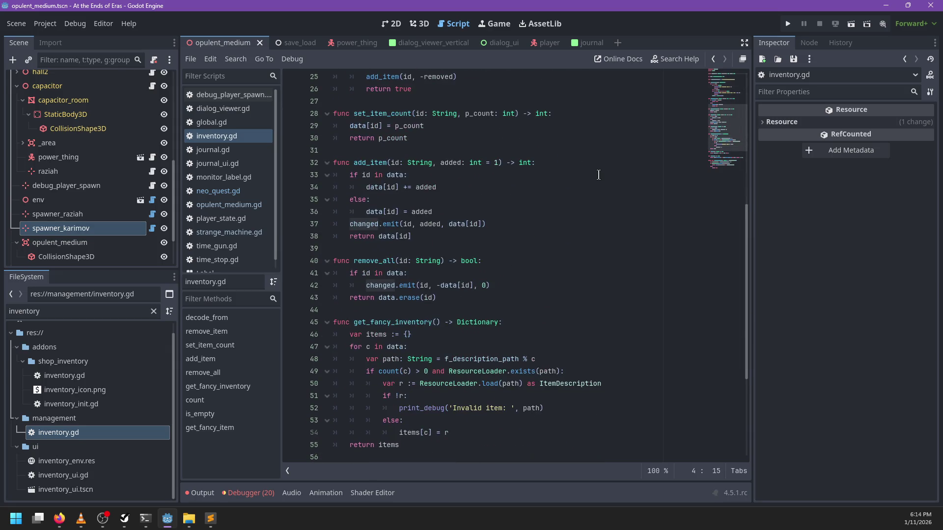
scroll(595, 177, down, 2)
scroll(595, 179, down, 3)
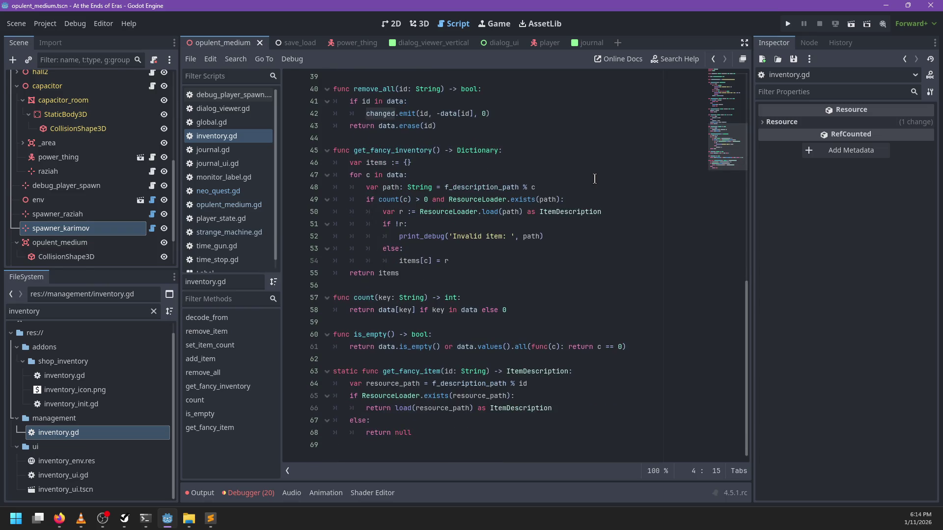
scroll(594, 179, up, 13)
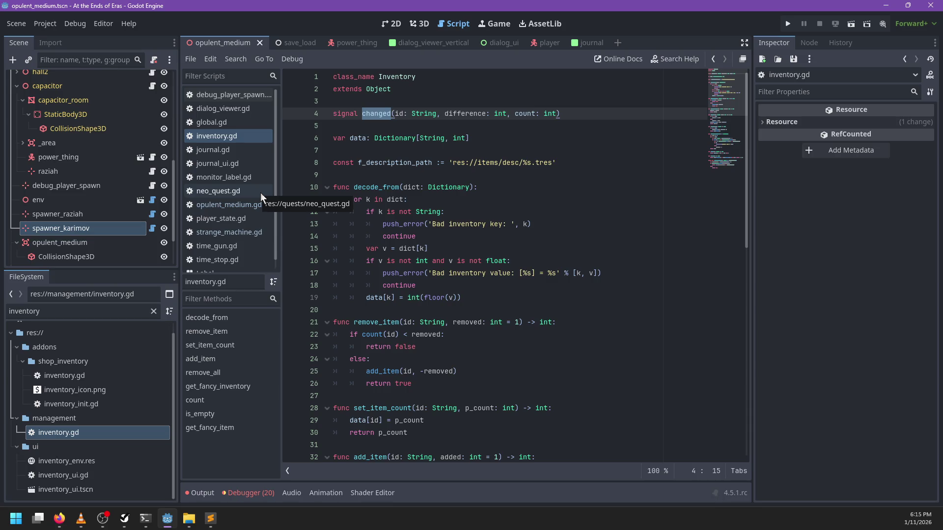
click(253, 205)
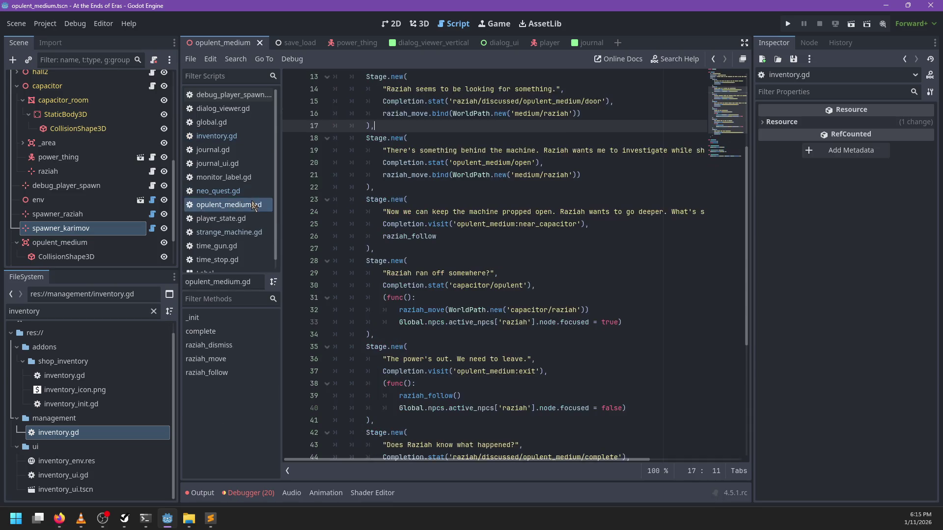
Step: Back in neo_quest.gd, replace the pass under Type.Item with a new empty line
click(243, 194)
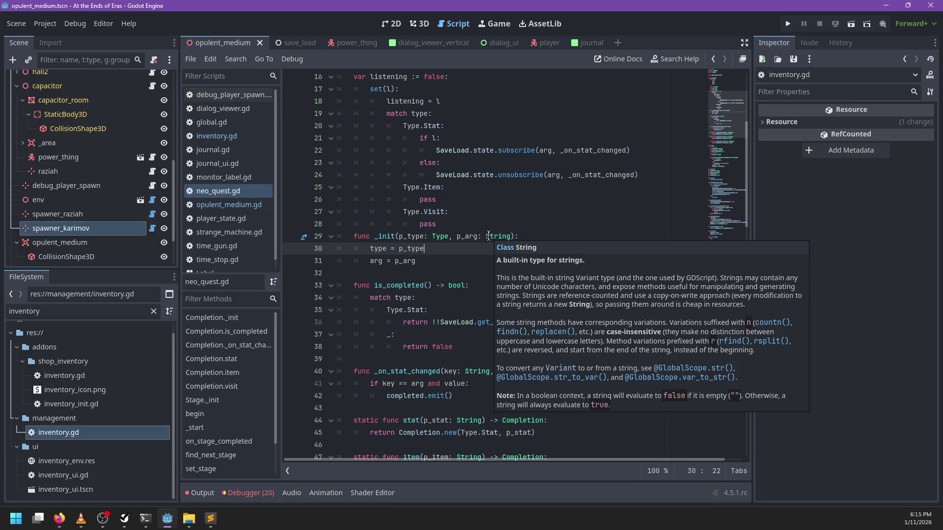
click(434, 261)
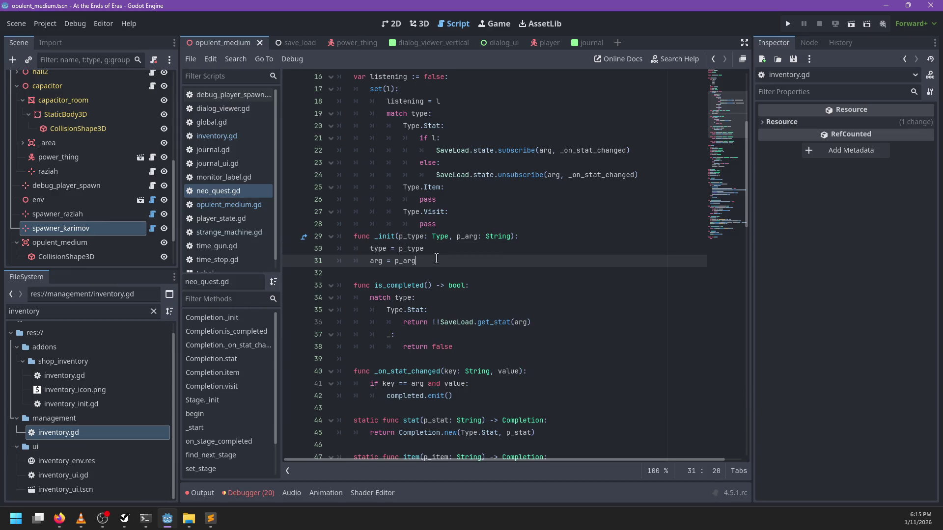
scroll(434, 261, up, 2)
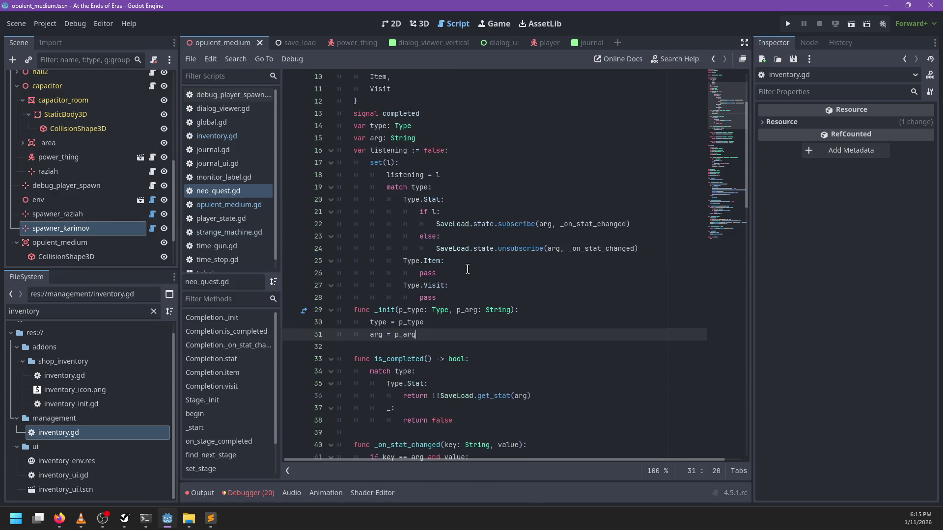
double_click(473, 268)
key(BackSpace)
text(if l:)
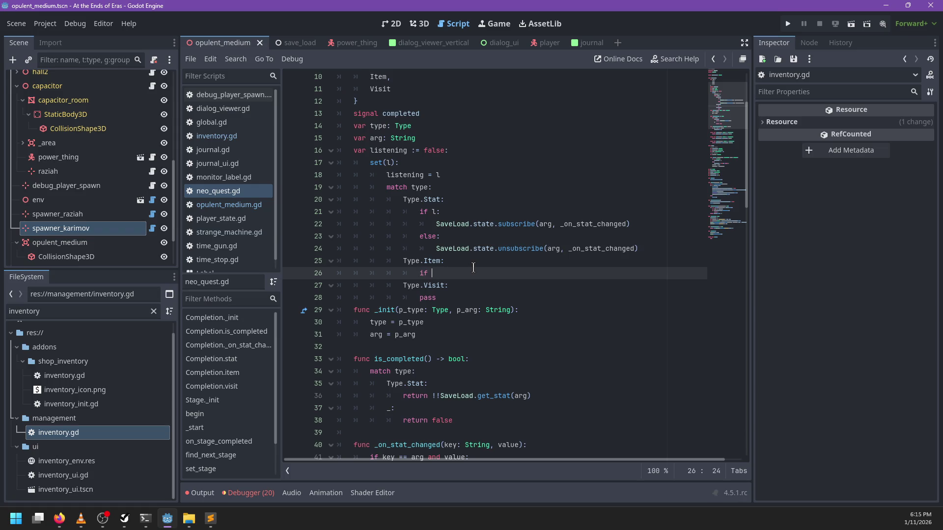
key(Return)
text(nve)
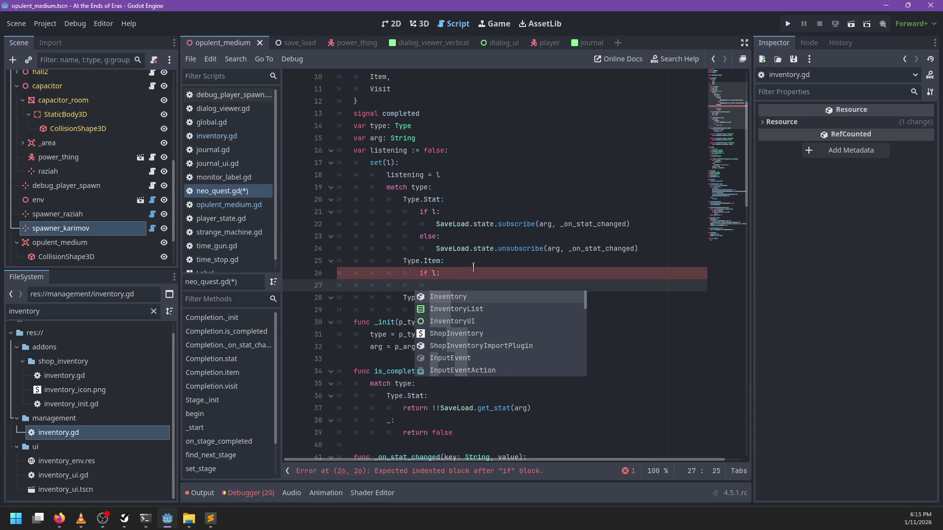
text(if is_con)
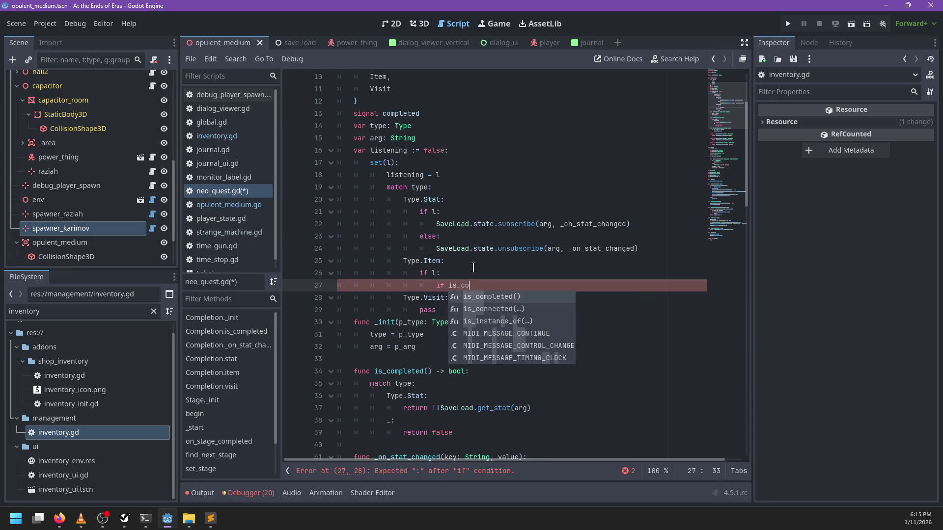
key(Return)
key(ctrl+z)
key(BackSpace)
key(BackSpace)
key(BackSpace)
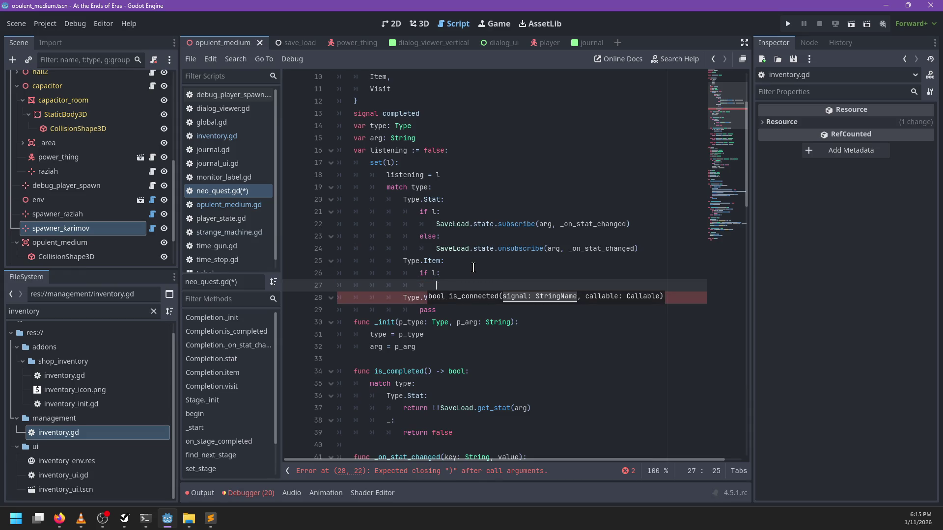
key(Up)
key(Up)
key(Return)
Step: Declare i as the player's inventory: 'var i := Global.player_state().inventory'
text(var i :=)
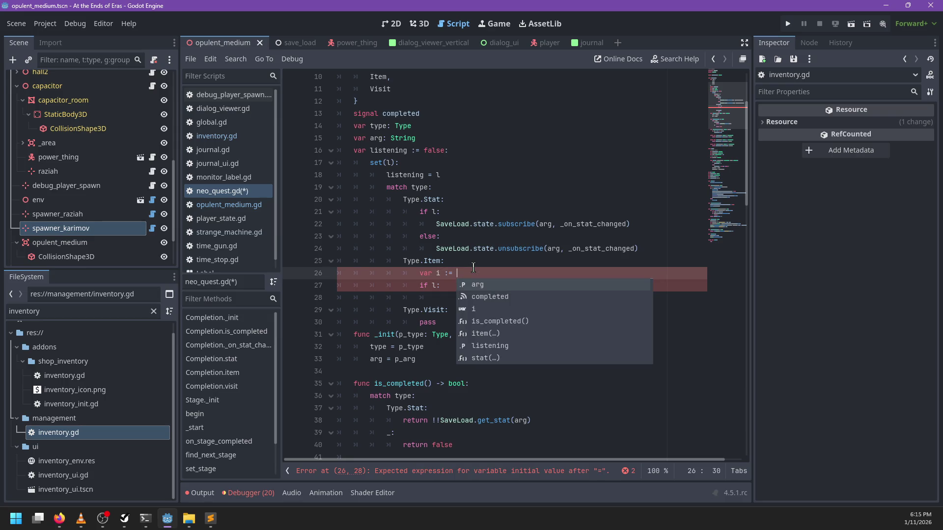
text(player)
key(BackSpace)
key(BackSpace)
key(BackSpace)
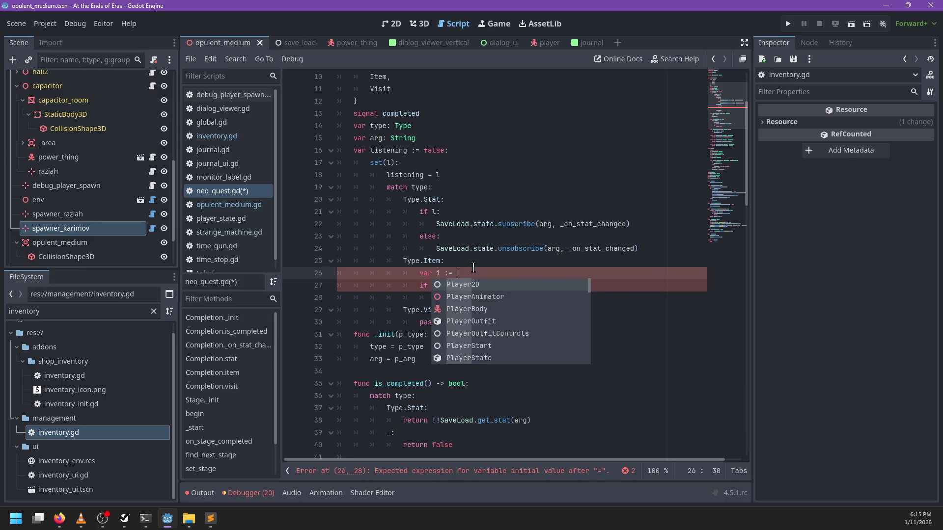
text(Global.get)
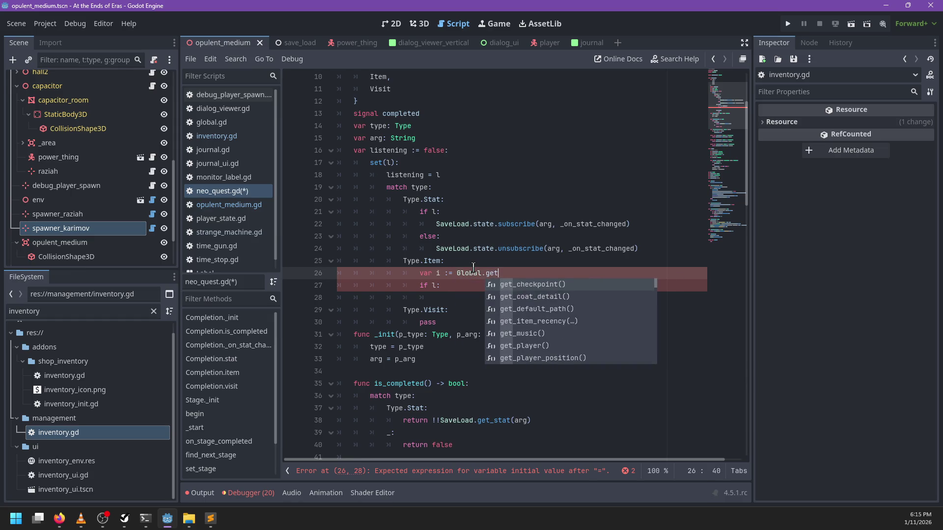
key(BackSpace)
key(BackSpace)
key(BackSpace)
text(player_)
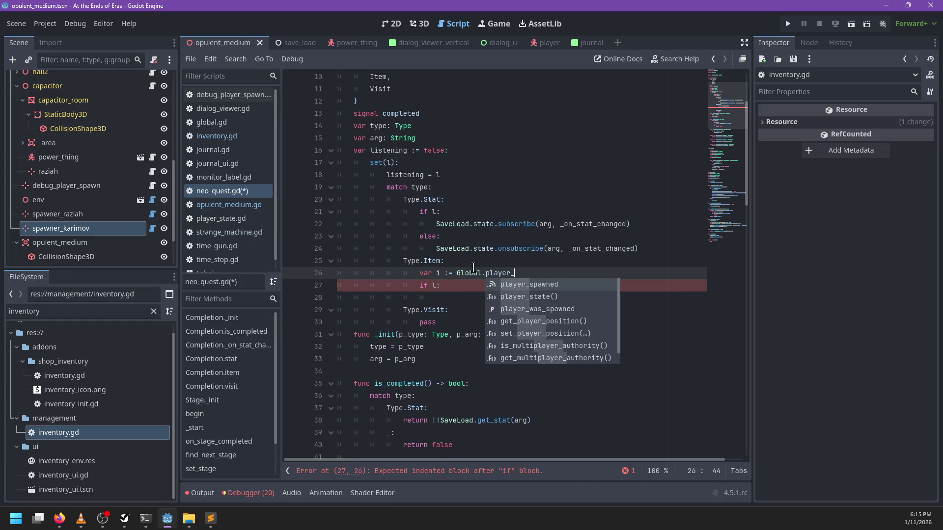
key(Return)
key(ctrl+BackSpace)
text(player_state)
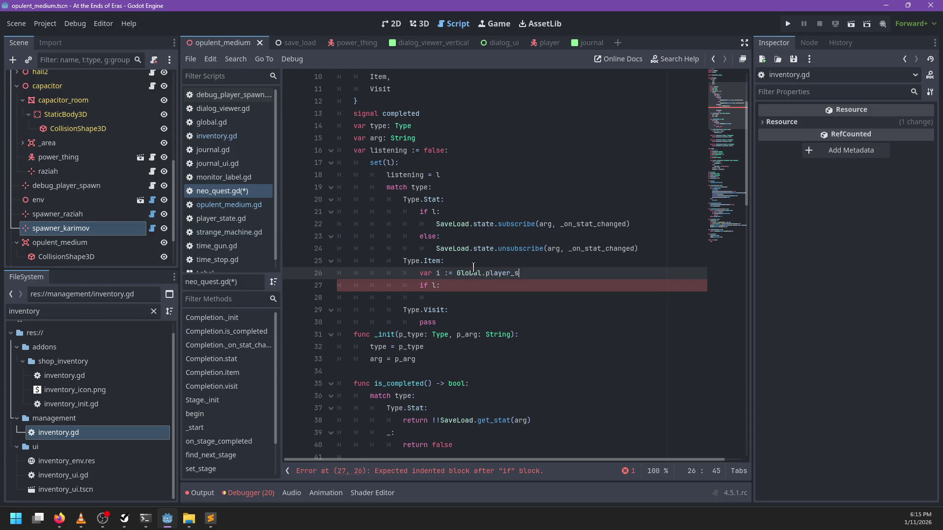
text(().inventory)
key(Return)
Step: Add 'var listening = i.changed.is_connected(_on_item_changed)' and copy the handler name
text(var listening = )
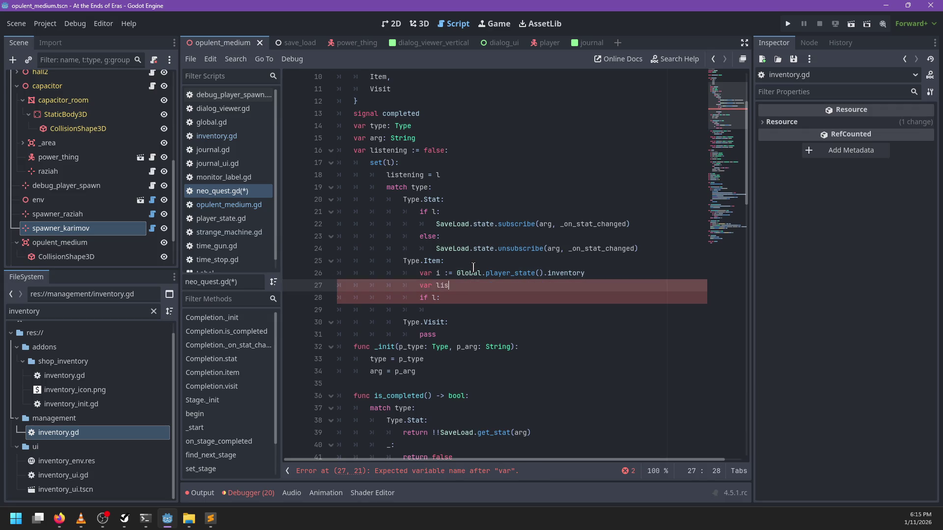
text(i.)
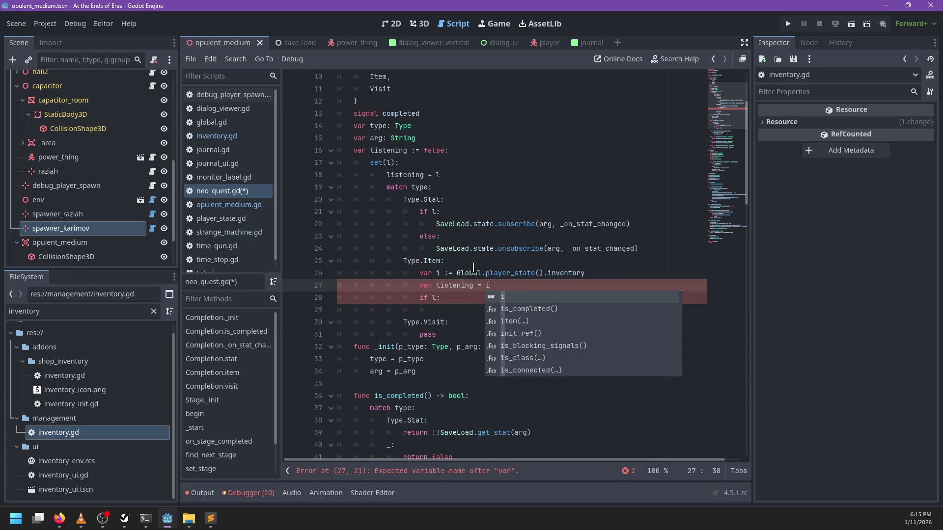
text(is_con)
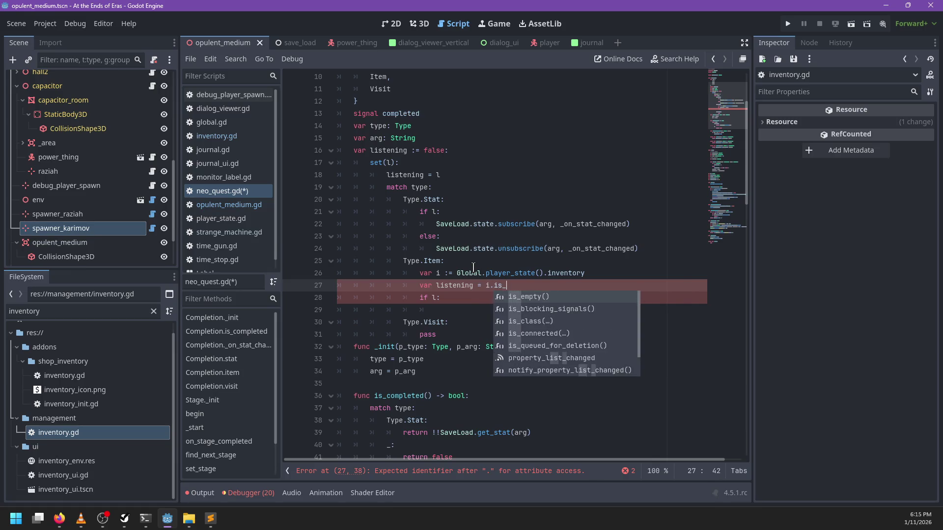
key(Return)
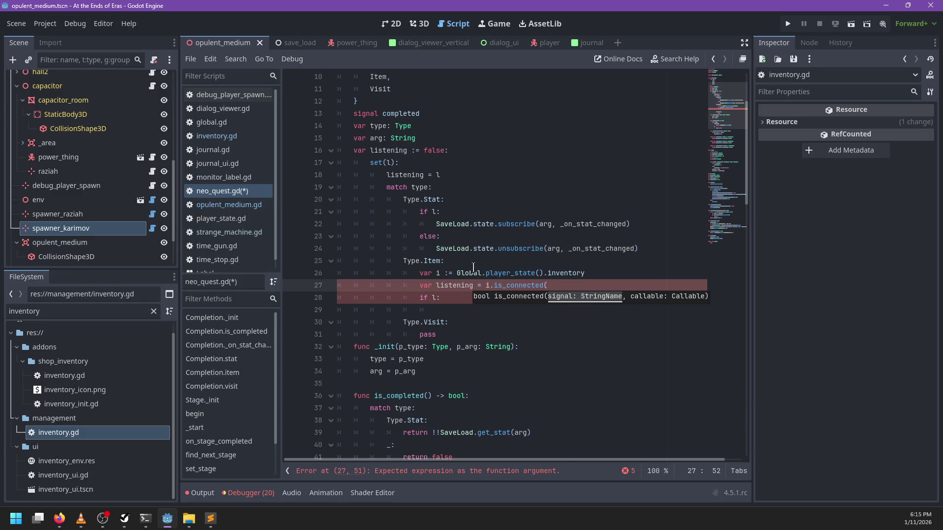
key(ctrl+BackSpace)
key(ctrl+BackSpace)
text(changed.is_)
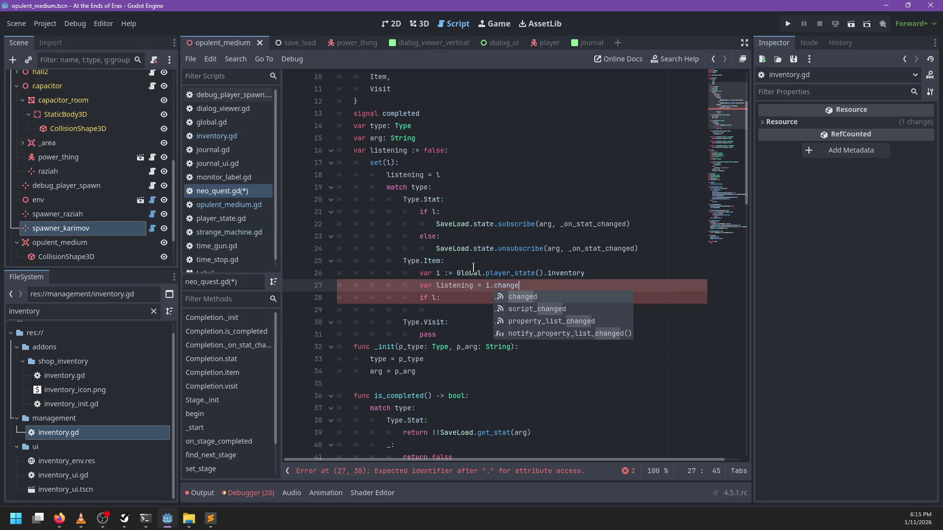
key(Return)
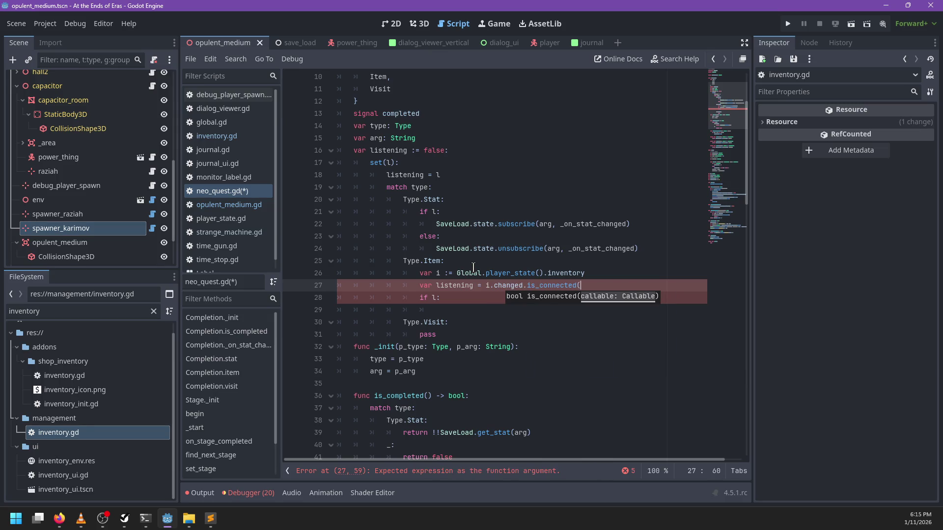
text(_on)
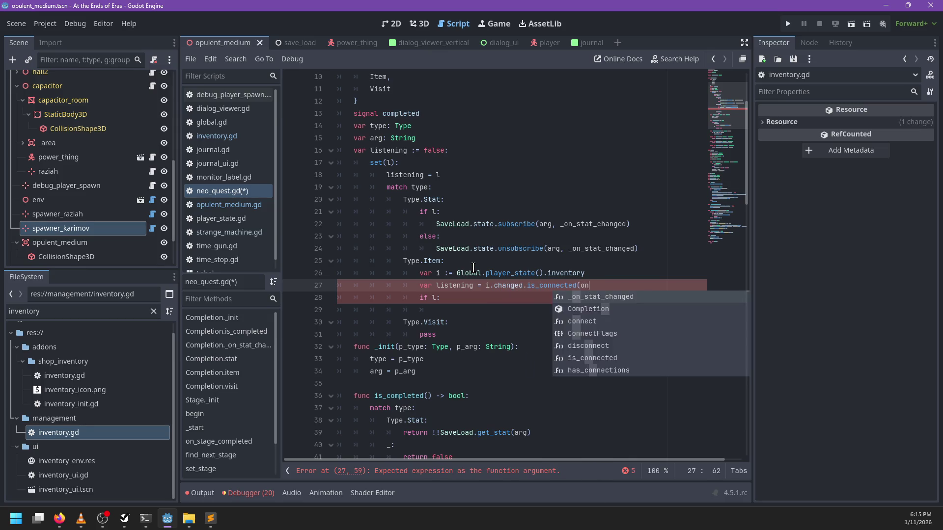
text(_item_changed))
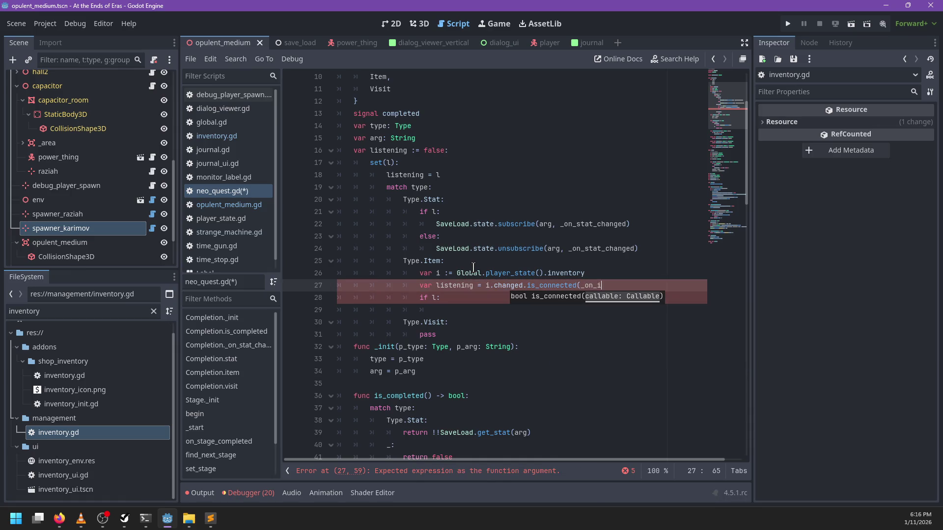
key(Left)
key(ctrl+shift+Left)
key(ctrl+c)
scroll(417, 275, down, 5)
click(410, 286)
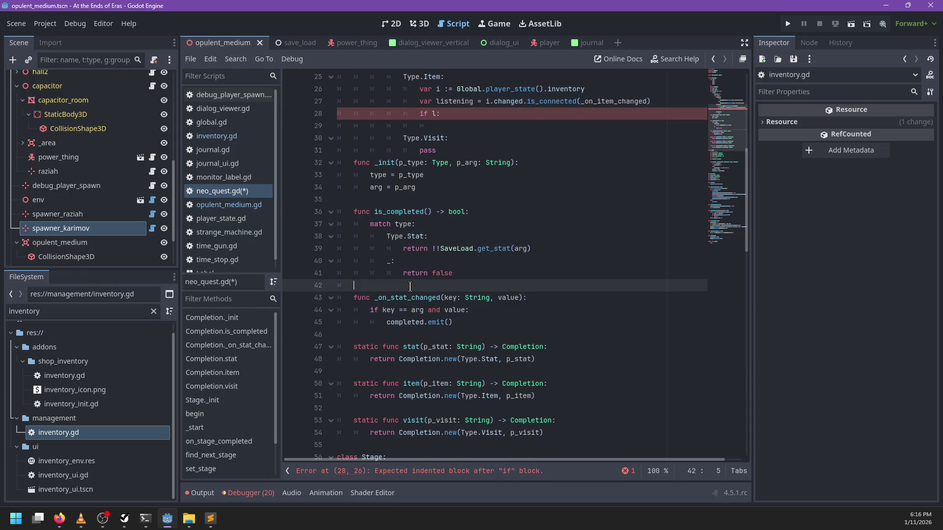
Step: Write the stub 'func _on_item_changed(id: String, _change: int, value: int):' with a pass body
key(Return)
text(func)
key(ctrl+v)
text(()
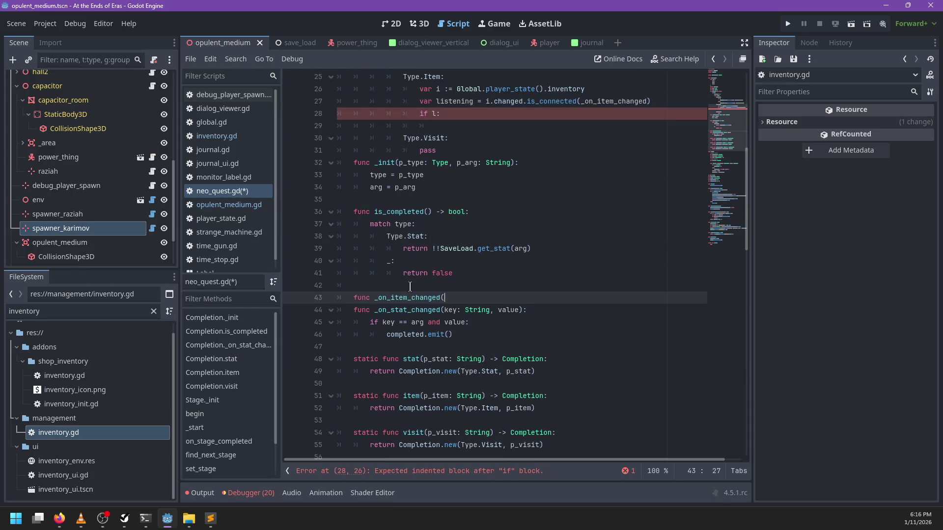
text(id: Stri)
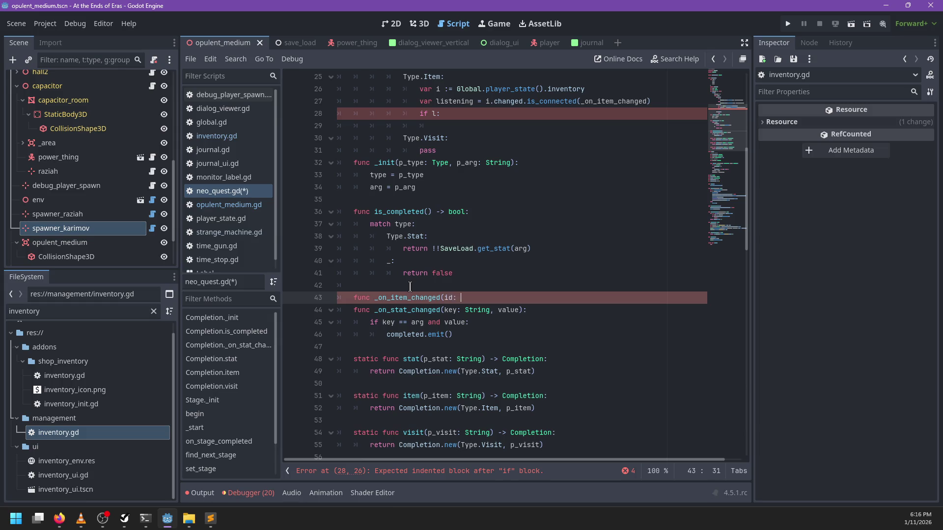
text(ng, change: )
text(int, value:)
text( int):)
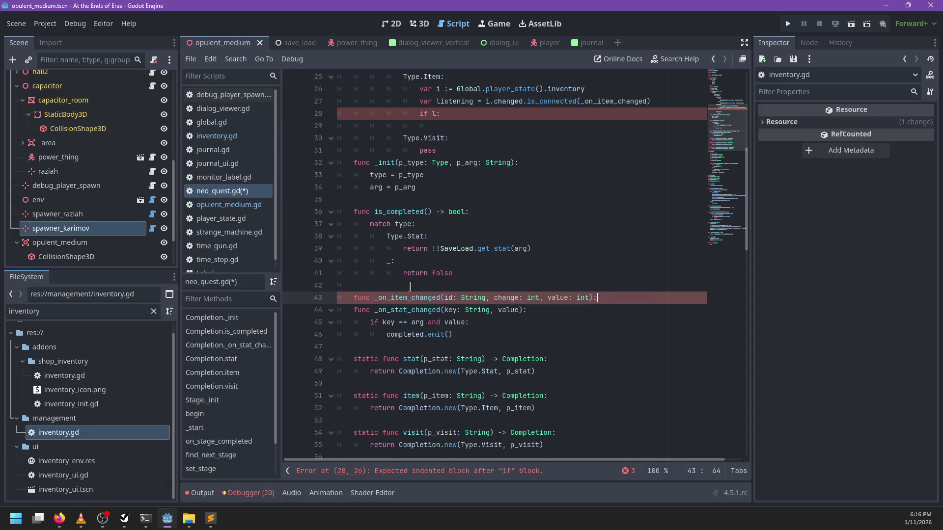
key(Return)
text(pass)
key(Up)
key(ctrl+Right)
key(ctrl+Right)
key(ctrl+Right)
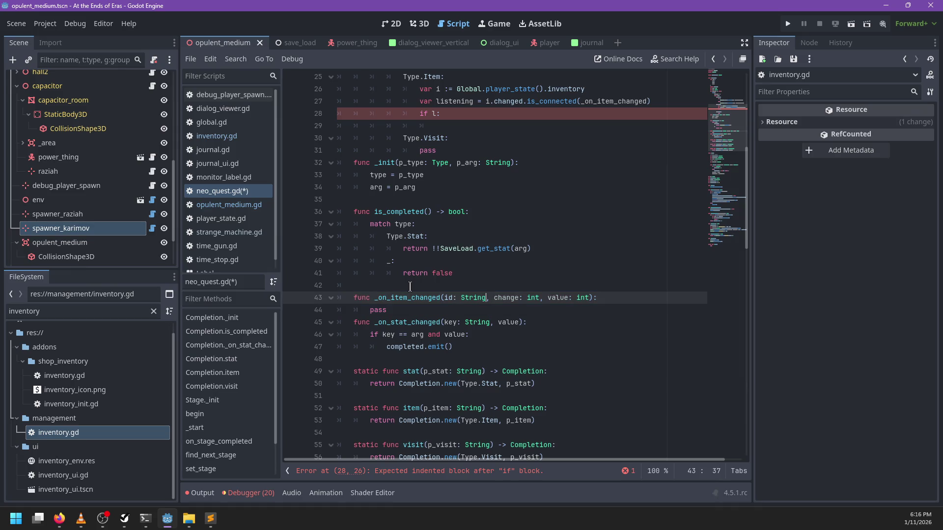
text(_)
Step: Save neo_quest.gd and check the browser reference before returning to Godot
key(ctrl+s)
key(alt+Tab)
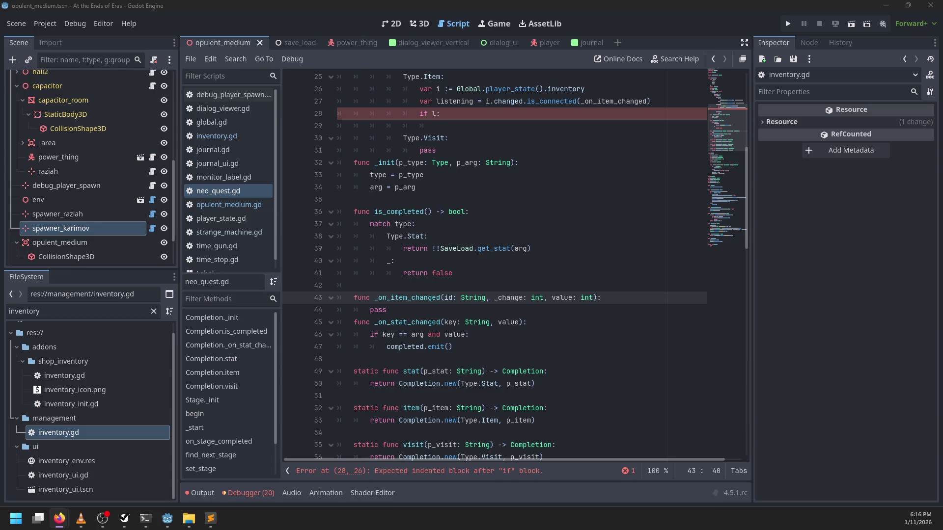
scroll(491, 219, up, 3)
key(alt+Tab)
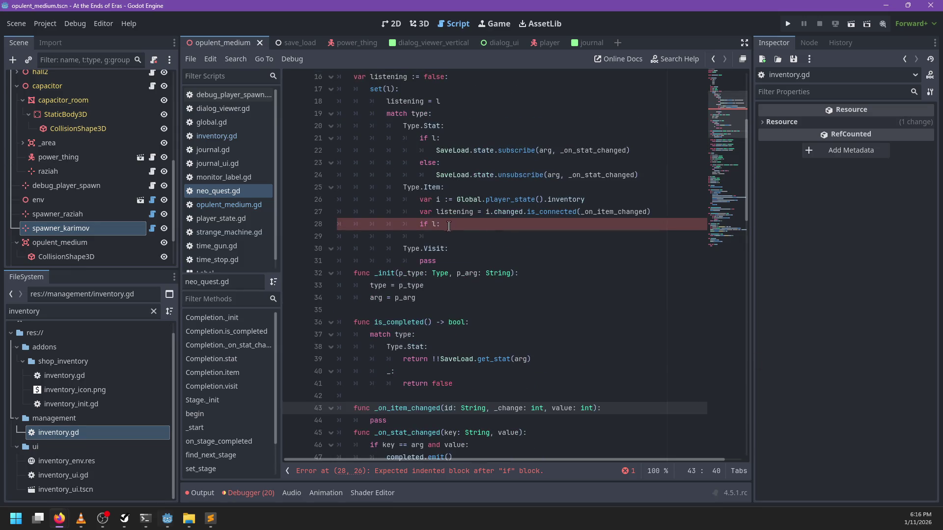
Step: Under 'if l', connect i.changed to _on_item_changed when not already listening
click(449, 236)
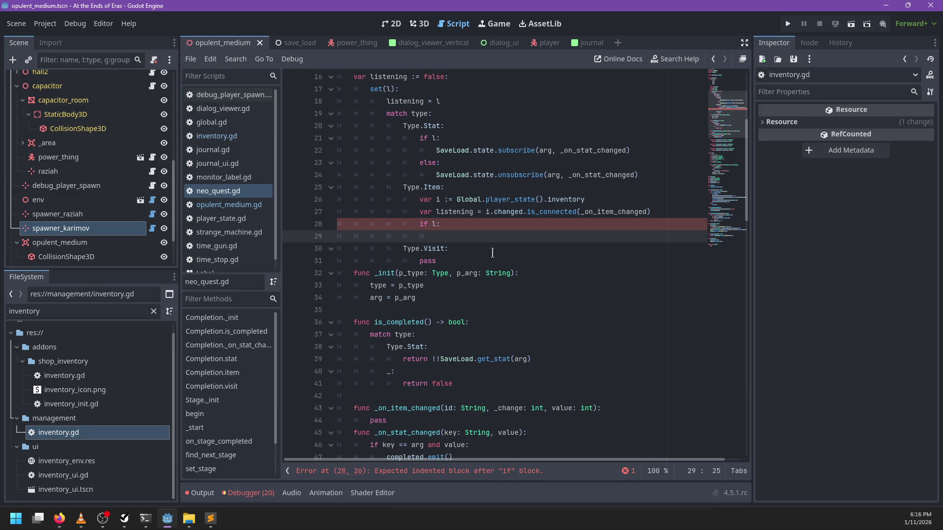
click(433, 224)
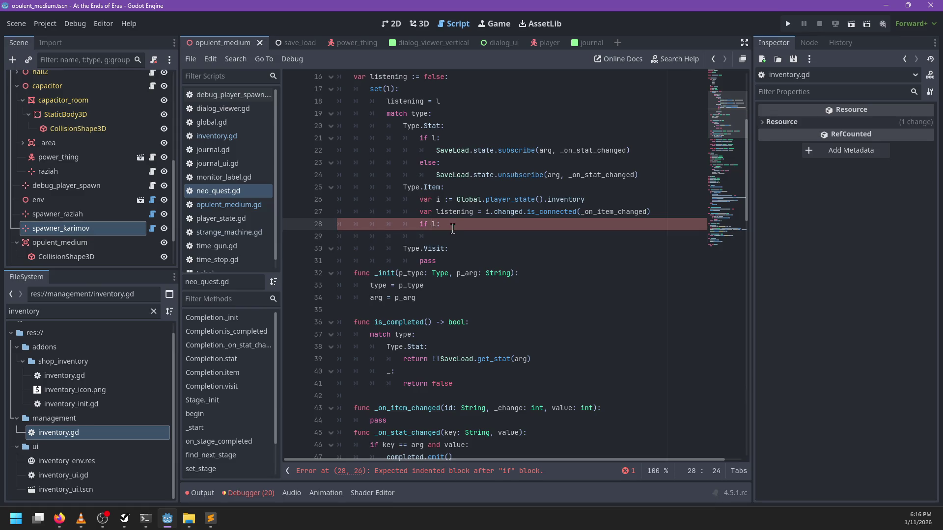
click(449, 236)
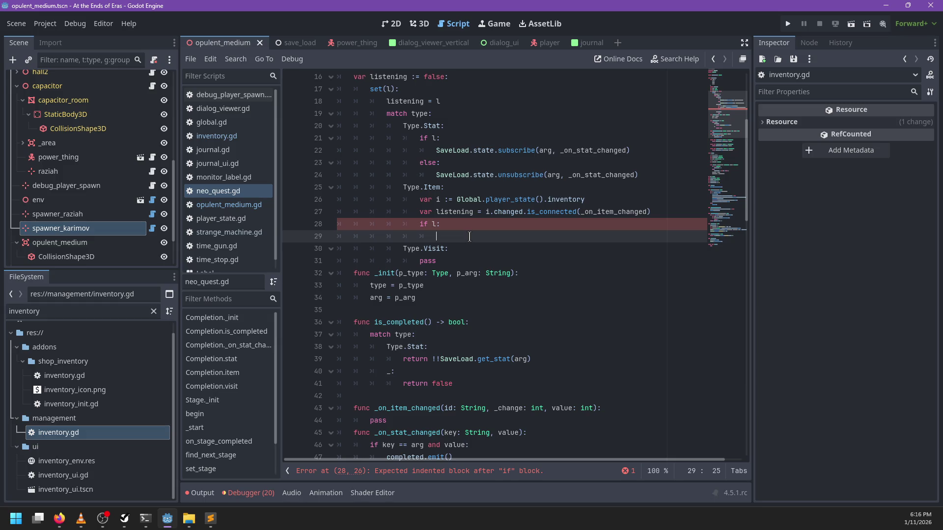
text(if !listening)
text(:)
key(Return)
text(i.change)
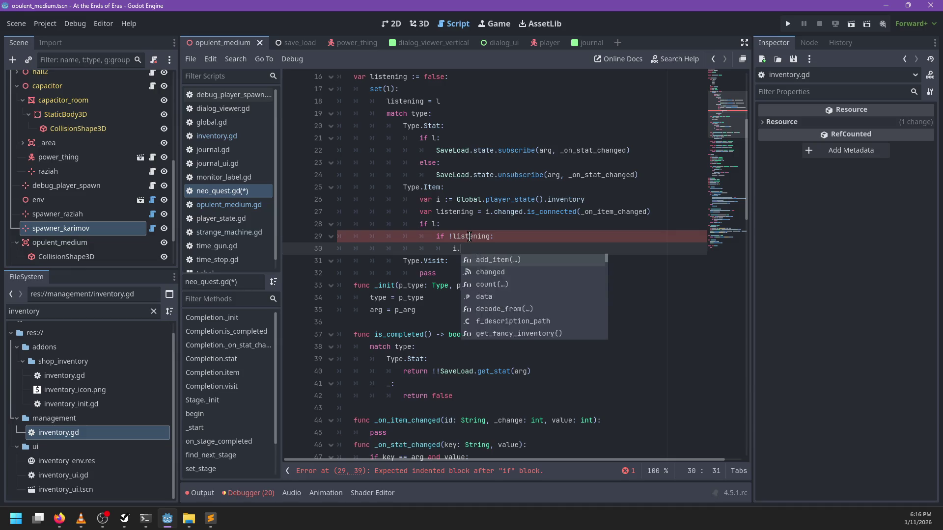
text(d.connect(_)
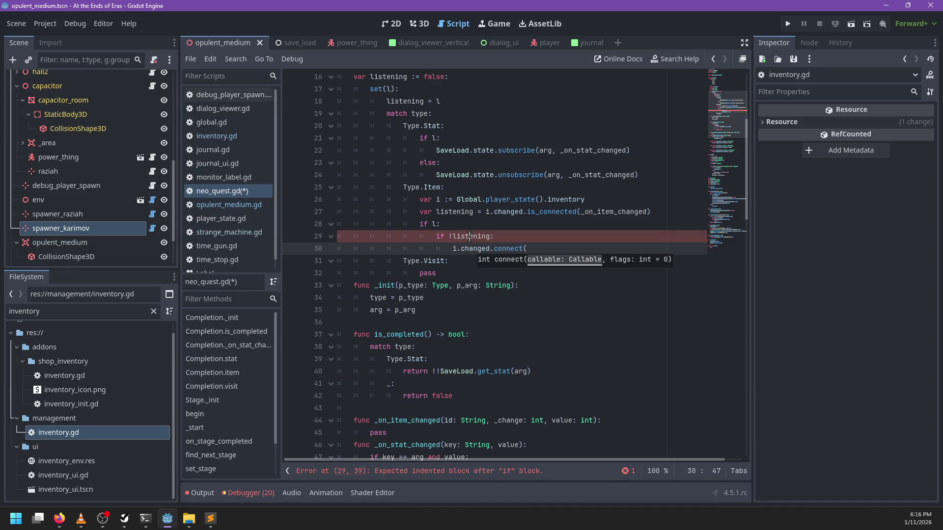
text(on_item_changed)
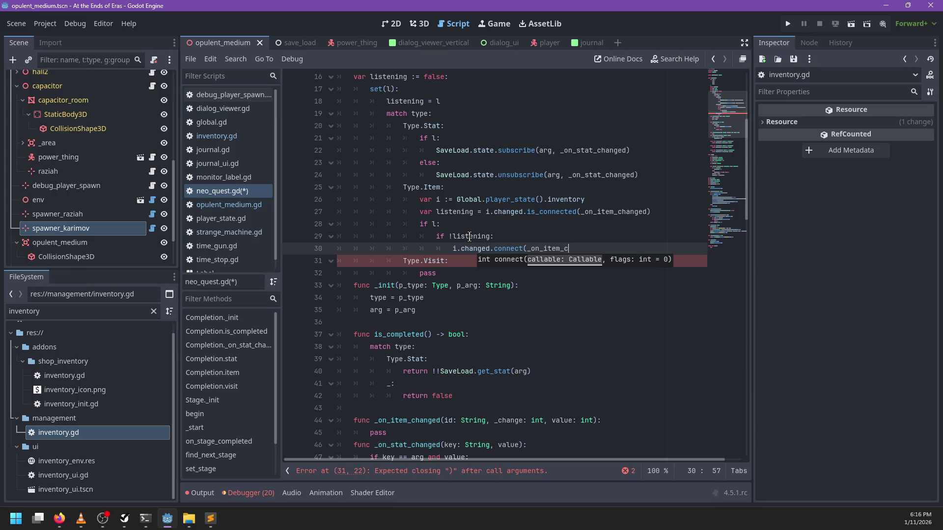
text())
key(Return)
key(BackSpace)
text(else)
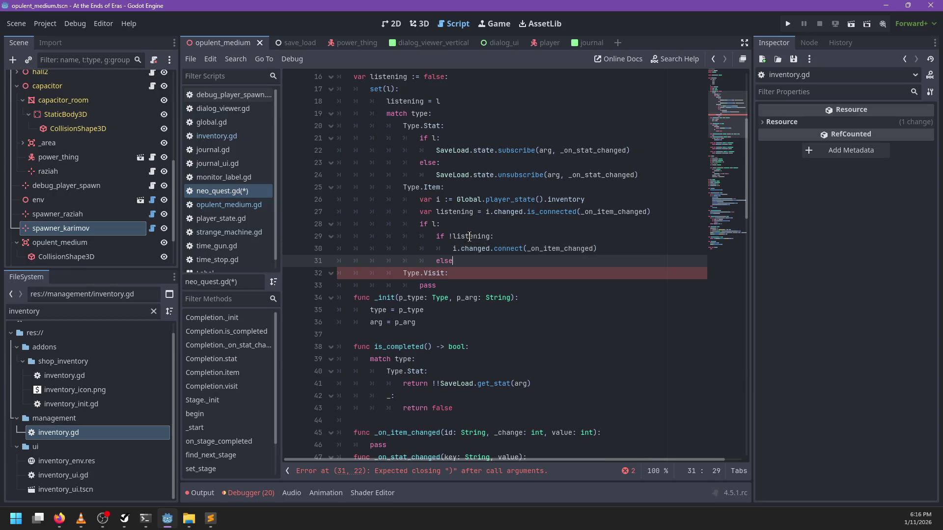
key(BackSpace)
key(BackSpace)
key(BackSpace)
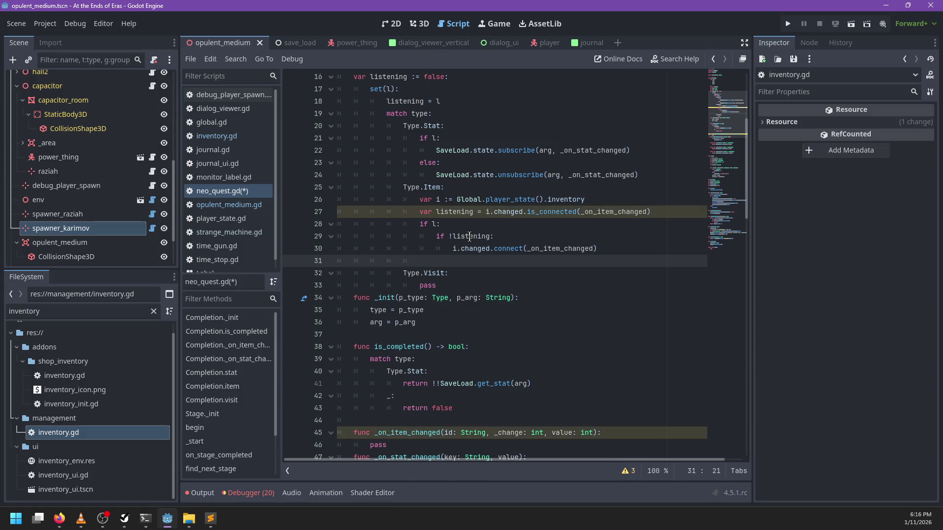
Step: Merge the checks into a single 'if l && !listening:' line with the connect call beneath
double_click(470, 237)
key(shift+Up)
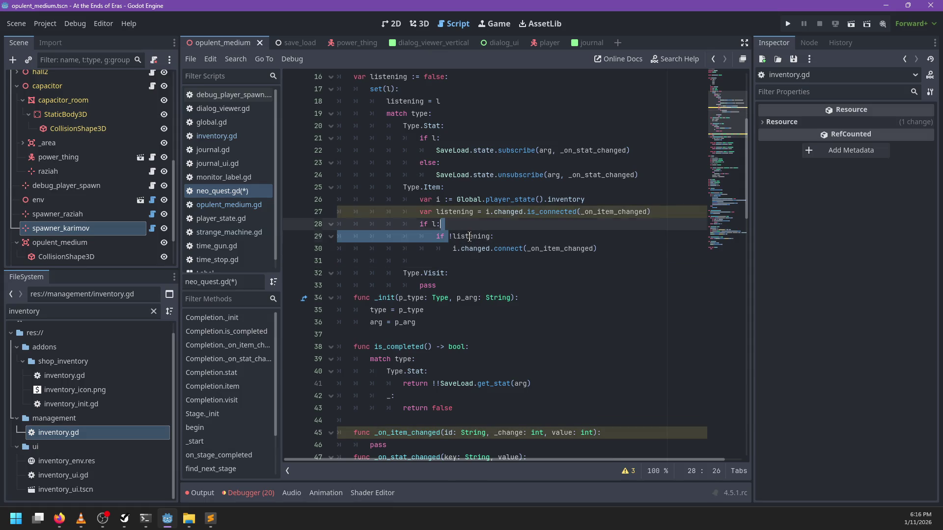
key(BackSpace)
key(BackSpace)
text(&& !listening)
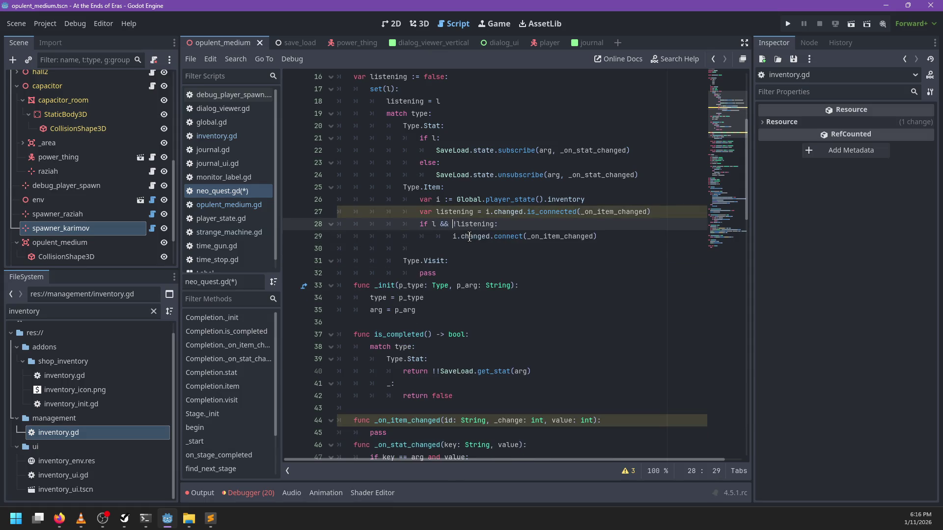
key(Down)
key(Down)
key(Up)
key(shift+Tab)
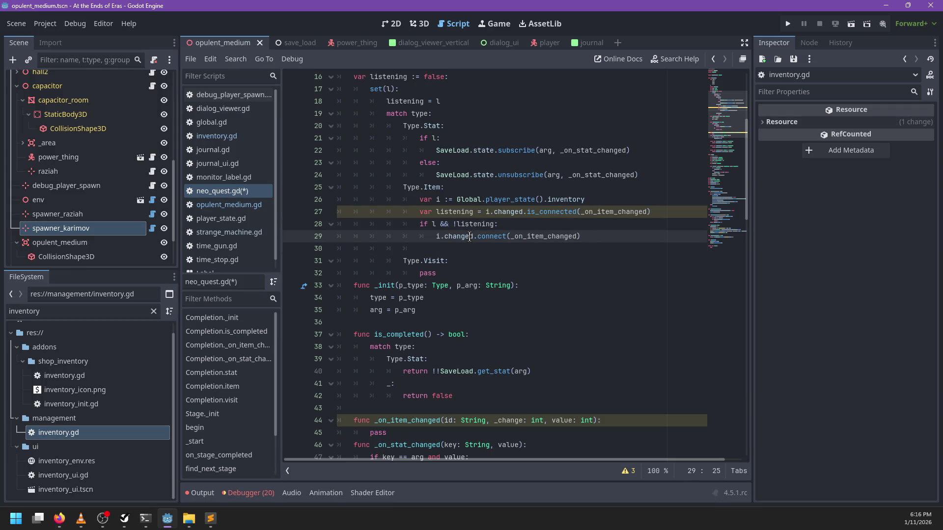
key(Down)
Step: Add 'elif !l && listening:' disconnecting _on_item_changed, save, and change line 27 to ':='
text(elif !l )
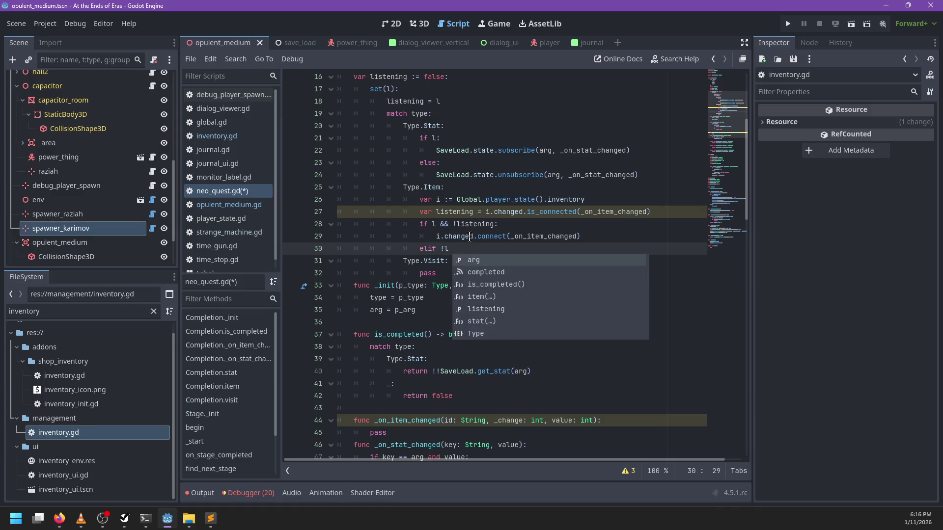
text(&& listening:)
key(Return)
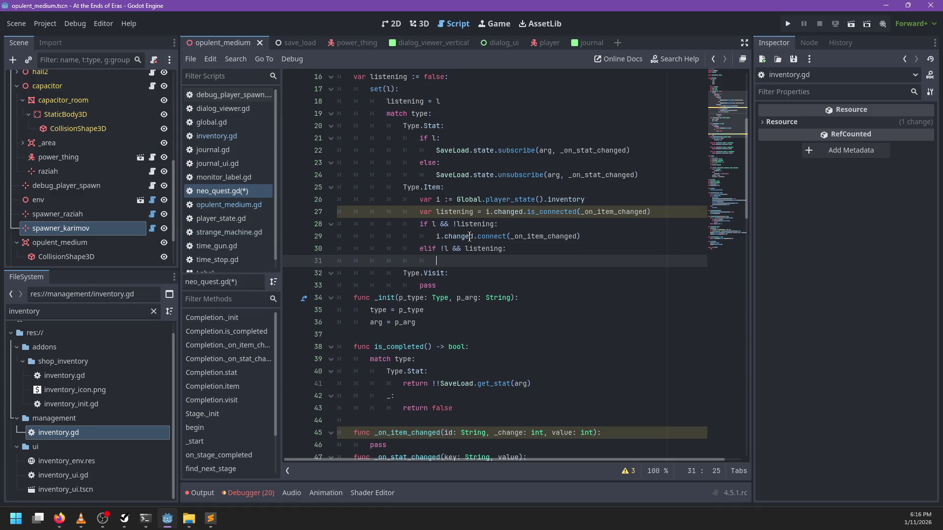
text(.changed.)
text(dis)
key(Return)
text(on_it)
key(Return)
text())
key(ctrl+s)
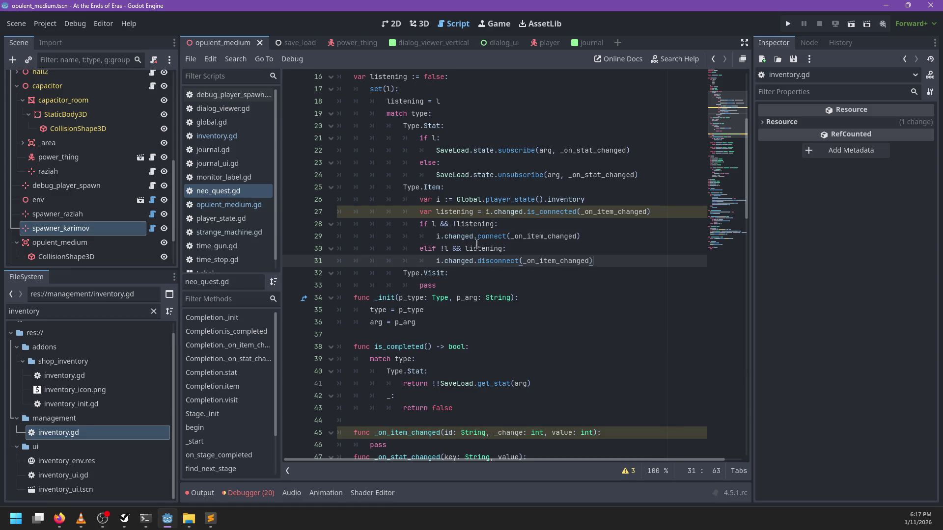
click(480, 213)
text(=)
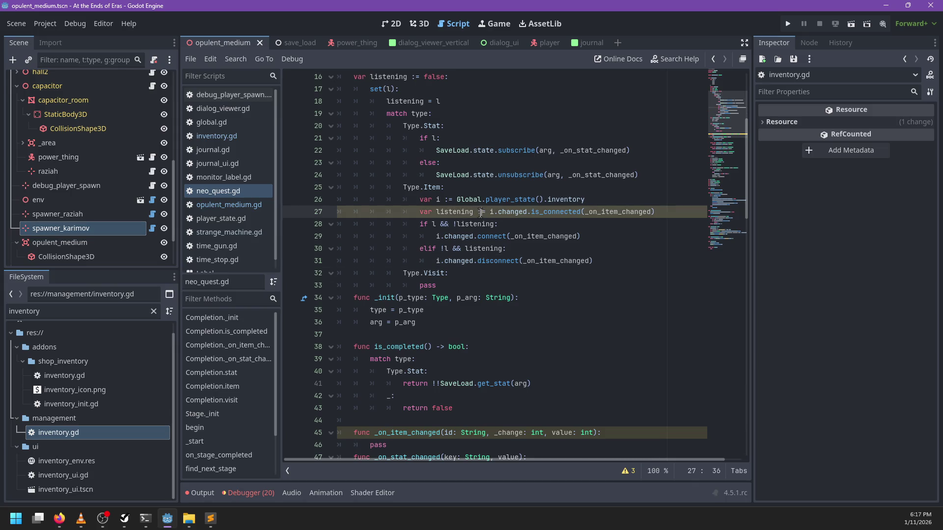
Step: Rename the line-27 local to was_listening, use it in the line 28 and 30 checks, and save
click(628, 472)
double_click(455, 212)
scroll(545, 309, up, 1)
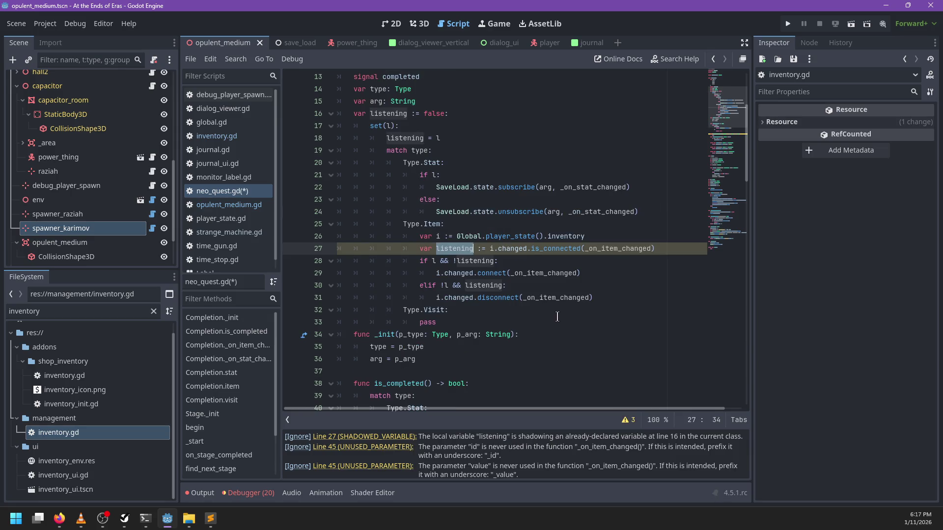
text(was_listening)
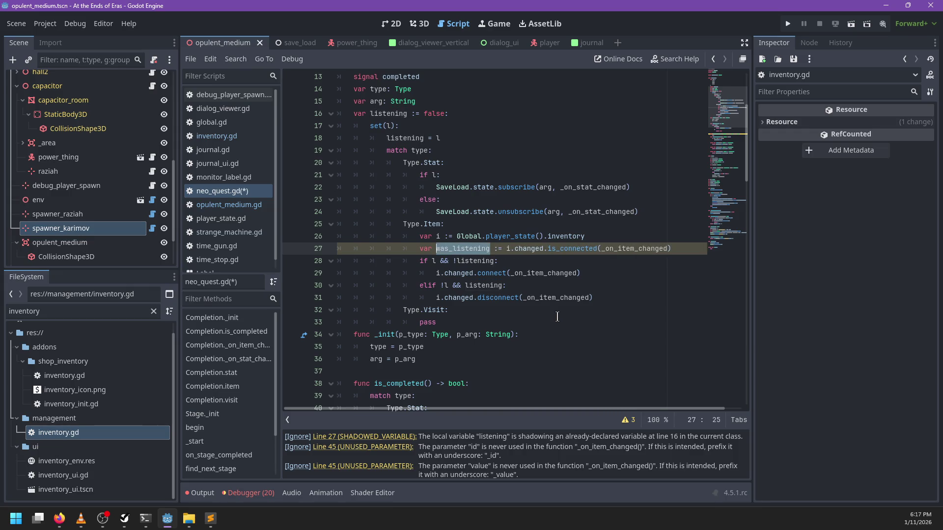
double_click(479, 261)
text(was_listening)
double_click(485, 285)
text(was_listening)
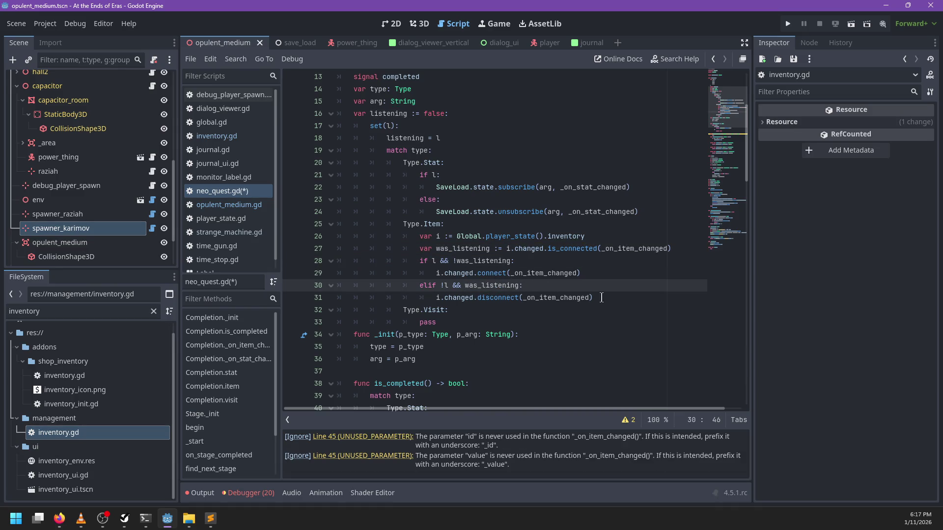
key(ctrl+s)
scroll(503, 363, down, 4)
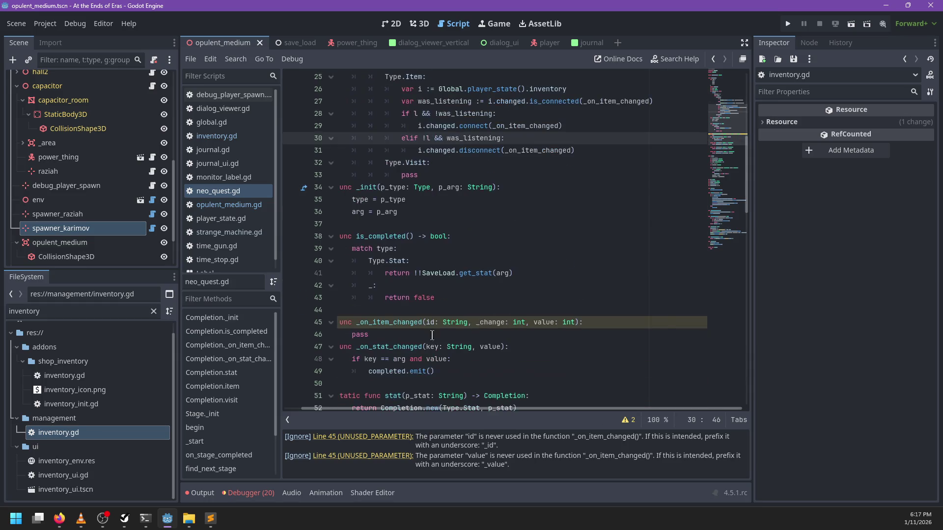
click(421, 336)
Step: Replace pass with 'if id == arg && value:' and 'completed.emit()', then save neo_quest.gd
key(BackSpace)
key(BackSpace)
key(BackSpace)
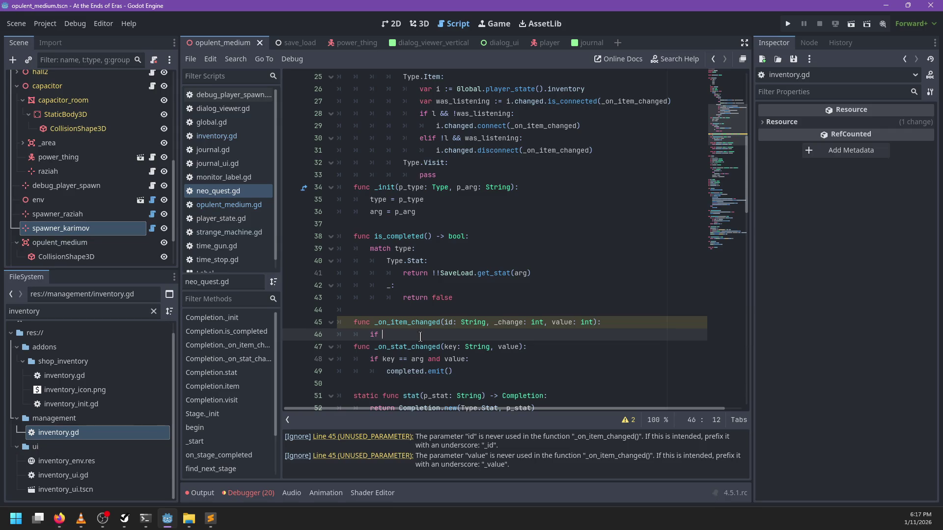
text(arg *&*&)
key(Return)
scroll(528, 306, down, 1)
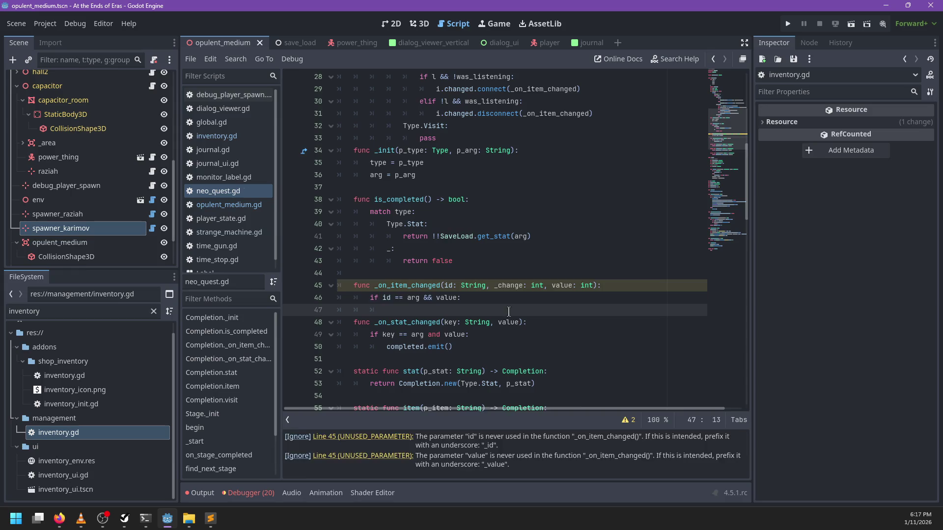
text(turn)
key(ctrl+BackSpace)
text(completed.emit)
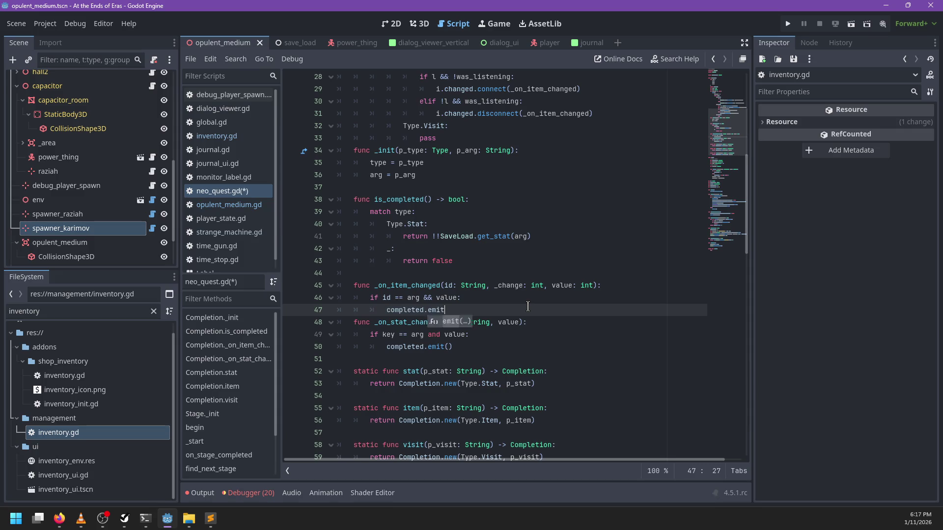
key(Return)
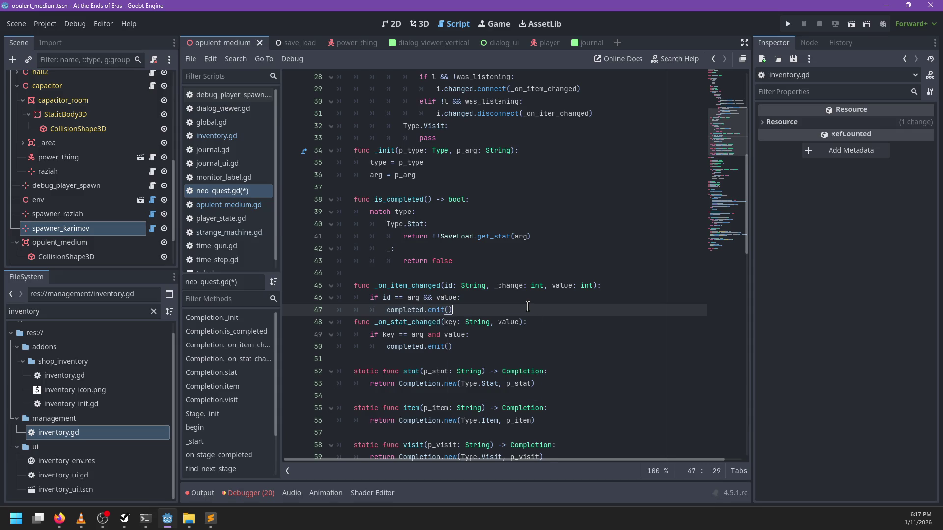
key(Return)
key(ctrl+s)
click(461, 260)
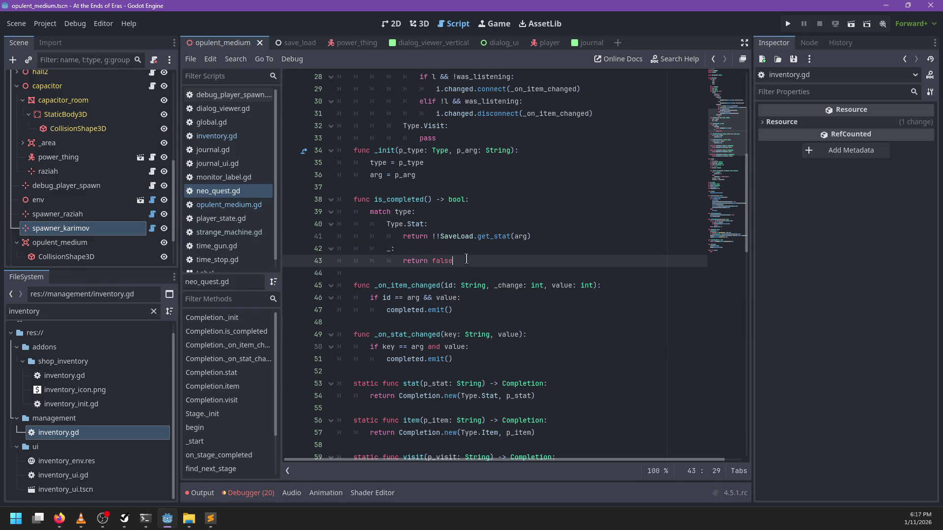
Step: Add a Type.Item case below the Stat case in is_completed
key(Up)
key(Up)
key(End)
key(Return)
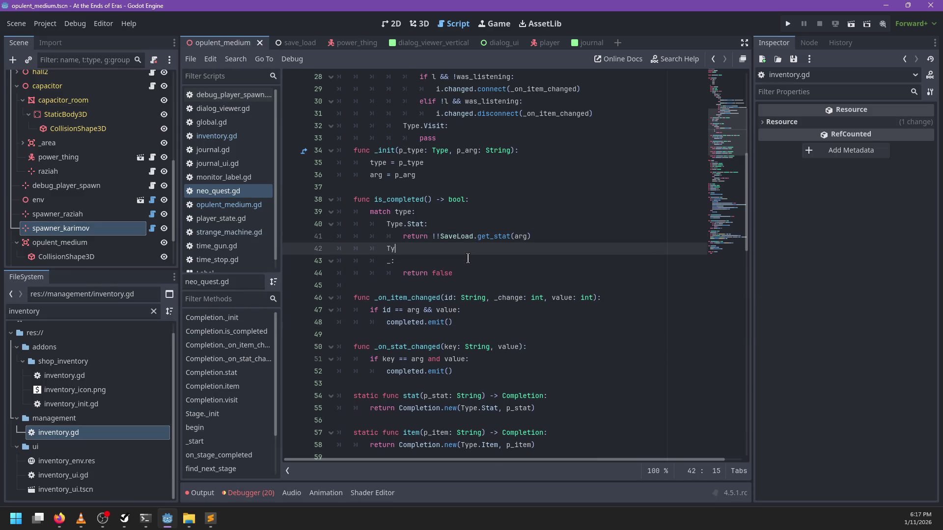
text(Item:)
key(Return)
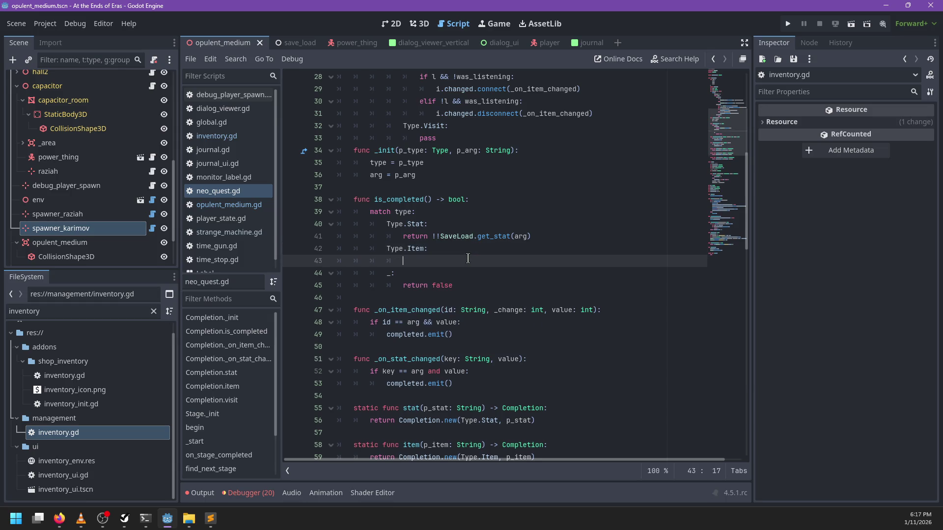
Step: Have the Item case return 'Global.player_state().inventory.count(arg) > 0', then save
text(turn Glob)
text(al.pla)
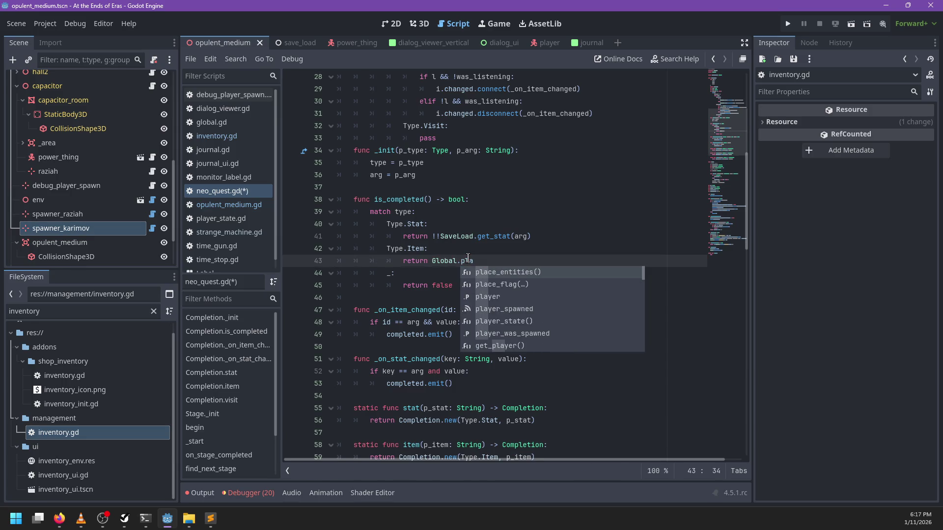
text(y)
key(Down)
key(Down)
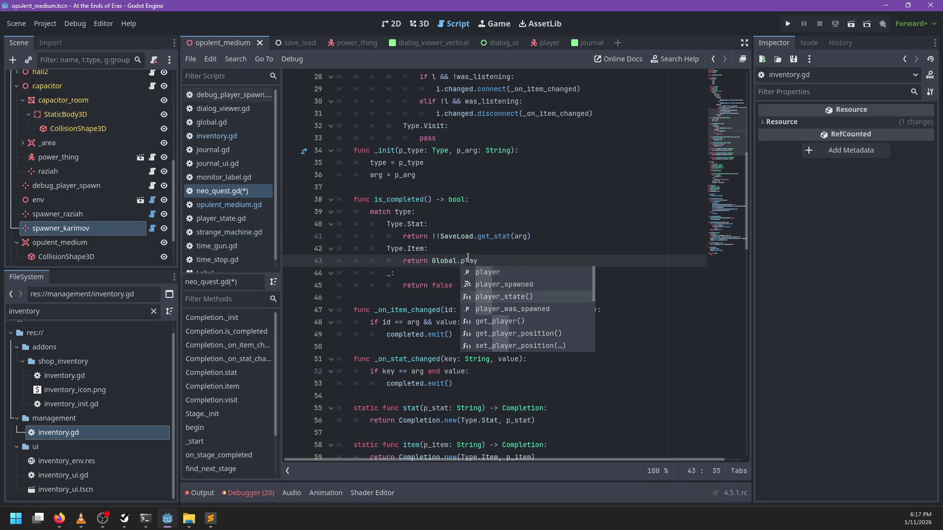
key(Return)
text(.inv)
key(Return)
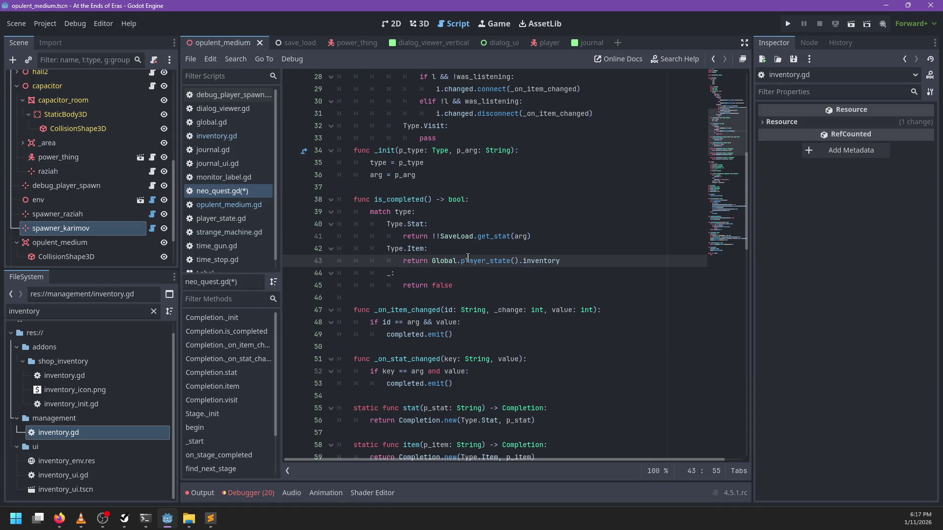
text(.c)
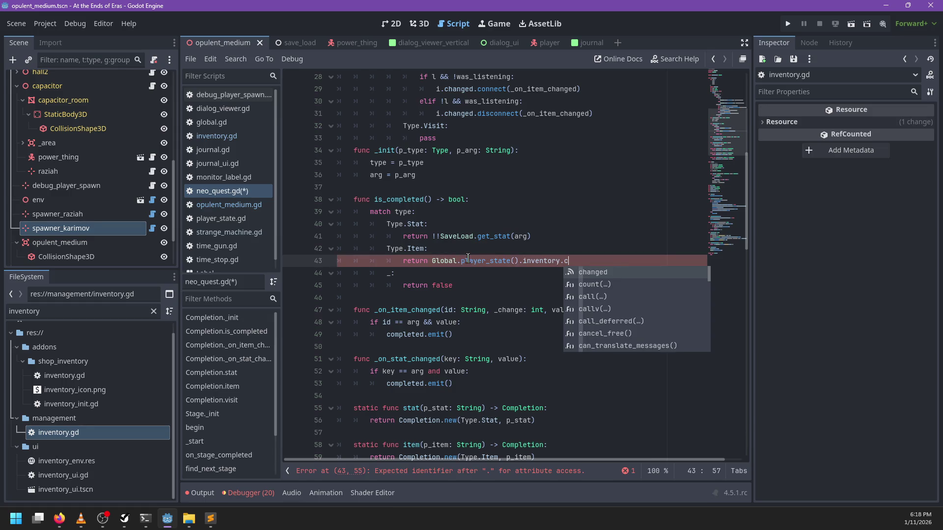
key(Down)
key(Return)
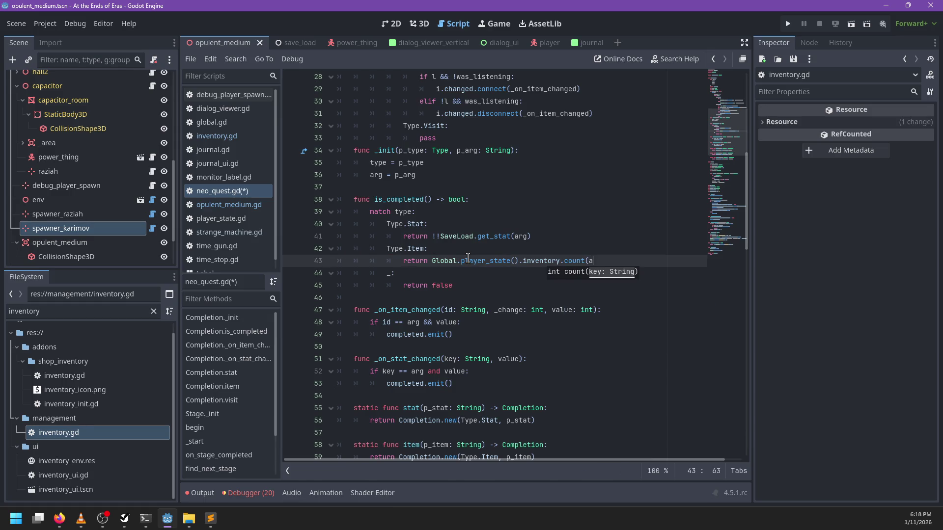
text(rg) > 0)
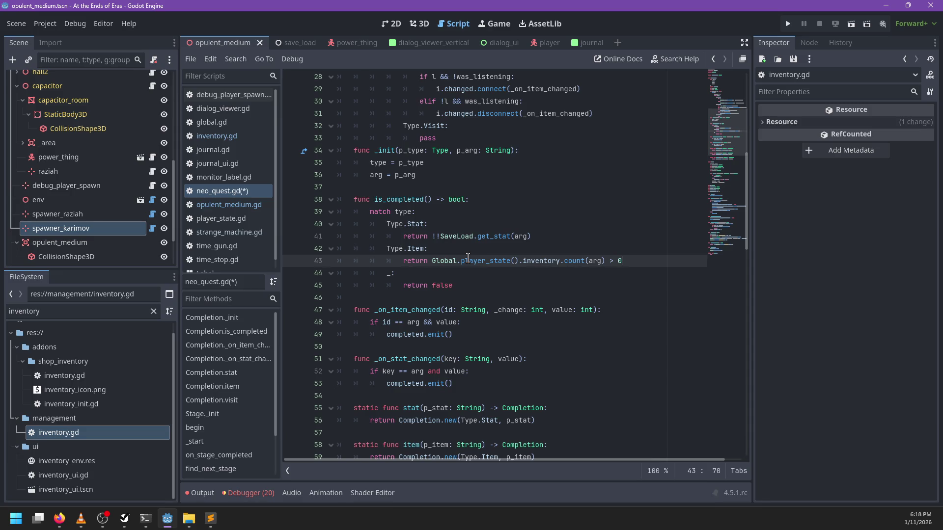
key(Down)
key(Down)
key(ctrl+s)
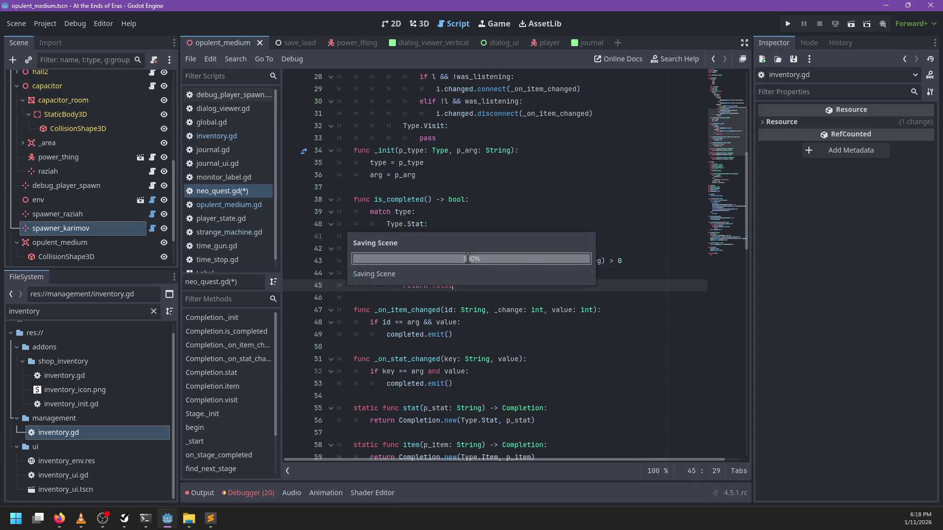
click(640, 257)
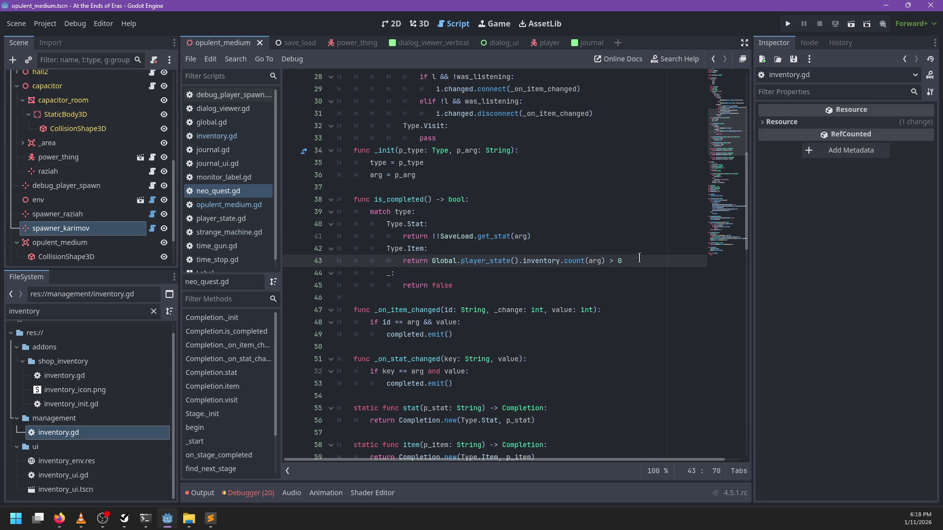
Step: Open the player_state() definition in global.gd and scroll through the script
ctrl+click(484, 261)
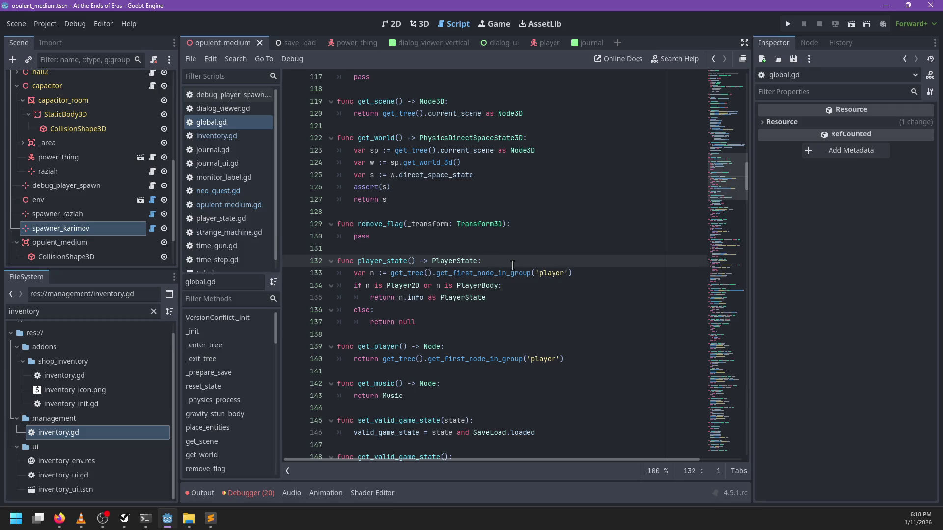
scroll(513, 265, down, 6)
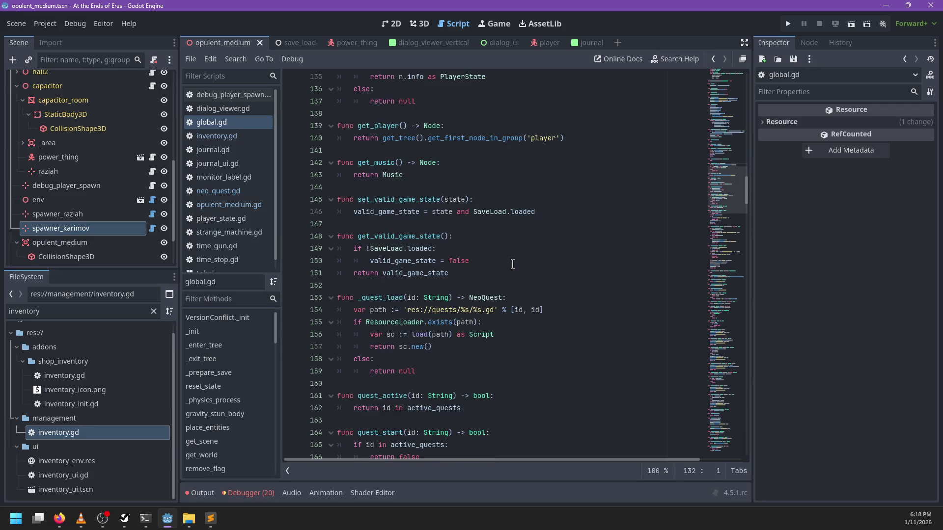
scroll(511, 264, down, 6)
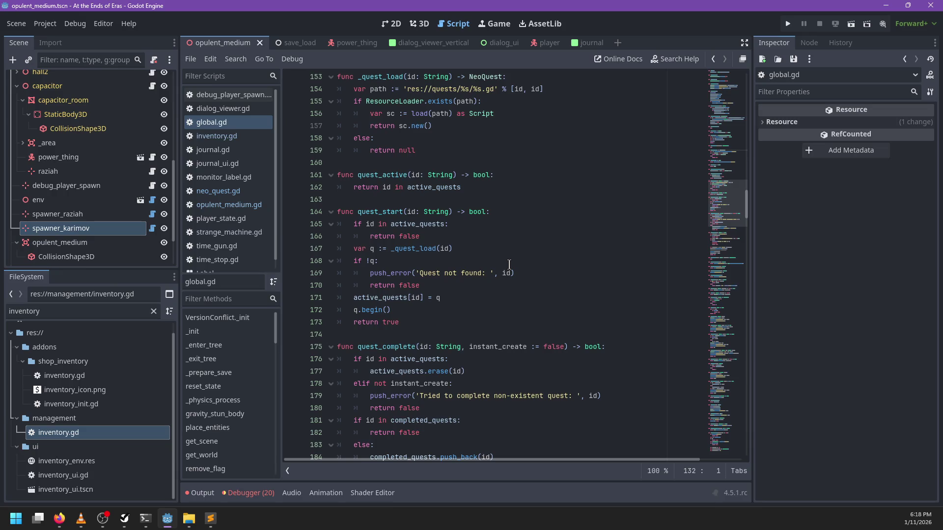
scroll(510, 264, down, 7)
scroll(508, 266, up, 20)
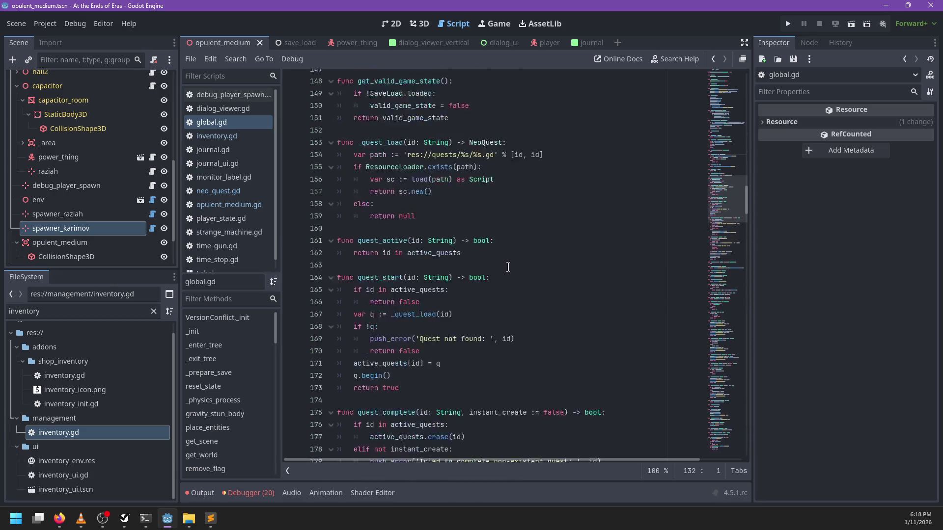
scroll(507, 266, up, 14)
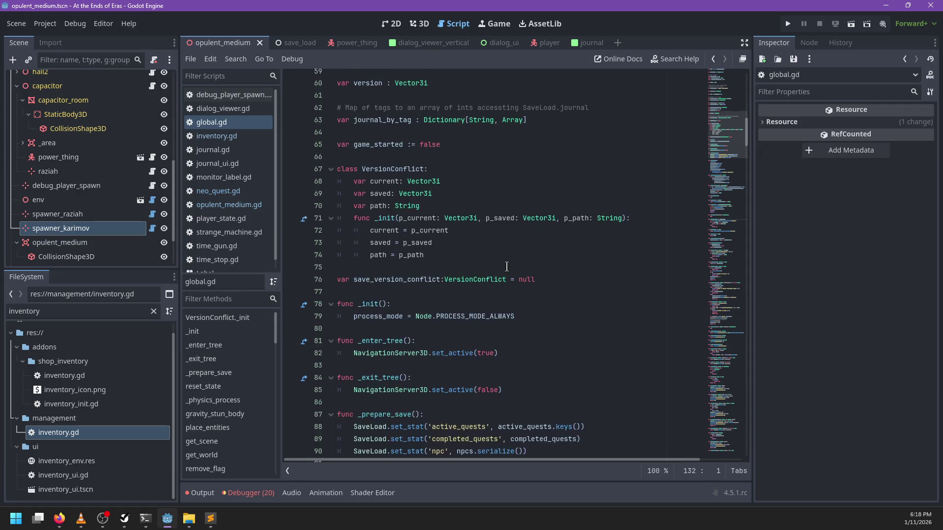
scroll(506, 267, up, 8)
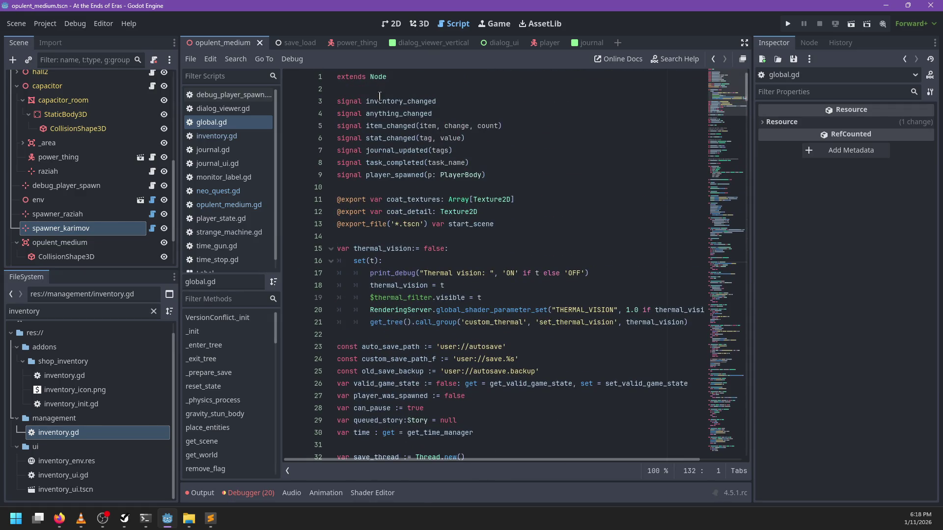
Step: Search for task_completed and delete its signal line at the top of global.gd
drag(425, 89, 469, 138)
double_click(399, 162)
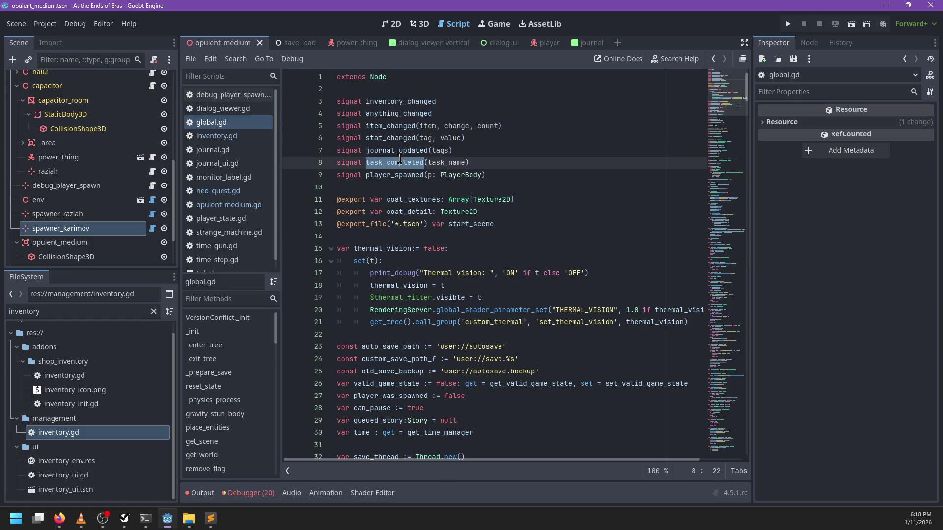
key(ctrl+f)
key(Escape)
drag(521, 162, 493, 156)
key(Delete)
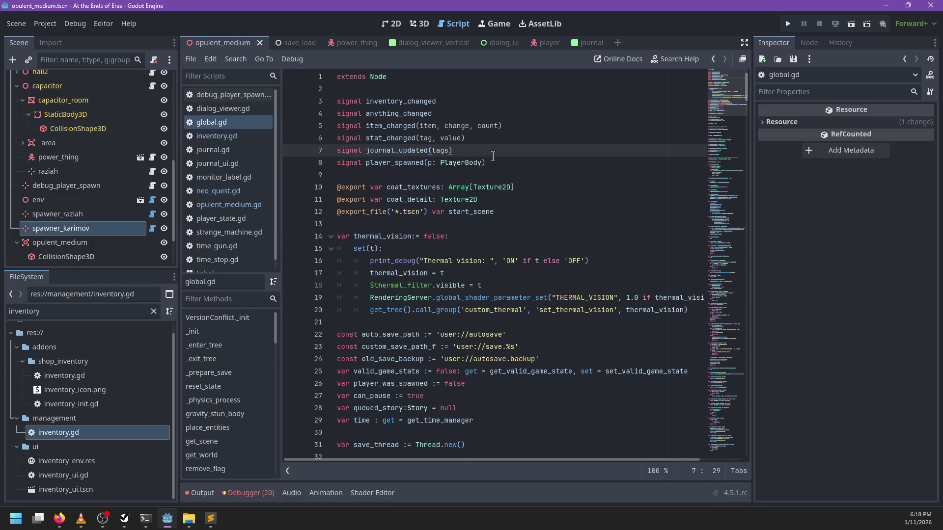
Step: Search for journal_update and delete the journal_updated signal declaration
key(ctrl+f)
text(journa)
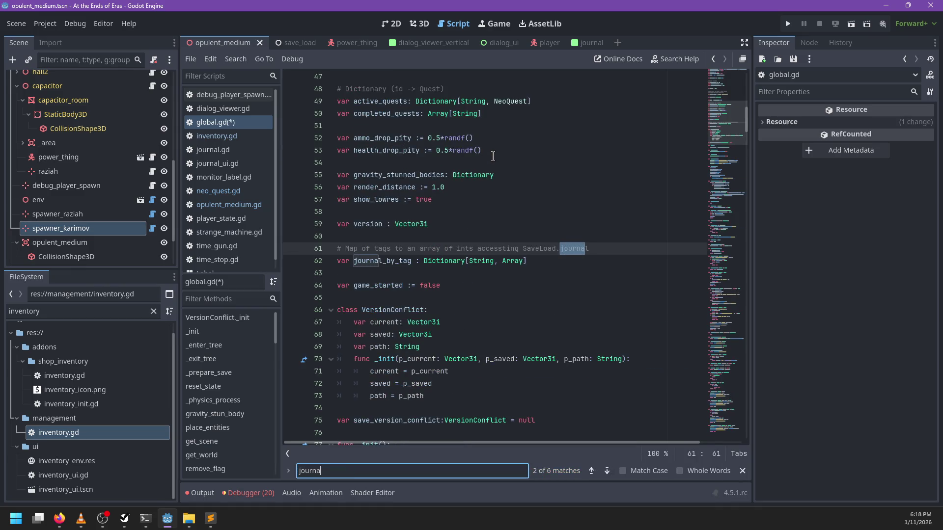
text(l_update)
key(Escape)
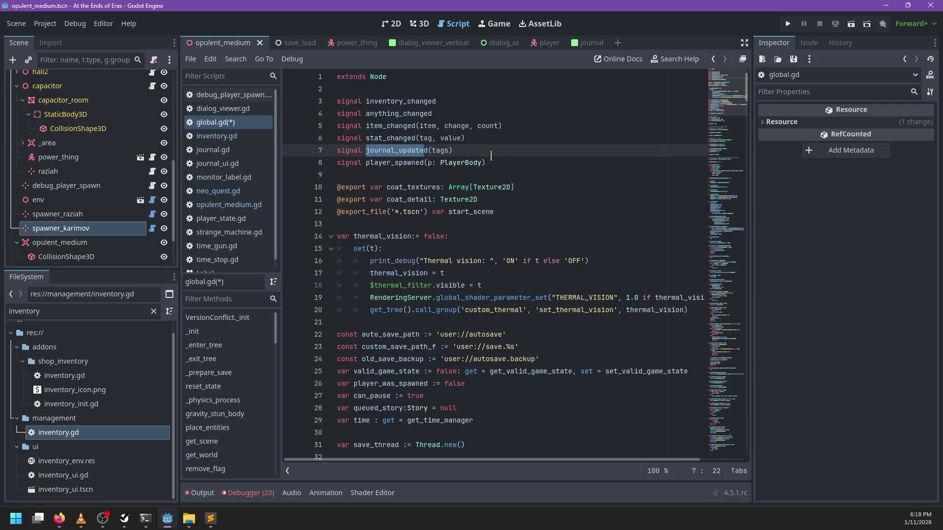
drag(493, 156, 493, 144)
key(Delete)
Step: Search for item_changed, then delete the item_changed and stat_changed signal lines
key(ctrl+f)
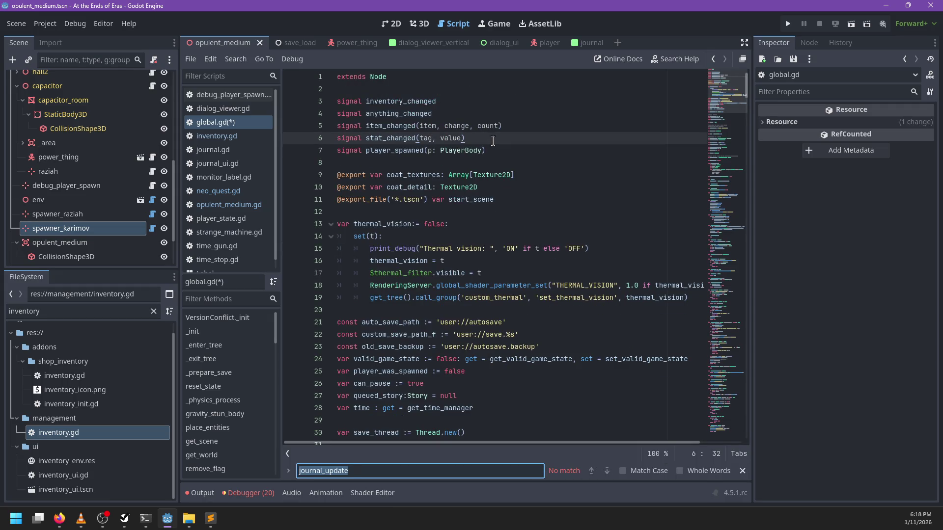
text(item_changed)
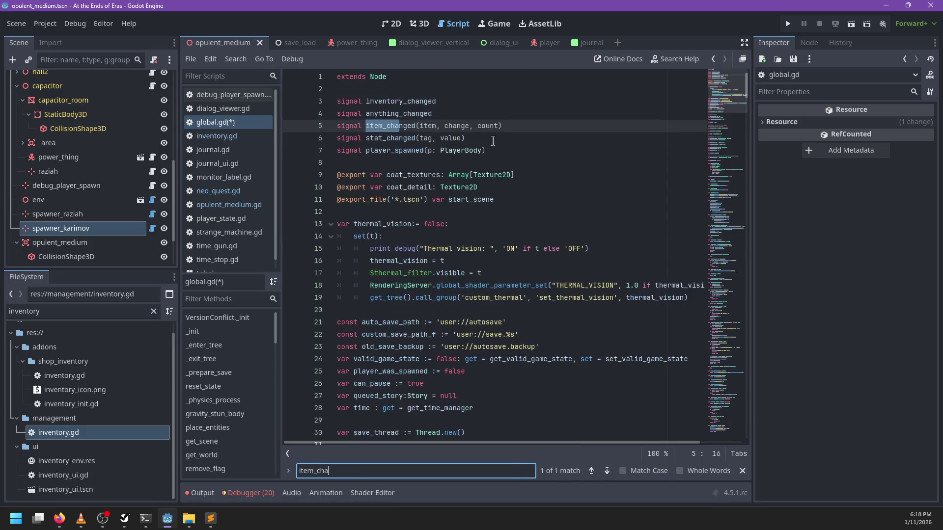
key(Escape)
drag(518, 127, 498, 114)
key(Delete)
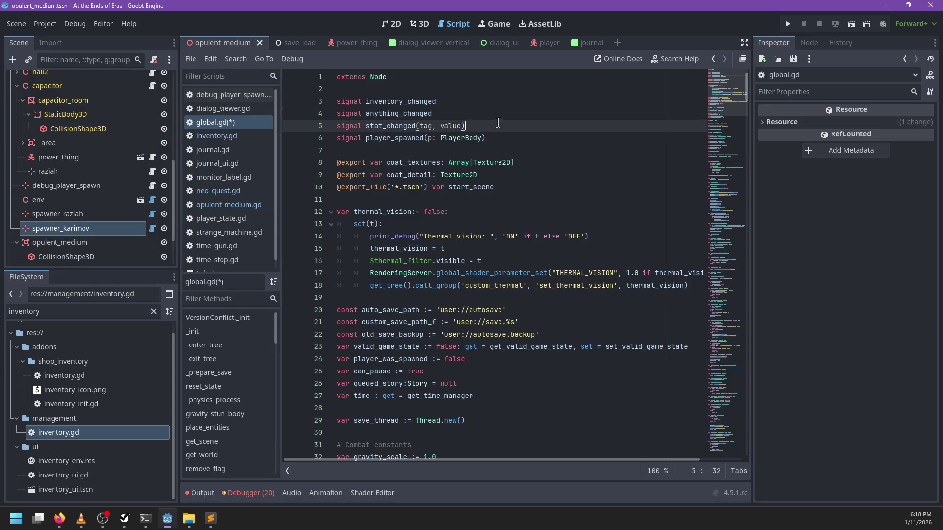
key(Delete)
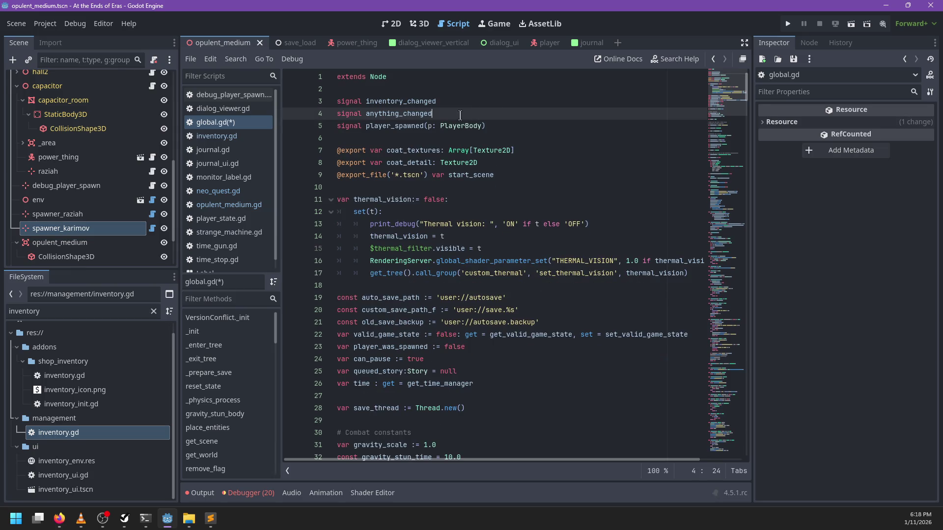
Step: Delete the remaining signal lines, then undo twice to restore all seven signal declarations
drag(513, 127, 516, 89)
key(BackSpace)
key(BackSpace)
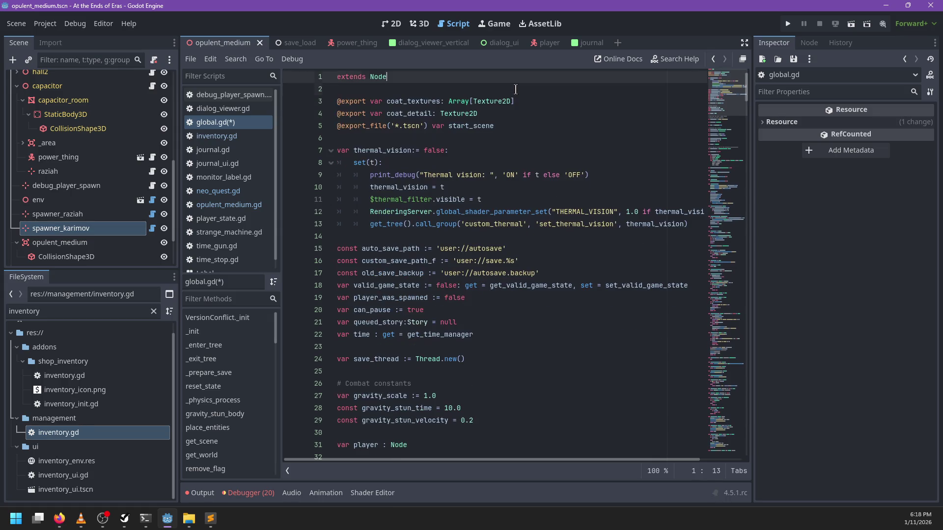
key(ctrl+z)
key(ctrl+z)
key(ctrl+z)
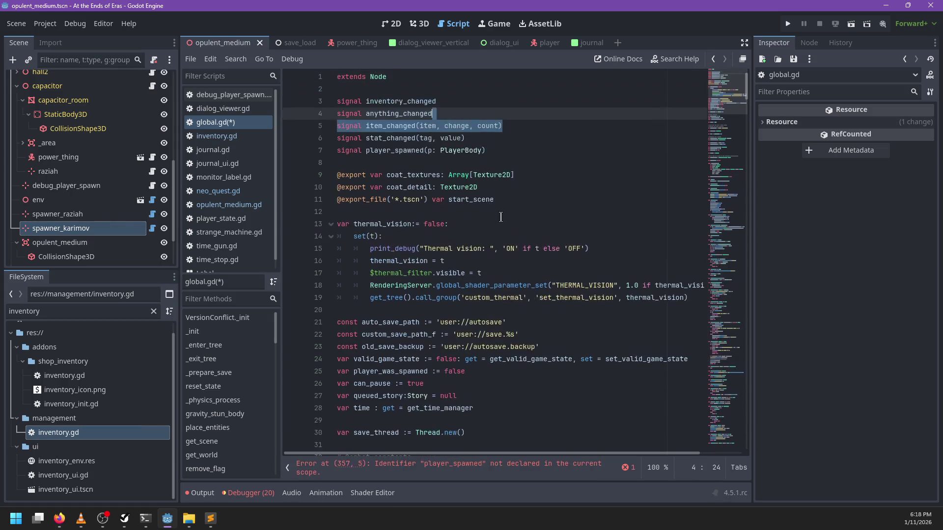
key(ctrl+z)
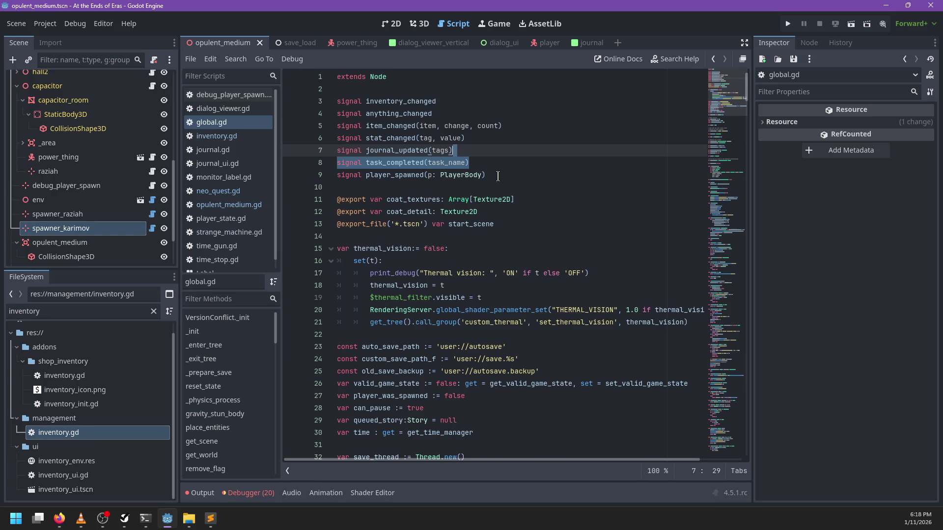
click(483, 150)
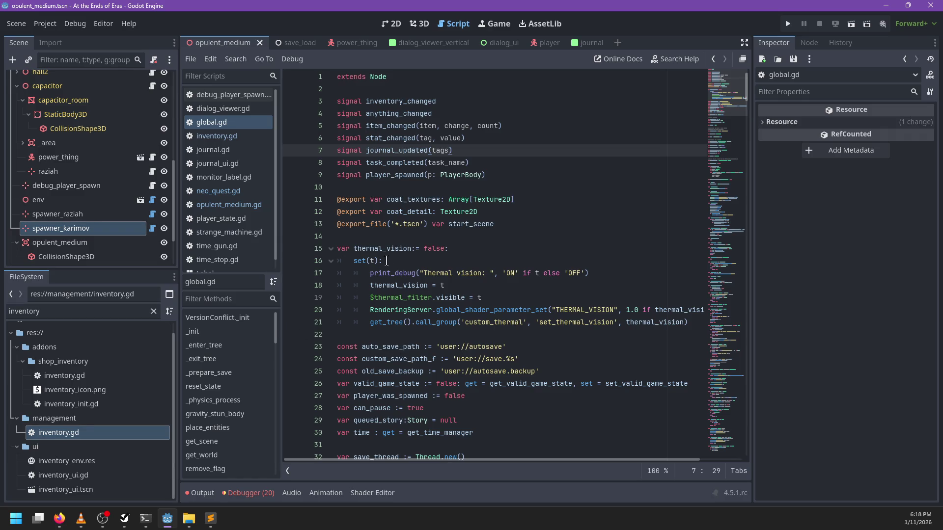
key(alt+Tab)
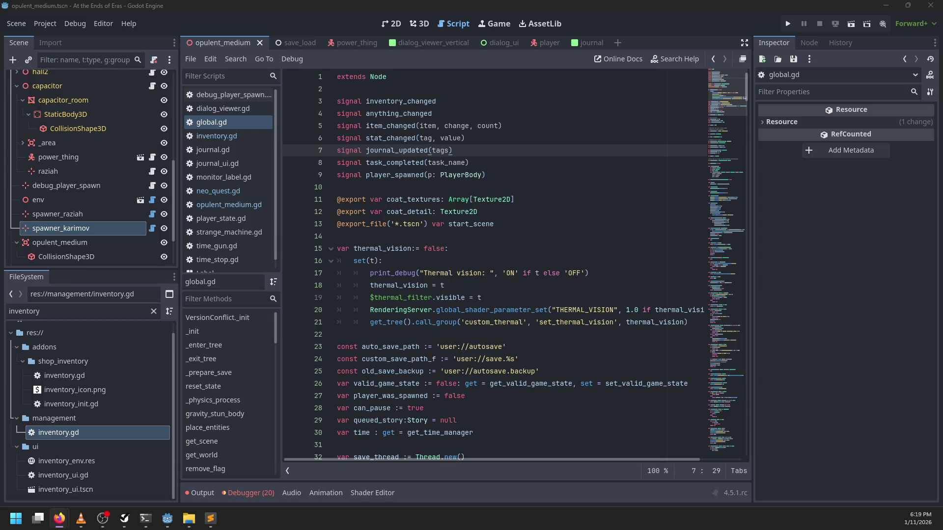
click(457, 241)
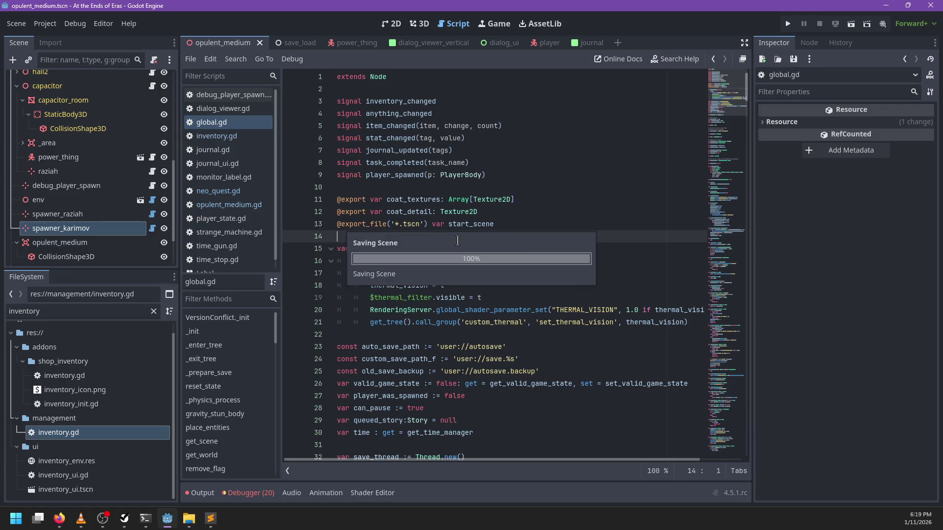
Step: Run the project from the 3D view, walk the character back and forth, then stop the game
click(412, 28)
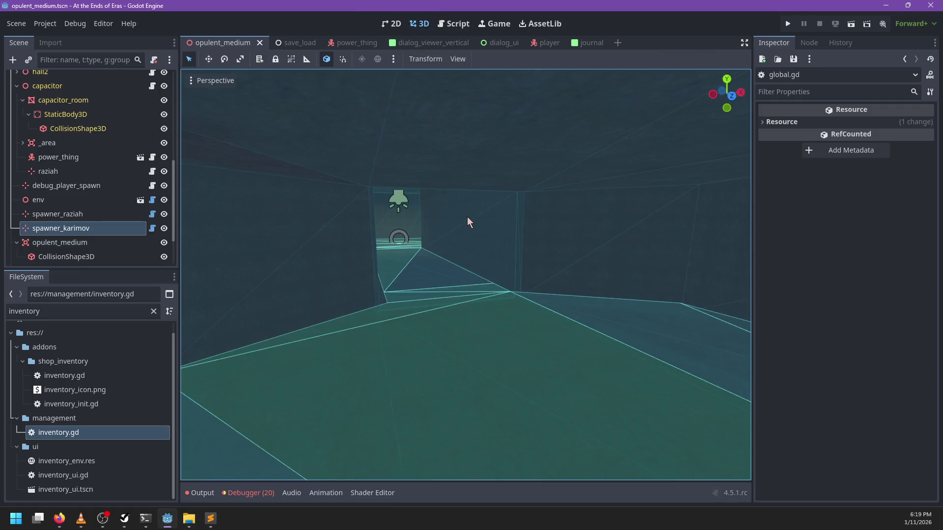
scroll(467, 217, down, 10)
key(F5)
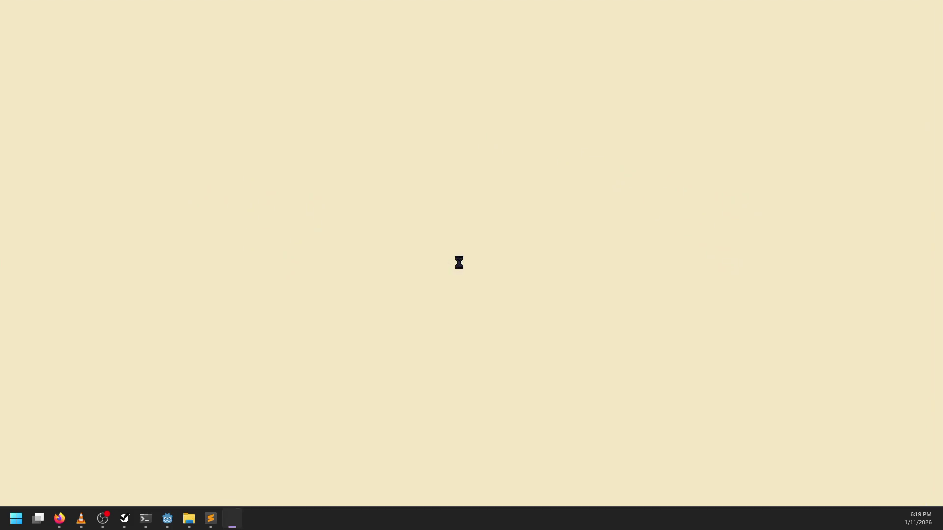
key(s)
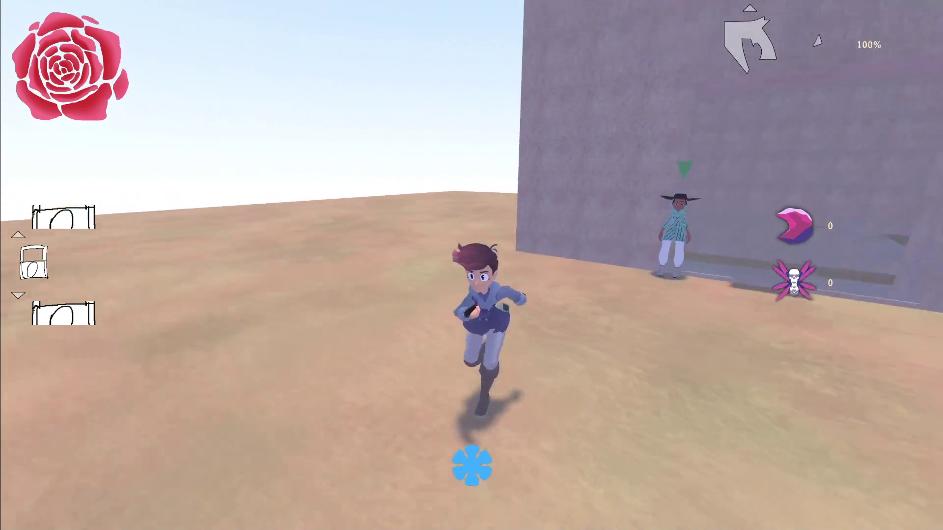
key(w)
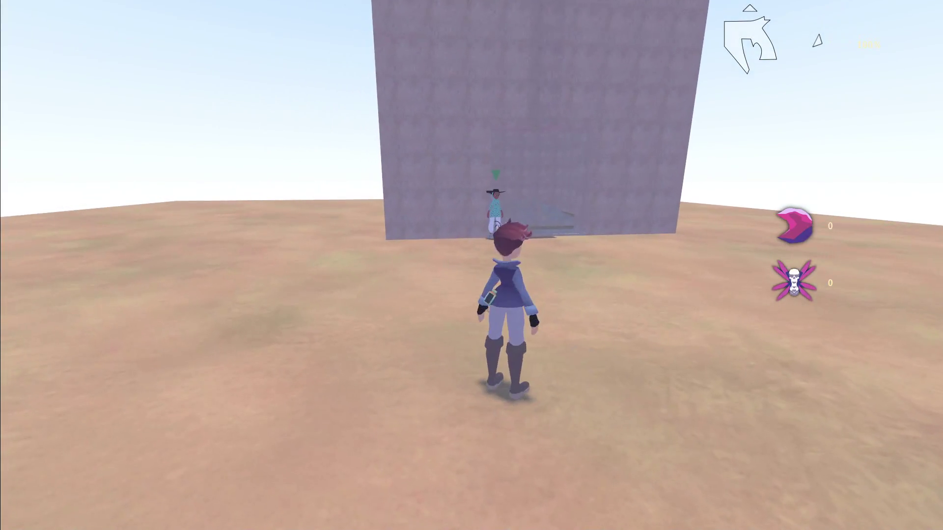
key(F8)
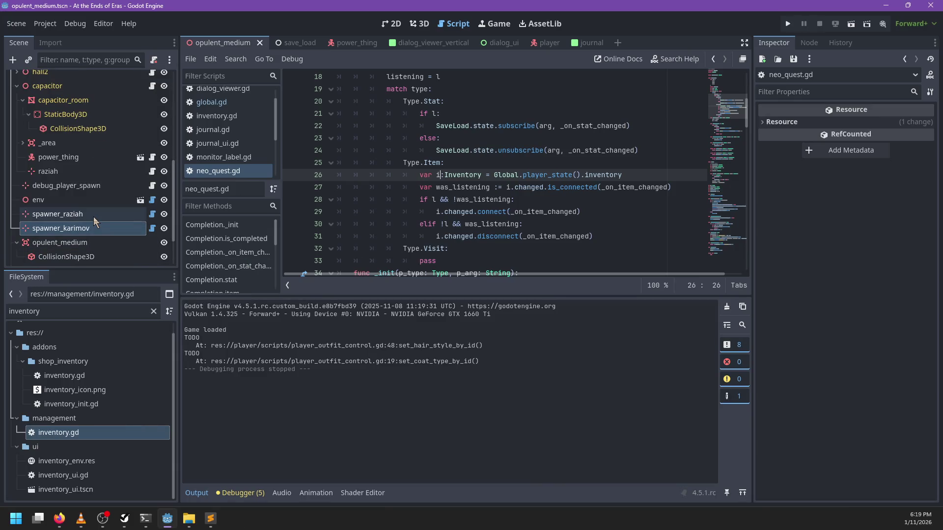
Step: Change spawner_karimov's Inspector ID from raziah to ts_scientist and save the opulent_medium scene
click(93, 229)
click(803, 123)
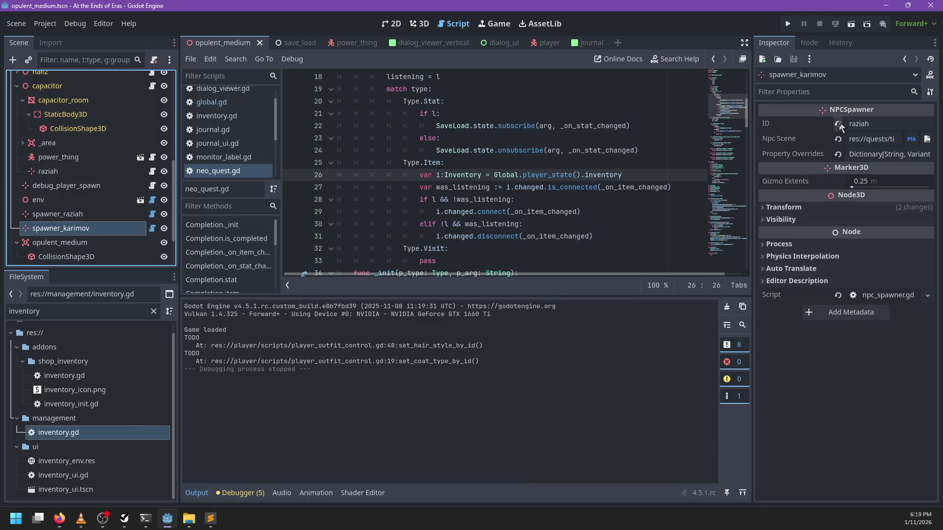
key(ctrl+s)
click(871, 123)
text(ts_scientist)
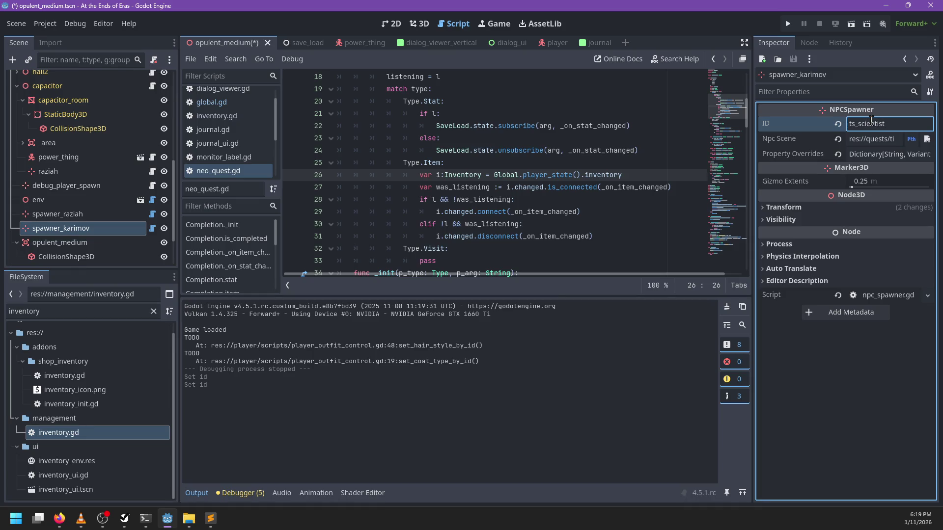
key(ctrl+s)
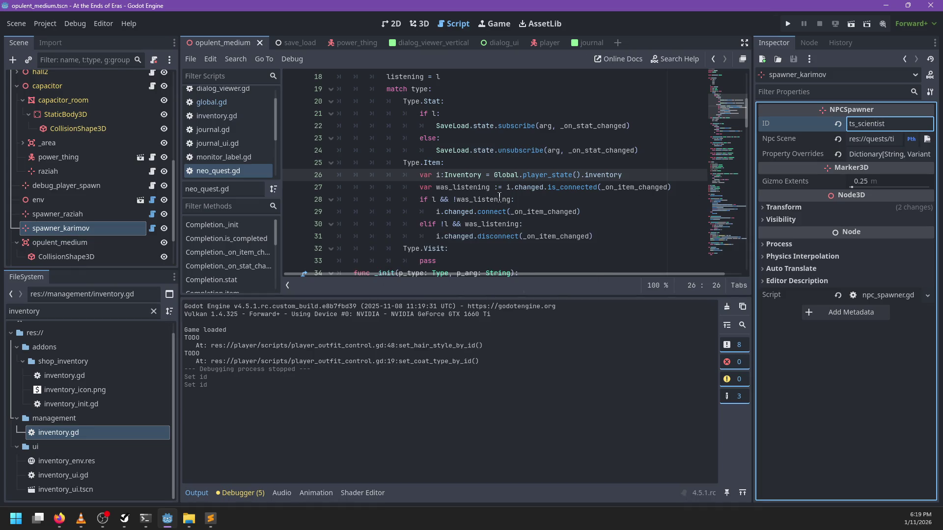
click(423, 23)
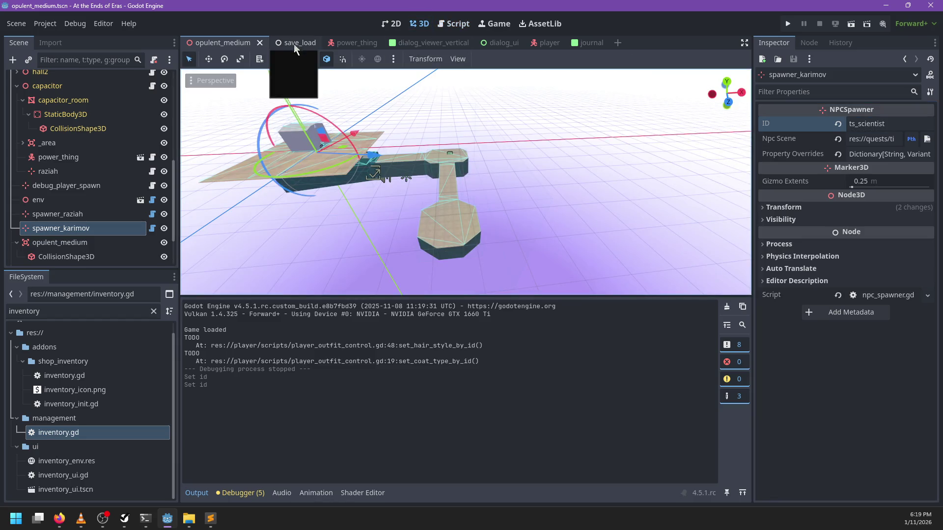
Step: Close all scene tabs and reopen opulent_medium.tscn by filtering FileSystem for 'opulent'
right_click(222, 45)
click(277, 202)
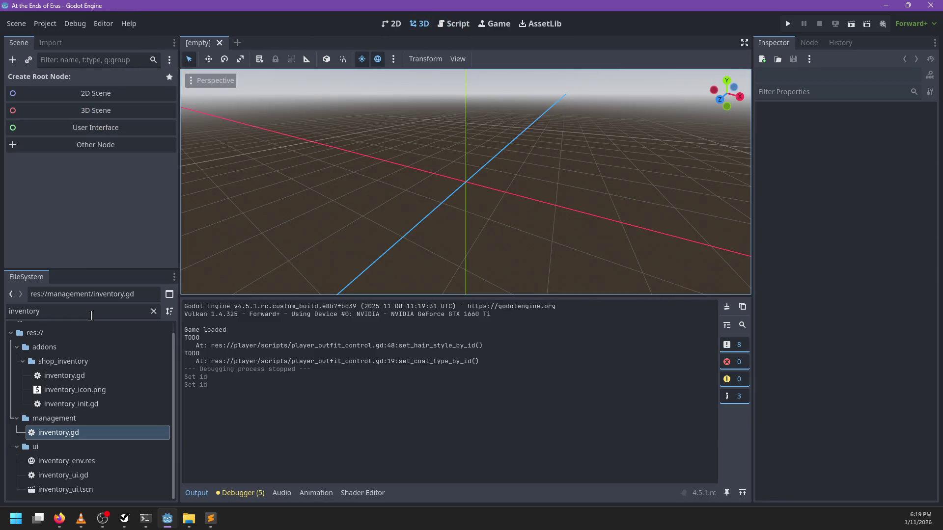
double_click(92, 315)
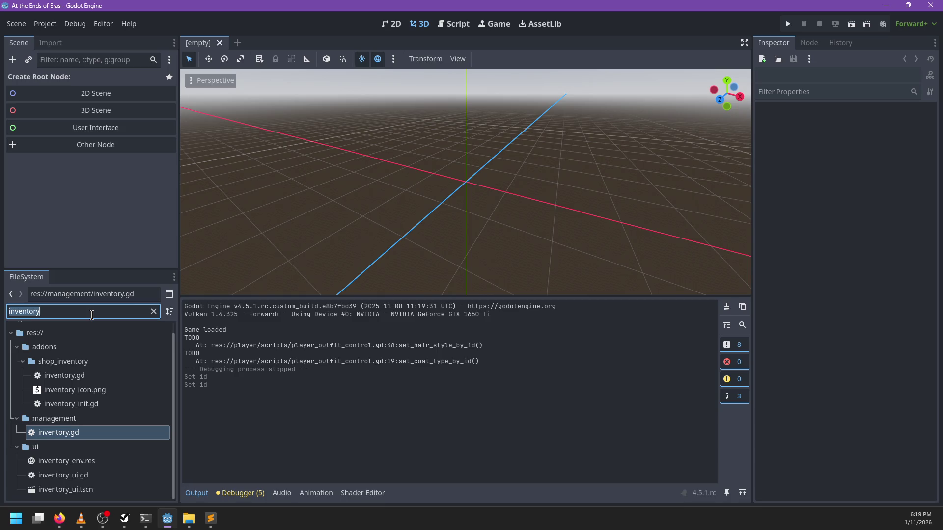
text(opulent)
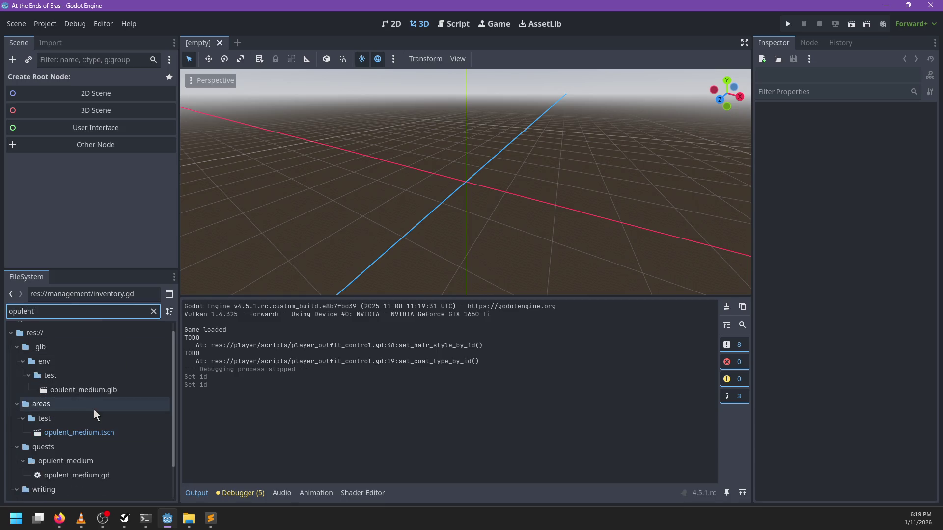
double_click(81, 432)
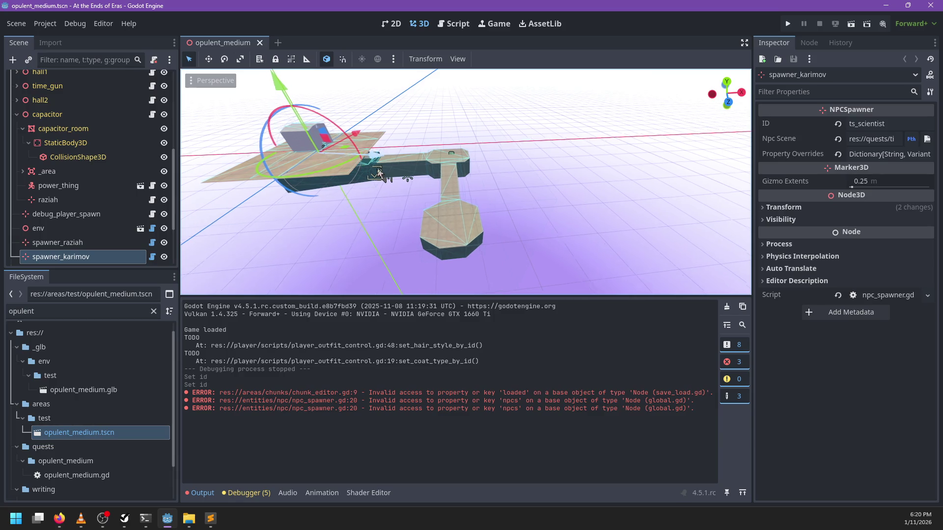
Step: Select spawner_raziah in the Scene tree and focus the 3D view on it
scroll(494, 186, up, 5)
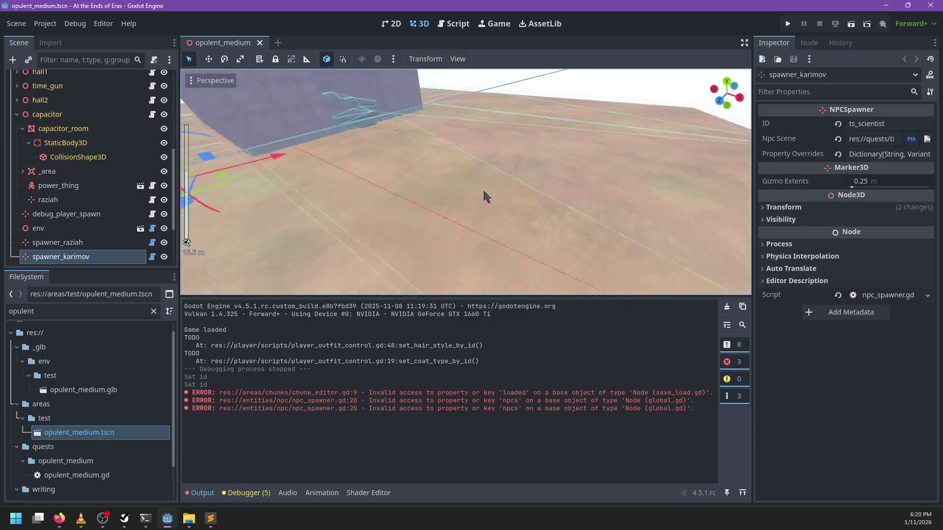
click(57, 243)
key(f)
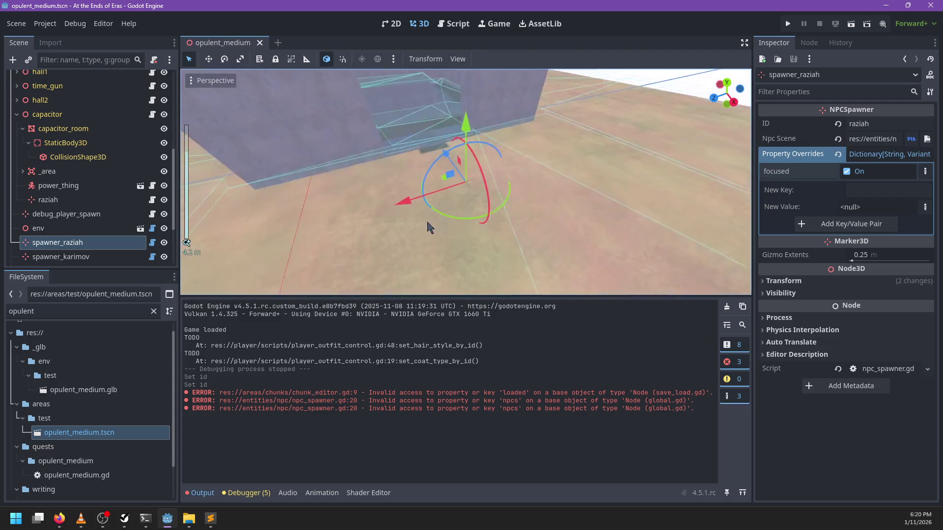
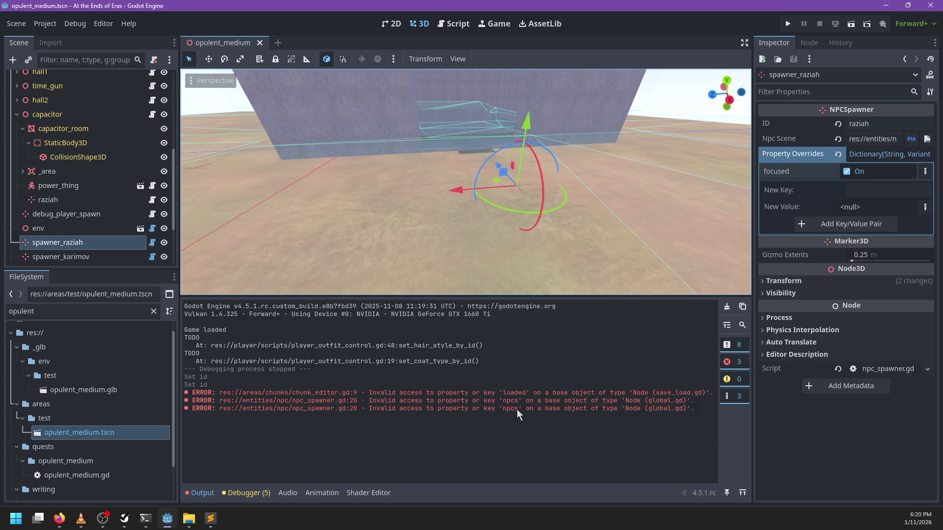
Step: Open spawner_raziah's script and review its _ready and spawn functions
click(152, 243)
scroll(425, 221, down, 3)
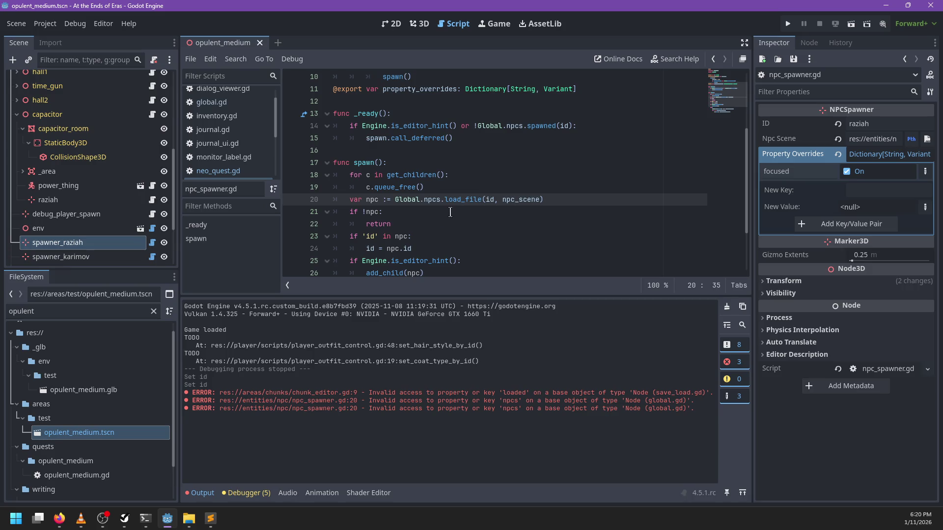
double_click(373, 138)
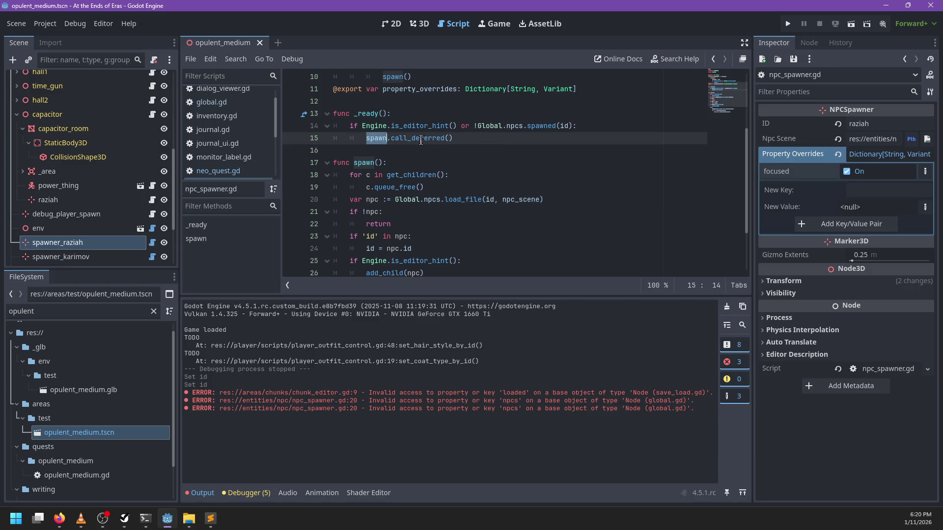
click(475, 126)
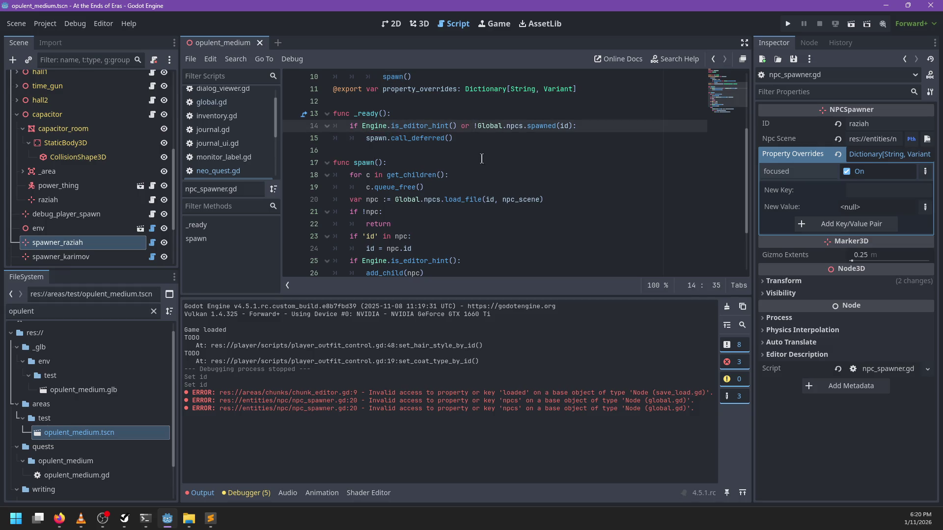
scroll(479, 160, down, 2)
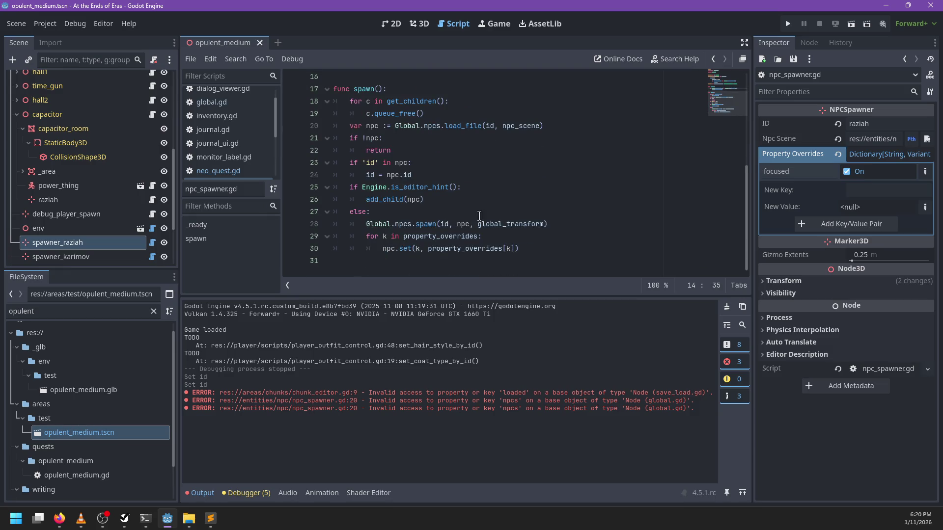
double_click(391, 199)
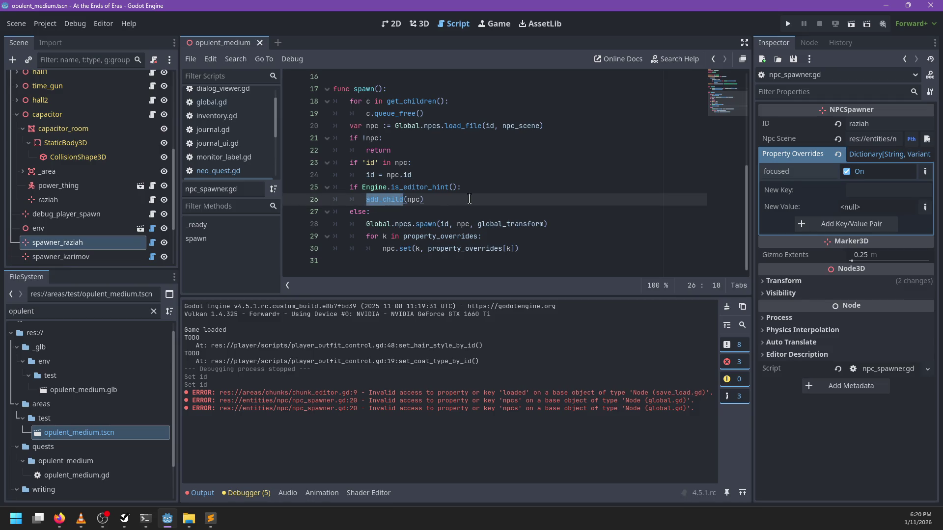
scroll(469, 199, up, 2)
Step: Follow Global.npcs on line 20 to its declaration in global.gd
double_click(435, 200)
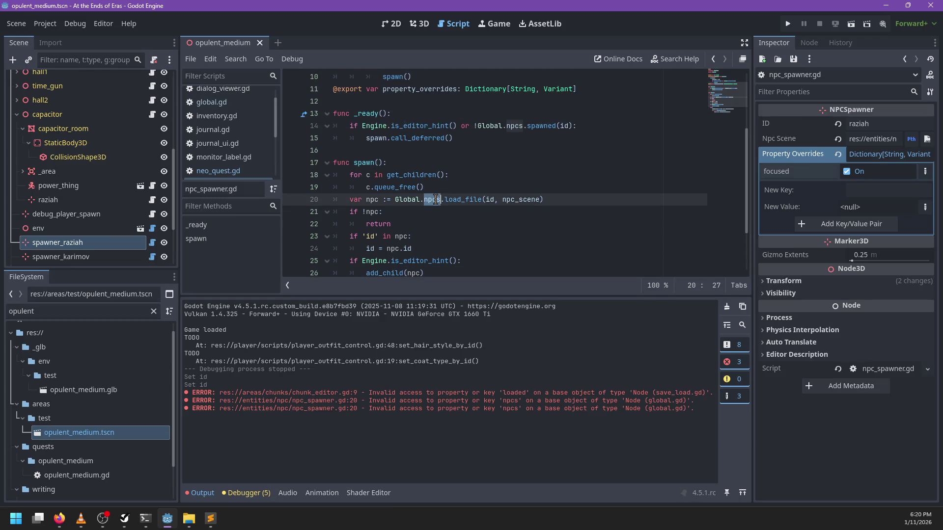
ctrl+click(425, 199)
scroll(471, 187, up, 6)
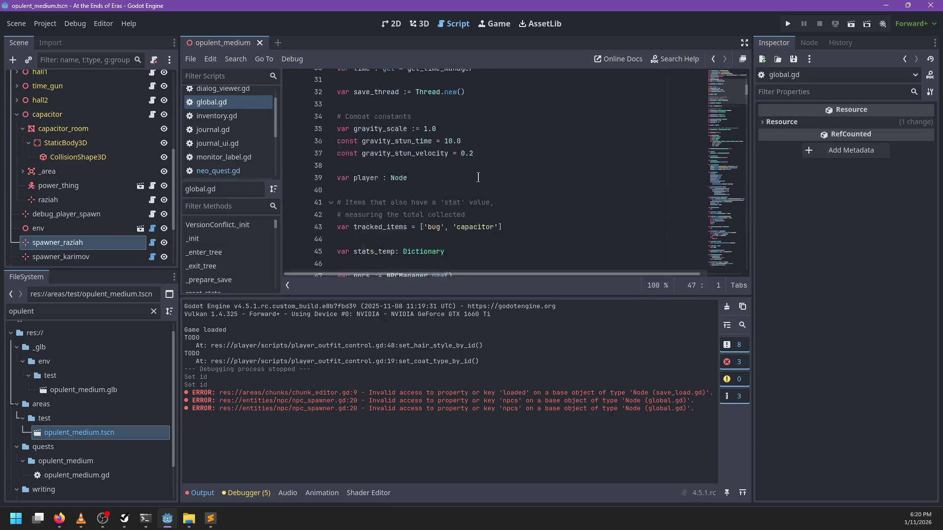
scroll(477, 179, up, 5)
scroll(467, 187, down, 12)
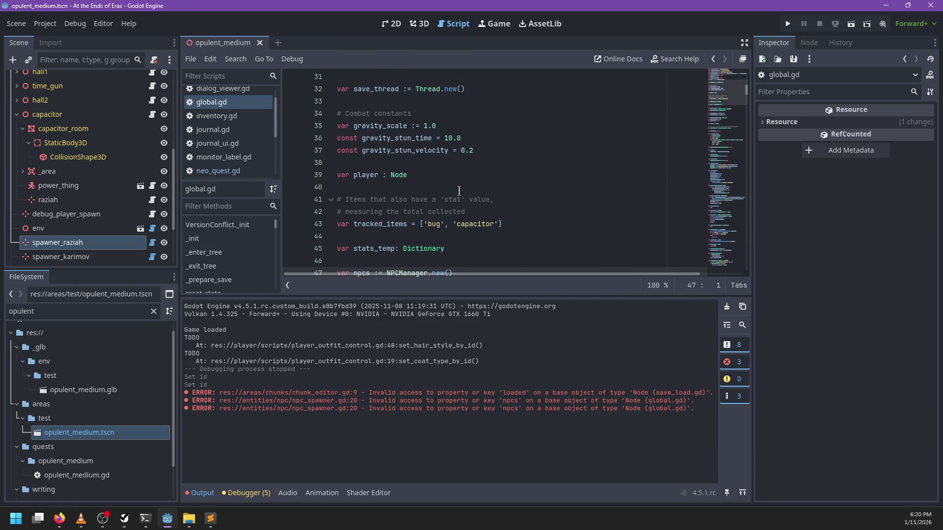
scroll(460, 191, down, 3)
scroll(459, 189, up, 15)
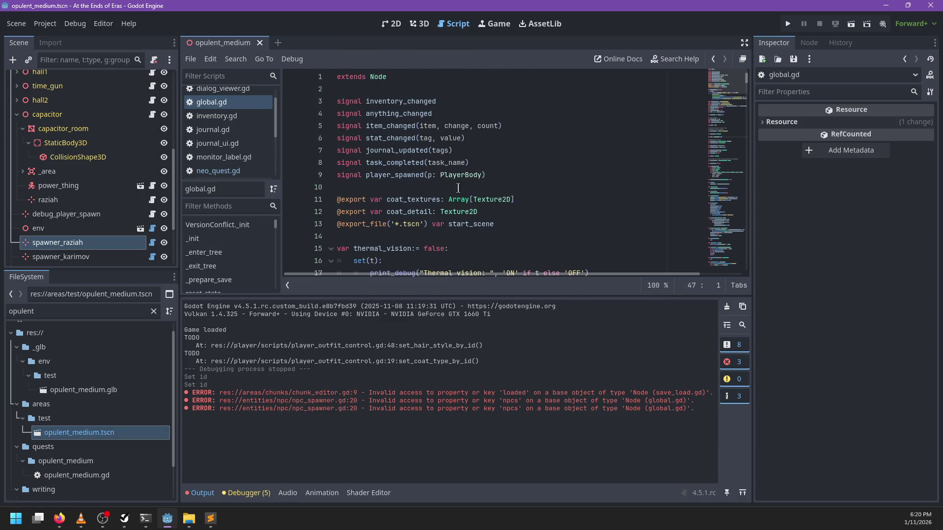
scroll(378, 137, down, 13)
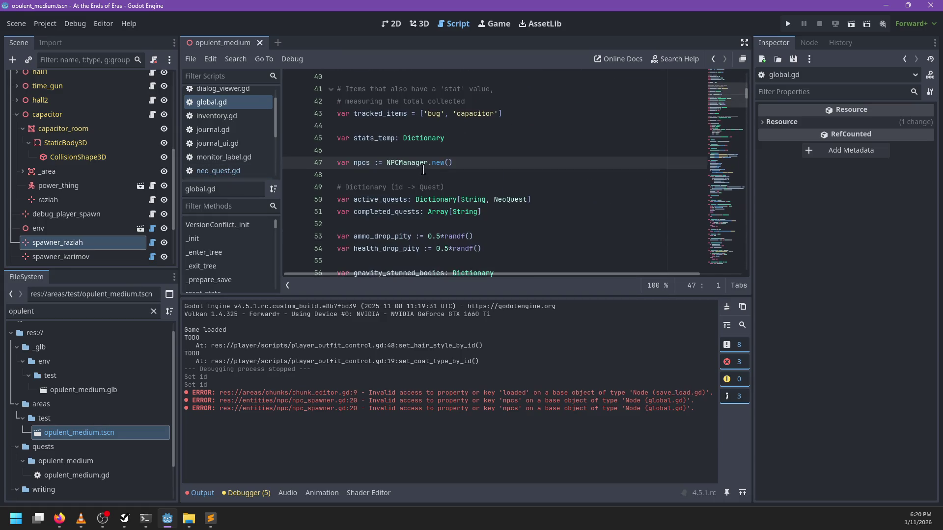
Step: Follow NPCManager to its class definition in npc_manager.gd
ctrl+click(405, 169)
scroll(722, 101, up, 20)
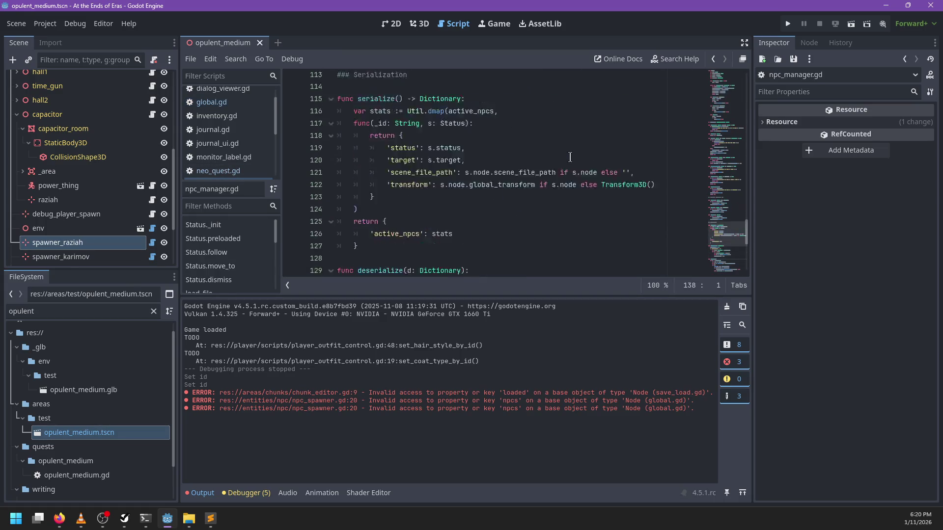
mouse_move(722, 100)
mouse_down()
mouse_move(718, 72)
mouse_move(705, 256)
mouse_move(696, 216)
mouse_up()
click(604, 196)
Step: Make load_file static in npc_manager.gd and save the script
key(ctrl+f)
text(load)
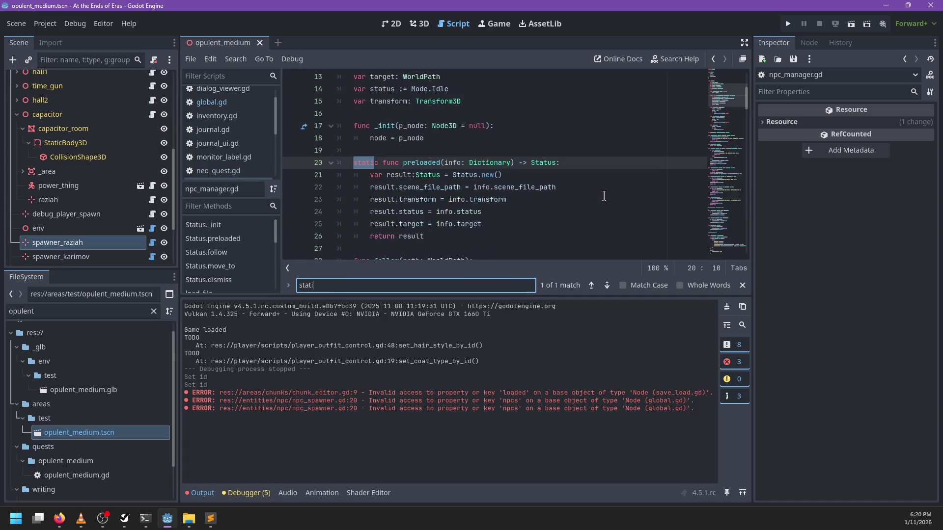
key(Return)
key(Escape)
key(Home)
text(static)
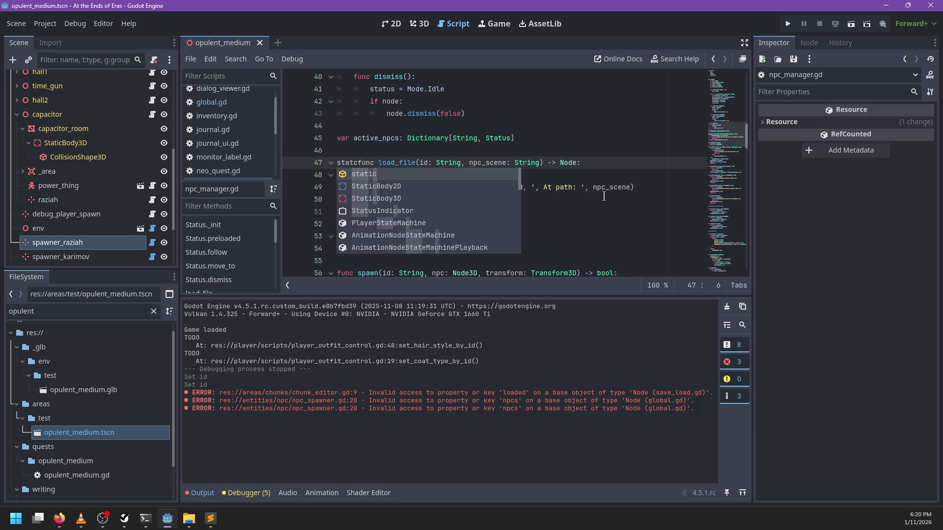
key(Escape)
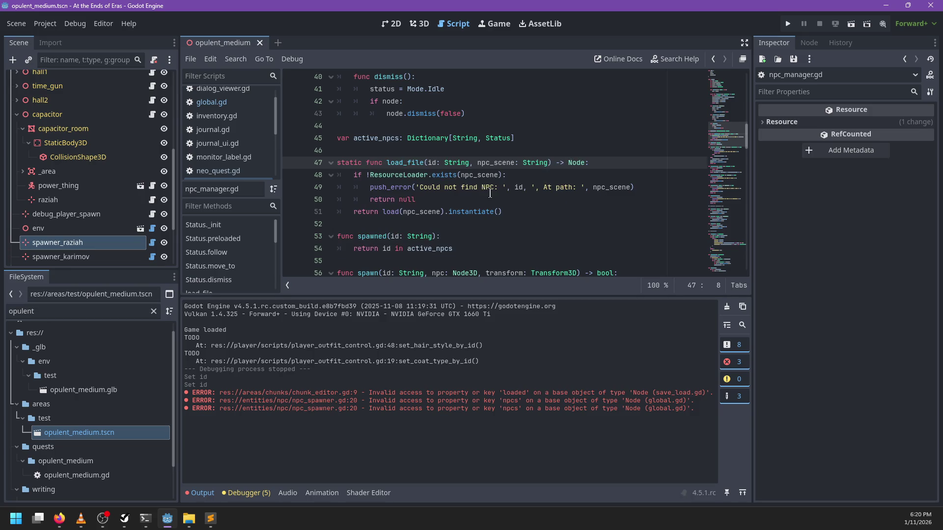
click(544, 208)
key(ctrl+s)
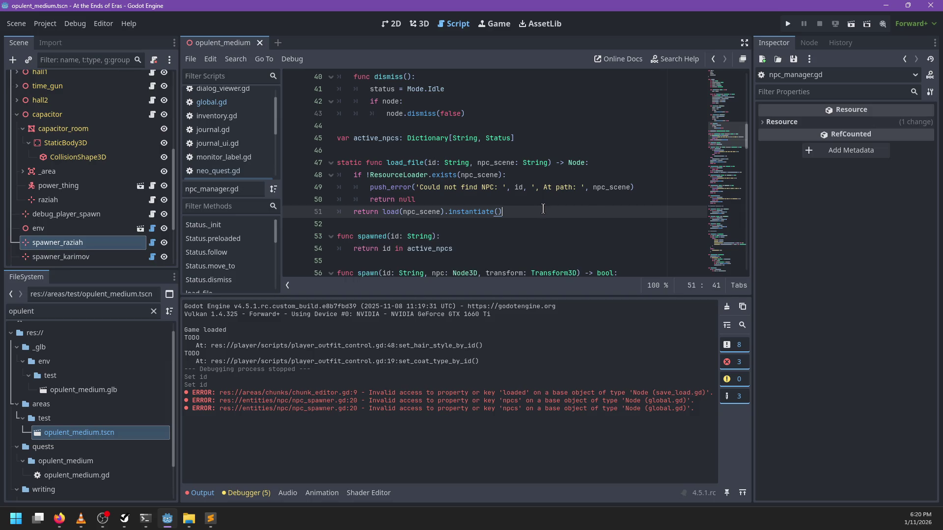
Step: Change line 20 of npc_spawner.gd to call NPCManager.load_file and save it
click(225, 172)
scroll(256, 139, down, 1)
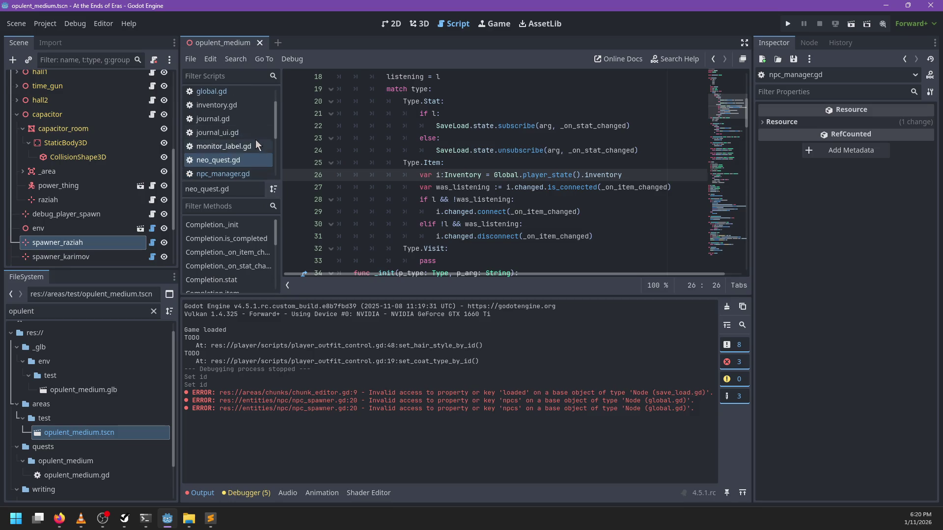
click(232, 91)
scroll(229, 148, down, 2)
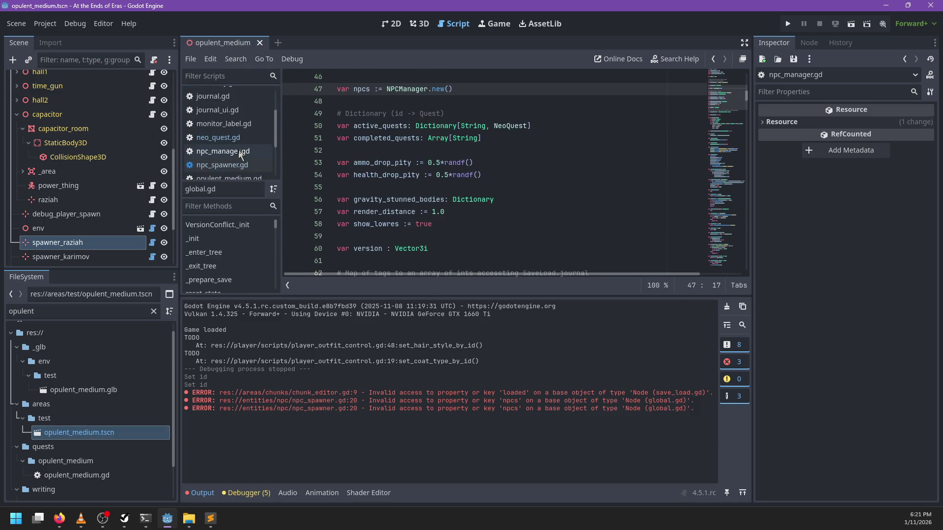
click(233, 165)
drag(441, 199, 393, 199)
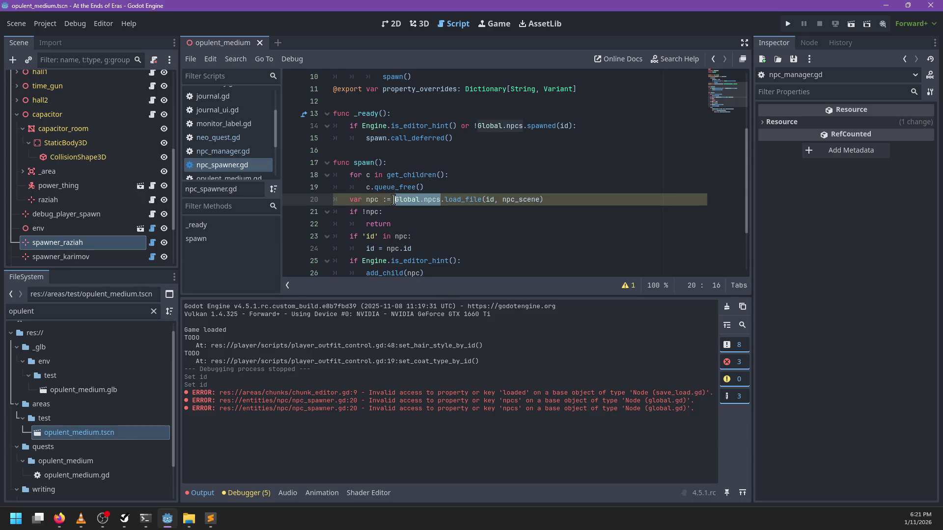
text(NPCManager)
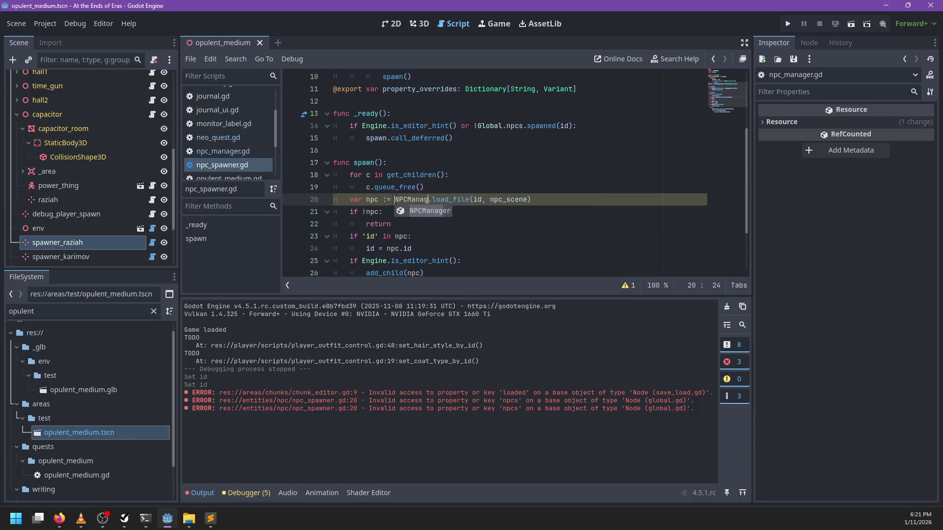
click(534, 183)
key(ctrl+s)
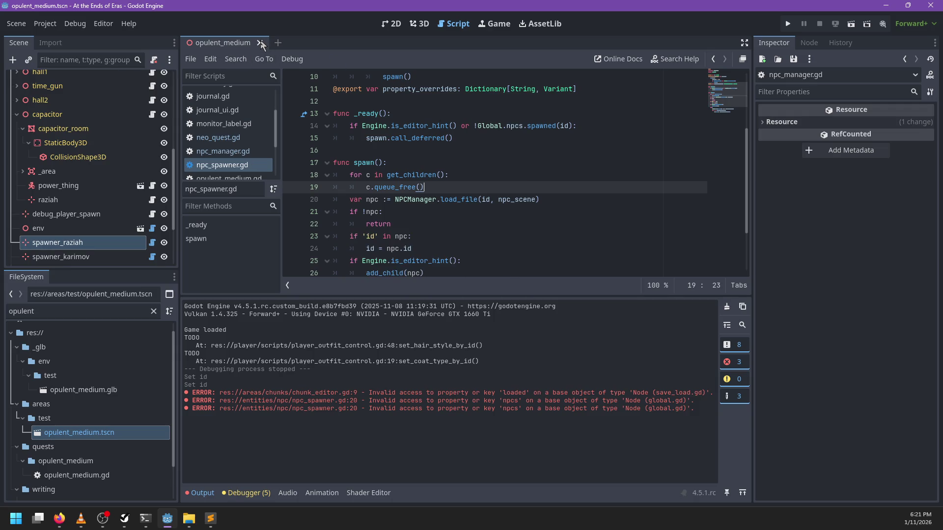
Step: Close and reopen opulent_medium.tscn, returning to its 3D view
click(260, 43)
click(727, 307)
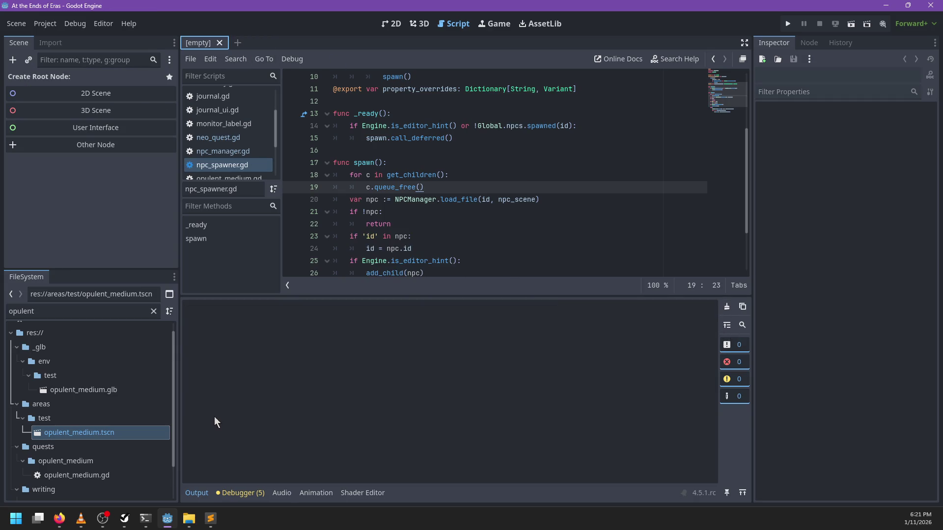
double_click(105, 434)
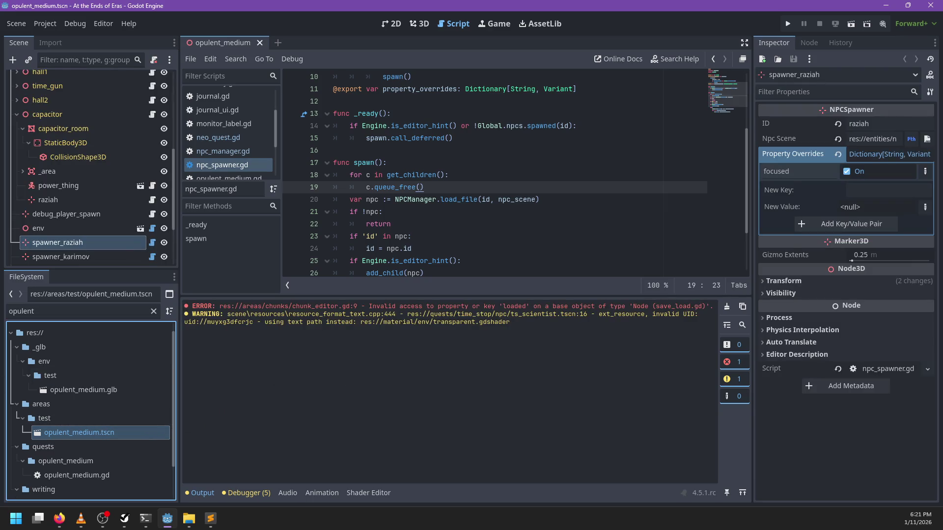
key(alt+Tab)
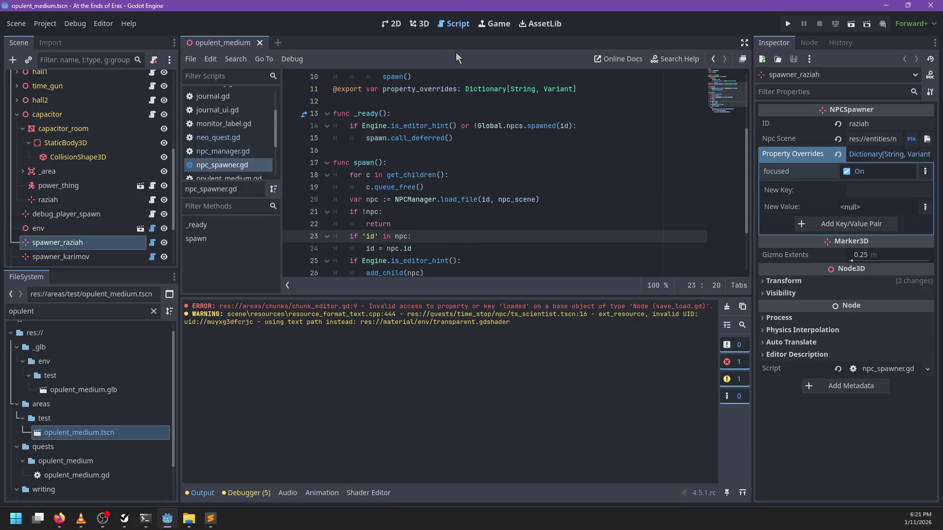
click(419, 24)
Step: Select spawner_karimov, frame it in the viewport, and check its Property Overrides
scroll(421, 259, down, 5)
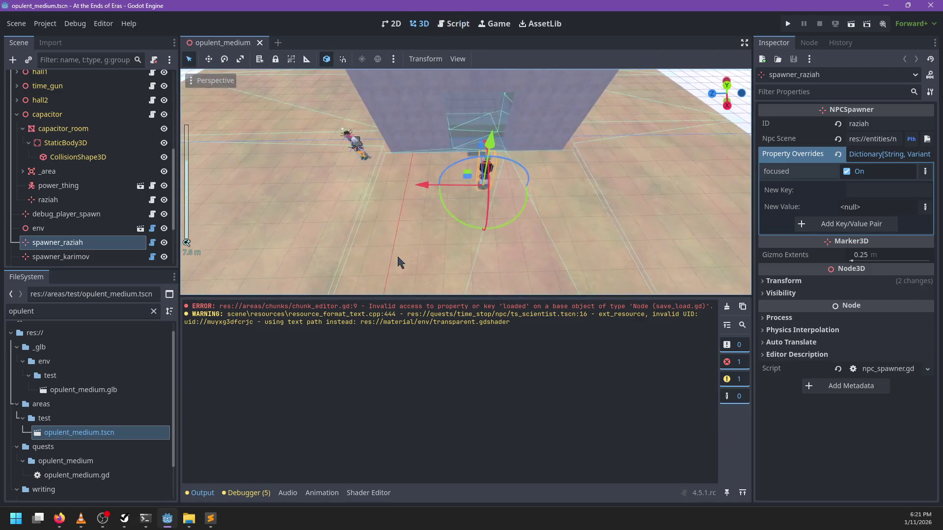
click(59, 519)
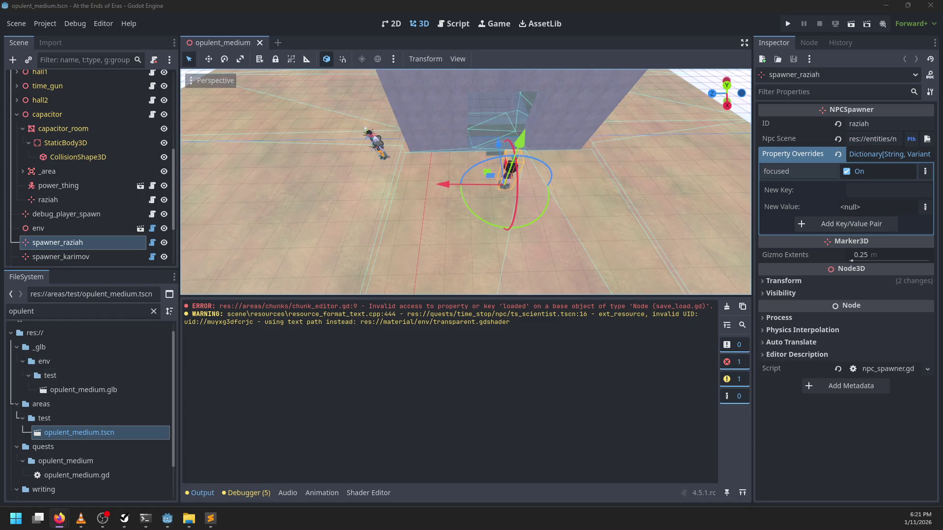
click(386, 250)
scroll(388, 227, up, 5)
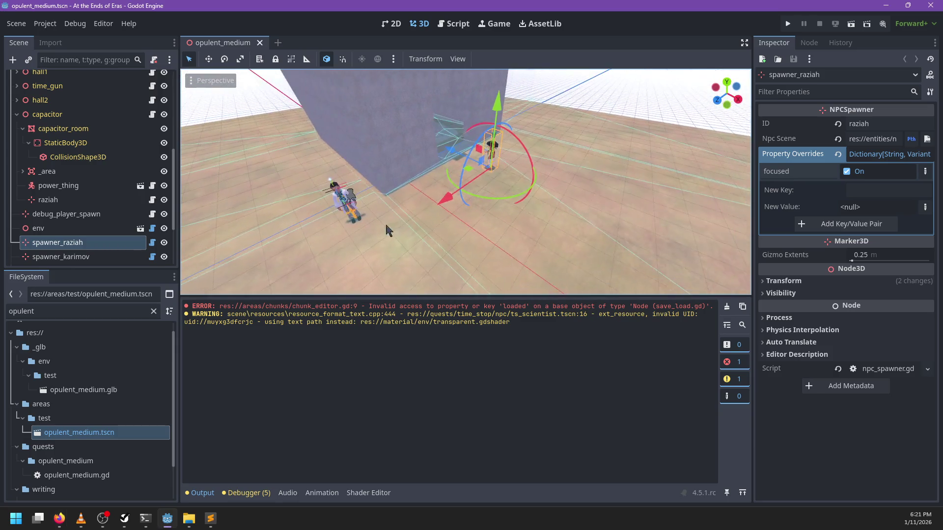
click(450, 191)
key(f)
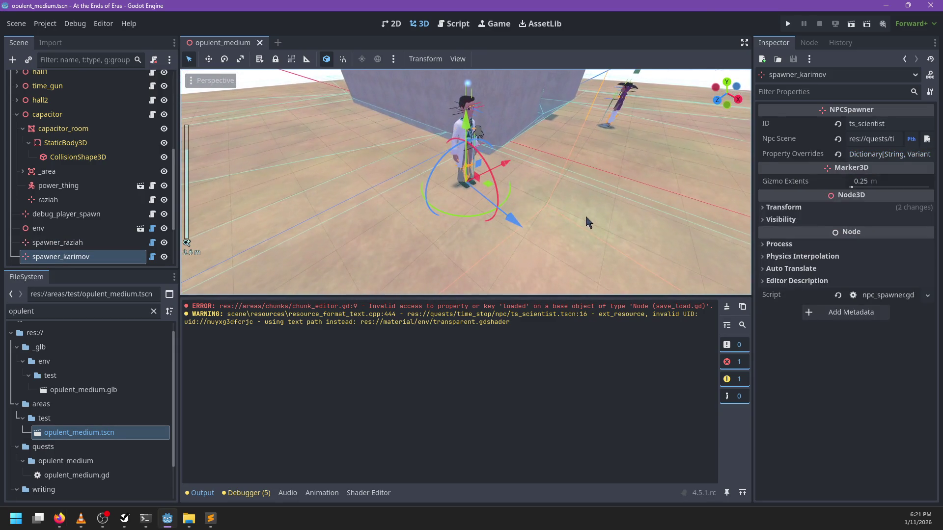
click(910, 156)
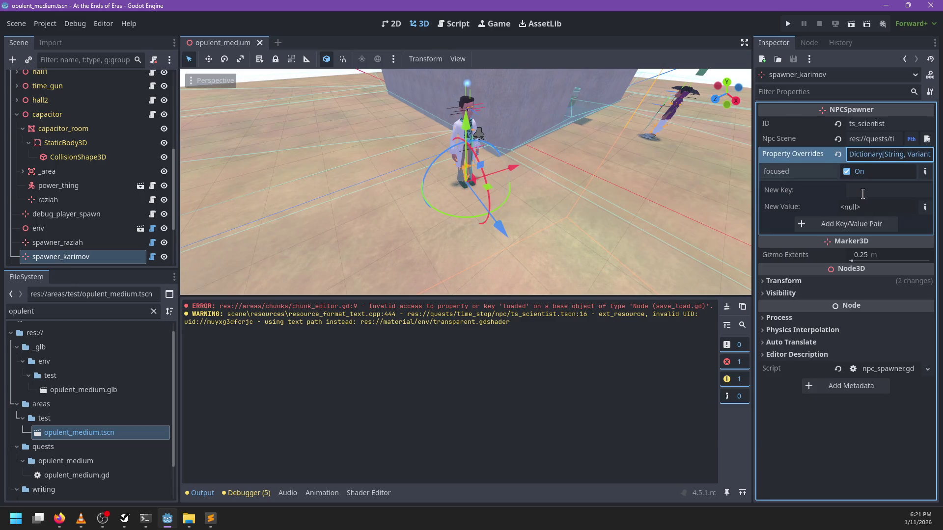
click(889, 154)
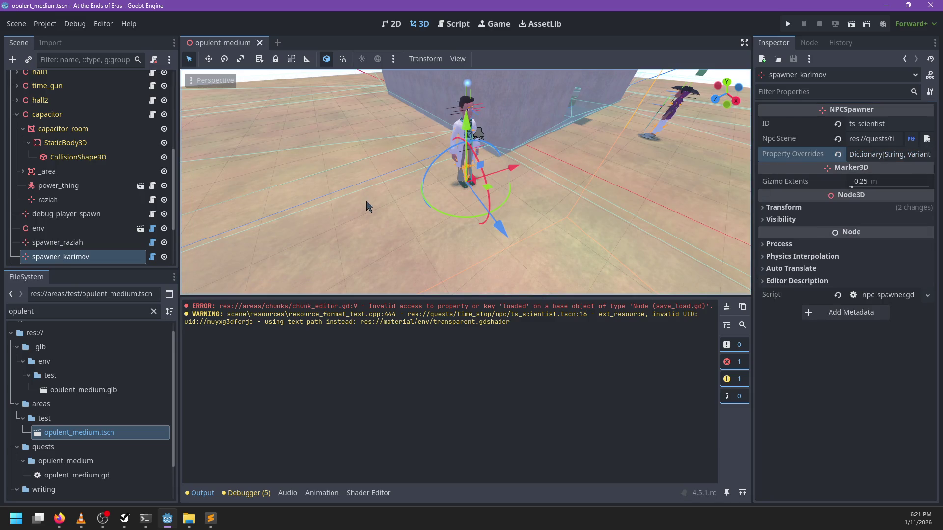
Step: Nudge spawner_karimov to a new spot, check the terrain material, and save the scene
mouse_move(445, 189)
mouse_down()
mouse_move(427, 185)
mouse_move(447, 196)
mouse_move(423, 203)
mouse_move(469, 139)
mouse_move(339, 234)
mouse_move(382, 237)
mouse_move(437, 191)
mouse_up()
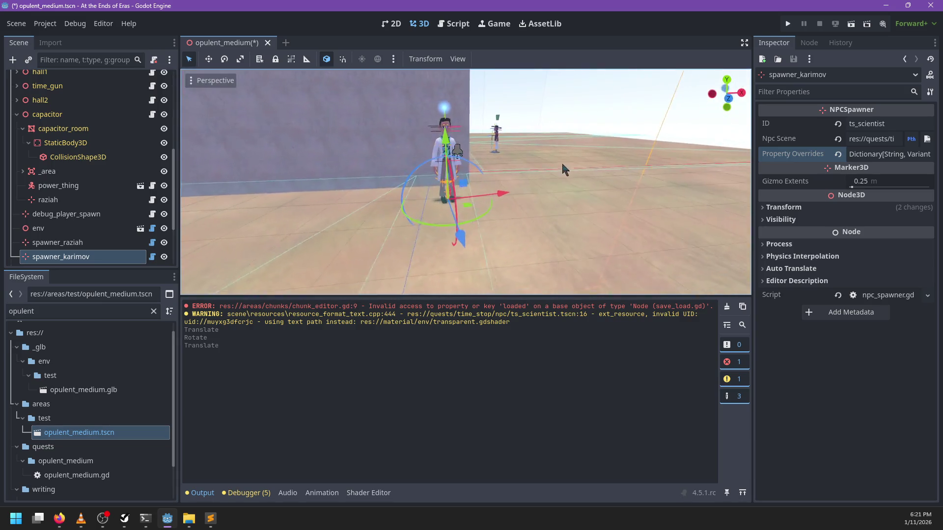
scroll(561, 187, up, 2)
scroll(563, 196, down, 5)
click(586, 195)
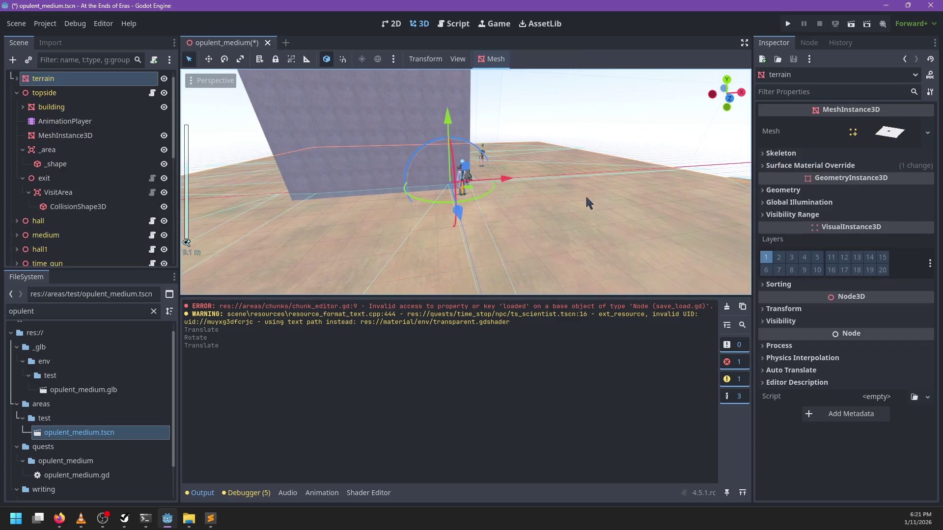
click(782, 165)
click(782, 167)
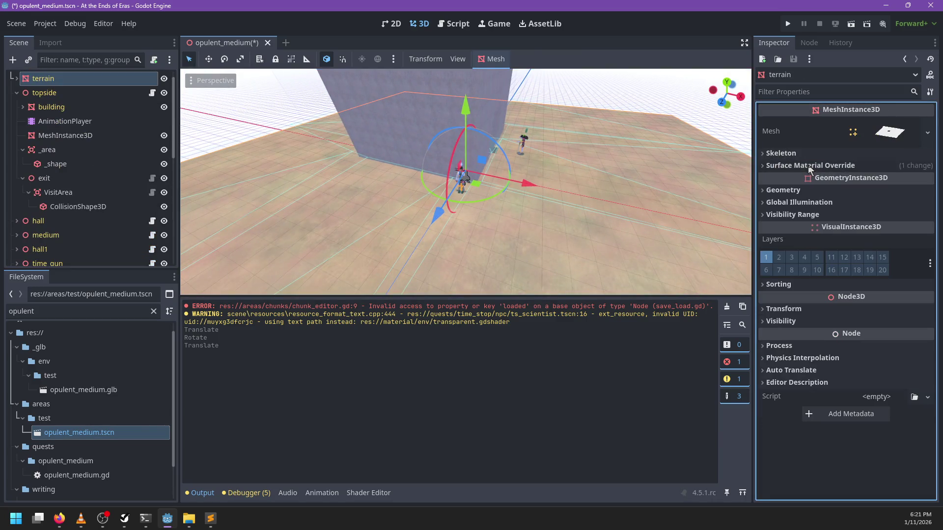
scroll(445, 217, up, 5)
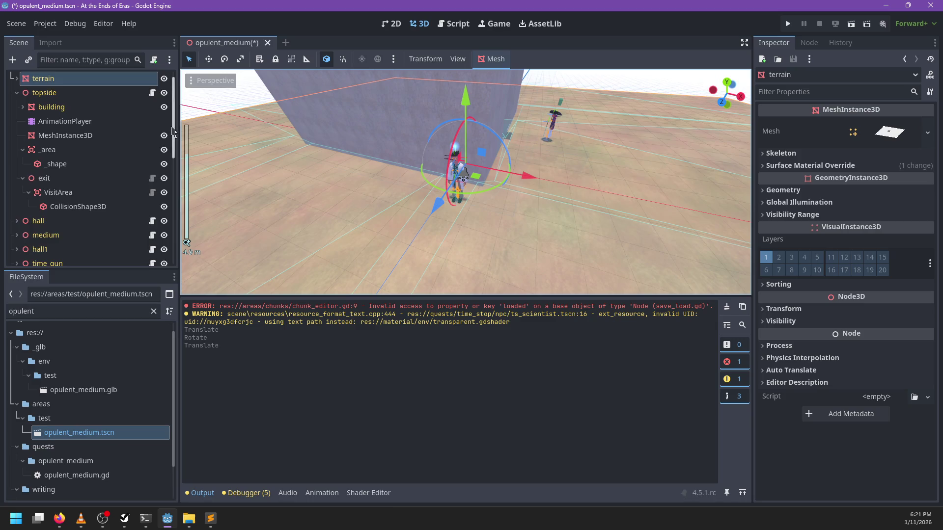
scroll(74, 121, down, 5)
scroll(476, 189, up, 5)
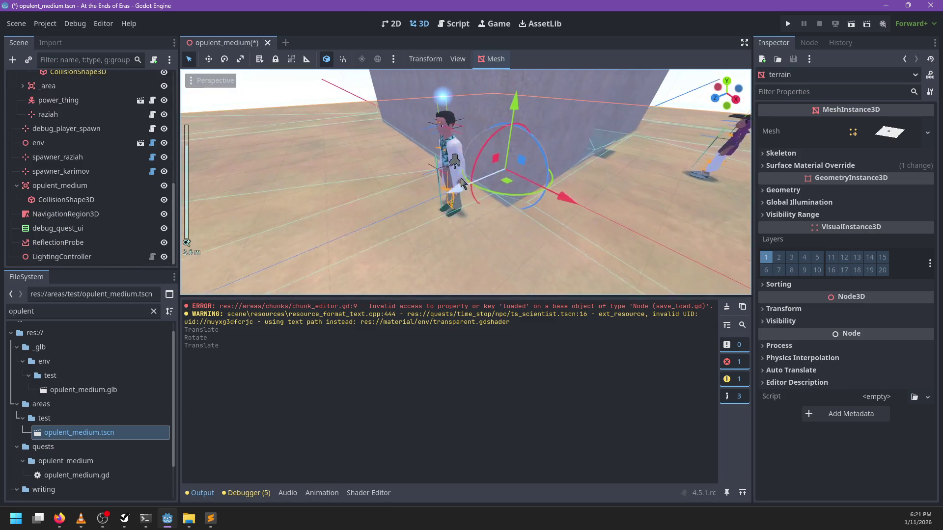
key(ctrl+s)
Step: Rotate spawner_karimov twice to face a new direction, then run the game
click(457, 156)
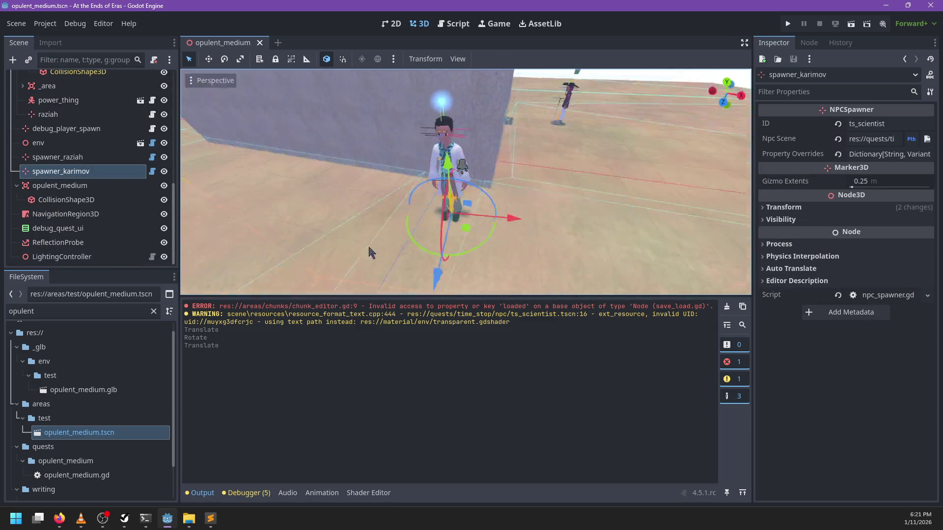
key(r)
click(375, 129)
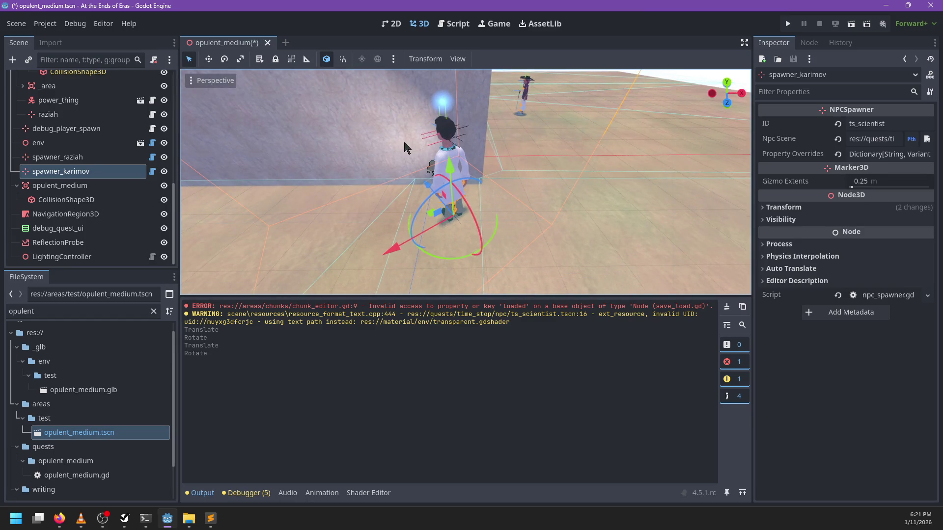
key(r)
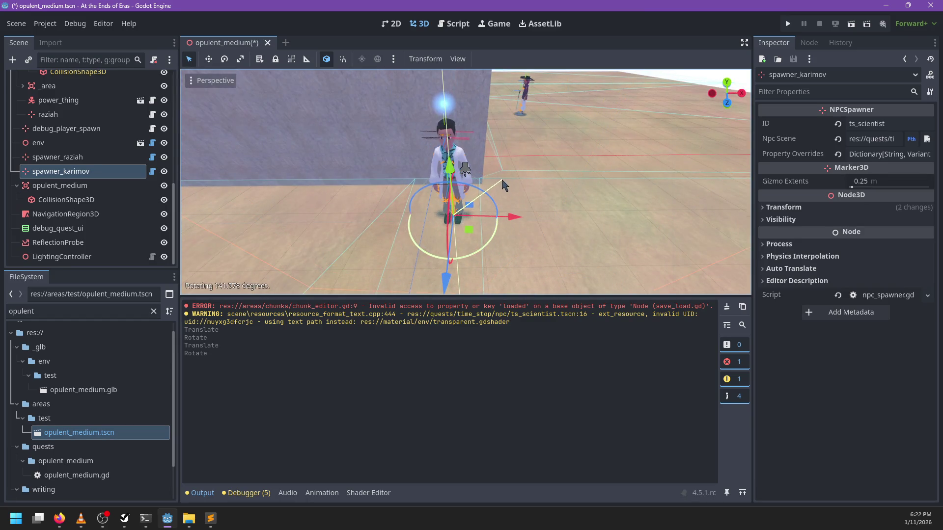
click(499, 239)
scroll(543, 194, up, 2)
key(F5)
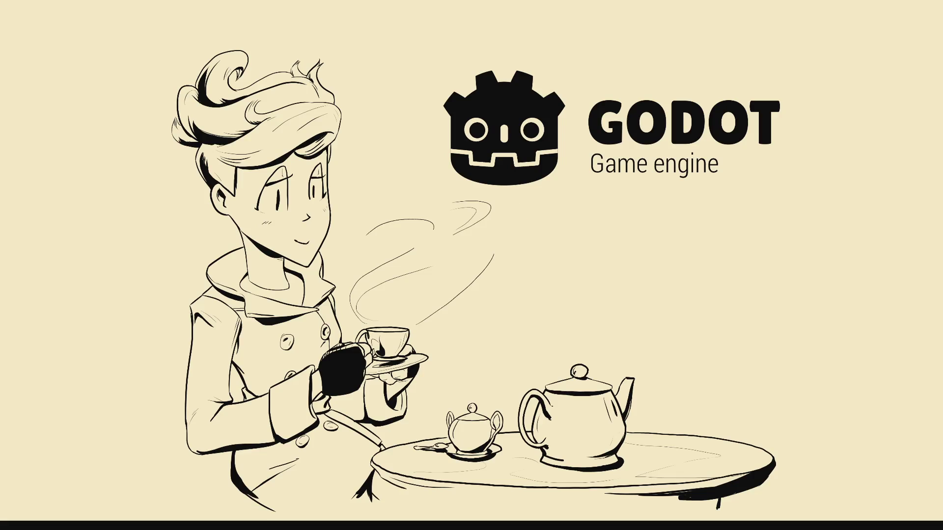
Step: Start the game, walk up to the scientist, greet him, then stop the run
key(Return)
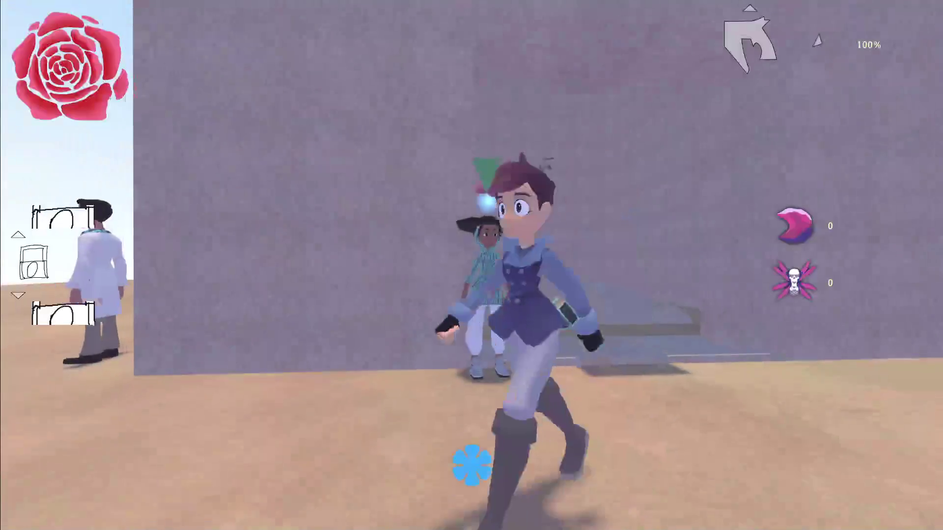
key(w)
key(e)
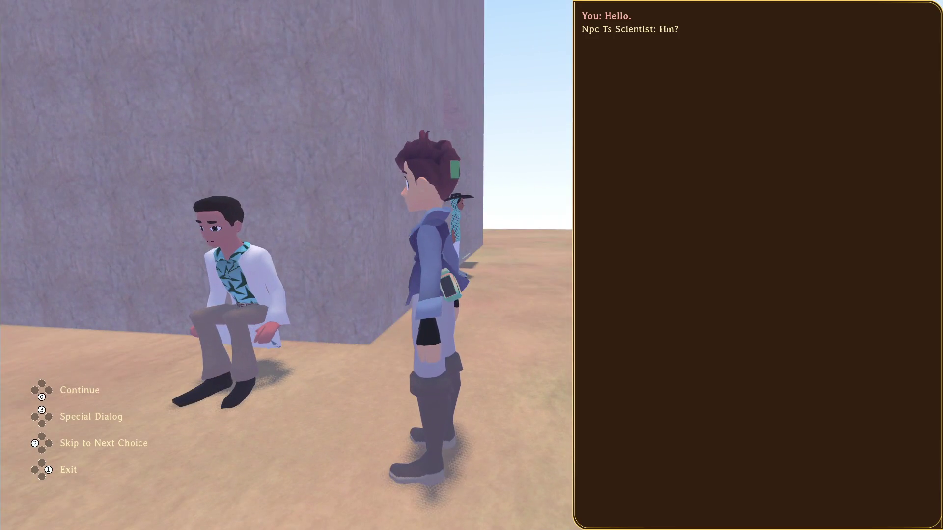
key(F8)
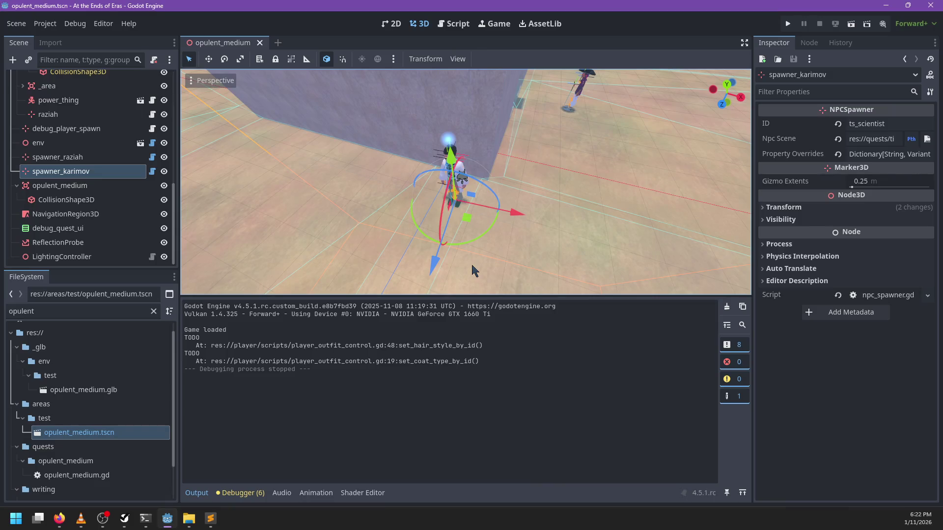
Step: Open npc_spawner.gd from spawner_karimov and try FileSystem filters 'karimov' and 'startin'
click(153, 172)
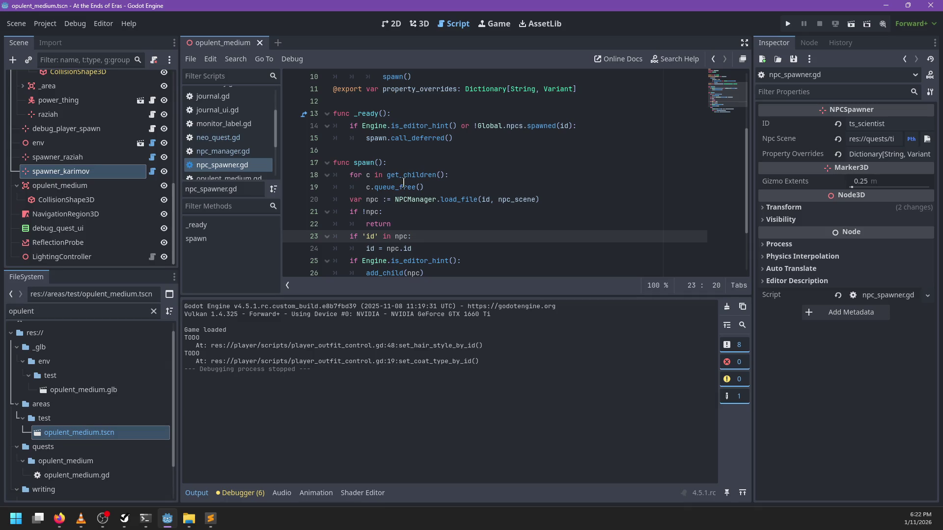
double_click(116, 315)
text(karimov)
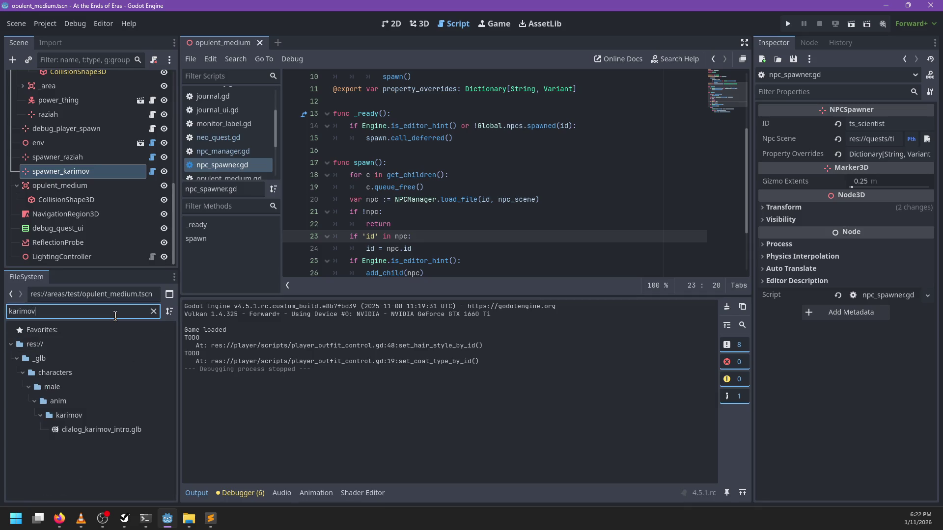
key(ctrl+a)
text(startin)
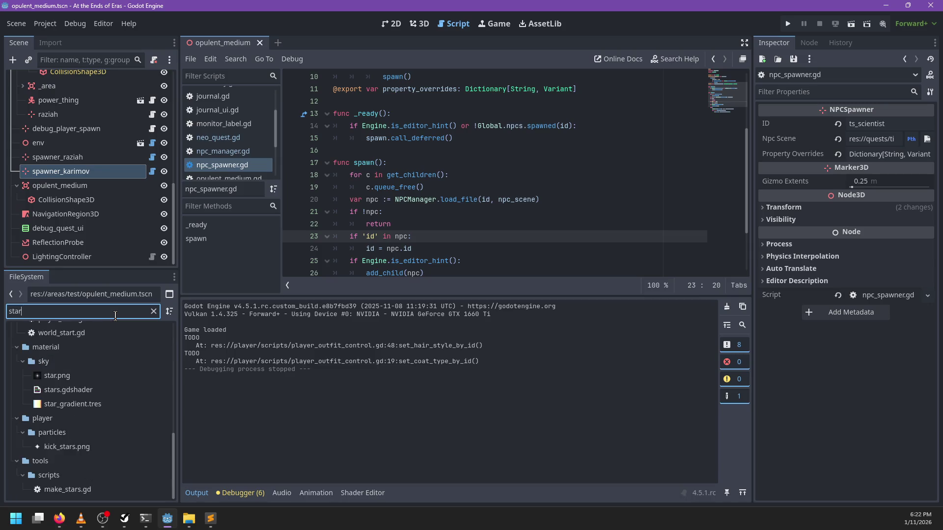
key(ctrl+a)
key(BackSpace)
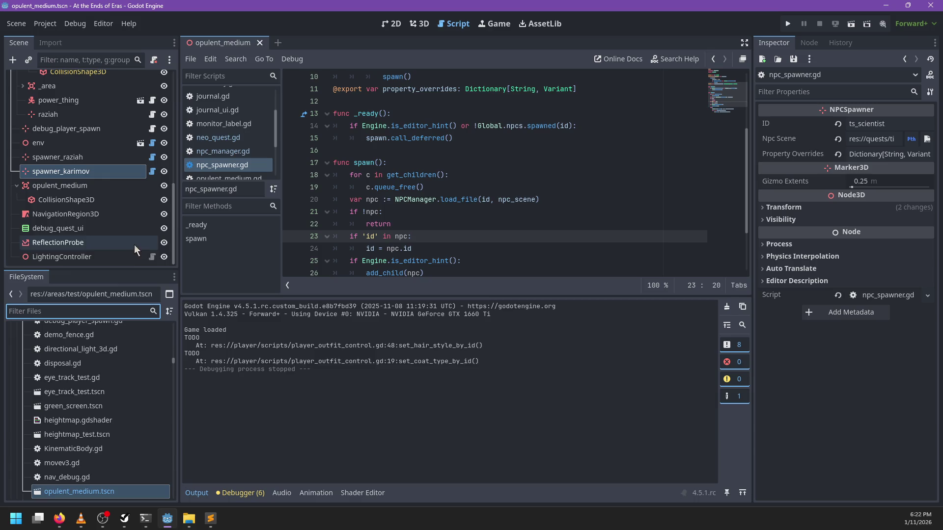
Step: Filter the FileSystem for 'ts_sc' and open ts_scientist.tscn
scroll(89, 405, down, 4)
scroll(90, 405, up, 4)
scroll(93, 404, up, 10)
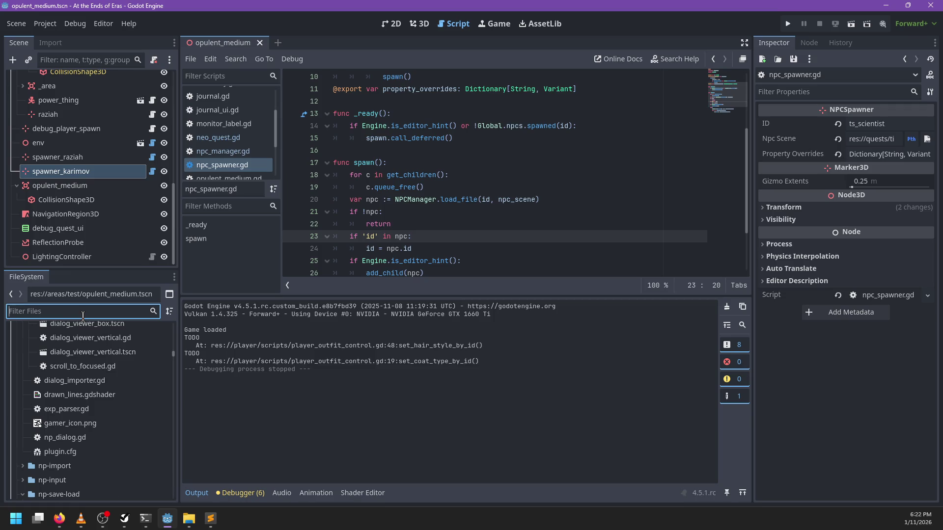
text(ts_sc)
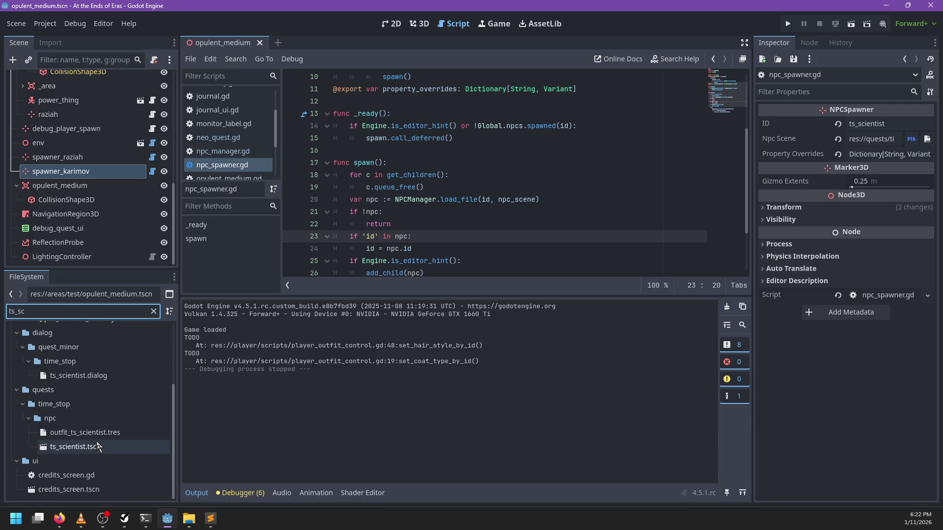
double_click(97, 446)
double_click(126, 293)
Step: Review ts_scientist's root, npc_base_male and AnimationTree nodes, then open npc_base_male's scene
double_click(125, 310)
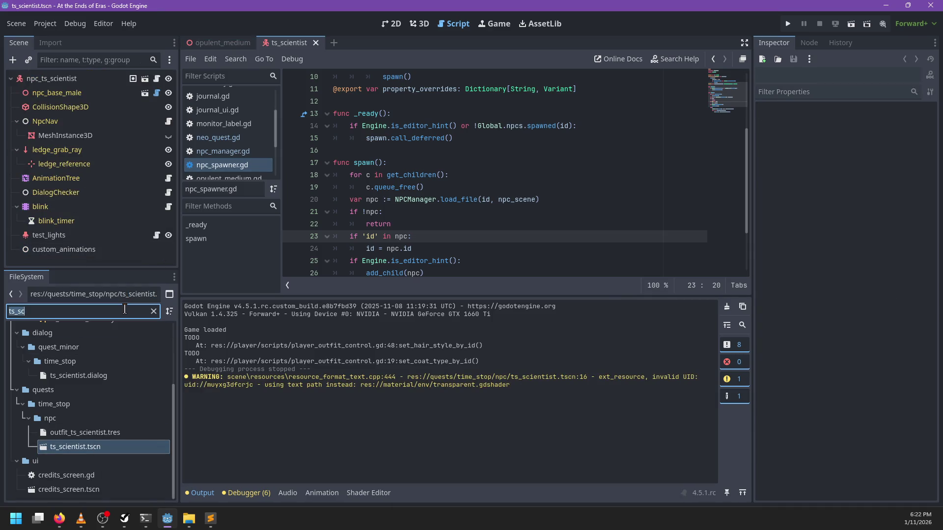
click(97, 77)
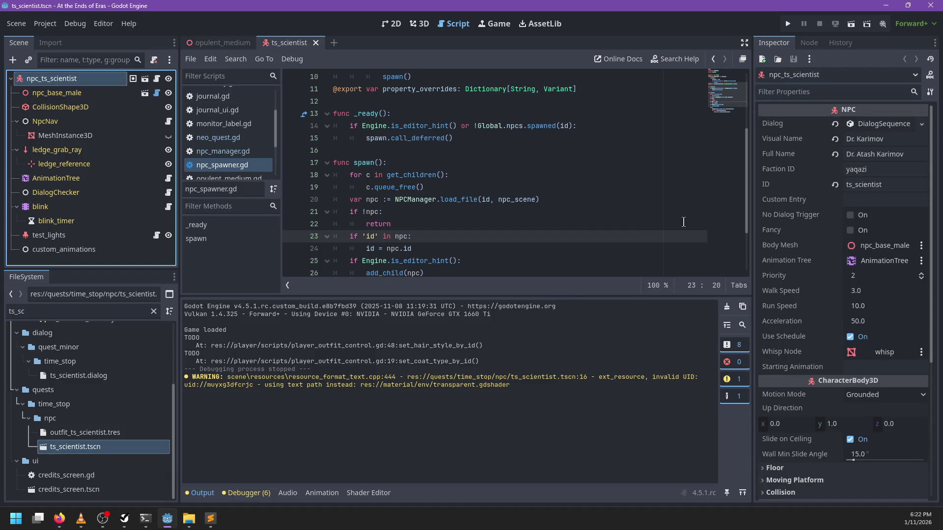
scroll(800, 226, down, 1)
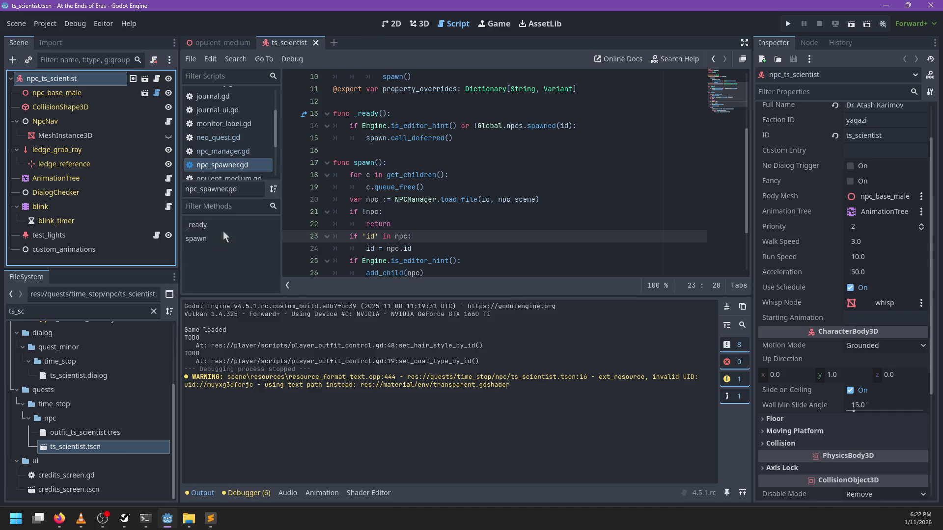
click(58, 94)
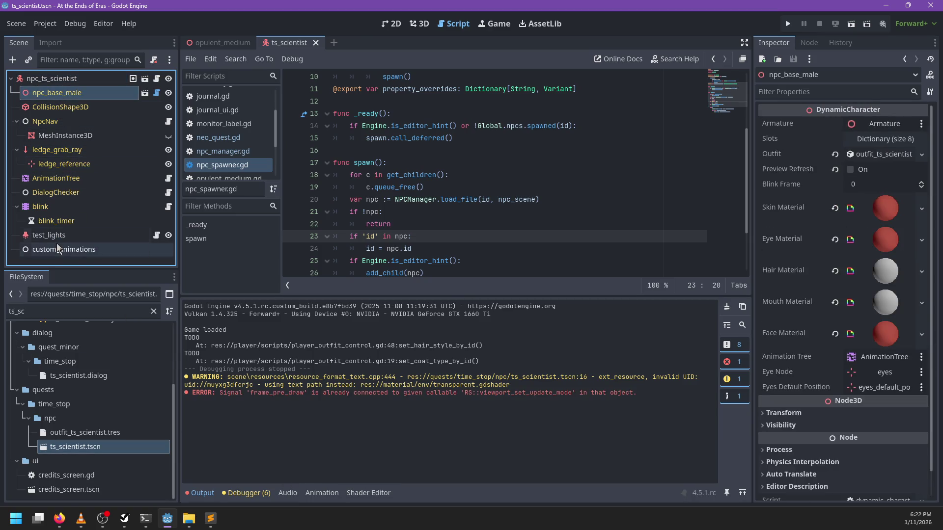
click(62, 180)
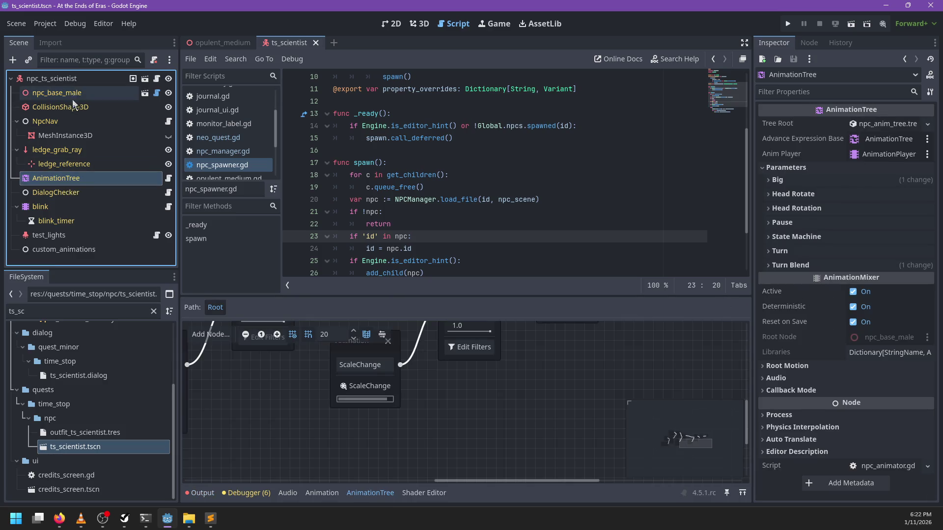
click(144, 94)
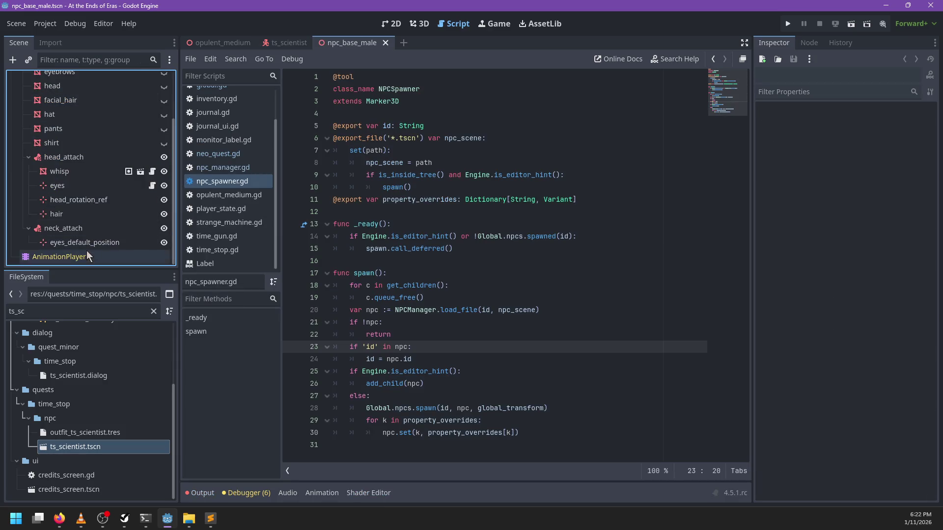
Step: Select the AnimationPlayer and preview K_Sit_Ponder, orbiting the 3D view around the character
click(87, 255)
click(375, 305)
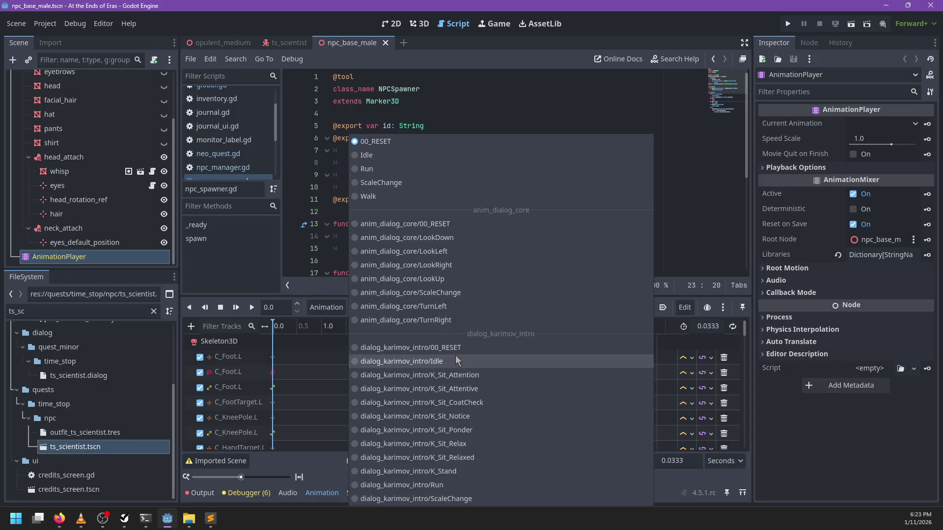
click(474, 431)
click(419, 23)
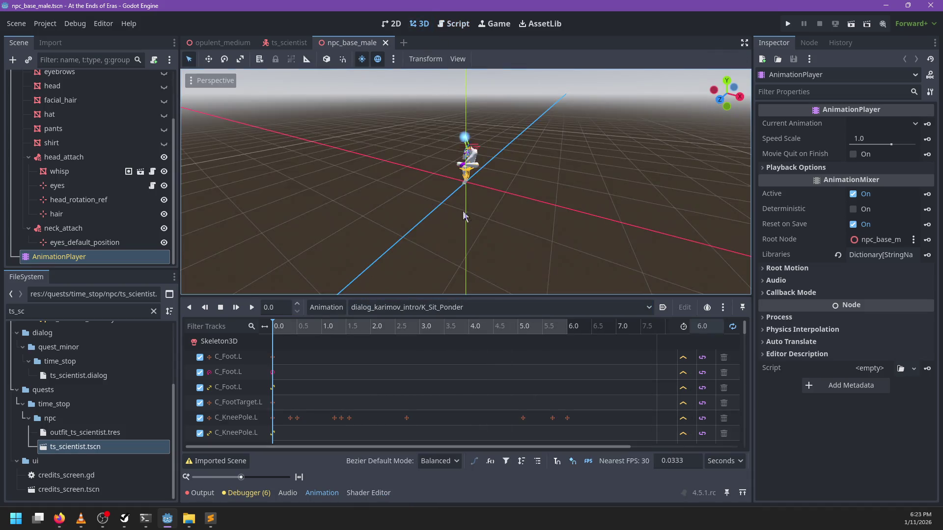
mouse_move(514, 202)
mouse_down()
mouse_move(408, 203)
mouse_move(373, 268)
mouse_up()
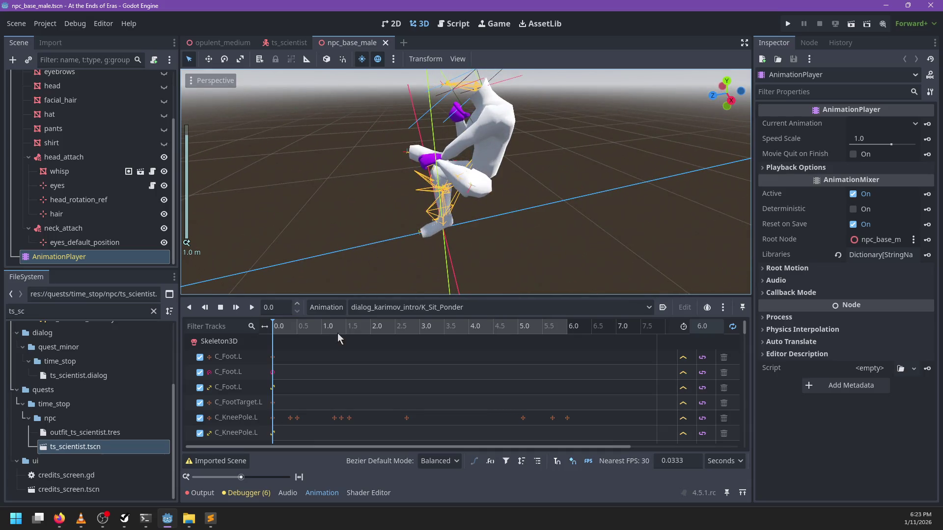
Step: Briefly switch the preview to TurnLeft, then back to K_Sit_Ponder
click(328, 308)
click(395, 308)
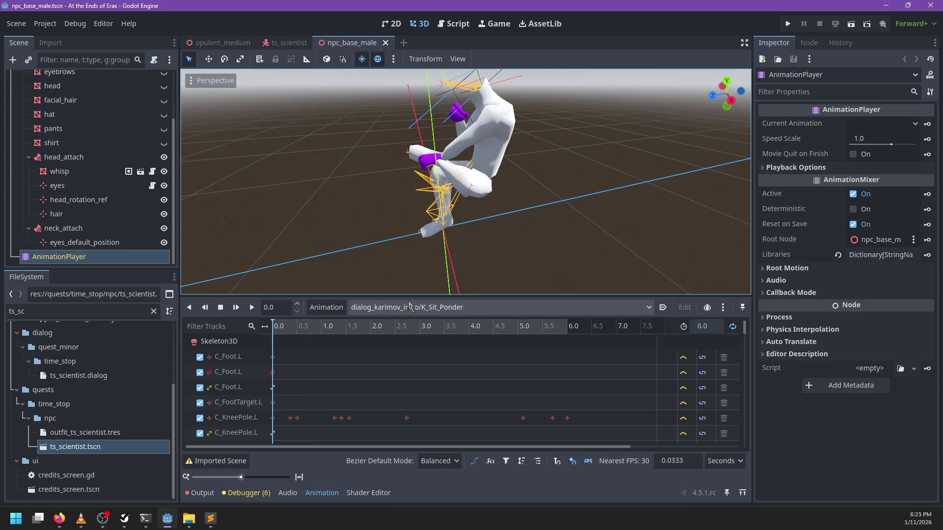
click(394, 308)
click(396, 312)
click(395, 310)
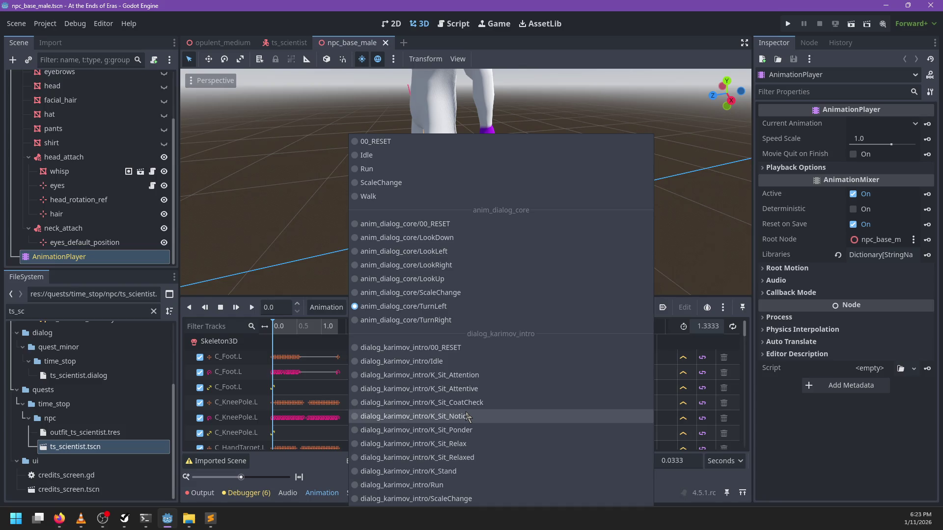
click(467, 433)
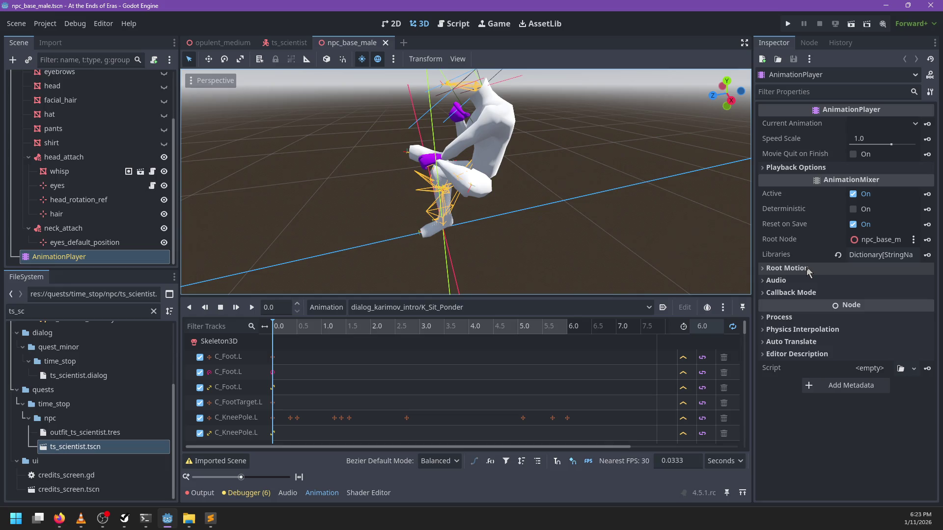
Step: Set the AnimationPlayer's current animation to K_Sit_Ponder and try copying its name
click(862, 124)
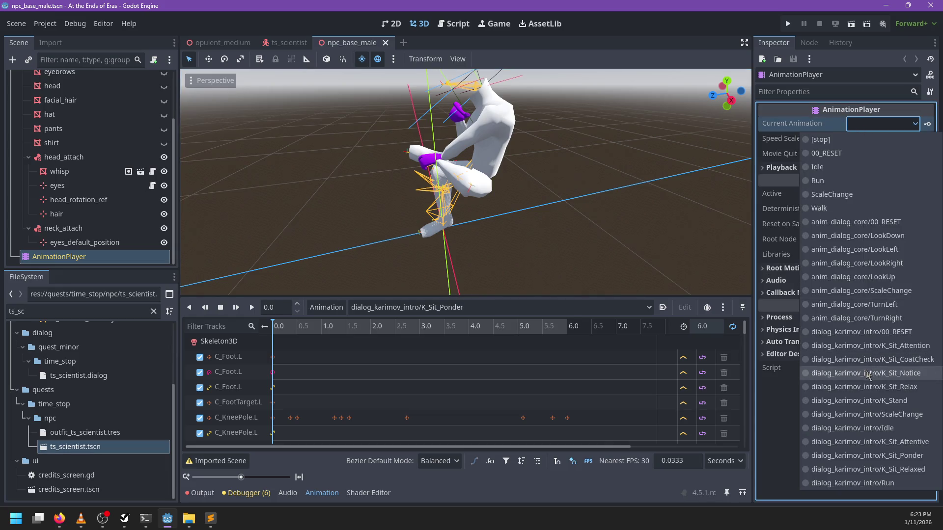
click(875, 456)
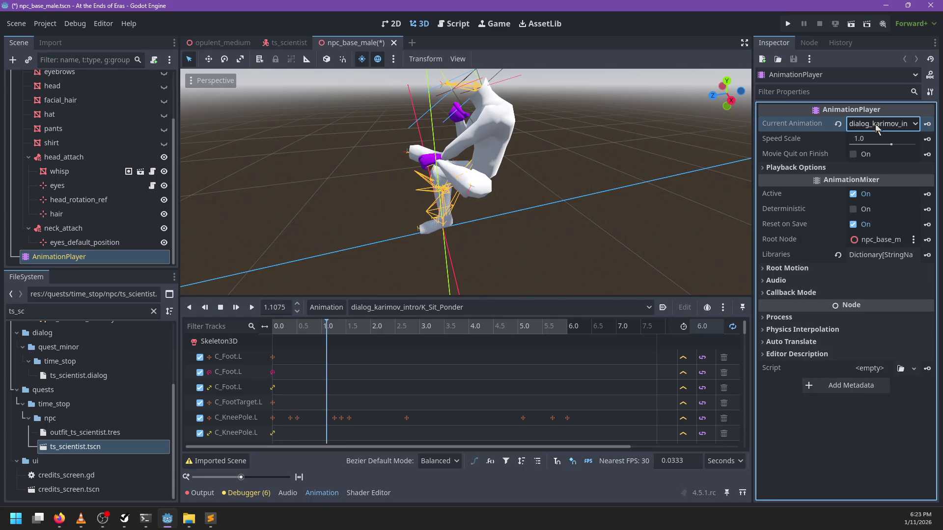
right_click(794, 123)
click(762, 165)
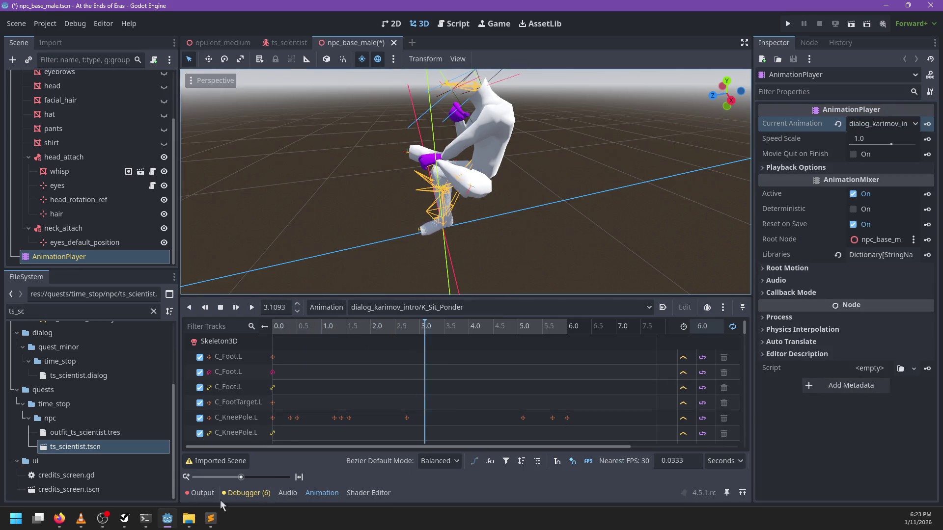
click(211, 519)
Step: Open a new Sublime Text tab and replace the pasted text with 'dialog_karimov_intro'
key(ctrl+n)
text(was_listening)
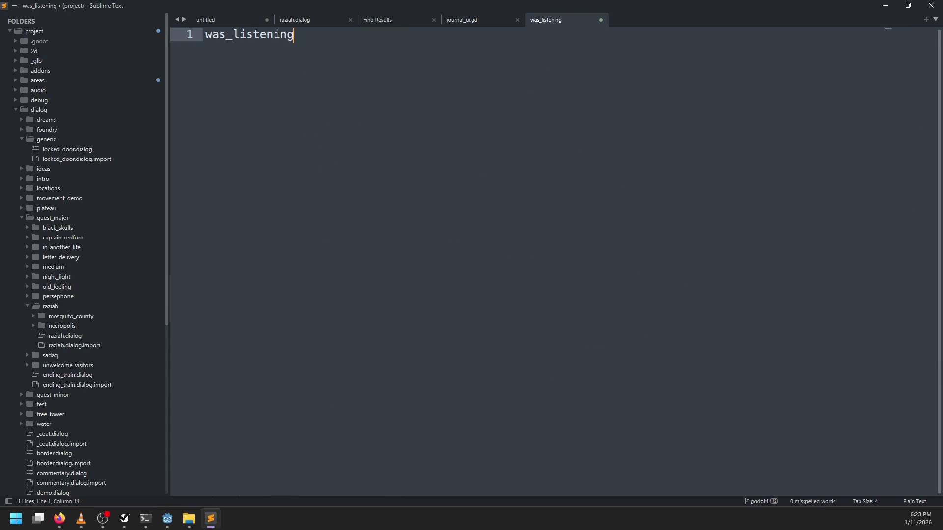
key(alt+Tab)
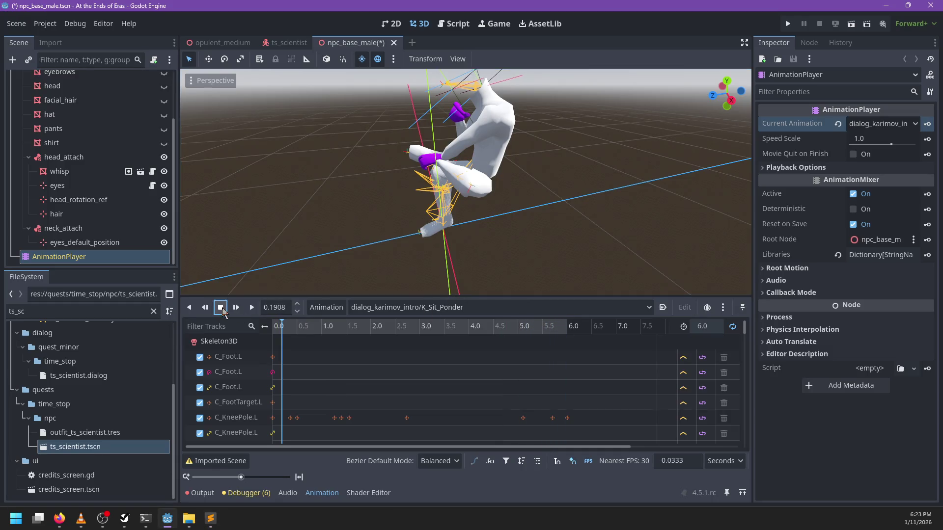
key(alt+Tab)
key(ctrl+a)
key(BackSpace)
text(dialog_ca)
text(m)
key(BackSpace)
key(BackSpace)
key(BackSpace)
text(karimov_intro)
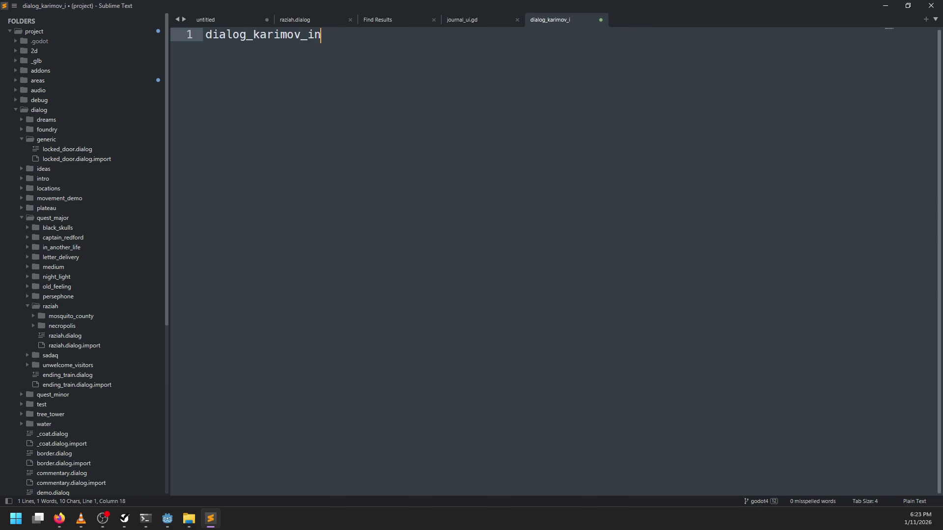
Step: Complete the name as dialog_karimov_intro/K_Sit_Ponder and copy it to the clipboard
key(alt+Tab)
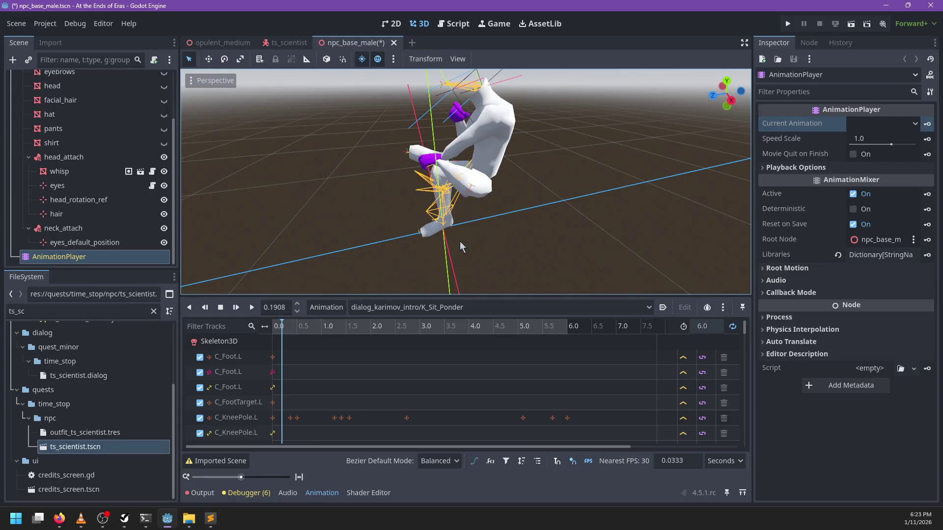
key(alt+Tab)
text(/K_Sit)
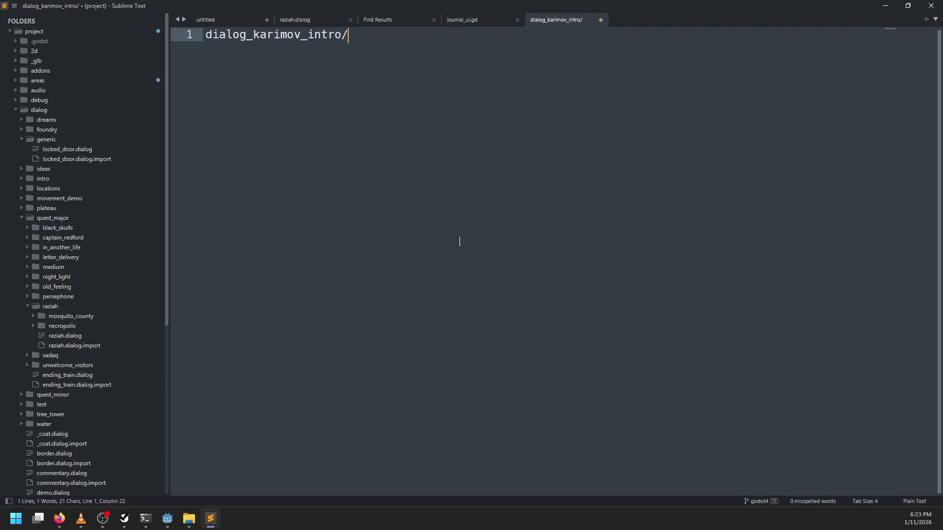
text(_pon)
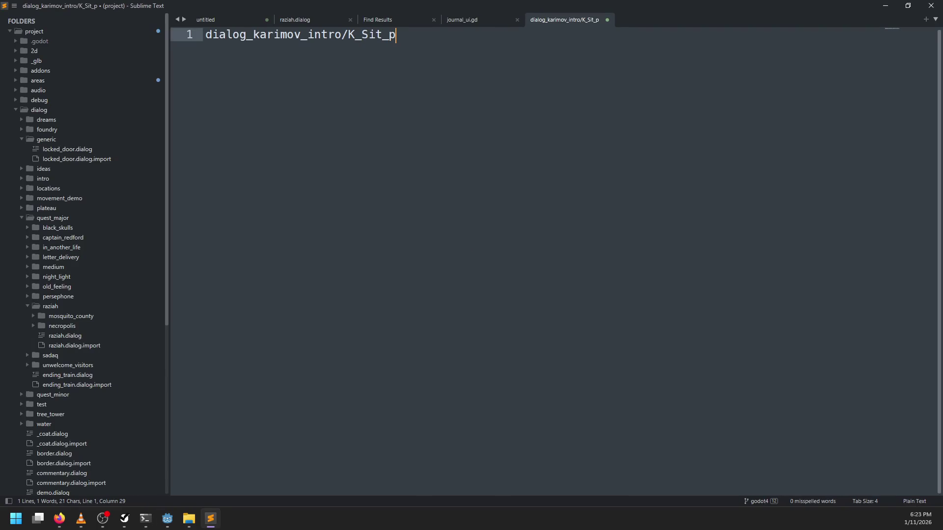
key(BackSpace)
key(BackSpace)
key(BackSpace)
text(Ponder)
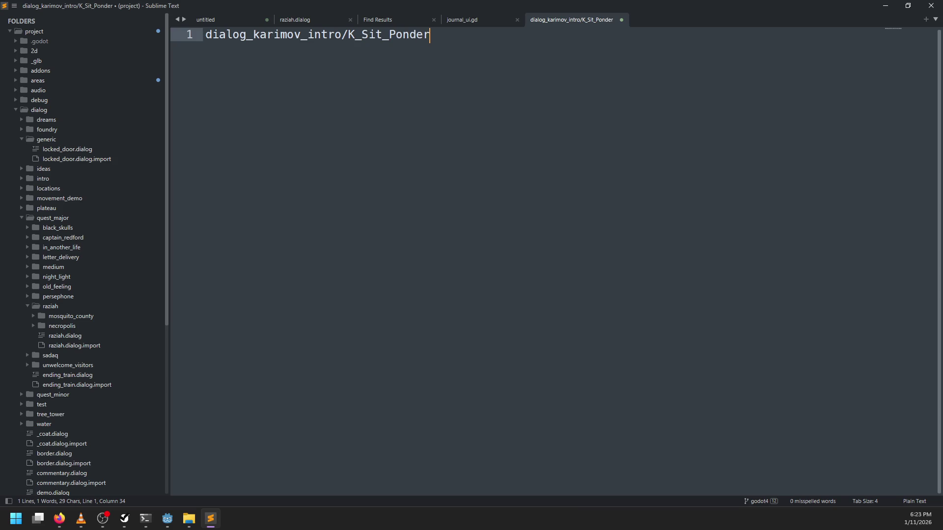
key(ctrl+shift+Left)
key(ctrl+shift+Left)
key(ctrl+shift+Left)
key(ctrl+c)
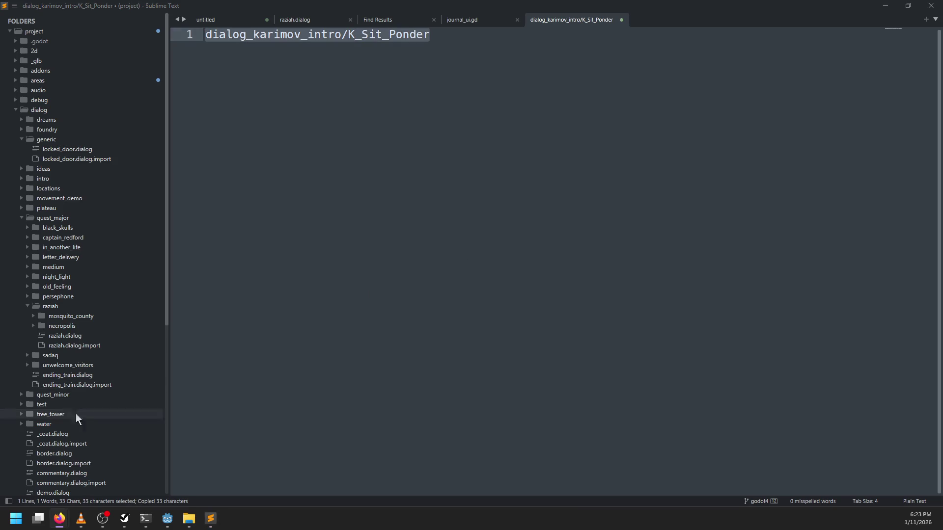
key(alt+Tab)
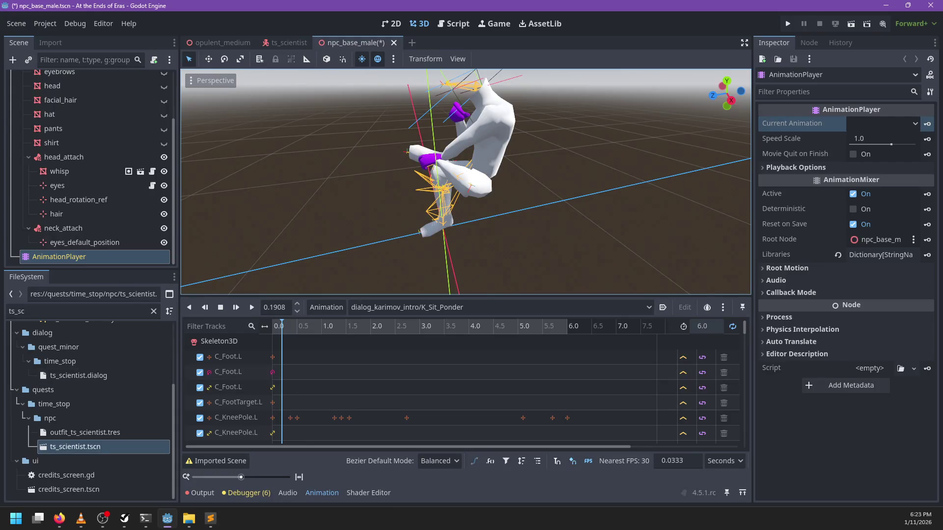
key(alt+Tab)
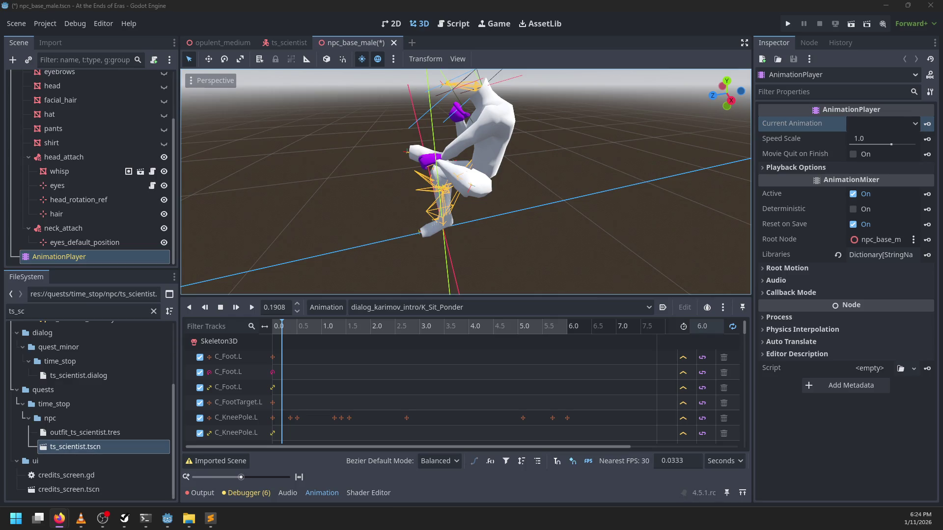
drag(454, 174, 494, 211)
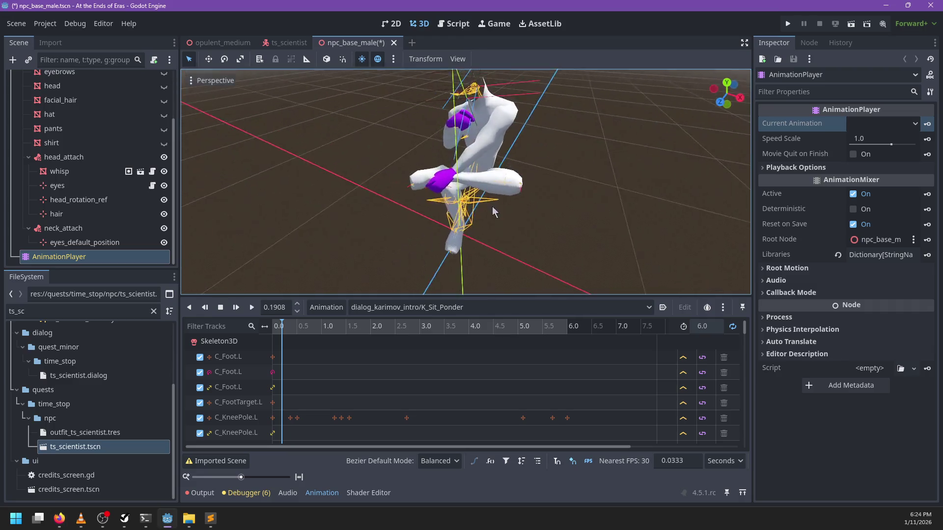
Step: Close the npc_base_male scene without saving its changes and return to opulent_medium
click(220, 44)
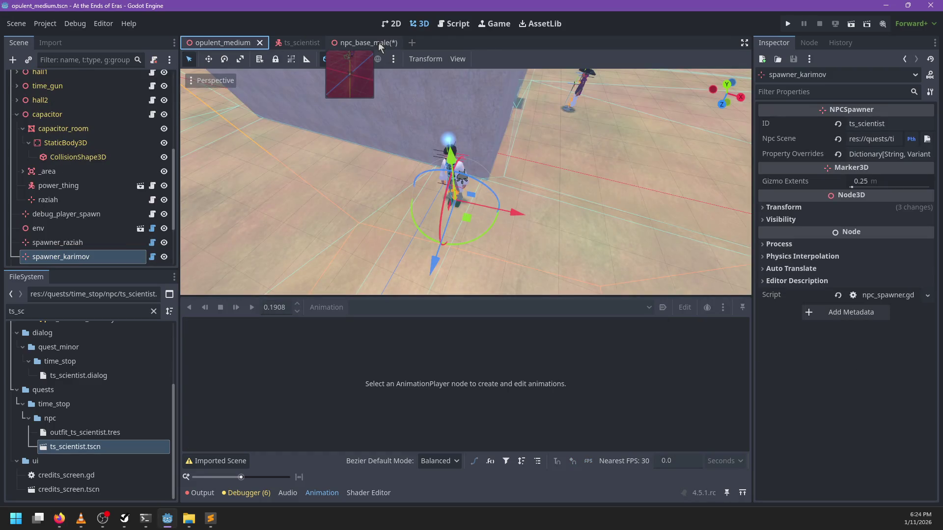
click(378, 42)
click(393, 43)
click(545, 291)
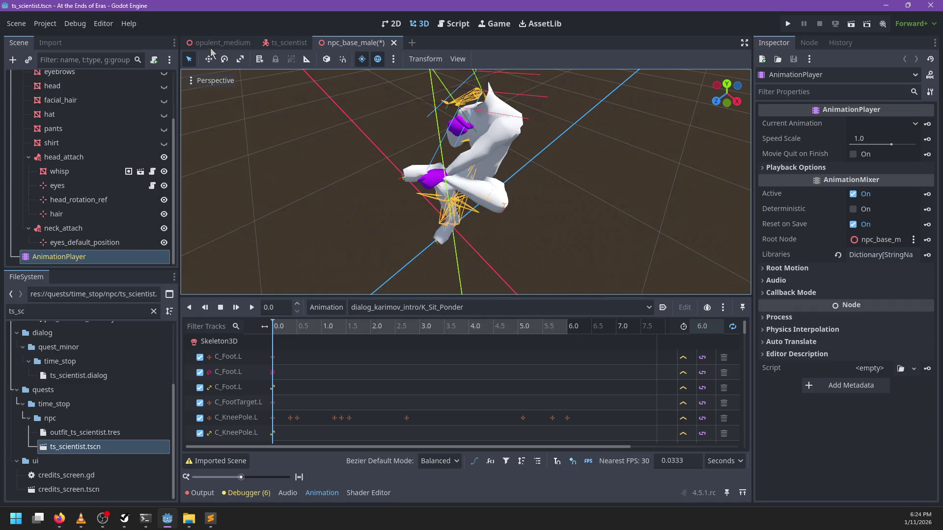
click(220, 43)
Step: Add a new starting_animation key to spawner_karimov's Property Overrides
click(886, 155)
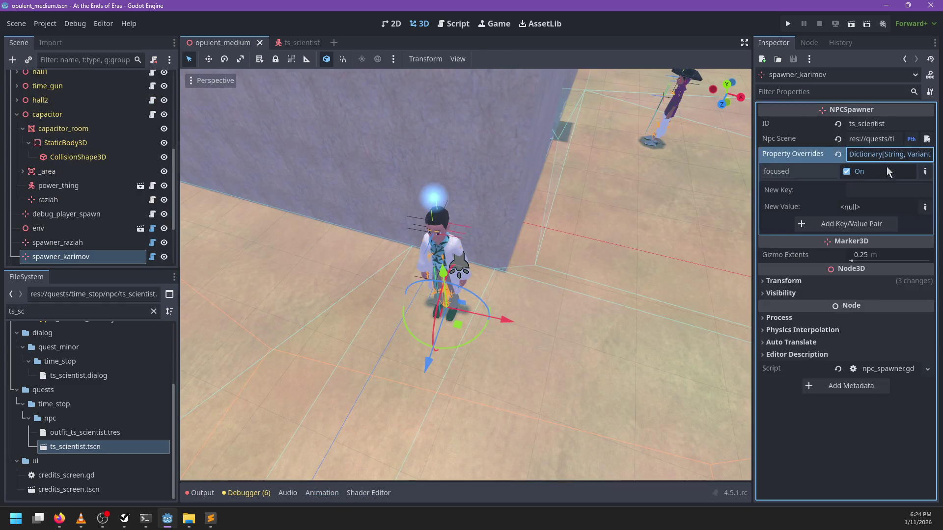
click(874, 191)
text(custoM)
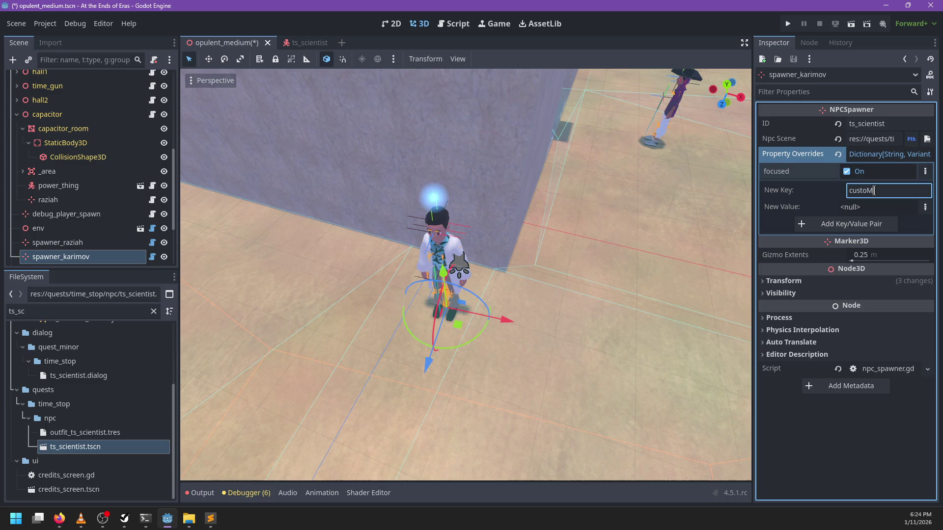
key(ctrl+a)
key(BackSpace)
text(custom_name)
key(ctrl+a)
key(BackSpace)
text(starting_anima)
text(tion)
Step: Make it a String with value dialog_karimov_intro/K_Sit_Ponder, add the pair, and save the scene
click(925, 207)
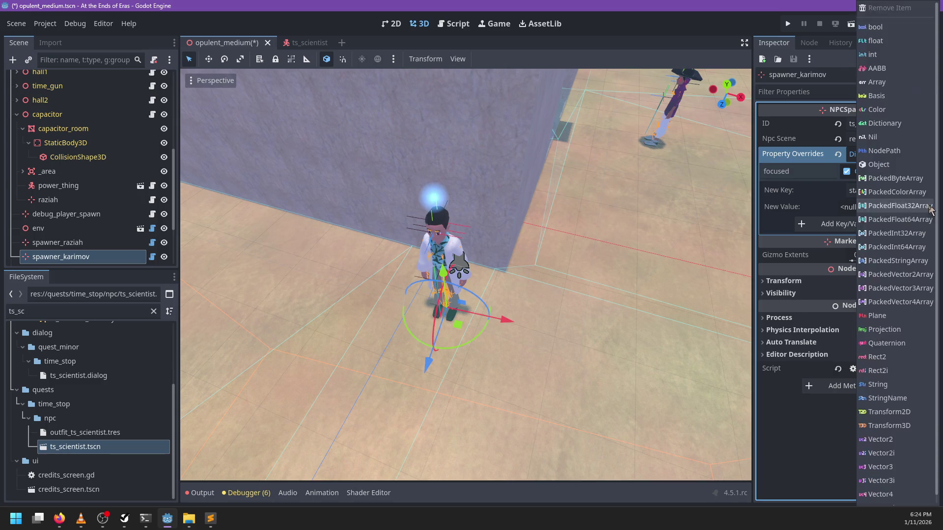
click(878, 385)
click(867, 208)
key(ctrl+v)
click(859, 227)
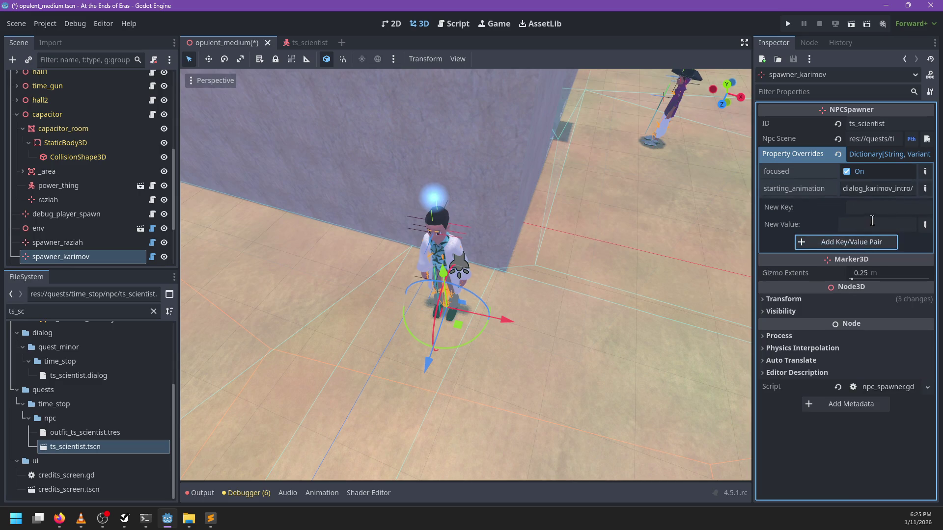
key(ctrl+s)
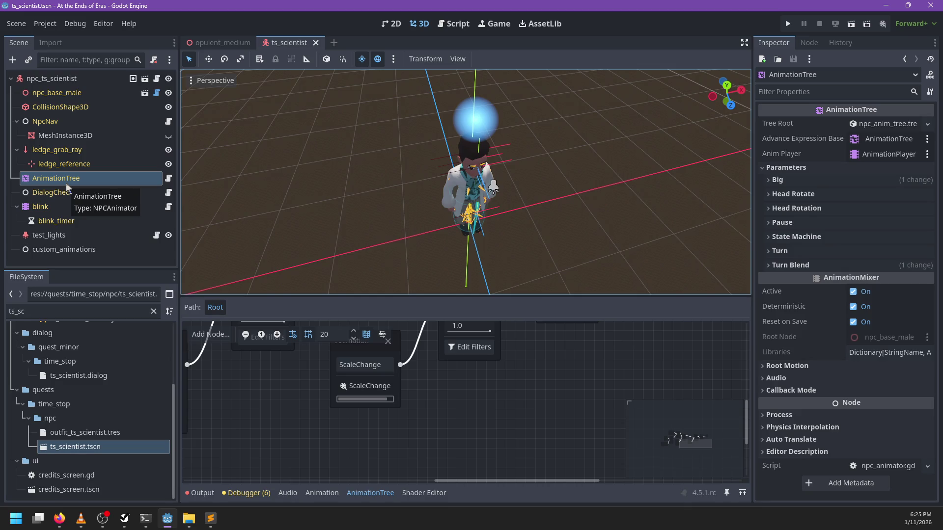
Step: Inspect the scientist character in the viewport and select the npc_ts_scientist root node
mouse_move(436, 208)
mouse_down()
mouse_move(320, 180)
mouse_move(477, 187)
mouse_move(381, 187)
mouse_move(474, 161)
mouse_up()
click(475, 161)
scroll(524, 212, down, 3)
scroll(518, 213, down, 2)
drag(506, 224, 547, 225)
scroll(547, 225, up, 3)
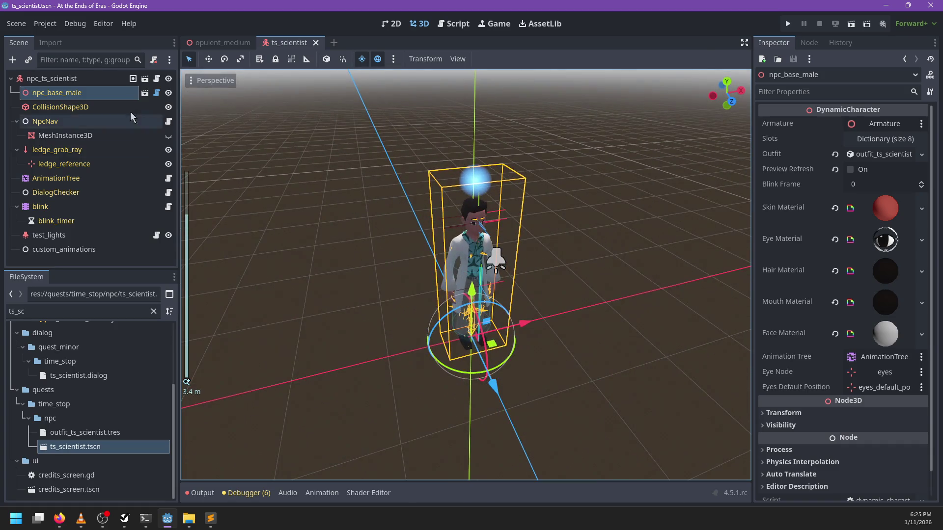
click(52, 79)
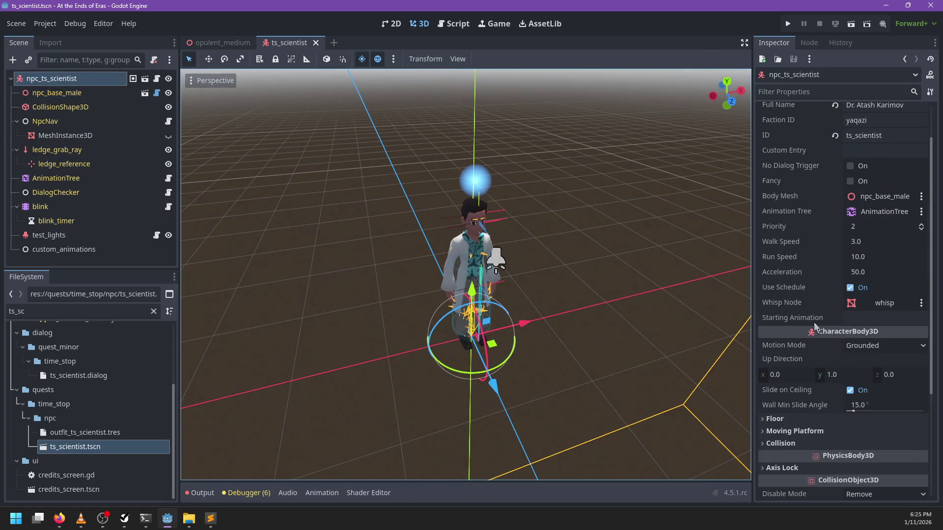
click(224, 44)
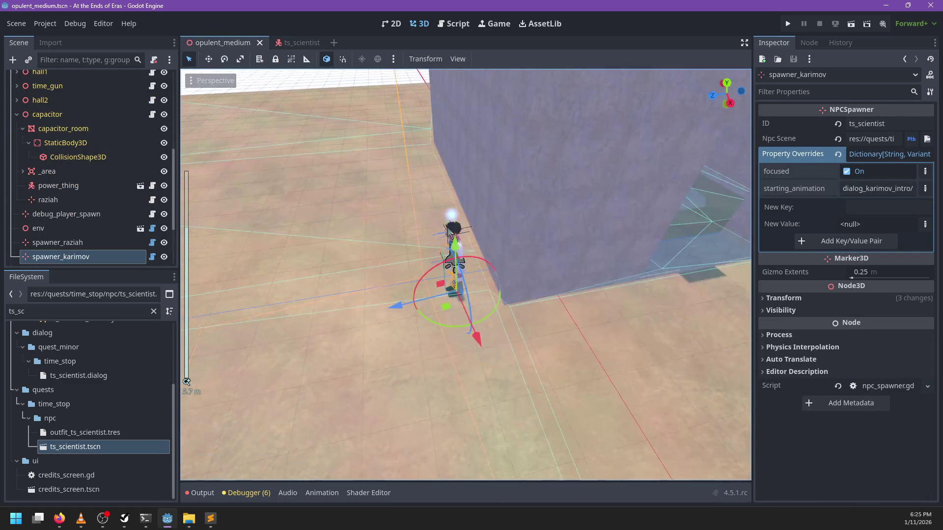
Step: Run the opulent_medium scene with F6 to check Karimov's spawn, then stop the game
key(F6)
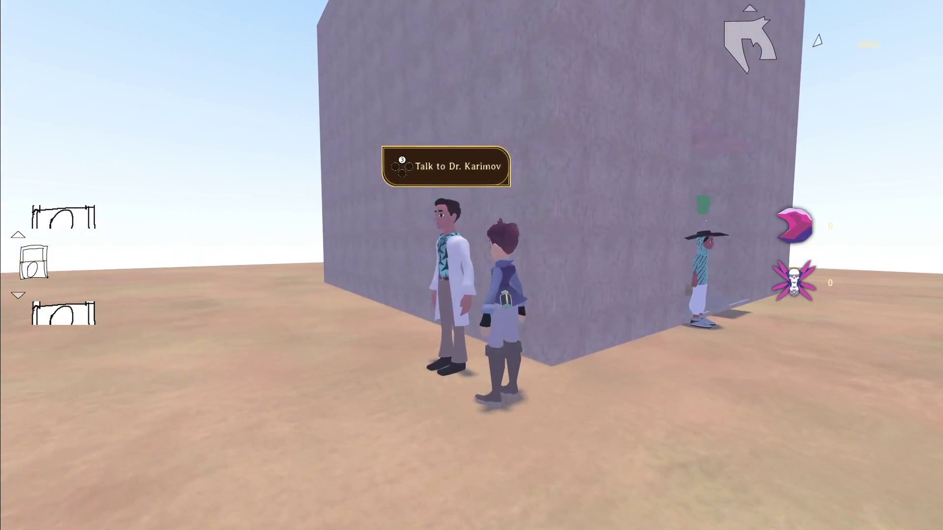
key(F8)
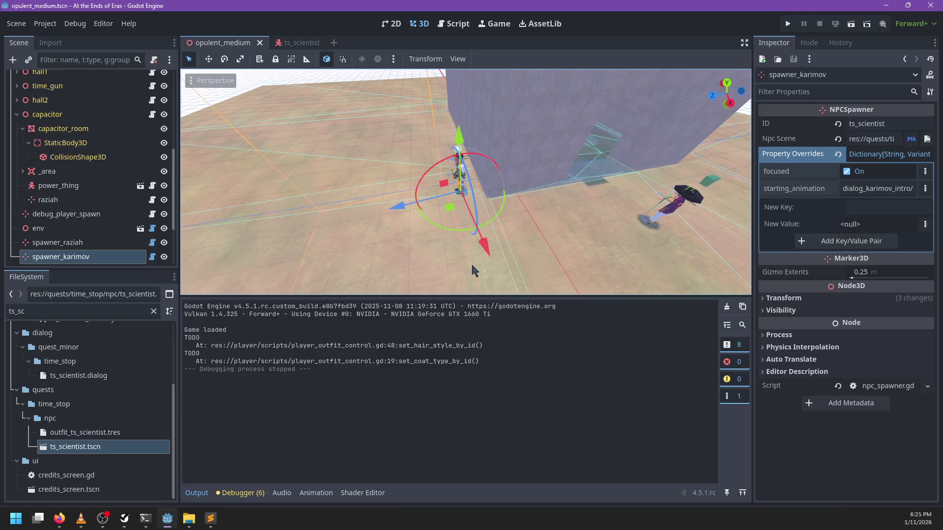
click(153, 257)
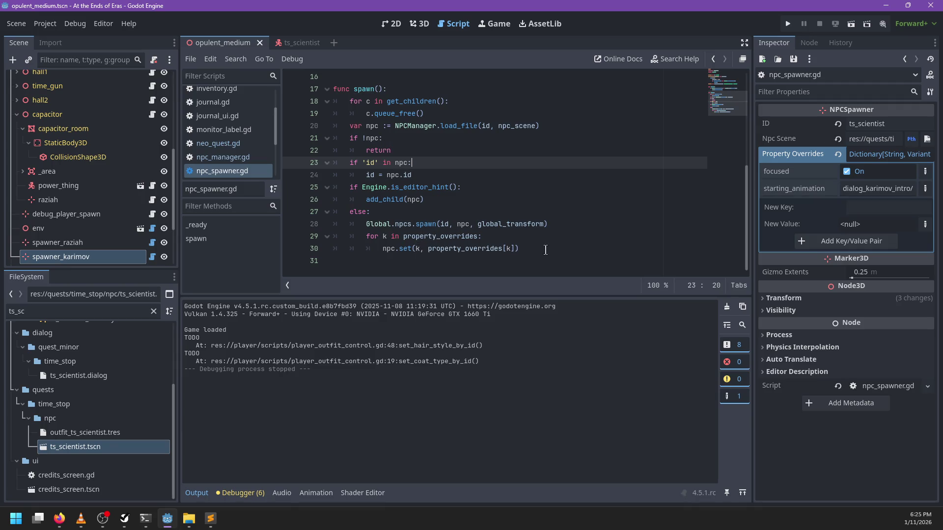
Step: Unindent the property_overrides loop out of the else block and save npc_spawner.gd
drag(391, 249, 366, 238)
key(shift+Tab)
click(398, 210)
key(ctrl+s)
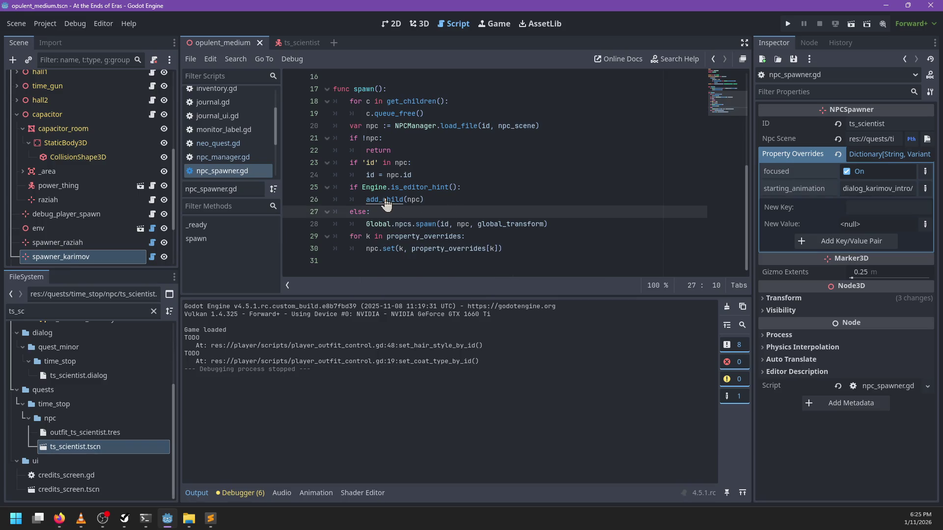
Step: Look up the add_child documentation, then go back to the 3D view
click(393, 204)
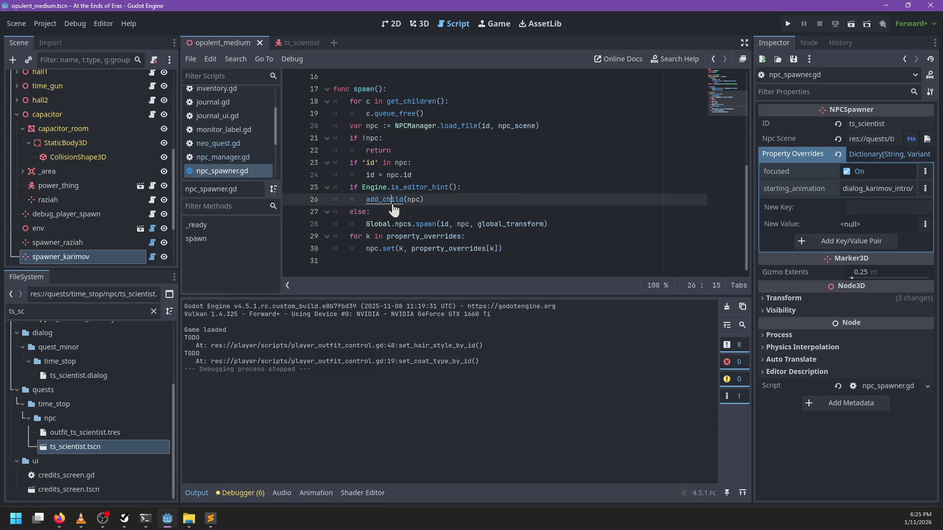
ctrl+click(393, 205)
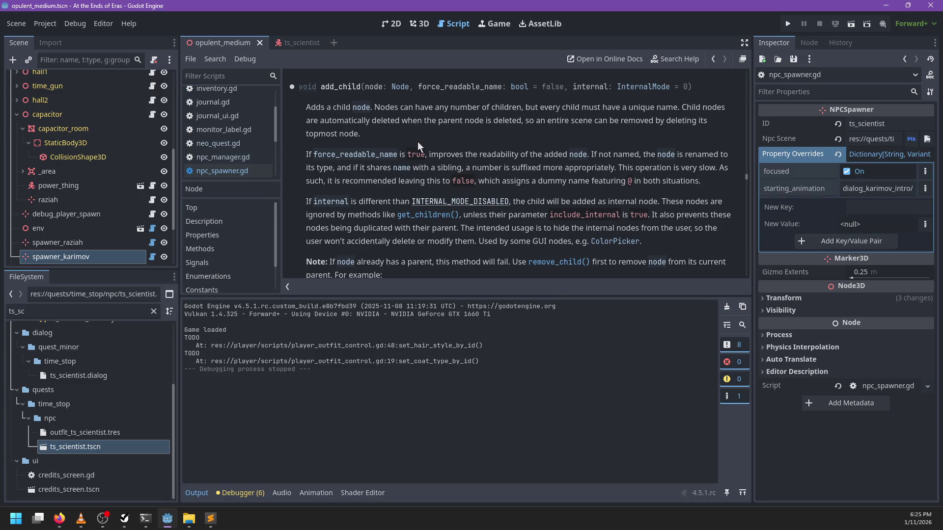
click(420, 24)
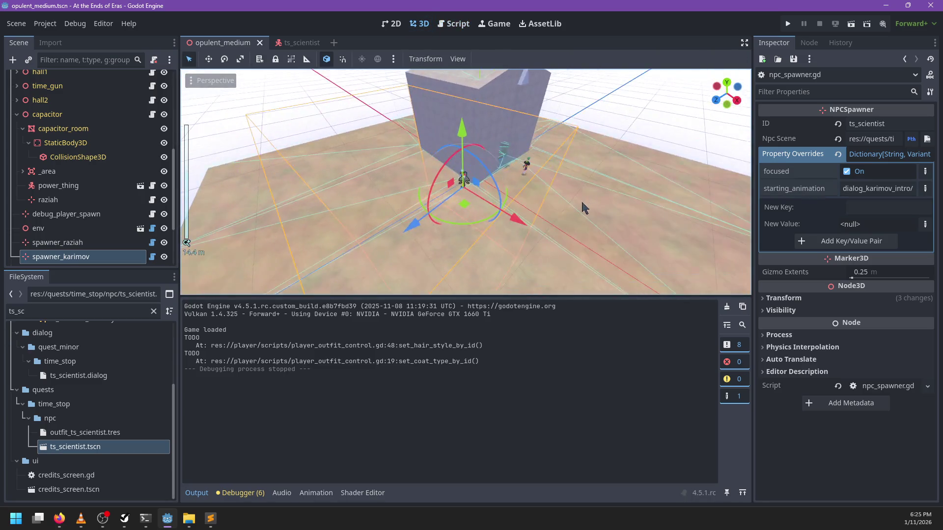
Step: Close all open scene tabs
scroll(584, 208, up, 5)
right_click(226, 45)
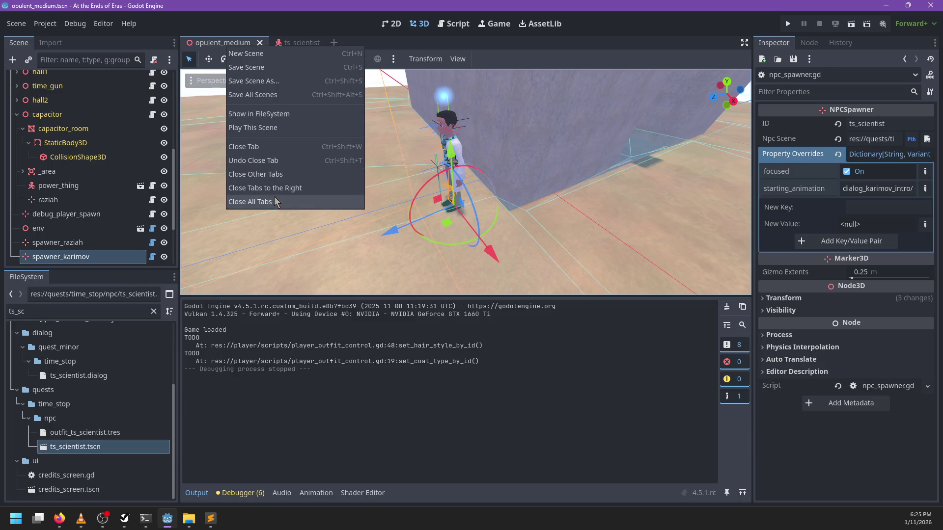
click(275, 199)
Step: Filter the FileSystem by 'opule' and open areas/test/opulent_medium.tscn
click(79, 313)
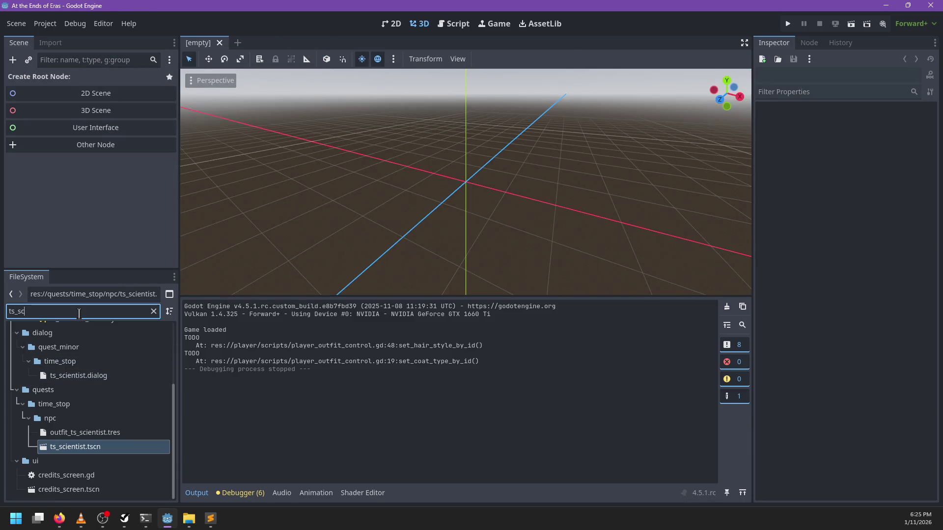
text(opulent_me)
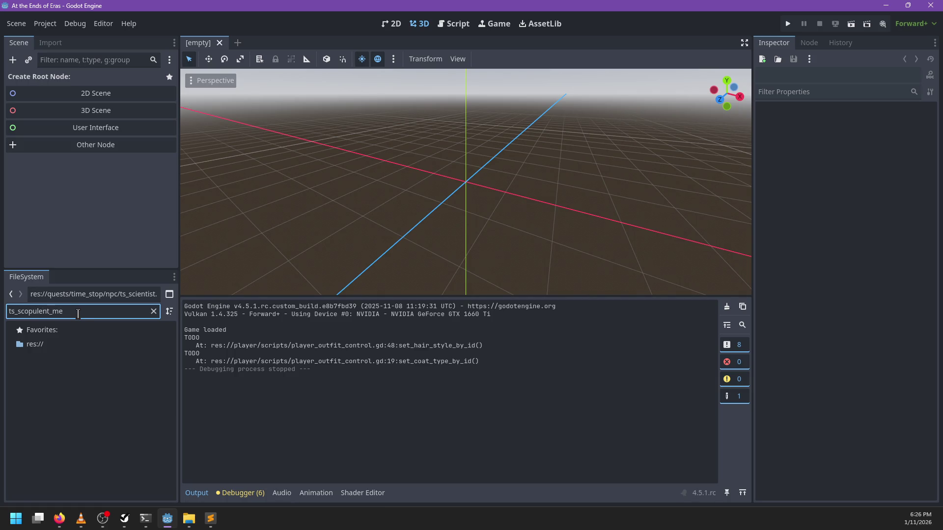
key(ctrl+a)
key(BackSpace)
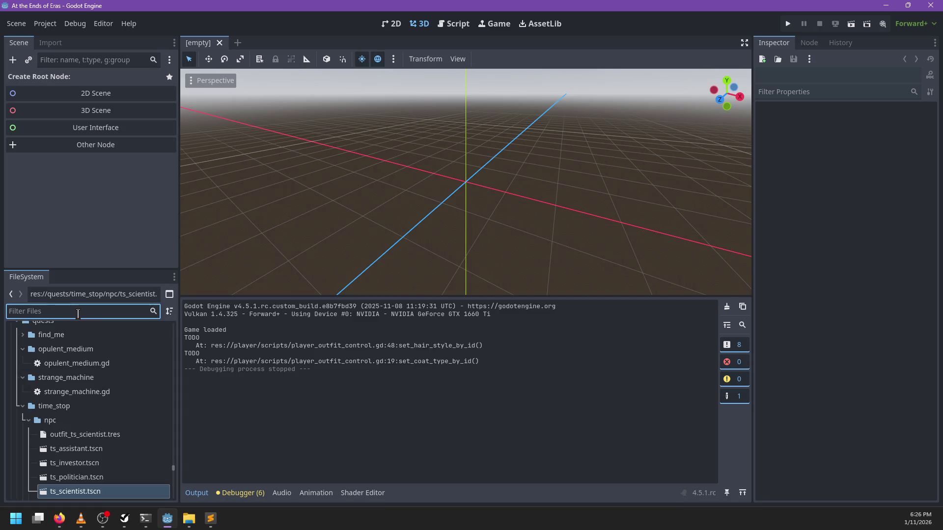
text(opule)
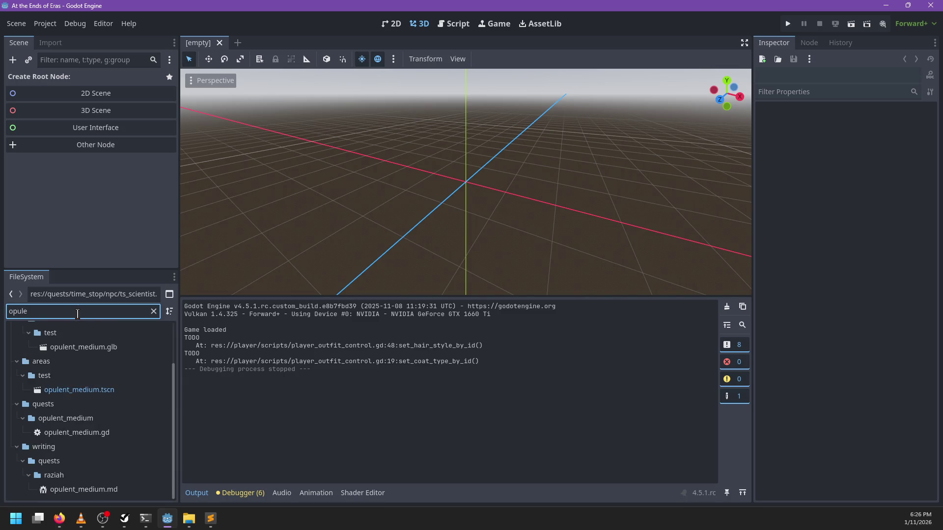
double_click(79, 390)
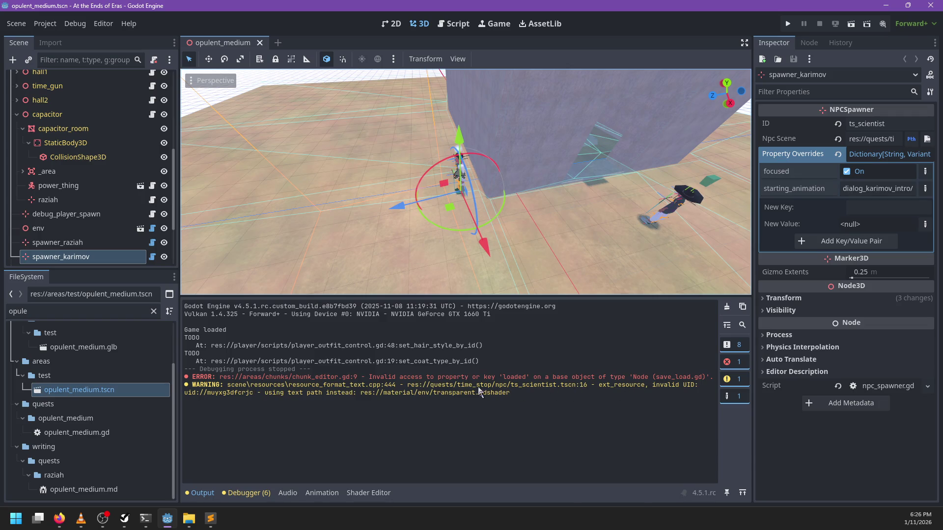
Step: Show the Debugger's Errors (6) list and review its invalid-UID warnings
mouse_move(305, 180)
mouse_down()
mouse_move(310, 202)
mouse_move(377, 192)
mouse_up()
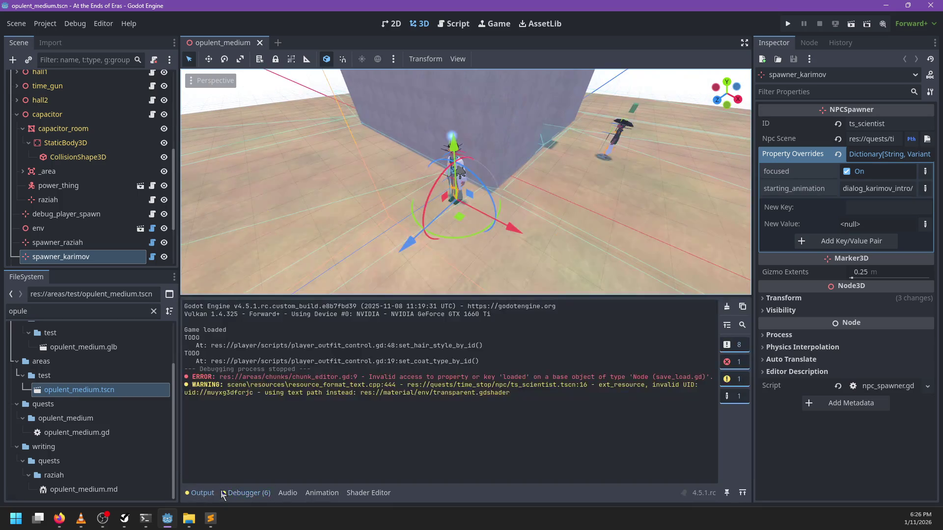
click(223, 494)
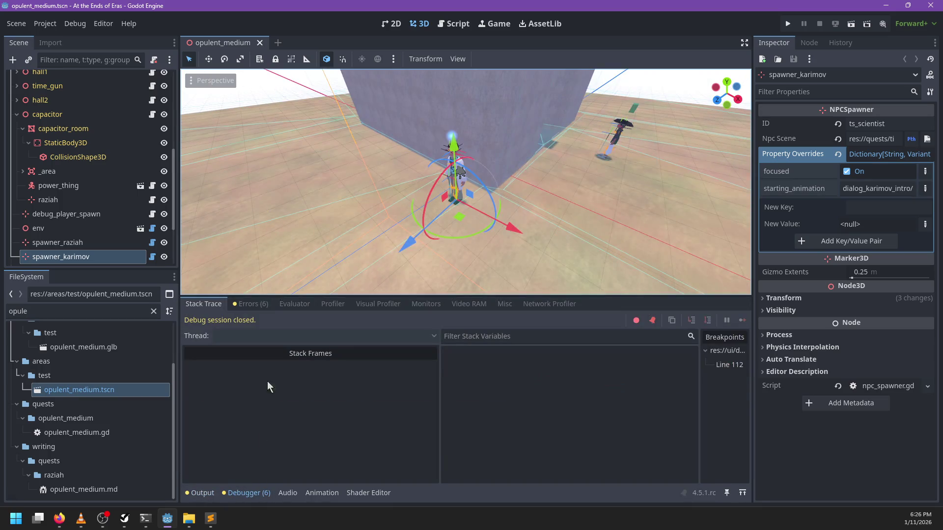
click(251, 304)
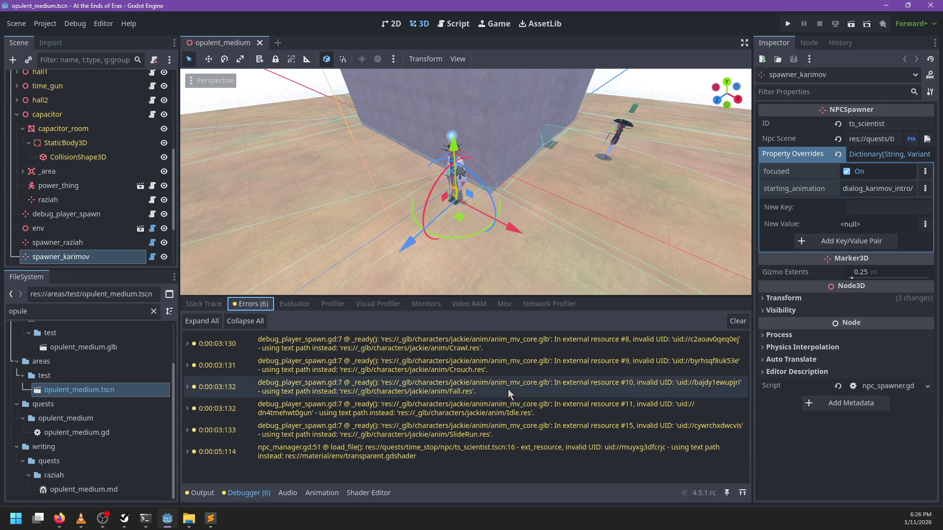
mouse_move(459, 436)
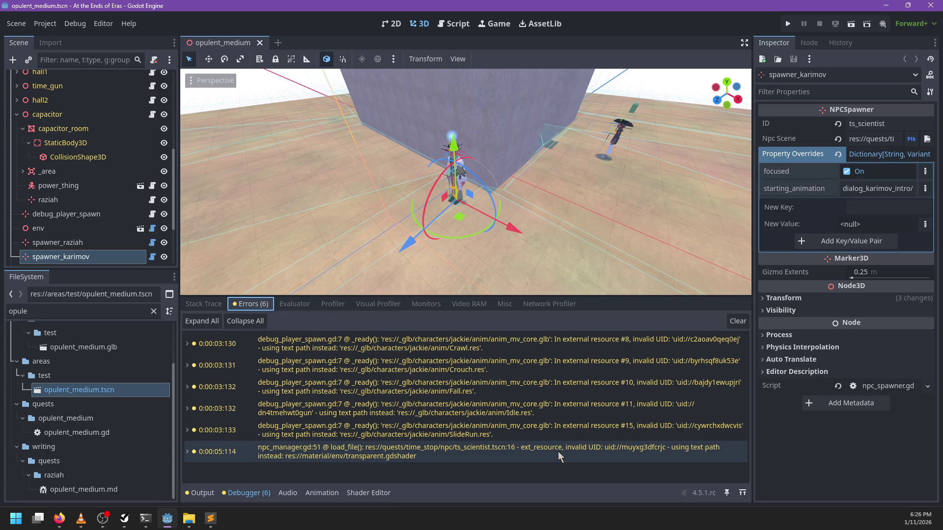
mouse_move(558, 452)
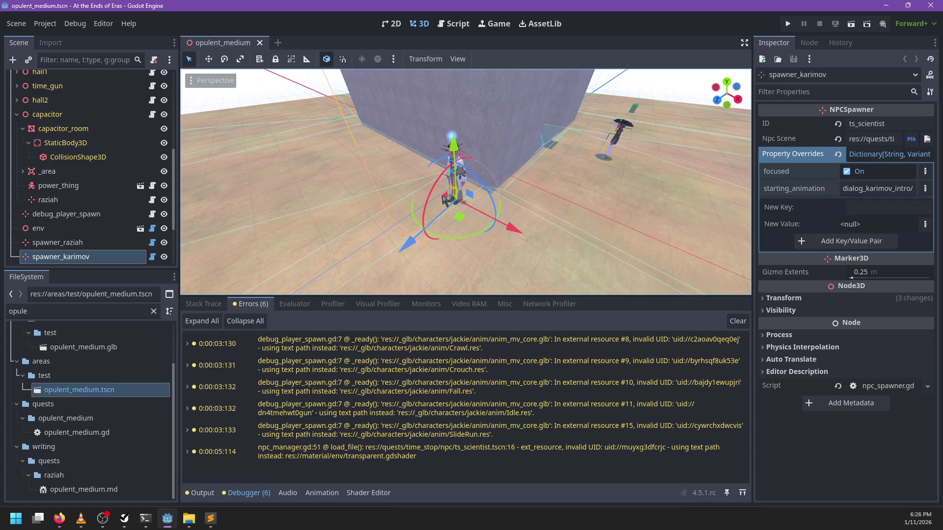
scroll(398, 202, up, 5)
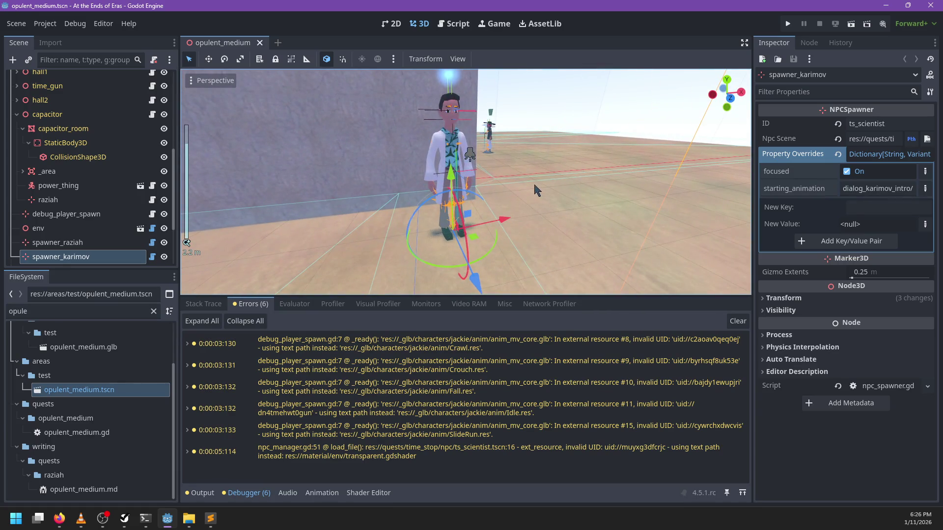
Step: Inspect Karimov's character and its starting_animation override value, then open npc_spawner.gd
mouse_move(535, 190)
mouse_down()
mouse_move(504, 227)
mouse_move(439, 231)
mouse_up()
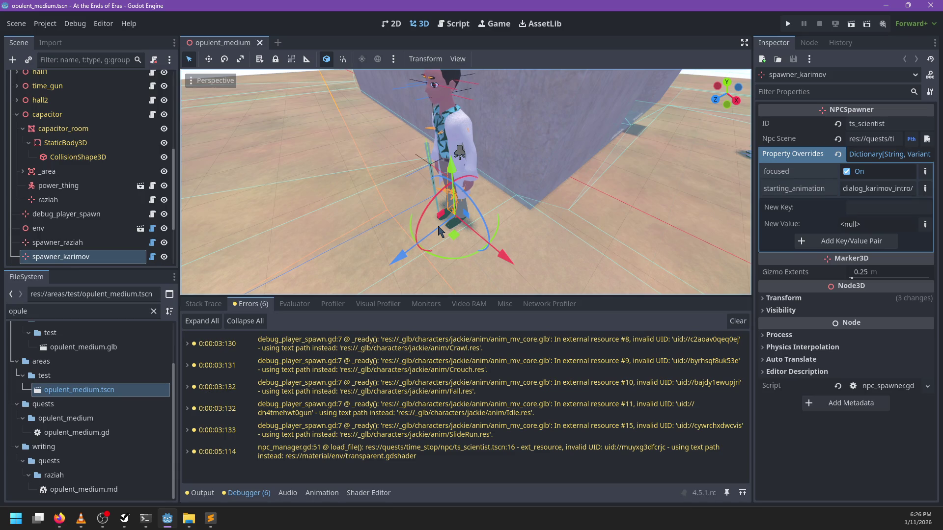
drag(438, 231, 511, 140)
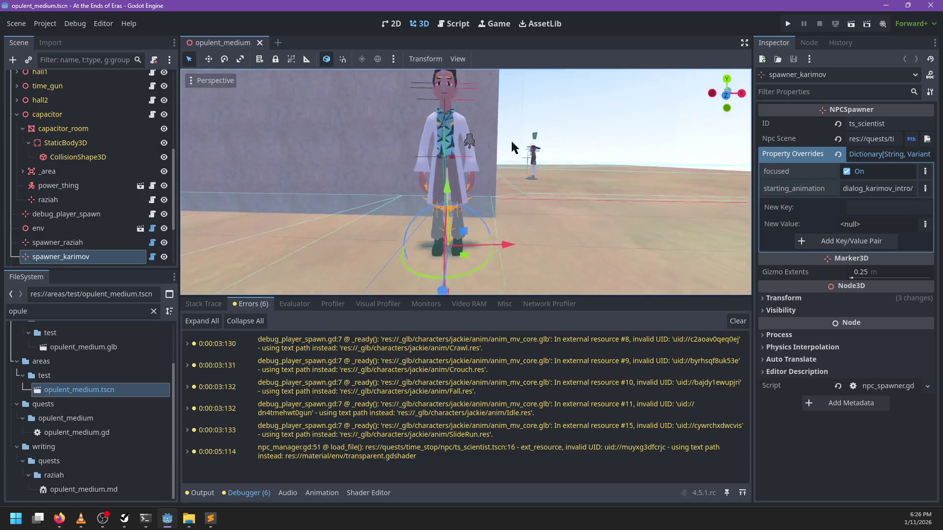
scroll(511, 162, down, 2)
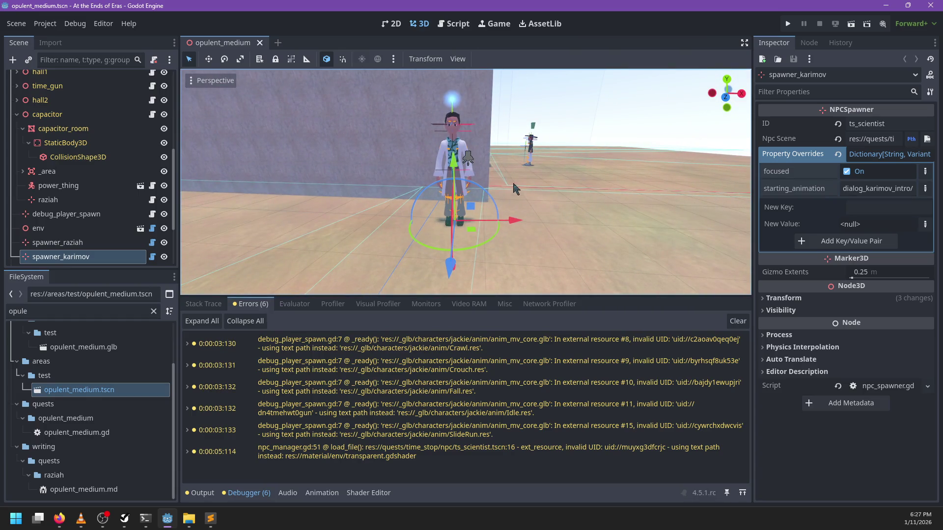
drag(509, 201, 525, 252)
scroll(541, 243, up, 3)
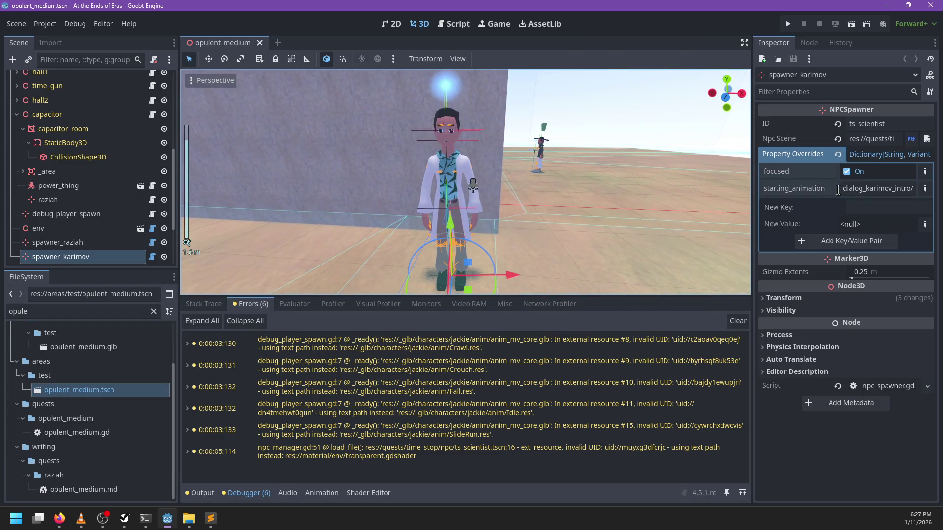
click(878, 156)
click(878, 156)
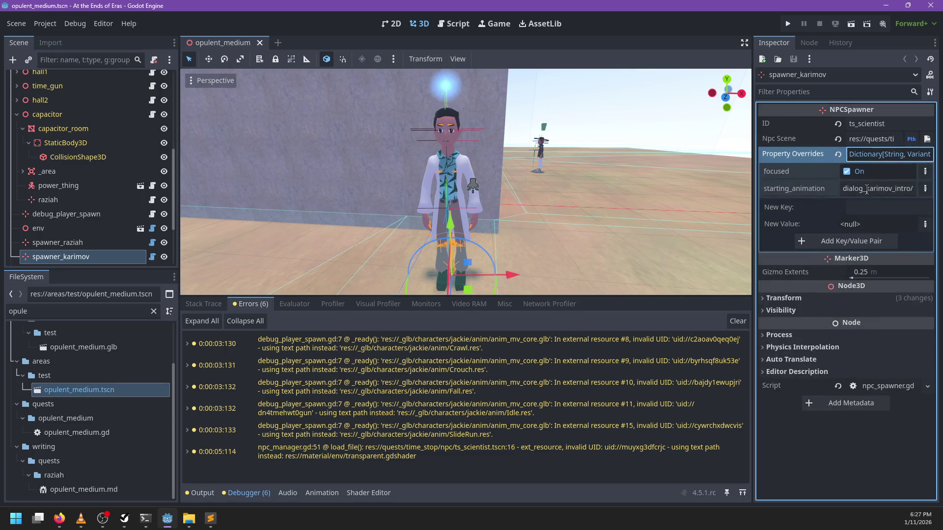
click(916, 192)
key(Home)
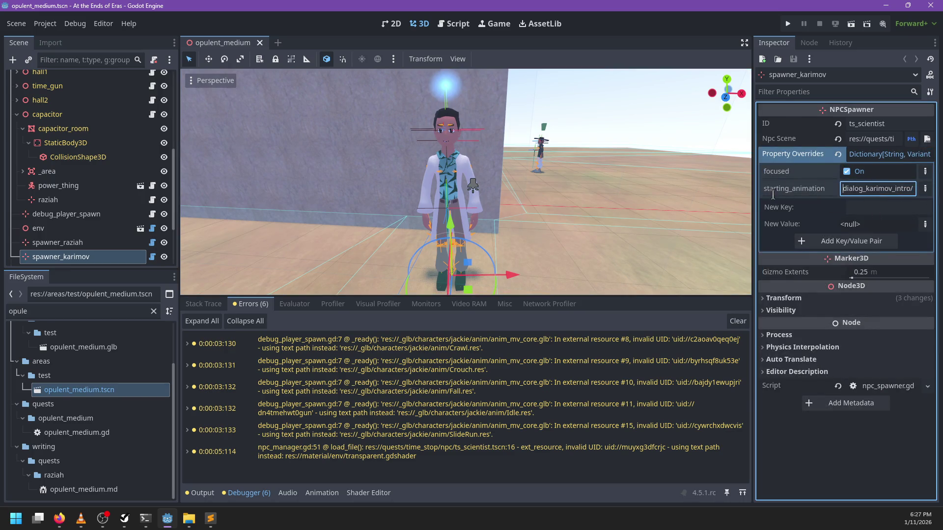
click(152, 257)
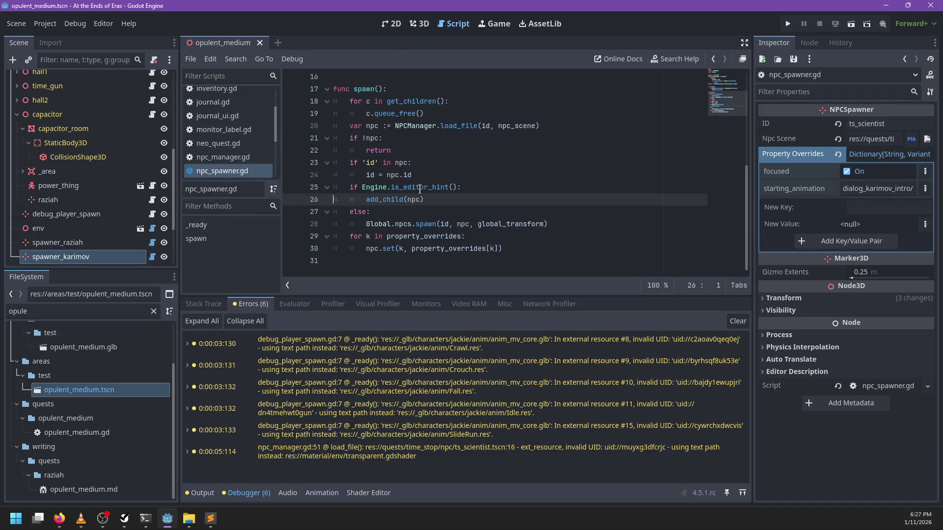
Step: Add print_debug(name, k, property_overrides[k]) inside the override loop and save
click(478, 241)
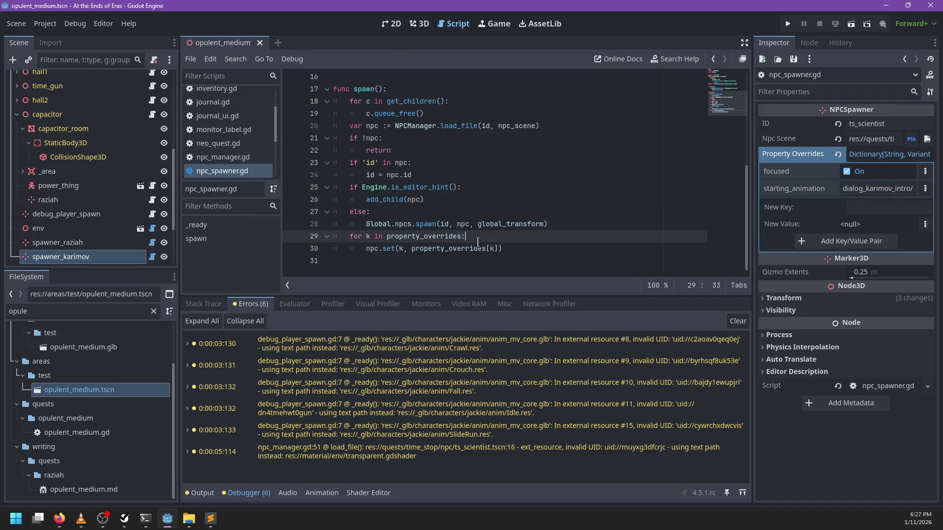
key(Return)
text(print_debg)
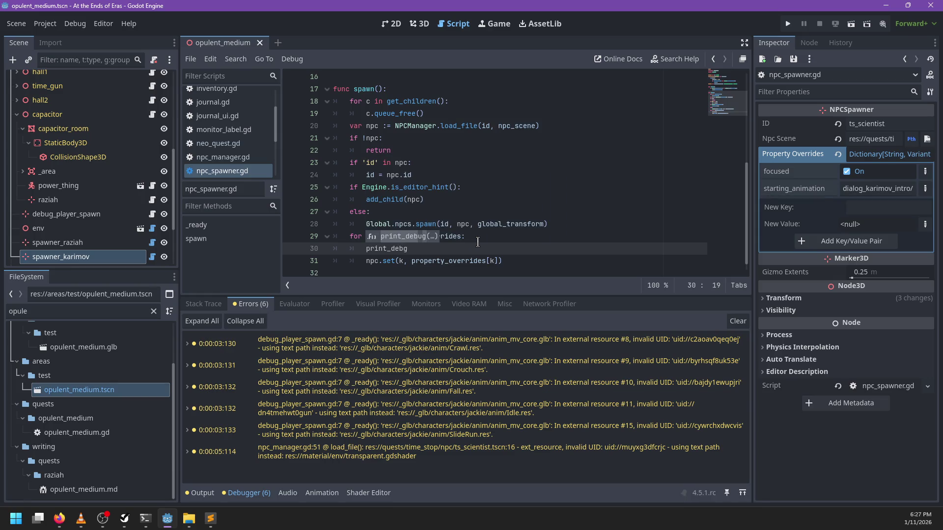
key(BackSpace)
text(h)
key(BackSpace)
text(g(name, k, property_o)
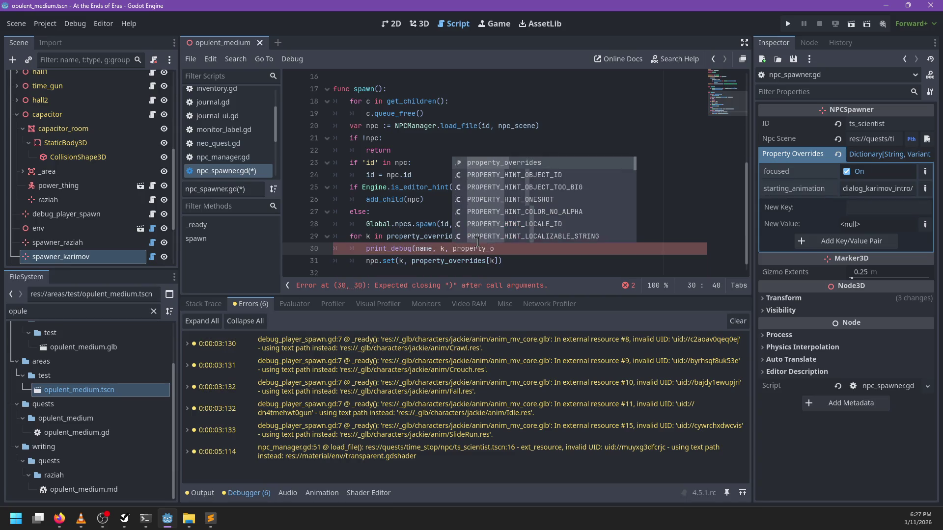
key(Return)
text([k]))
key(ctrl+s)
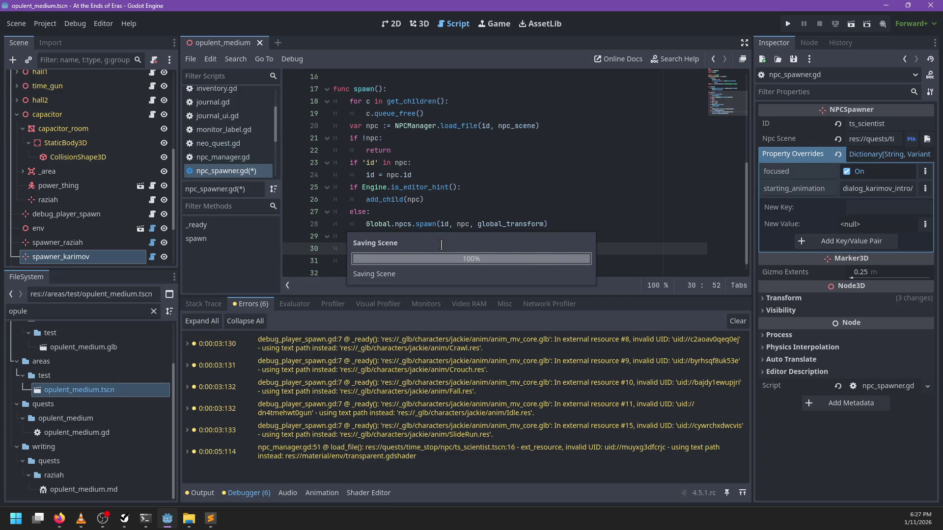
Step: Insert '.' and ' = ' separators into the print_debug call and save the script
click(434, 248)
text(, '.')
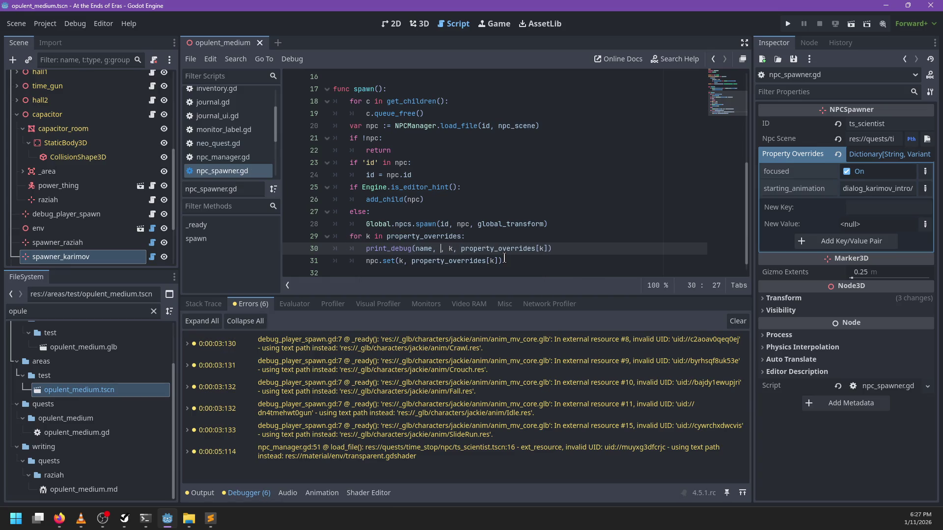
key(ctrl+shift+Left)
key(ctrl+shift+Left)
key(ctrl+shift+Left)
key(Right)
key(Right)
key(Right)
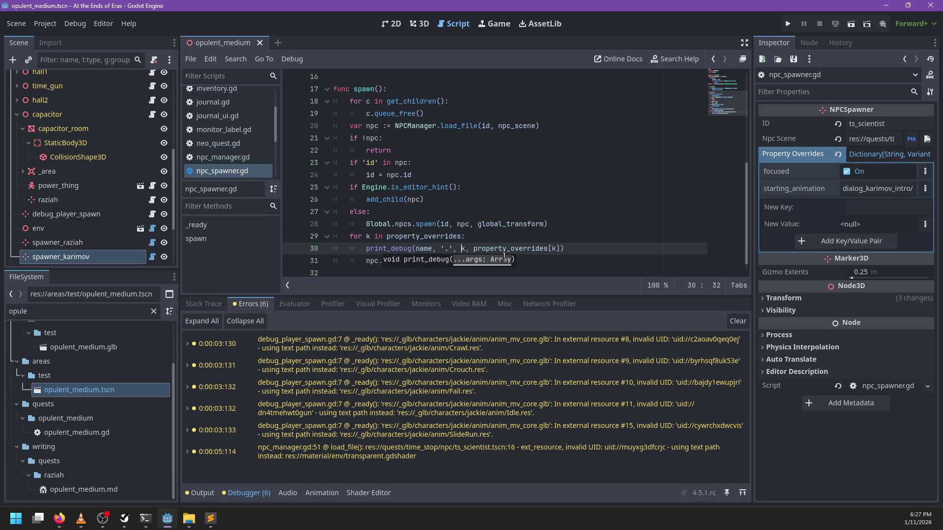
text(' = ',)
key(ctrl+s)
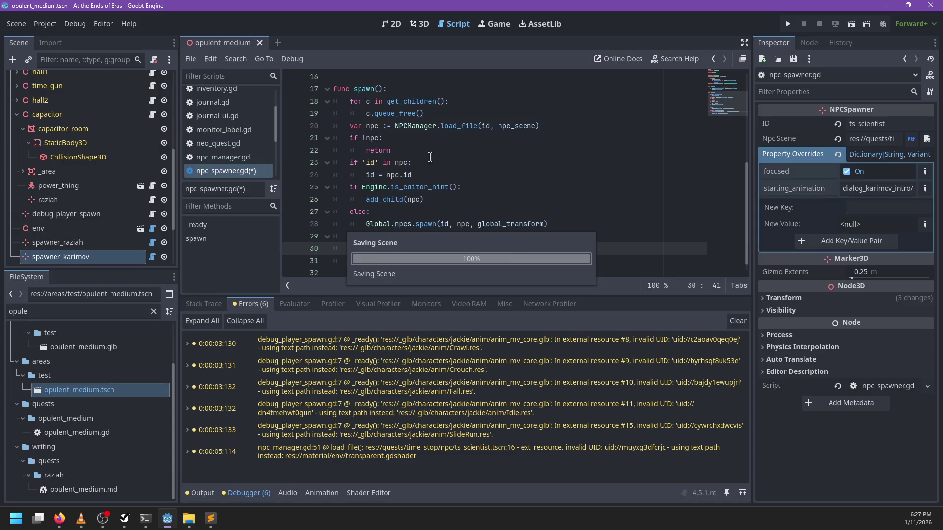
Step: Reopen opulent_medium.tscn and show the Output log
click(260, 43)
double_click(73, 390)
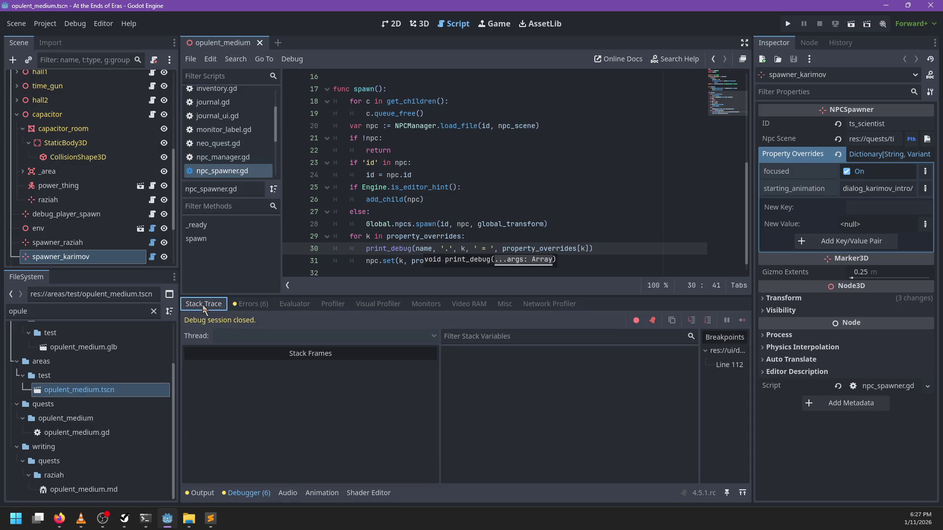
click(201, 493)
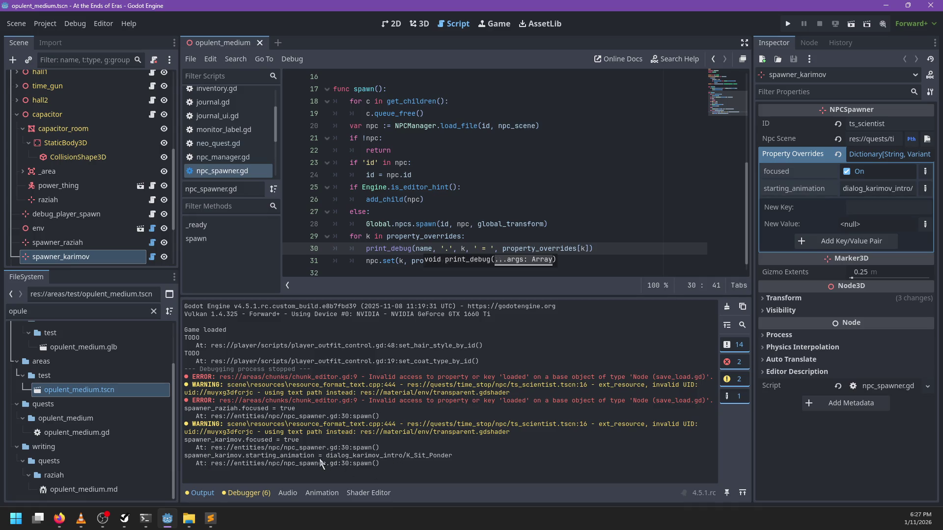
click(419, 24)
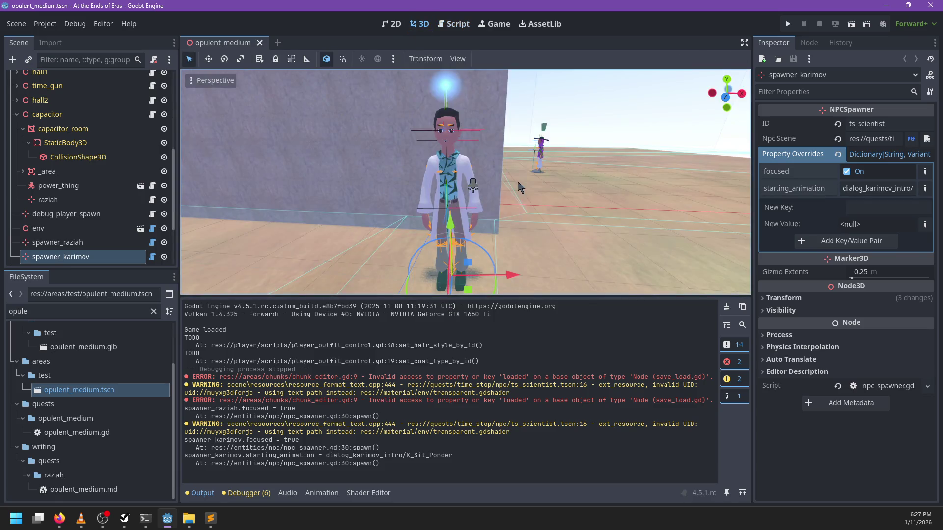
drag(441, 120, 176, 240)
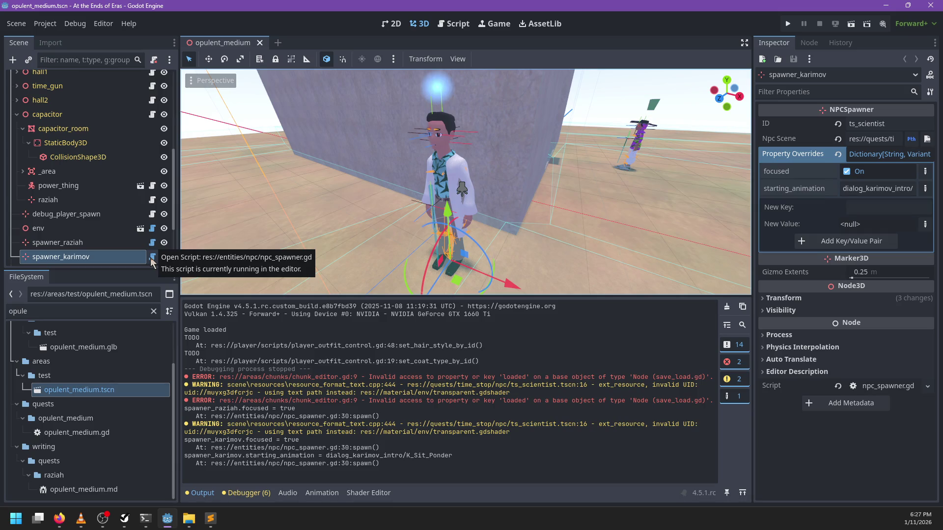
double_click(109, 311)
text(karimov)
double_click(110, 314)
text(ts_s)
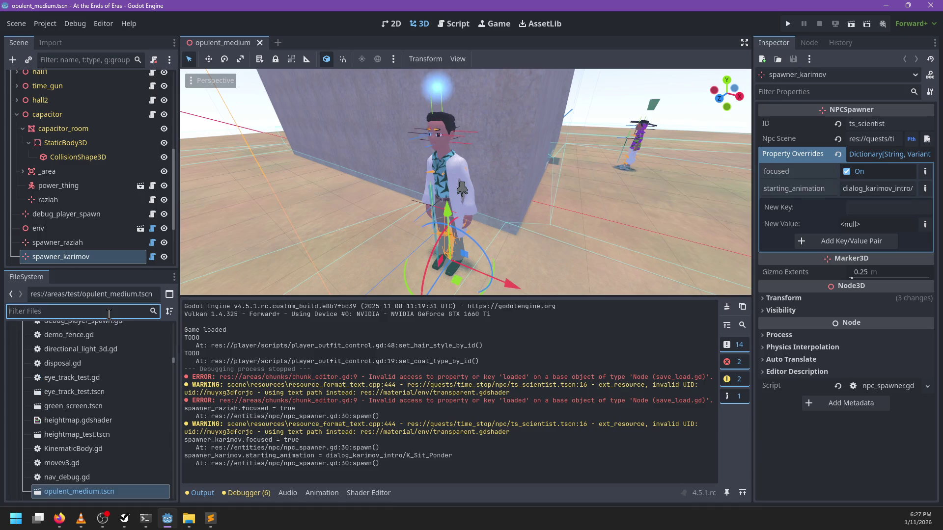
text(cientist)
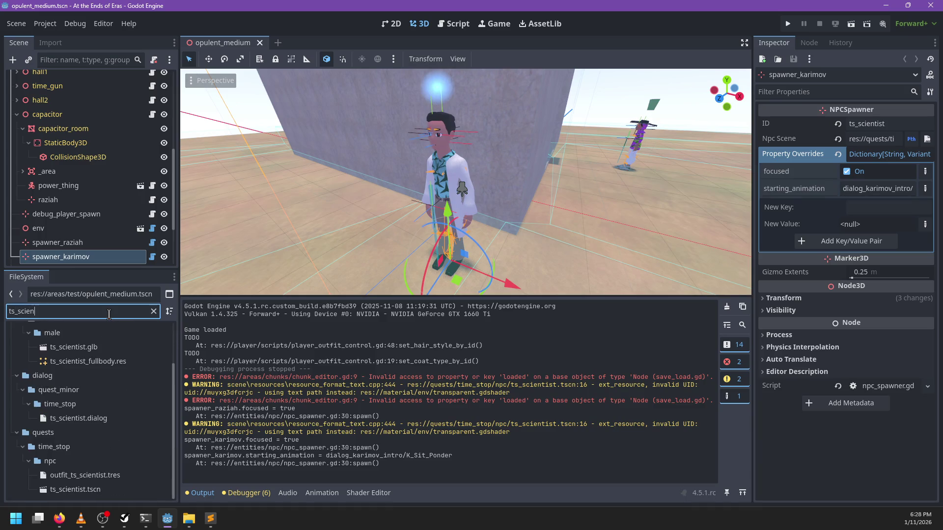
double_click(74, 494)
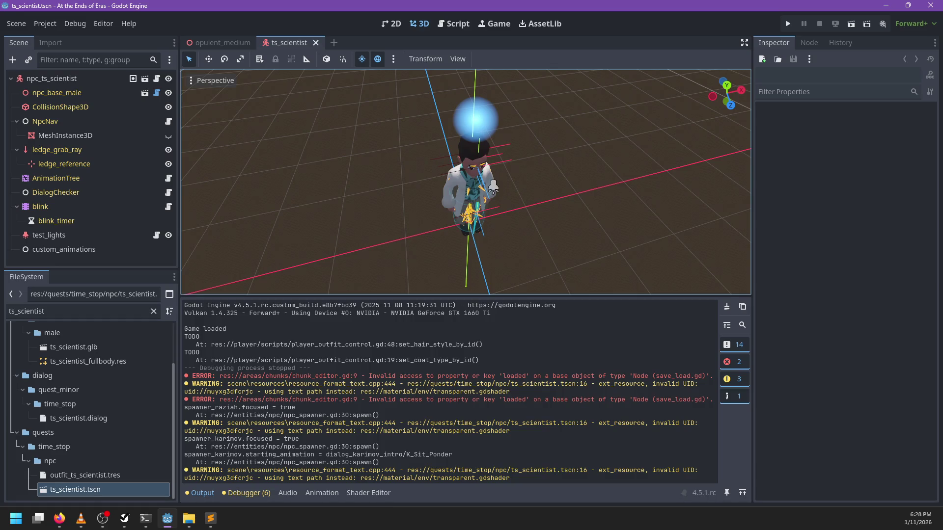
mouse_move(408, 113)
mouse_down()
mouse_move(426, 140)
mouse_move(437, 197)
mouse_up()
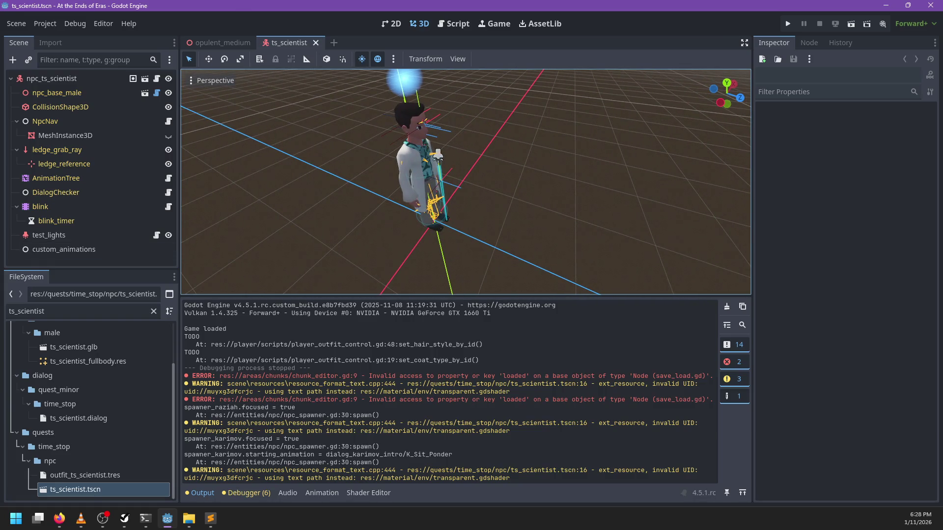
key(alt+Tab)
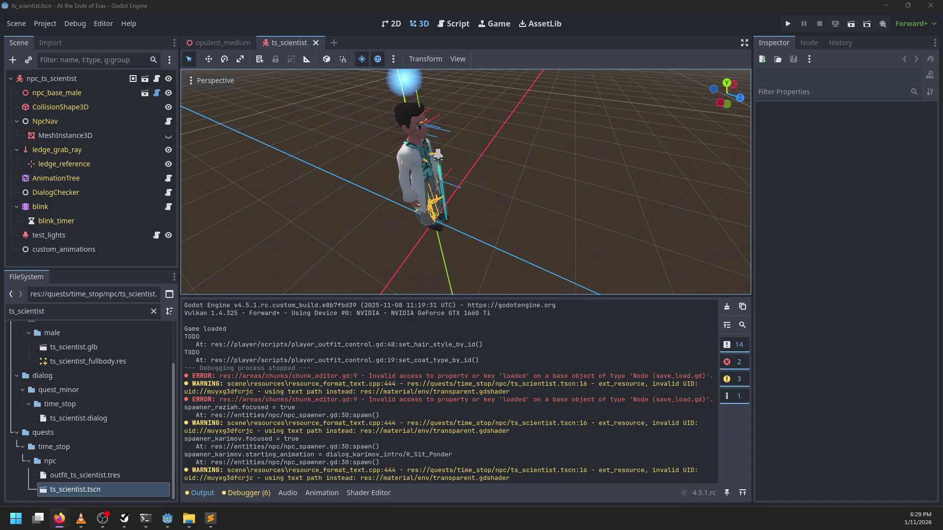
Step: Look over Karimov's spawner in the opulent_medium level
click(230, 43)
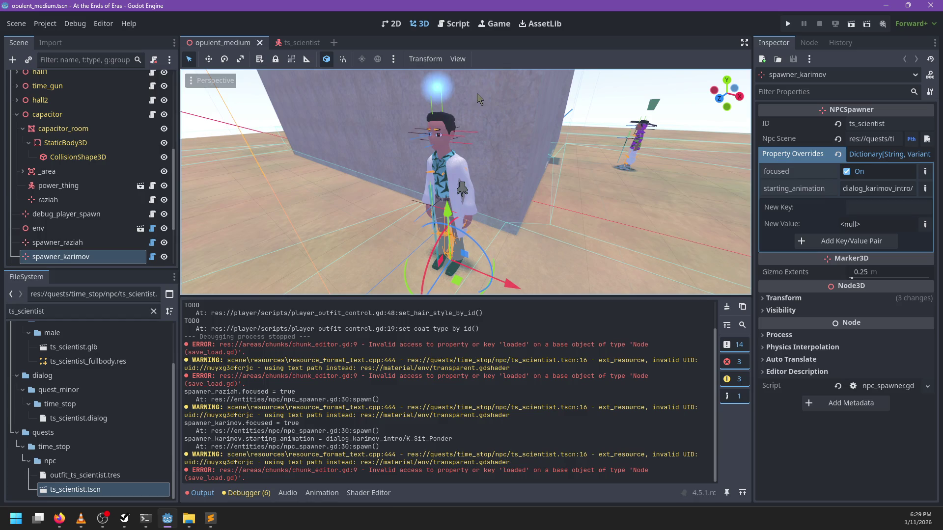
scroll(412, 161, down, 3)
drag(410, 186, 474, 163)
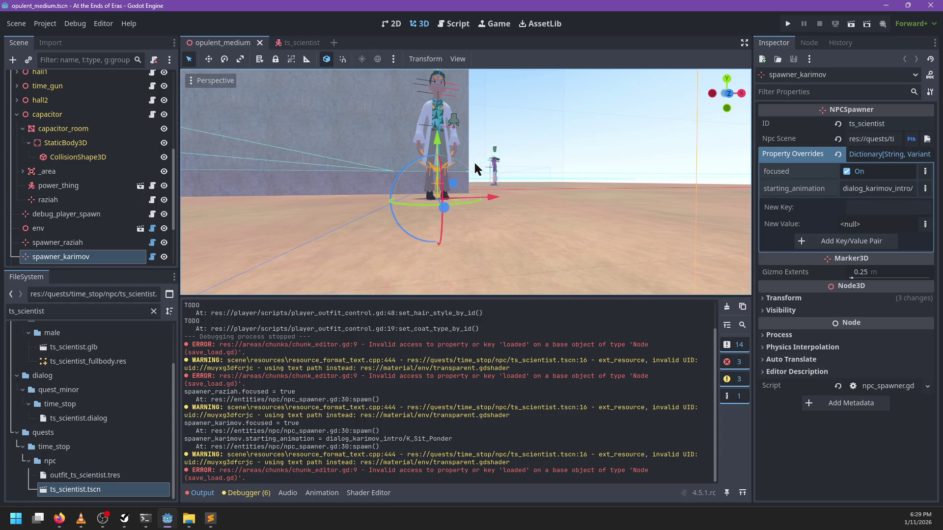
Step: Open the ts_scientist scene's npc.gd script at its top
click(296, 43)
click(453, 24)
scroll(741, 187, up, 20)
click(459, 90)
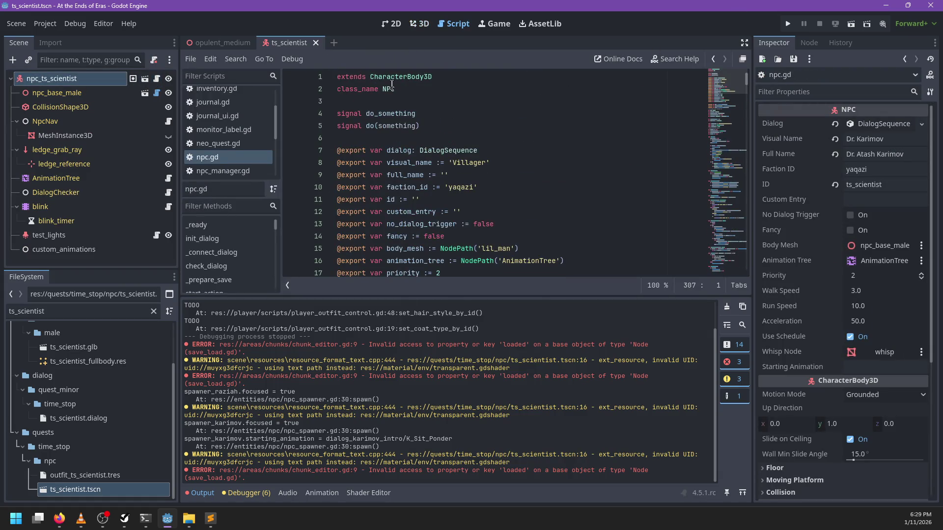
click(458, 77)
key(Home)
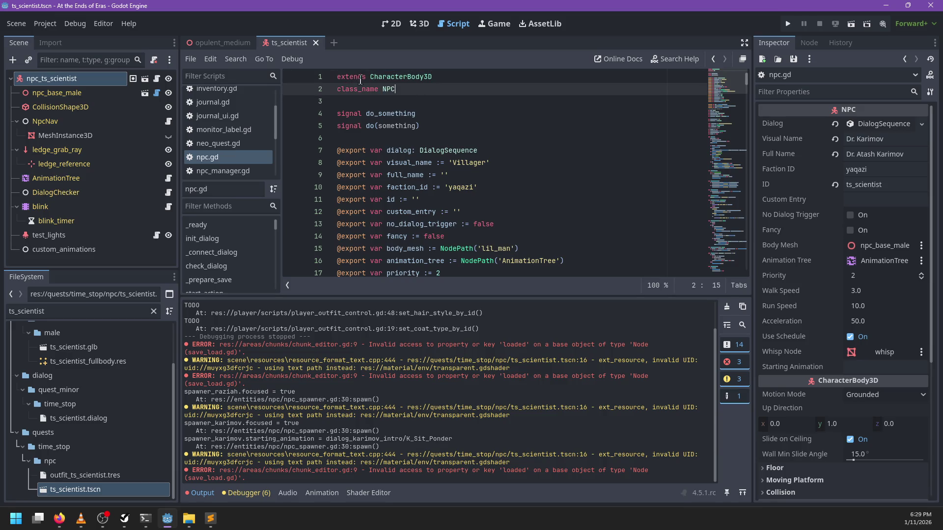
key(Return)
key(Up)
text(@tool)
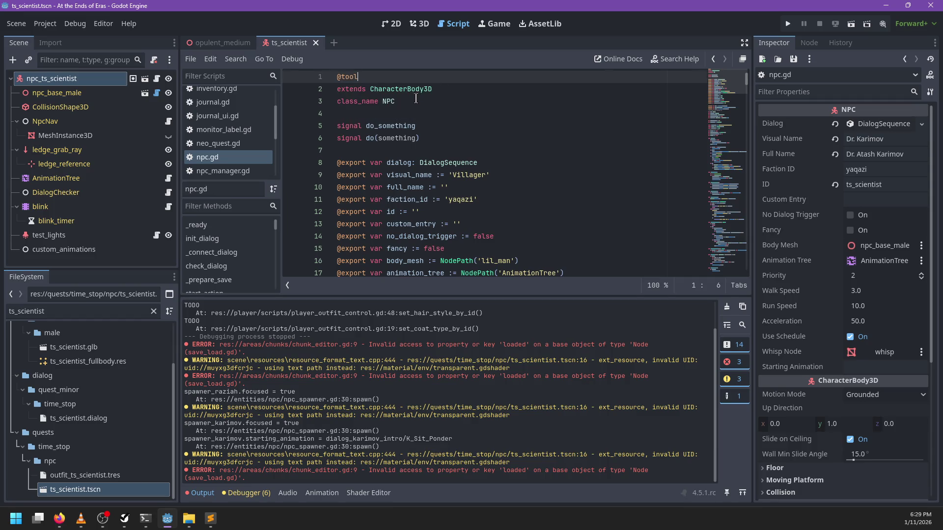
click(417, 101)
Step: Find the starting_animation declaration on line 23 and append a colon to it
key(ctrl+f)
text(starting)
key(ctrl+s)
text(_animation)
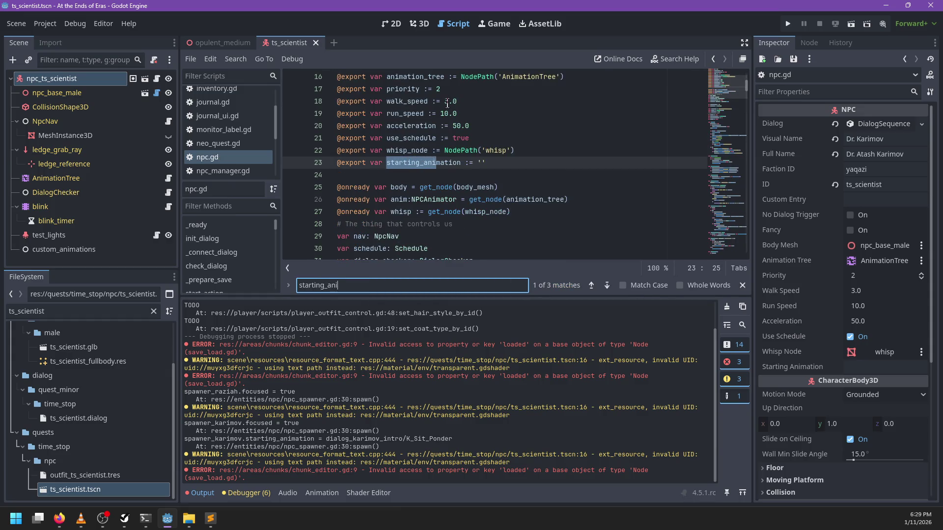
key(Return)
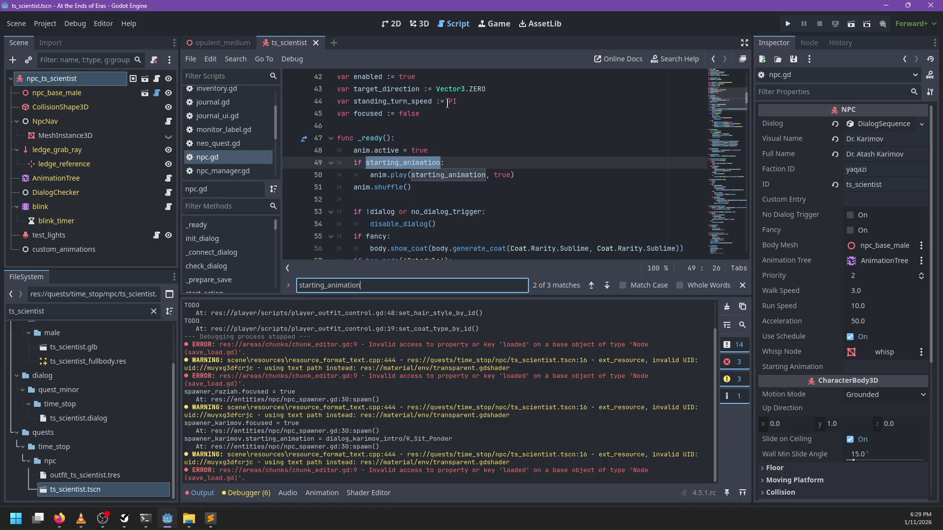
key(Escape)
mouse_move(447, 103)
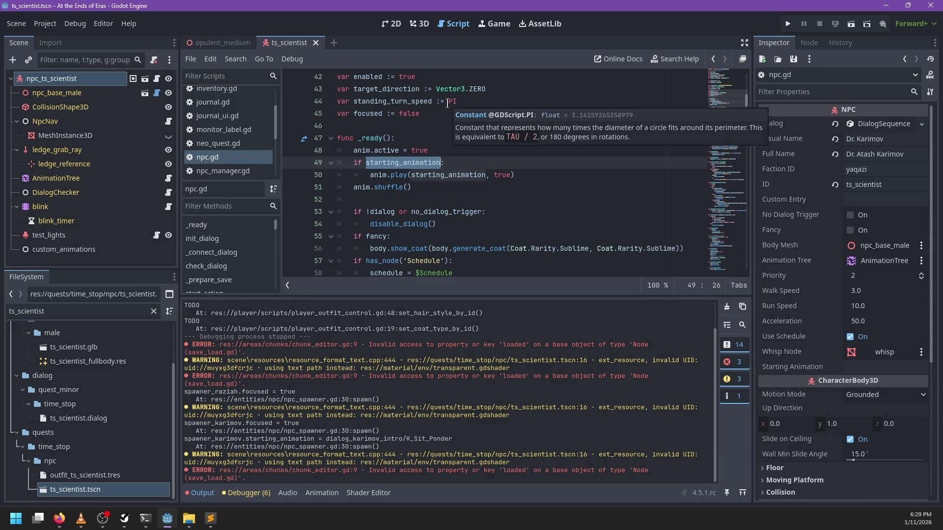
ctrl+click(409, 174)
click(507, 177)
Step: Start a set(s): setter for starting_animation with an if is_inside_tree(): check
text(:= '':)
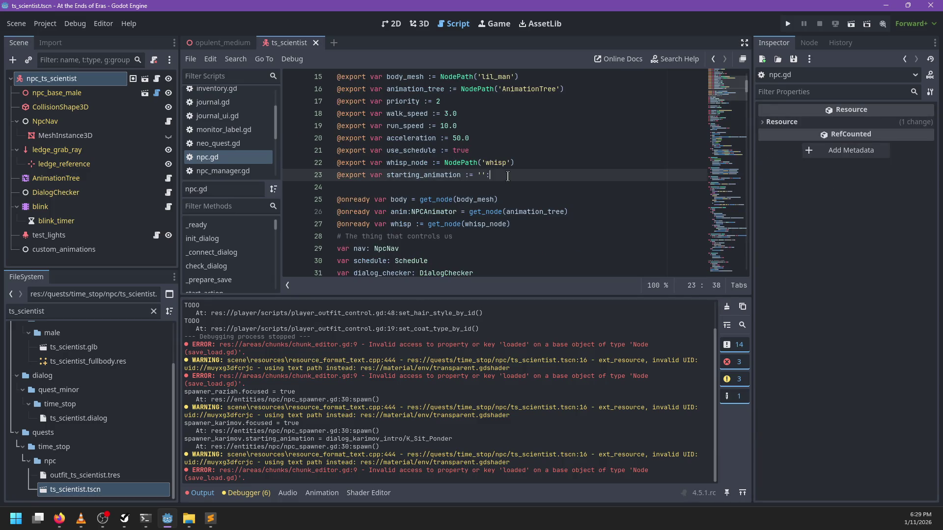
key(Return)
text(et(s):)
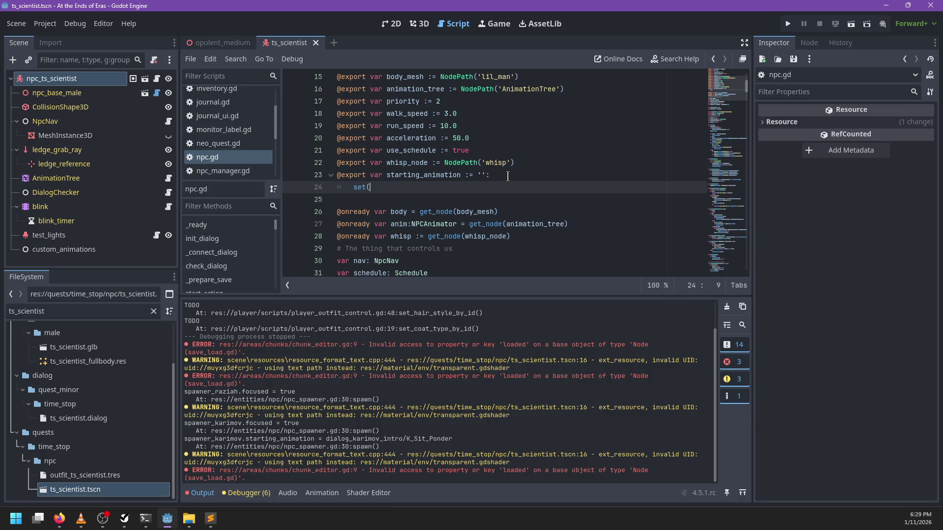
key(Return)
text(if is_ins)
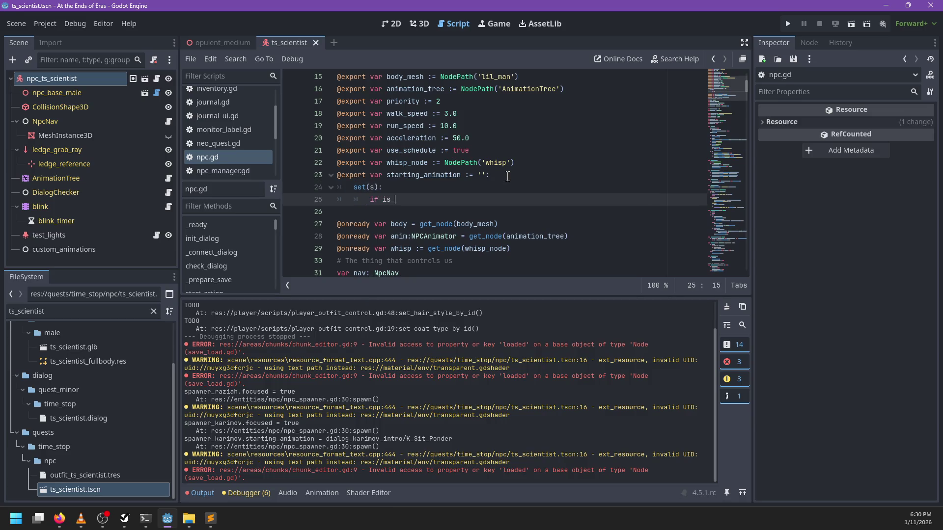
key(Return)
key(Return)
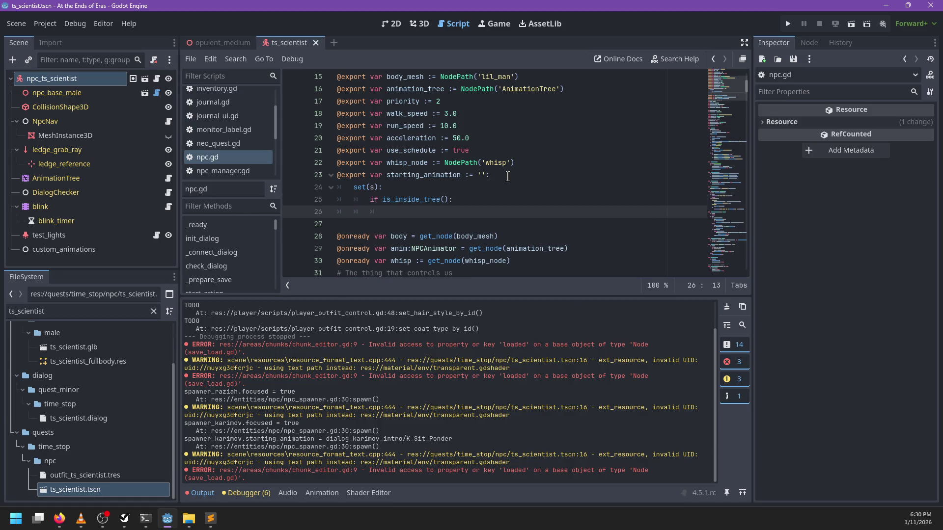
Step: Inside the check, call anim.play(starting_animation, true)
text(pla)
text(y_)
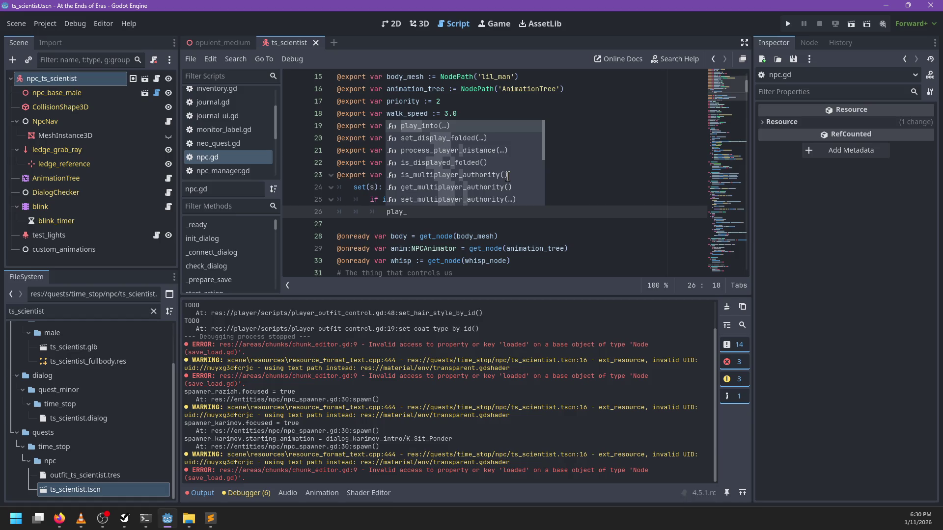
key(BackSpace)
key(BackSpace)
key(BackSpace)
scroll(503, 187, down, 10)
scroll(501, 190, up, 12)
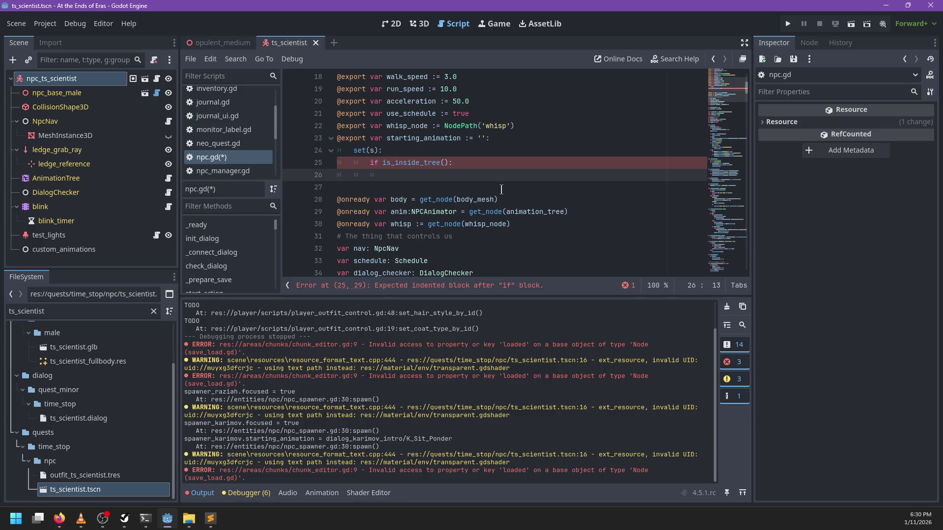
scroll(502, 190, down, 10)
scroll(502, 190, up, 2)
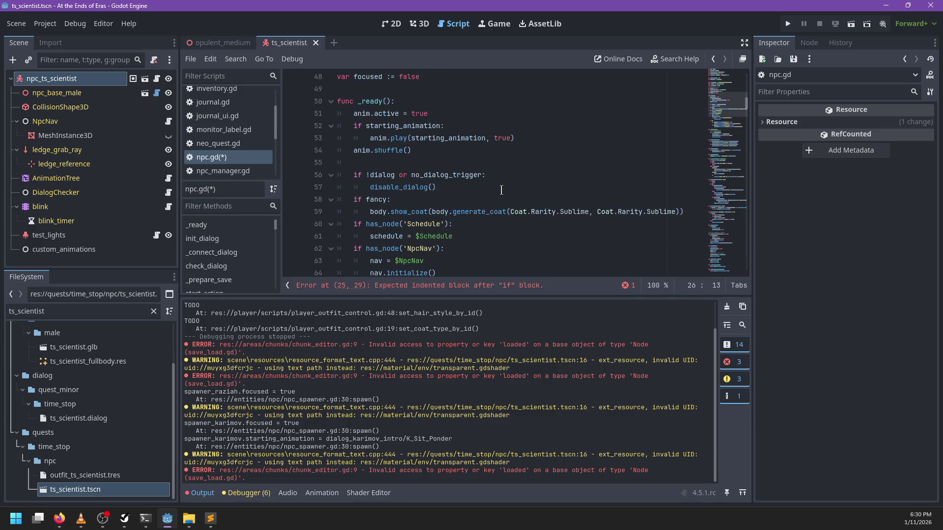
text(anim_play()
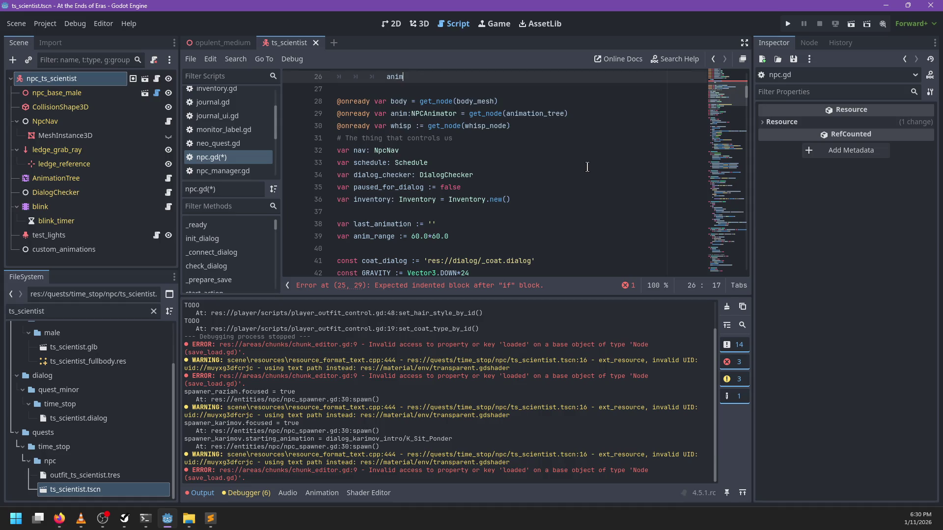
scroll(587, 167, up, 3)
text(start)
key(Return)
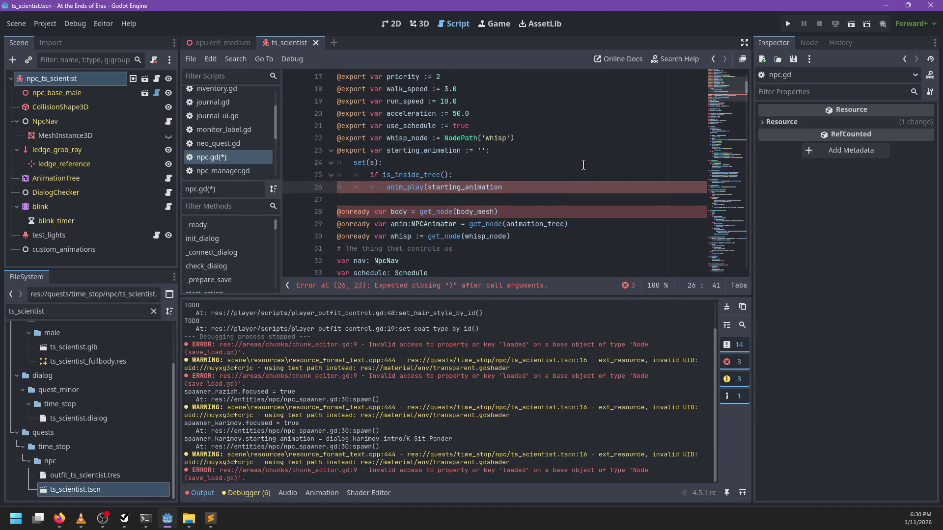
text(, true))
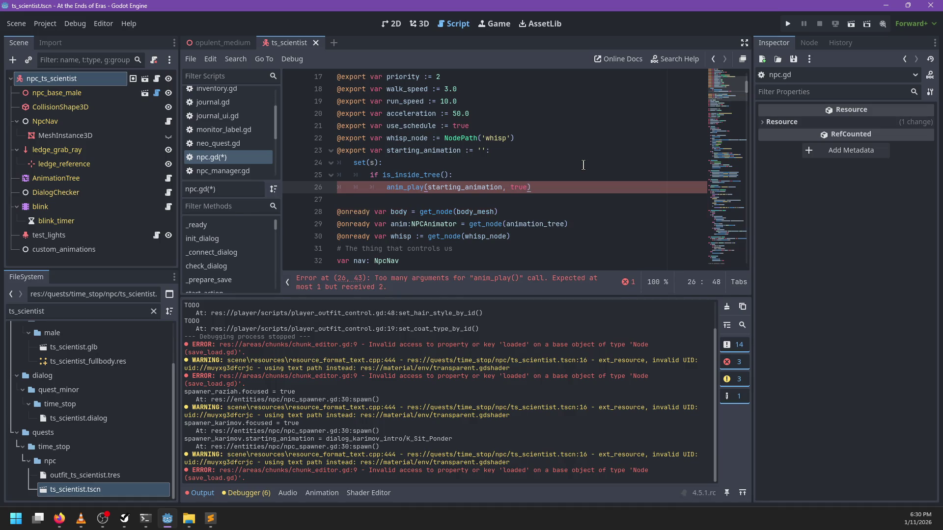
click(408, 187)
key(BackSpace)
text(.)
Step: Save npc.gd with the new setter
scroll(492, 192, down, 9)
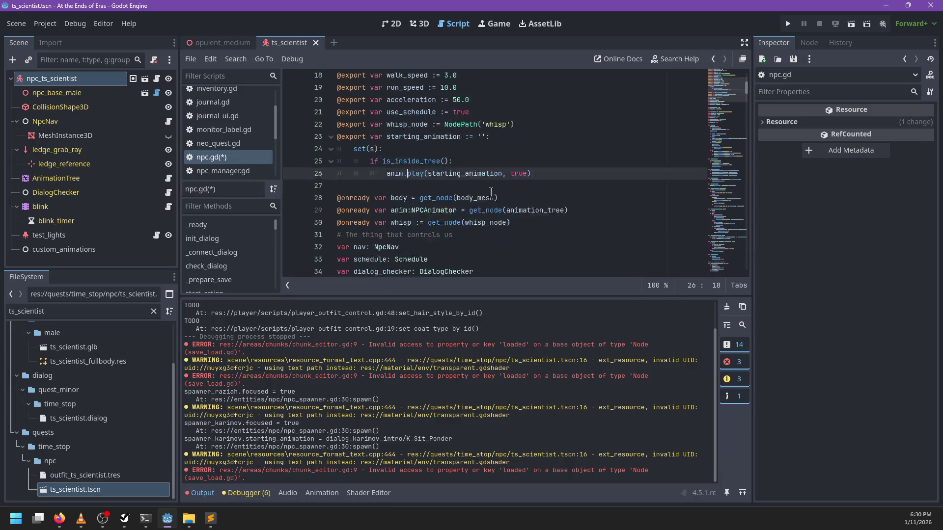
scroll(491, 192, down, 2)
scroll(492, 192, up, 12)
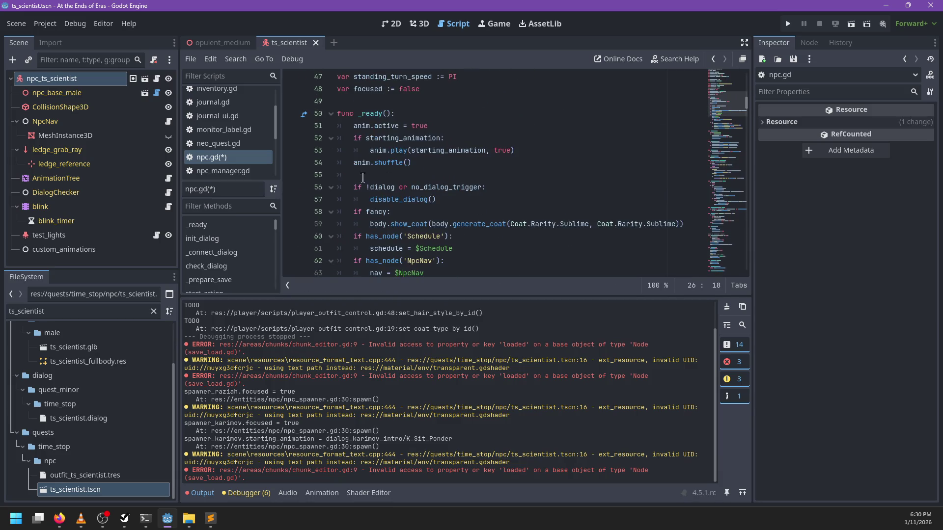
click(571, 220)
key(ctrl+s)
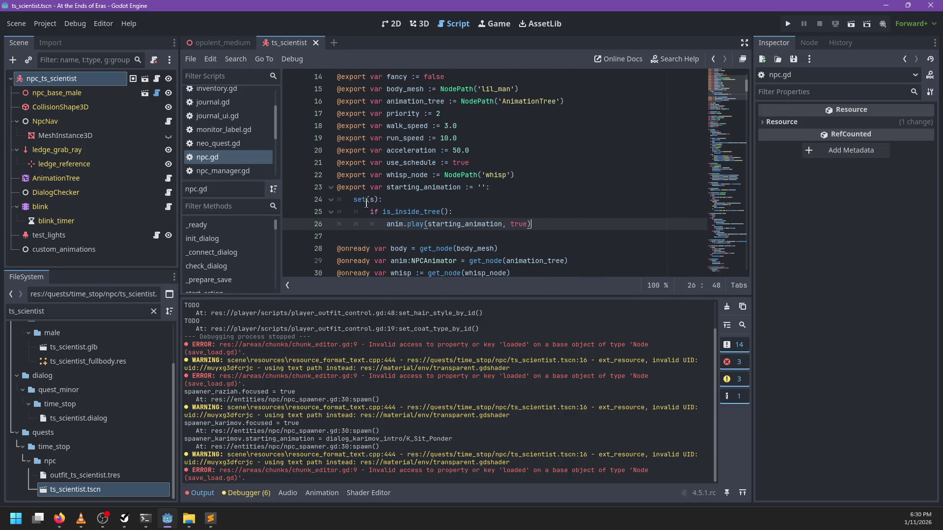
Step: Add starting_animation = s to the setter, close the ts_scientist scene and run the game
click(421, 202)
key(Return)
text(a)
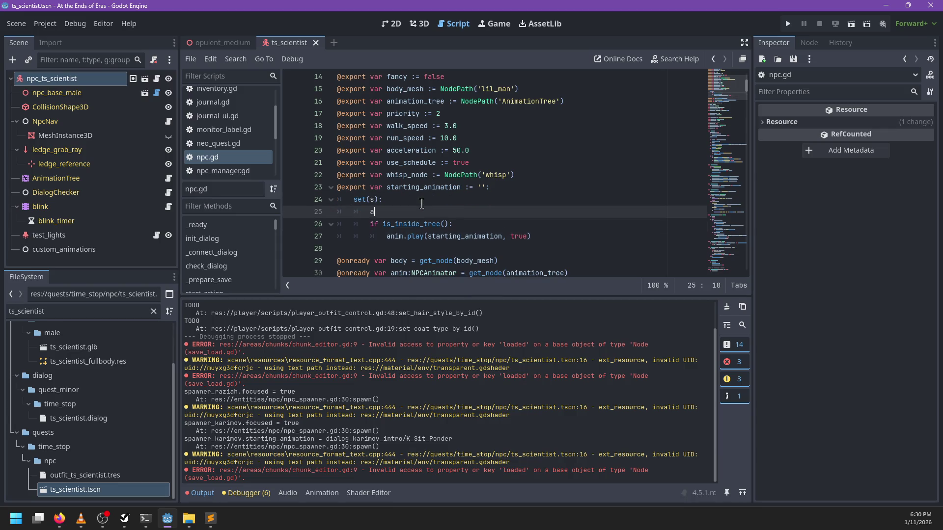
text(ta)
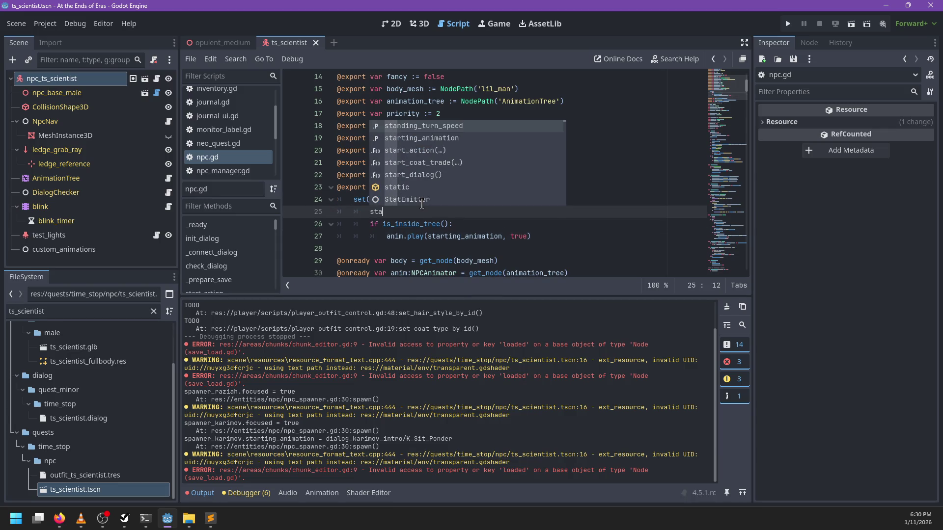
key(Down)
key(Return)
text(s)
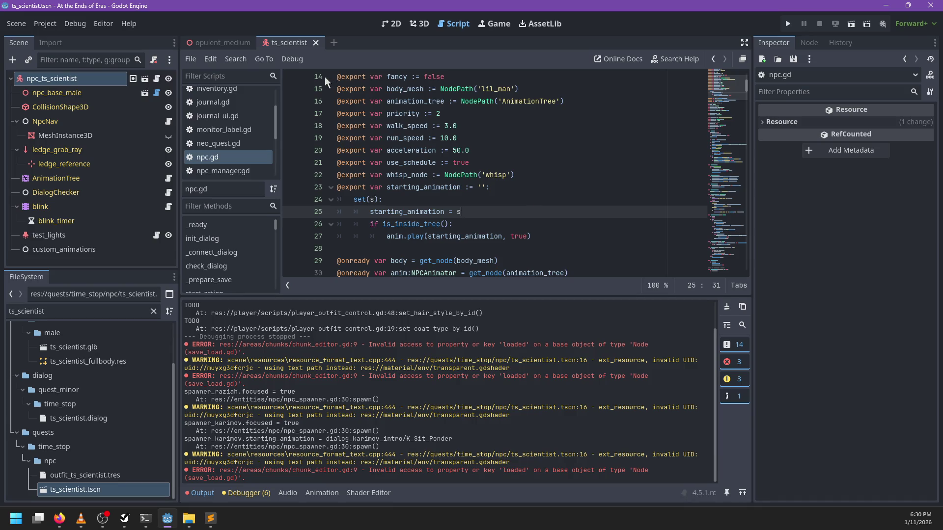
click(317, 42)
key(ctrl+F2)
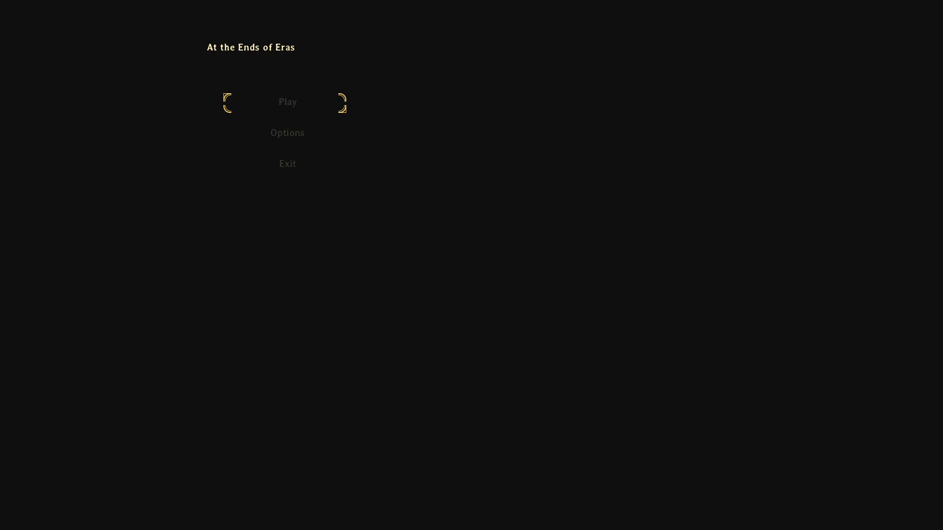
Step: Play from the main menu, walk to Dr. Karimov and talk to him, then quit to Sublime Text
key(Return)
key(a)
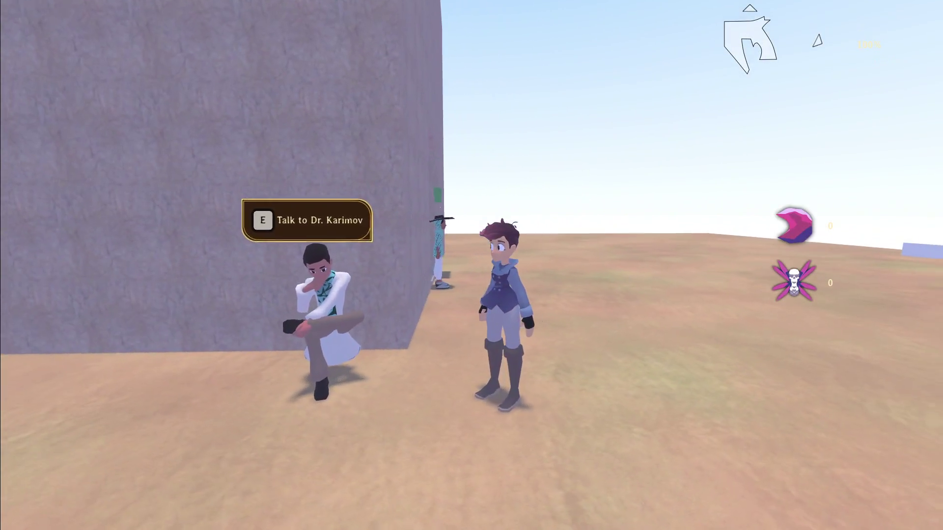
key(e)
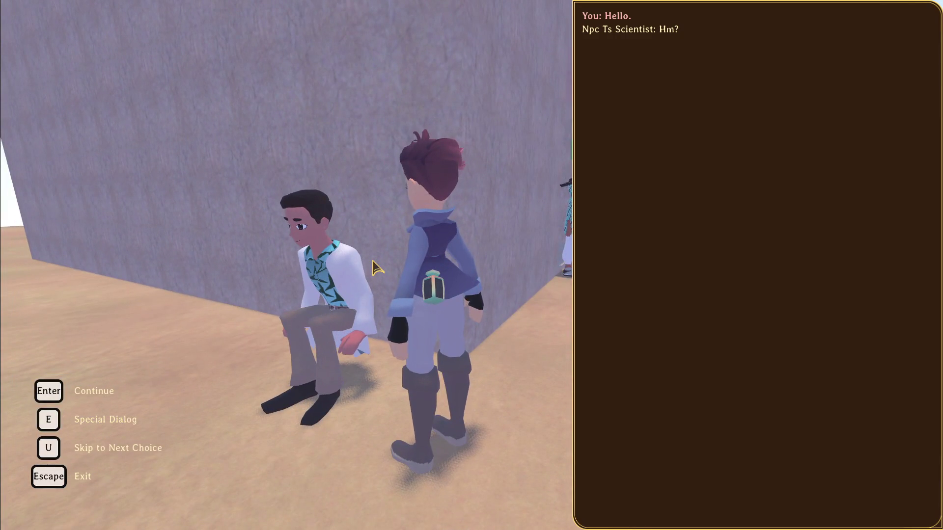
key(alt+F4)
click(210, 519)
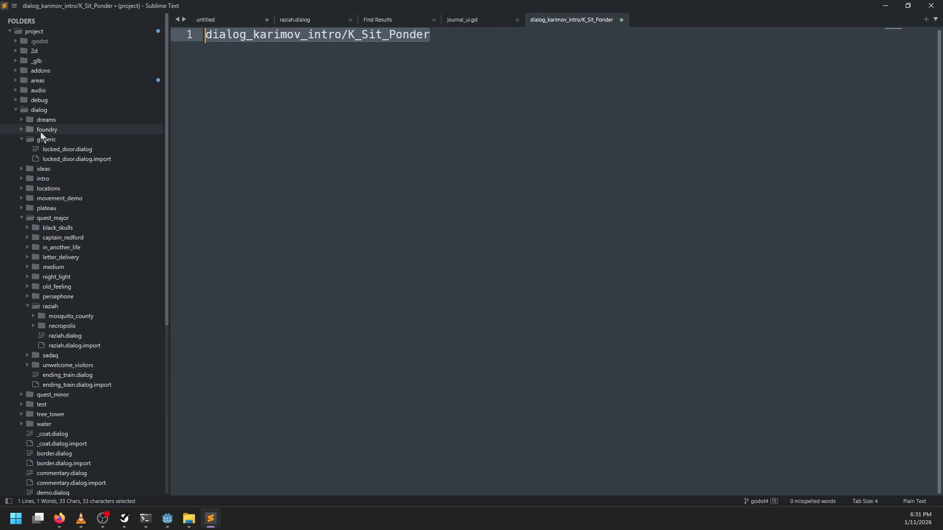
Step: Find and copy the [main_speaker look_at_player] line in raziah.dialog
click(308, 20)
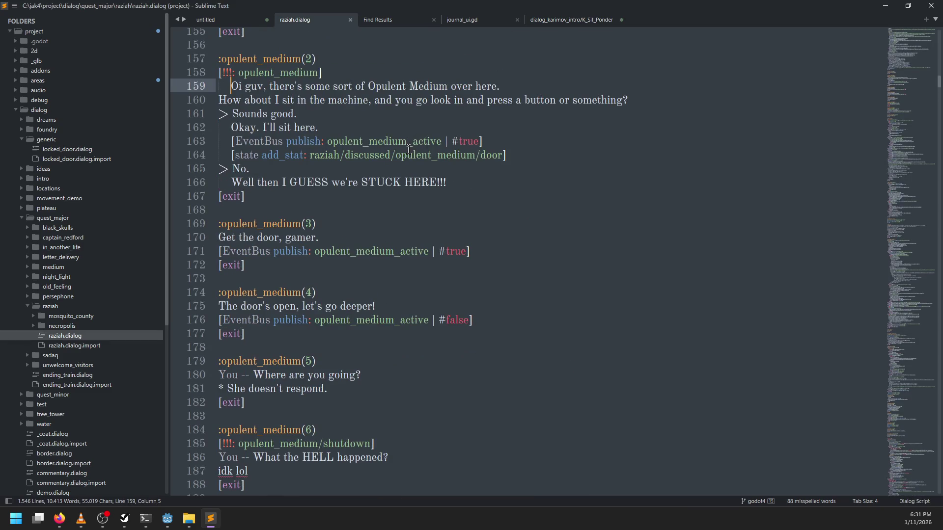
scroll(409, 149, up, 20)
scroll(407, 149, up, 14)
scroll(407, 149, down, 5)
key(ctrl+f)
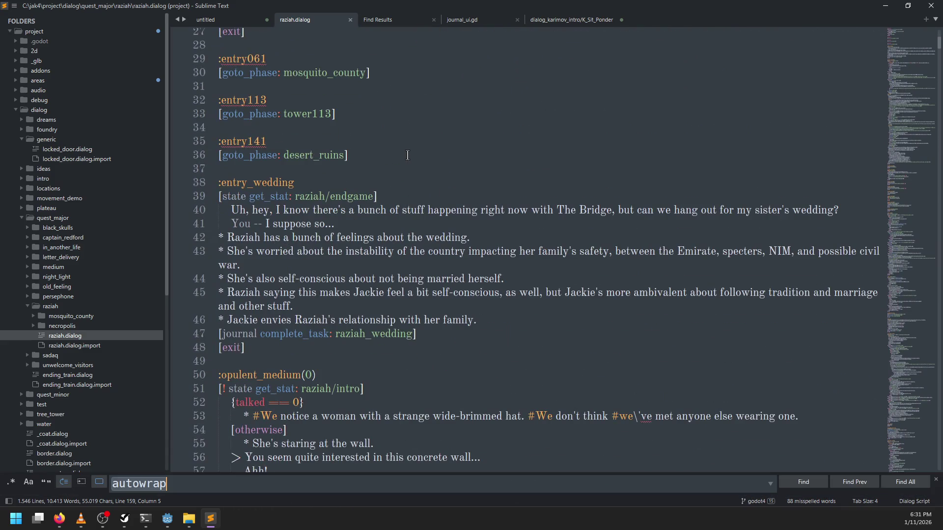
text(look_at_player)
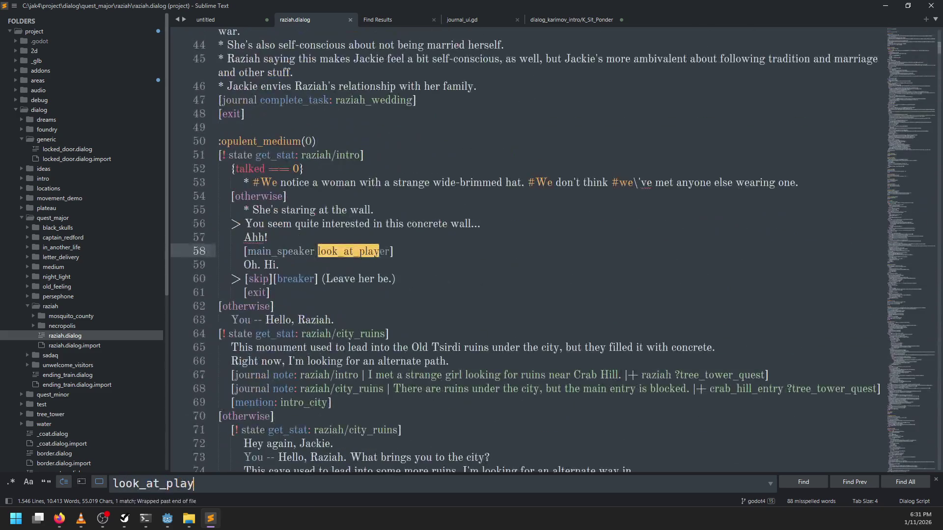
key(Escape)
key(End)
key(shift+Up)
key(ctrl+c)
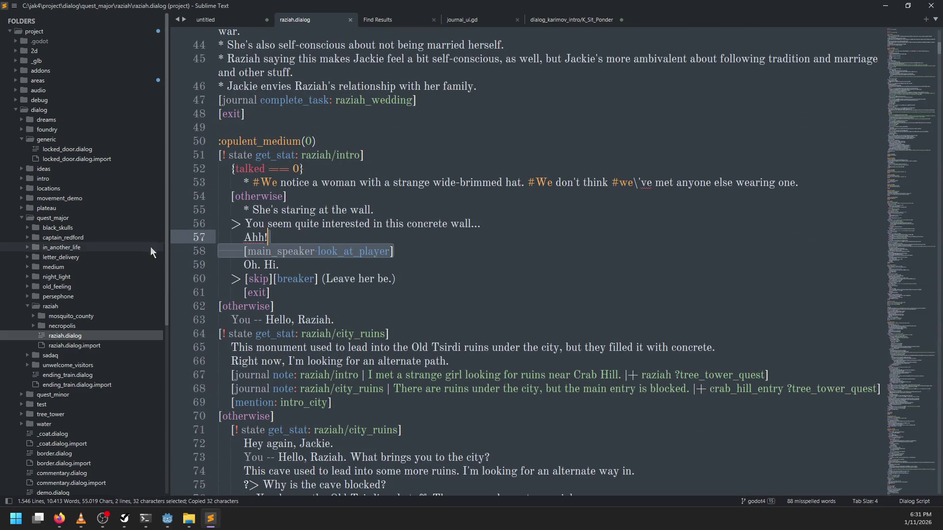
Step: Collapse the raziah folder, expand quest_minor and open ts_scientist.dialog
click(19, 306)
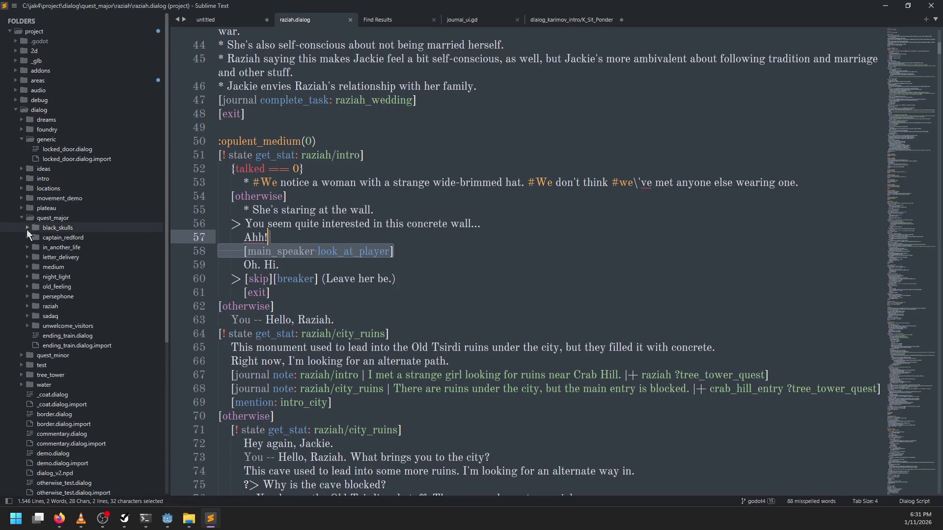
click(39, 355)
scroll(95, 329, down, 2)
scroll(80, 353, down, 2)
scroll(80, 353, down, 3)
click(73, 345)
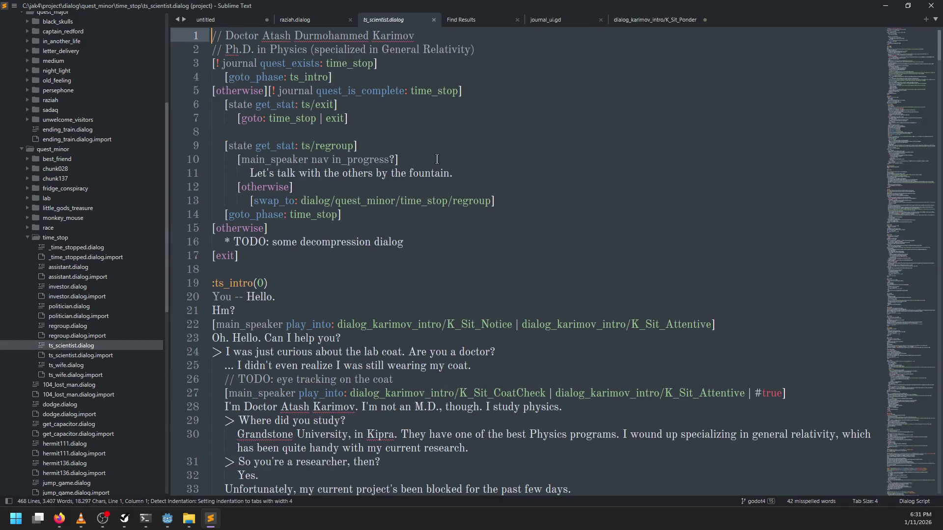
Step: Replace goto_phase: ts_intro on line 4 with goto: #state.get_stat("")
double_click(242, 63)
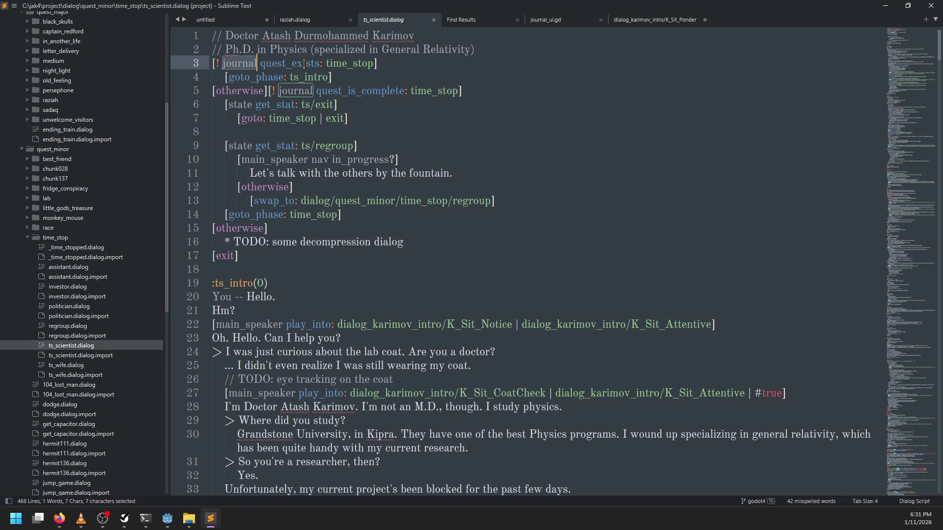
double_click(246, 76)
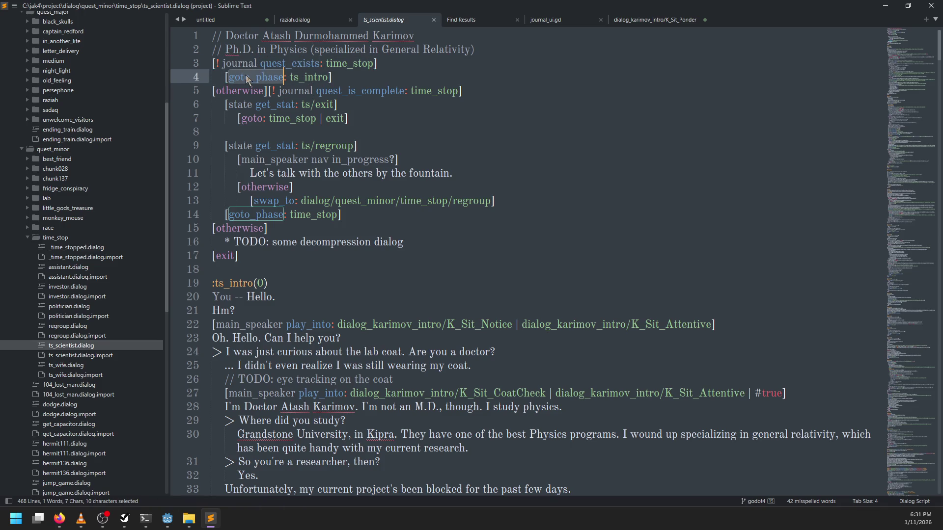
text(goto)
key(ctrl+BackSpace)
text(#get_S)
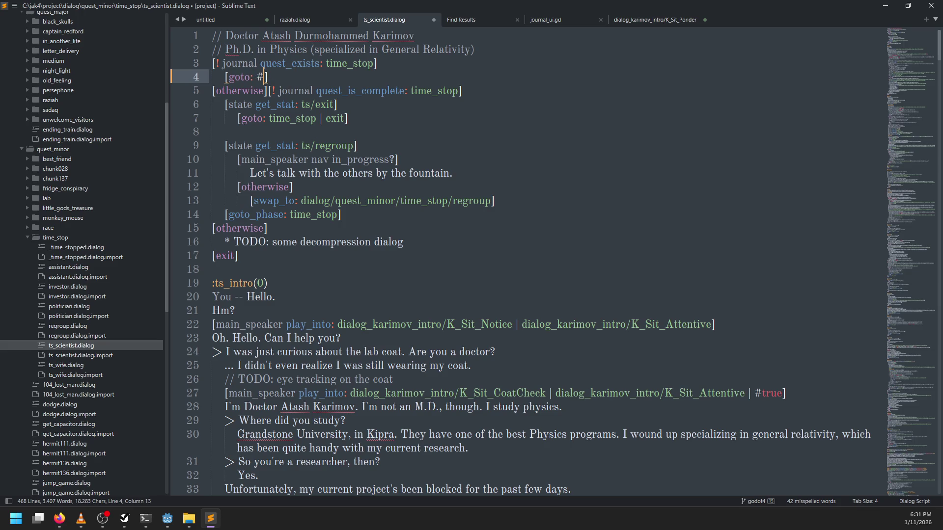
key(ctrl+BackSpace)
text(state.get_stat())
key(Left)
text("")
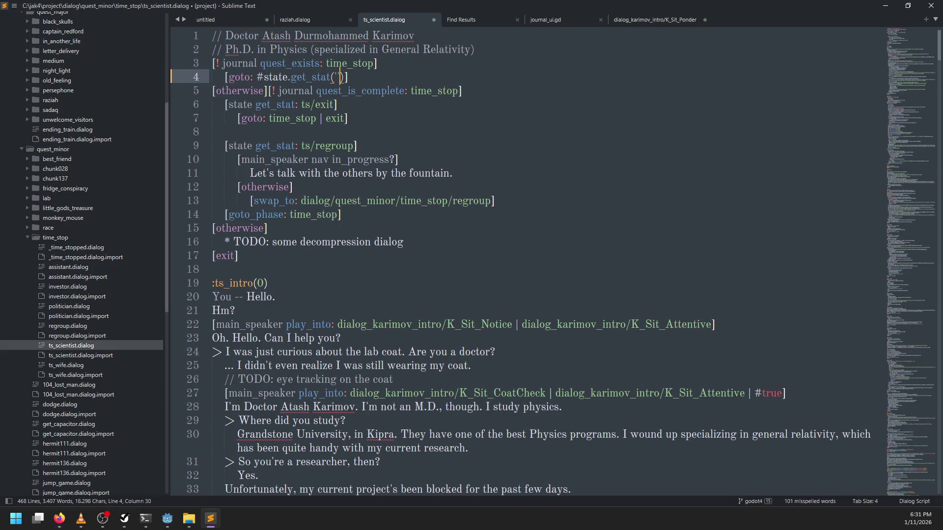
Step: Fill in the stat path 'quest/ts_intro', checked against raziah.dialog, and save the file
click(317, 21)
scroll(420, 153, up, 15)
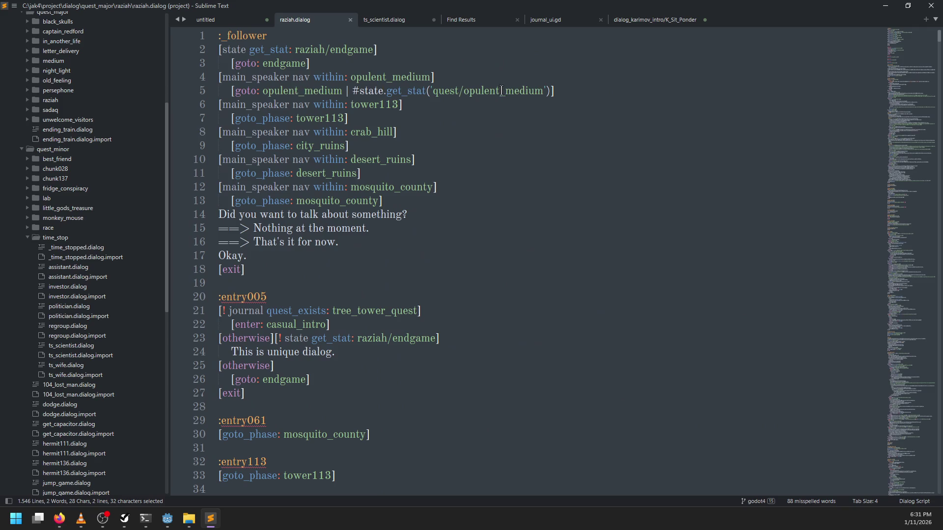
click(396, 20)
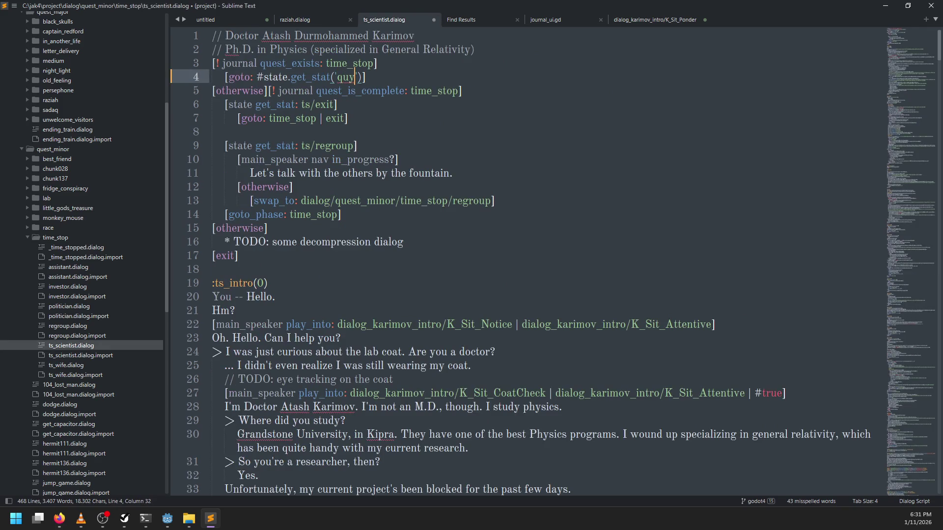
text(uest/ts_intr)
text(o)
key(ctrl+s)
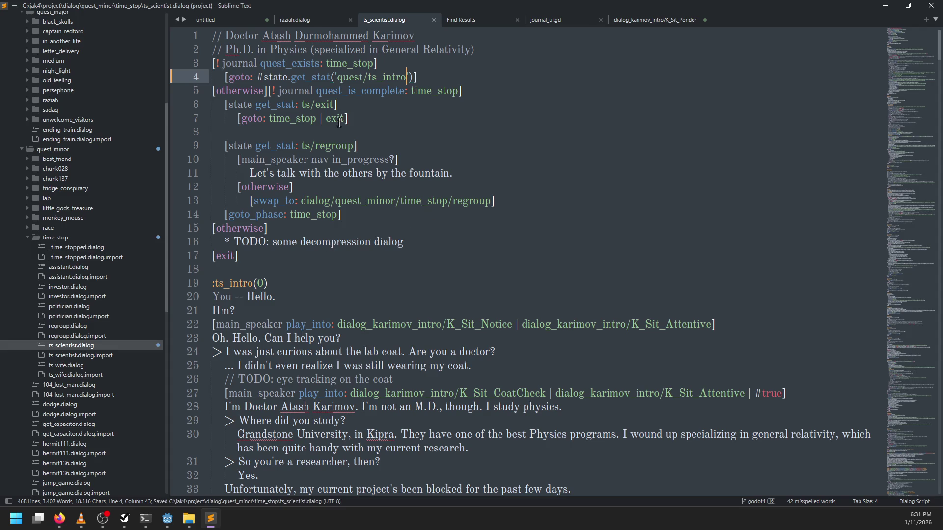
click(462, 79)
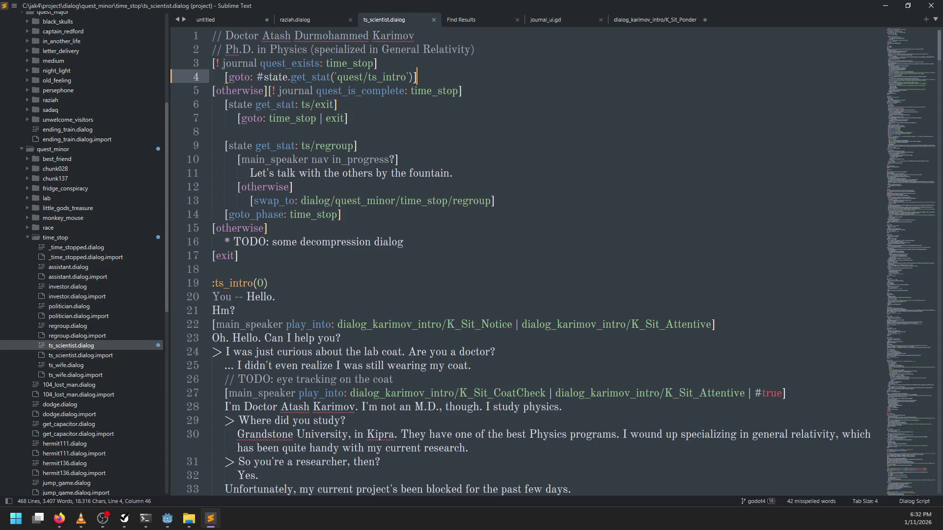
Step: Paste [main_speaker look_at_player] as line 23 below the play_into line and save
scroll(318, 215, down, 2)
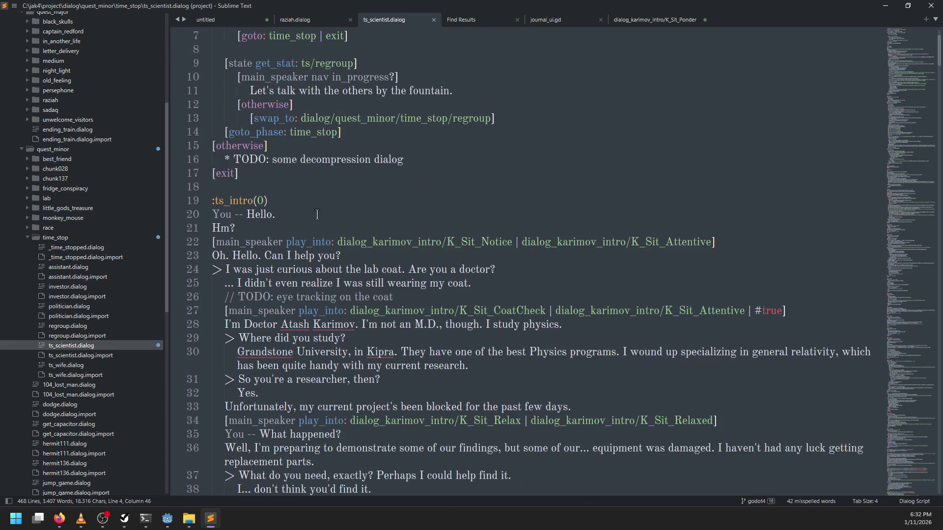
double_click(292, 244)
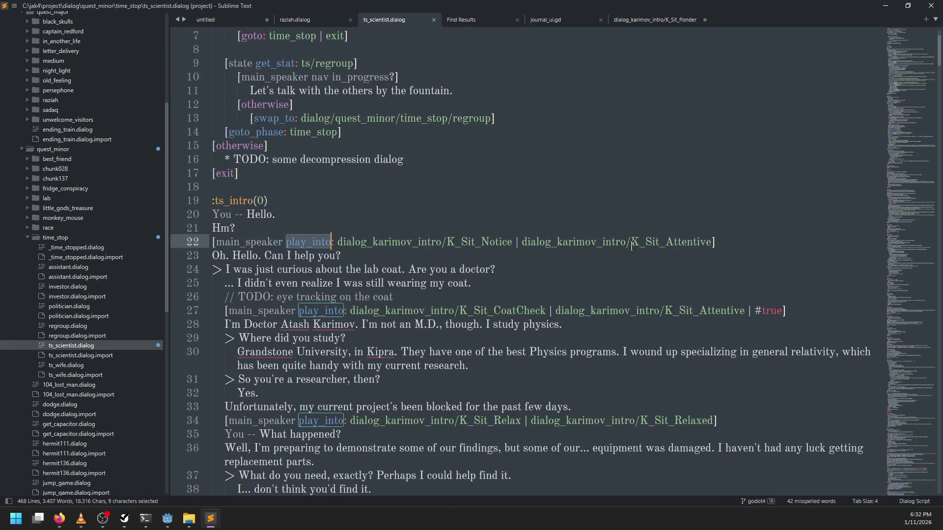
click(257, 229)
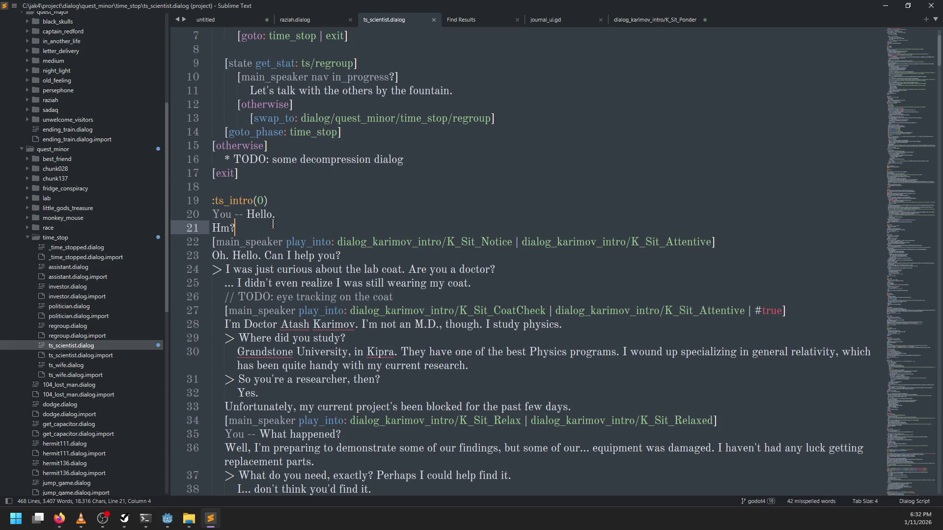
key(Down)
key(End)
key(Return)
key(Return)
key(ctrl+v)
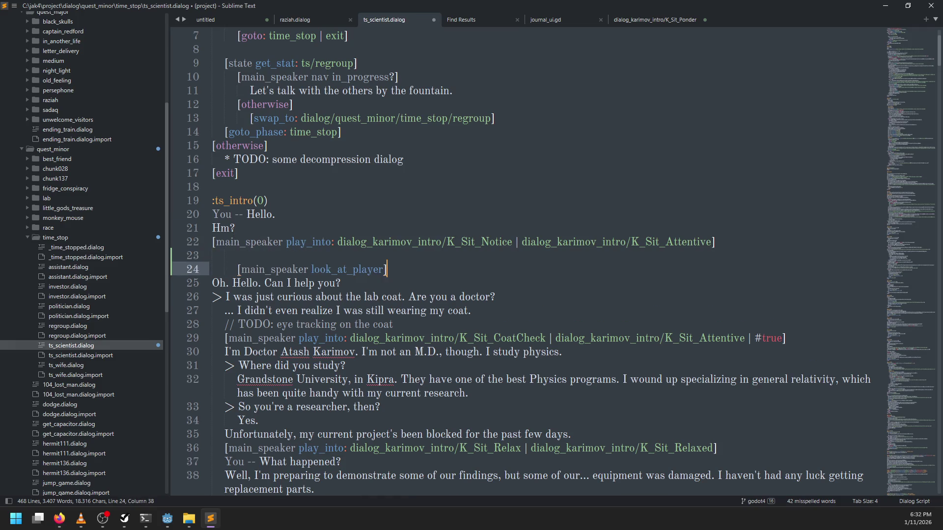
click(236, 270)
key(BackSpace)
key(BackSpace)
key(BackSpace)
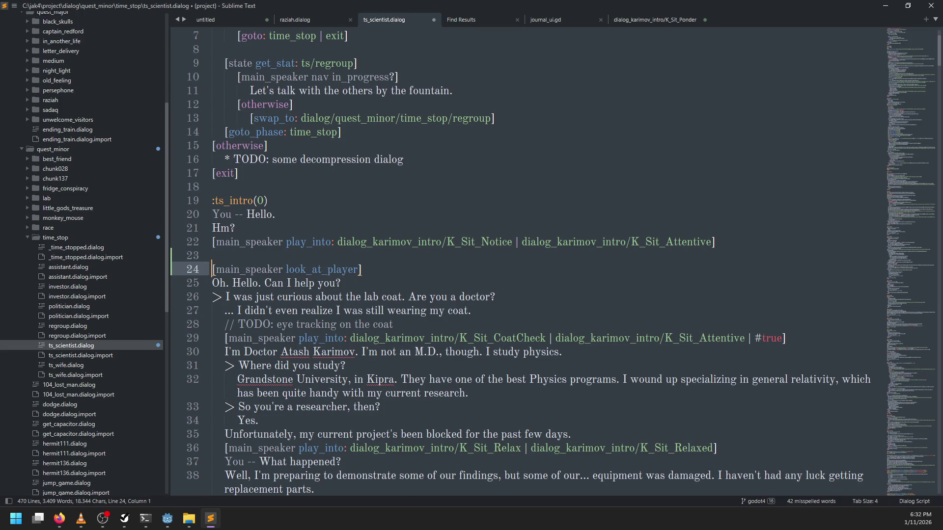
key(ctrl+s)
Step: Scroll down to line 51 and select introduce_task for replacement
click(391, 257)
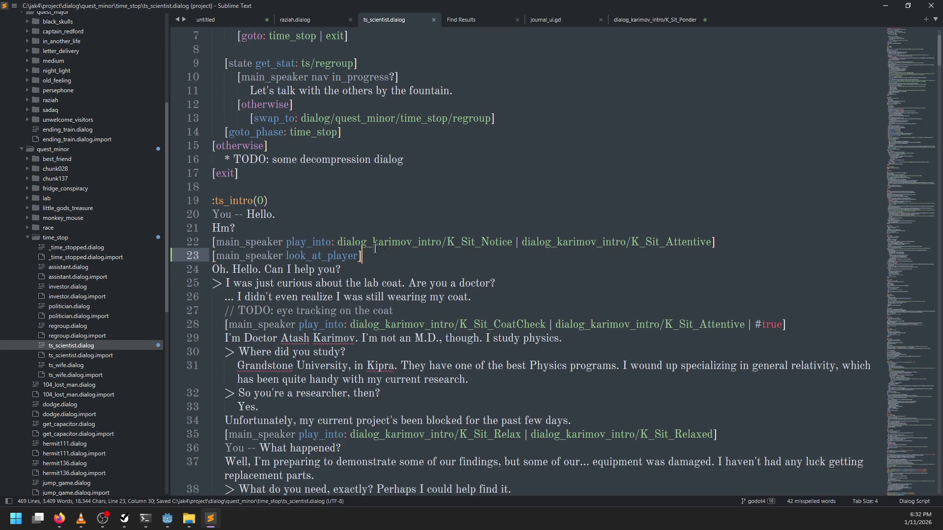
double_click(223, 226)
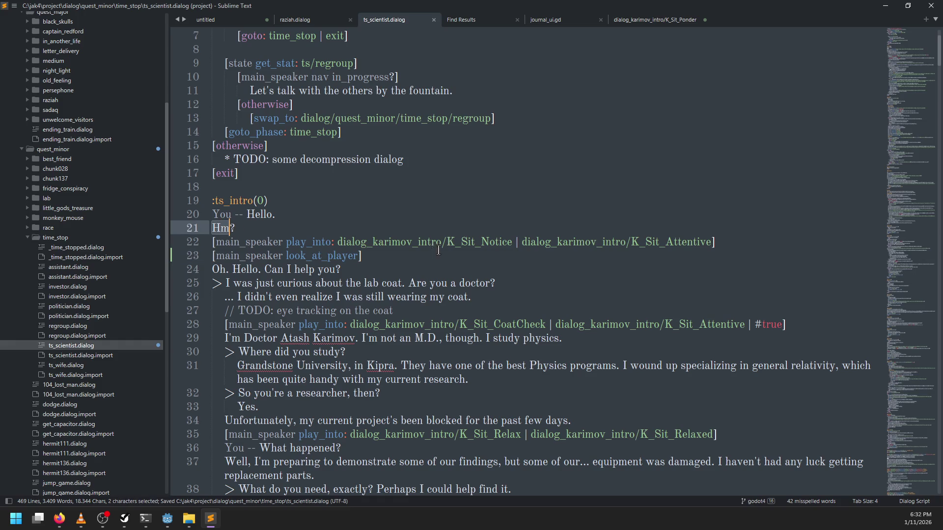
click(408, 252)
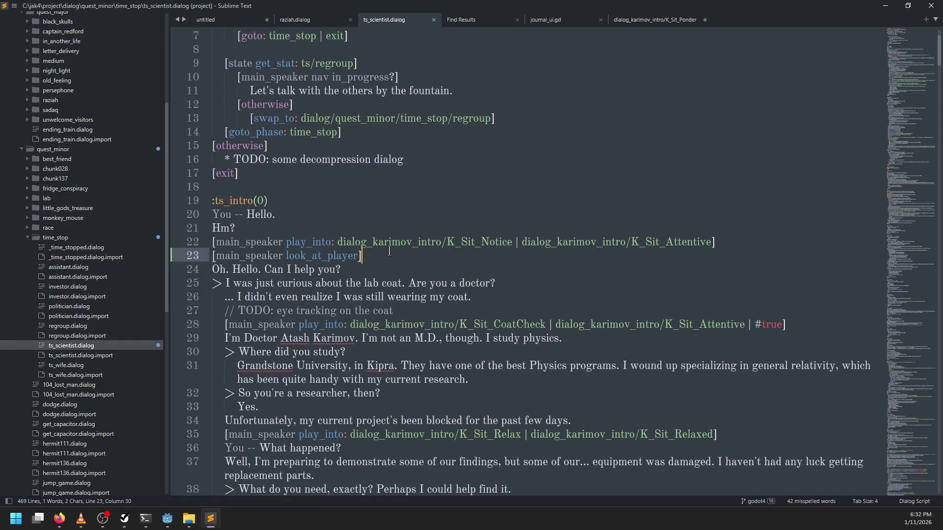
scroll(389, 251, down, 2)
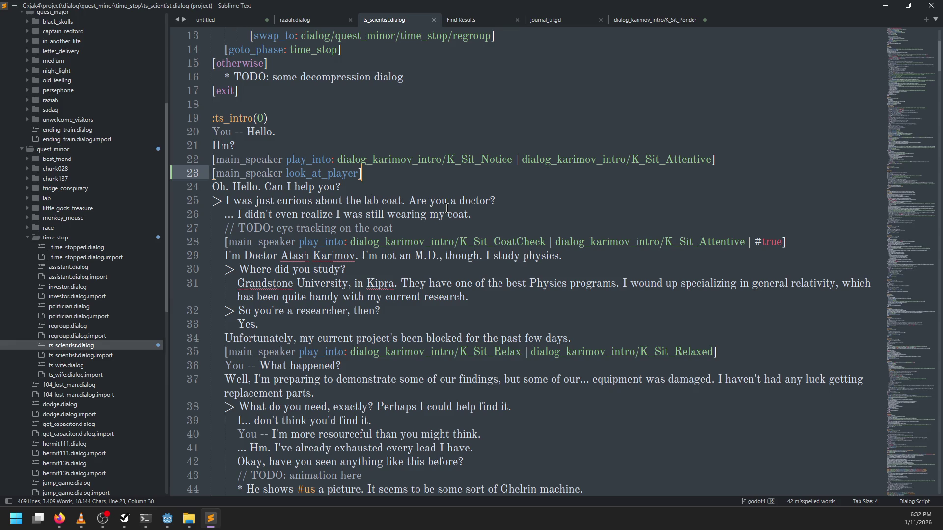
scroll(446, 208, down, 4)
scroll(445, 208, up, 4)
scroll(445, 209, down, 3)
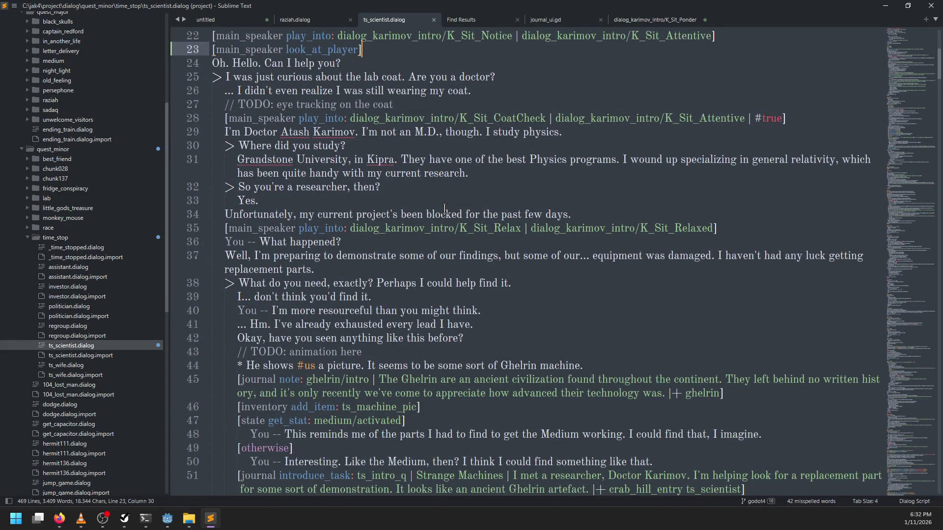
scroll(445, 209, down, 4)
scroll(347, 283, down, 2)
double_click(321, 231)
key(alt+Tab)
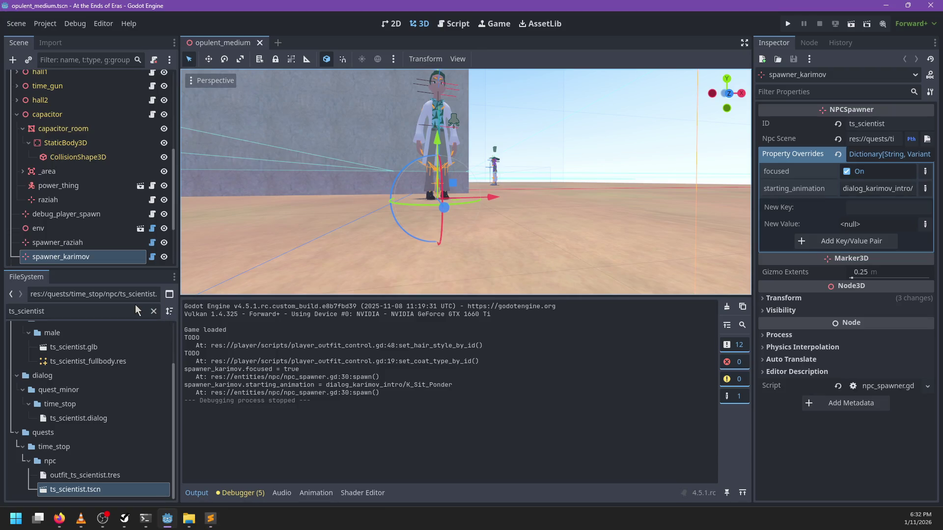
Step: Filter the Godot file list for 'jou' and open journal.gd
click(130, 313)
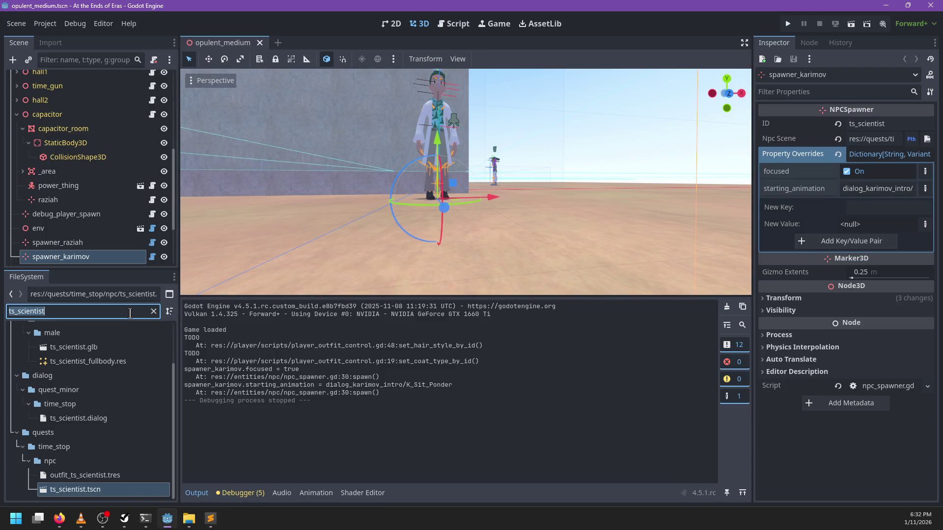
key(alt+Tab)
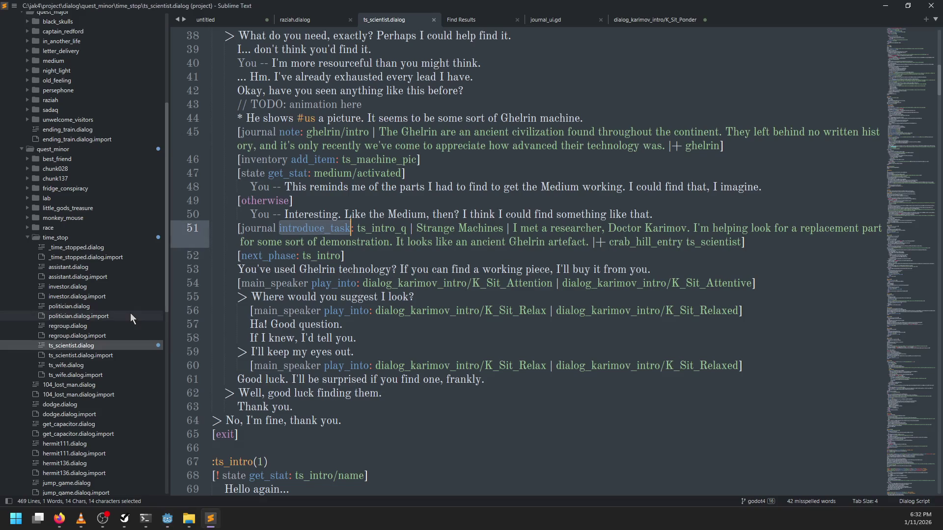
key(alt+Tab)
text(jou)
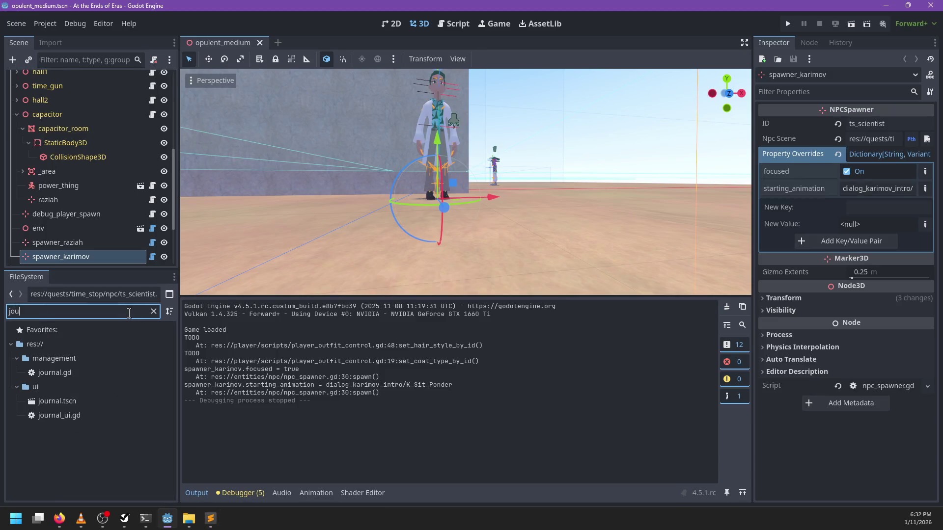
double_click(55, 373)
key(ctrl+f)
key(Escape)
Step: Change line 51's command to quest_start, checking its parameters in journal.gd
key(alt+Tab)
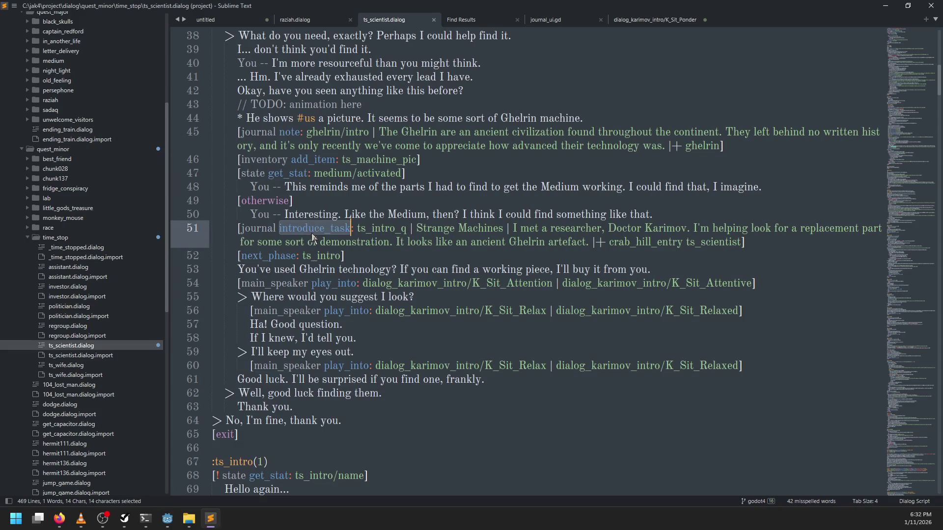
text(quest_Start)
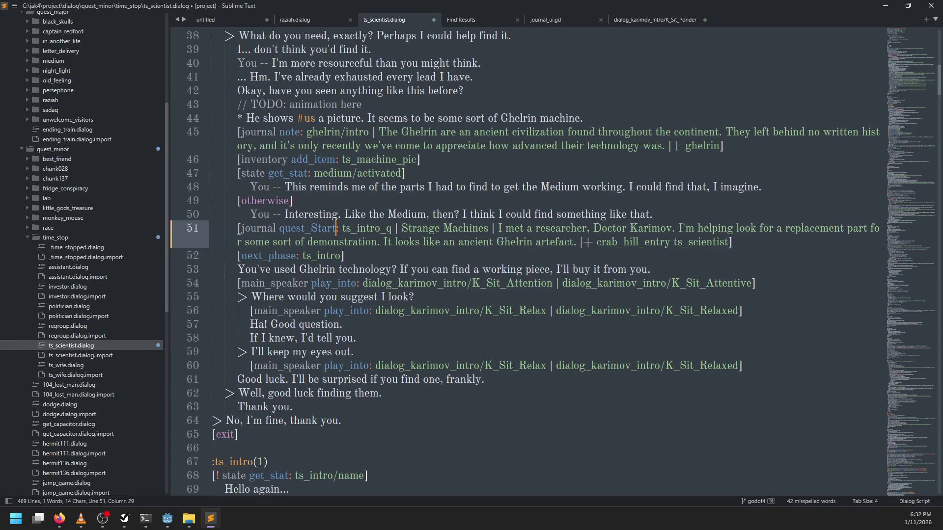
key(BackSpace)
key(BackSpace)
key(BackSpace)
text(start)
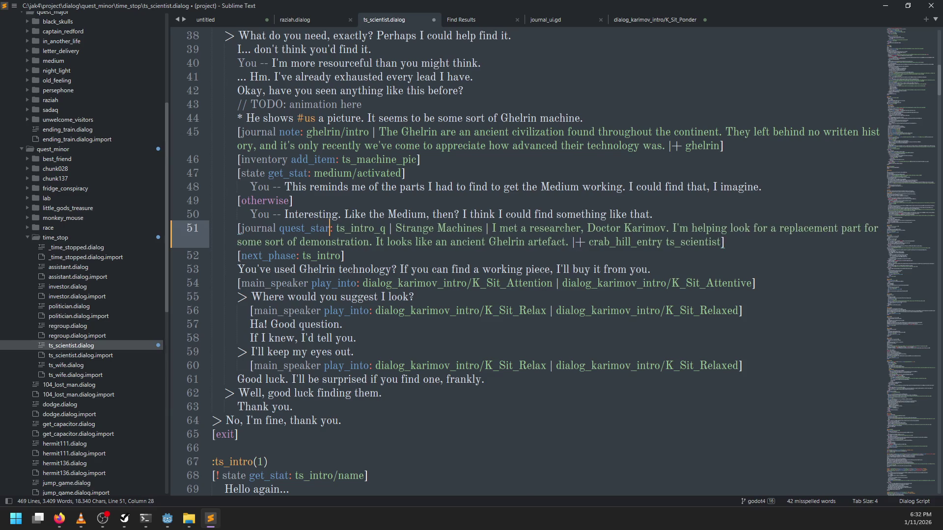
key(alt+Tab)
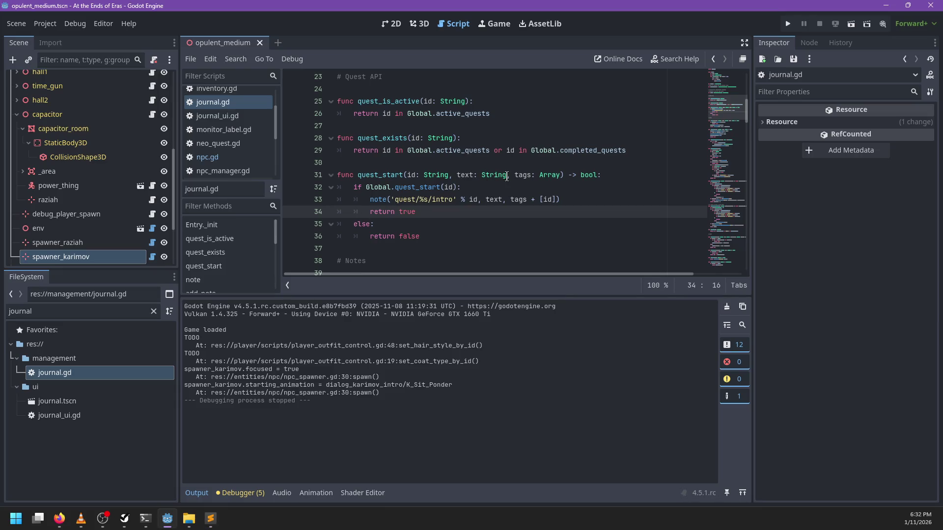
click(518, 175)
drag(514, 175, 454, 177)
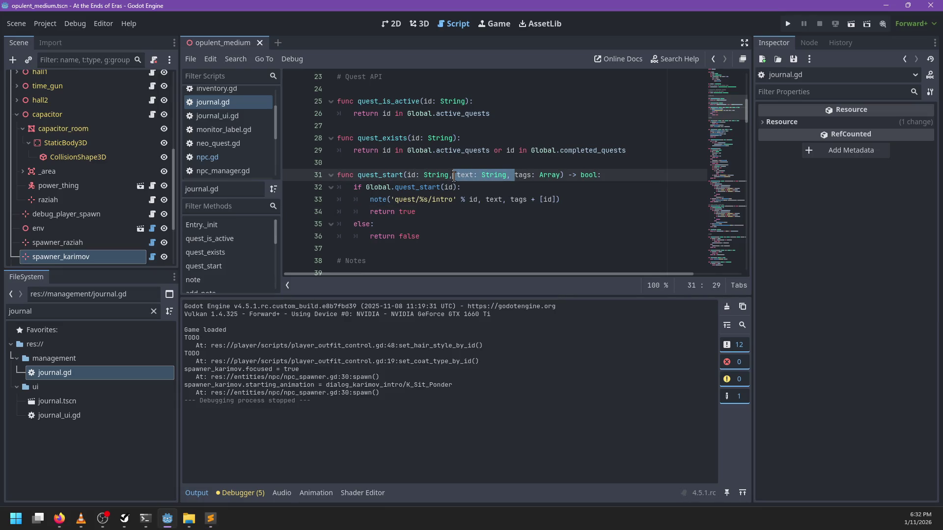
Step: Remove the Strange Machines title, shorten the quest id to ts_intro, and save the dialog
key(alt+Tab)
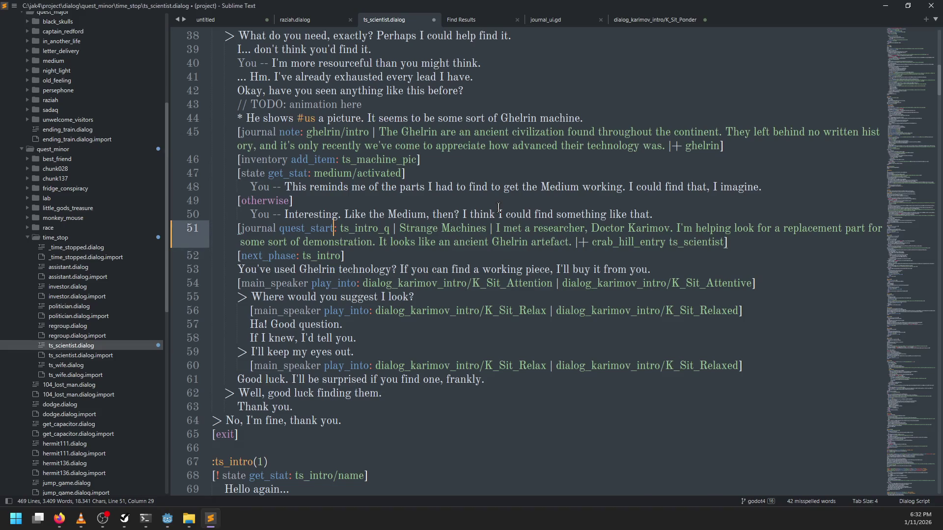
key(ctrl+BackSpace)
key(ctrl+BackSpace)
key(ctrl+BackSpace)
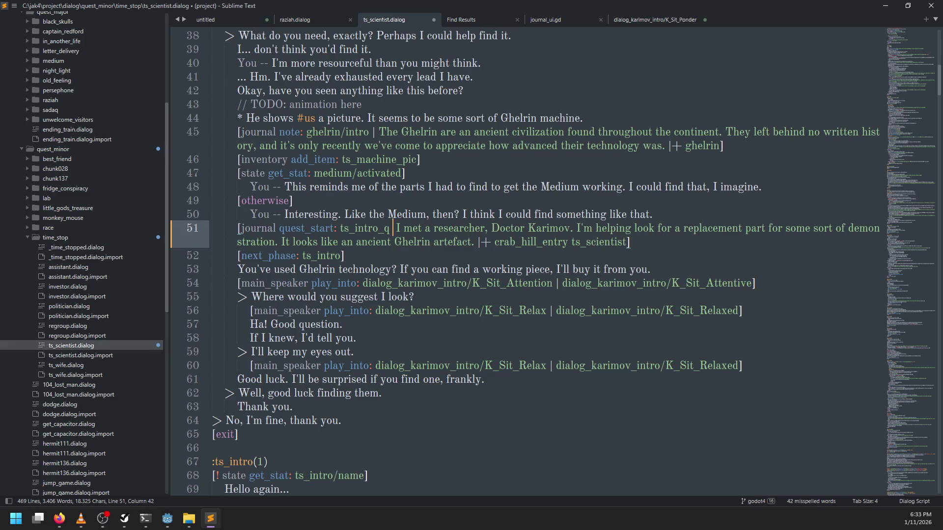
key(Left)
key(Left)
key(BackSpace)
key(BackSpace)
key(ctrl+s)
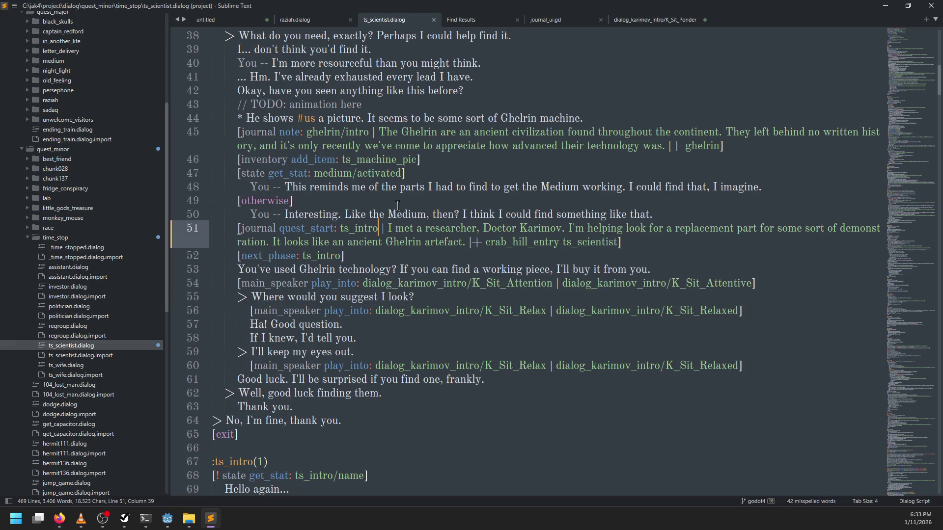
Step: Save in Godot, return to journal.gd and launch the game with F5
key(alt+Tab)
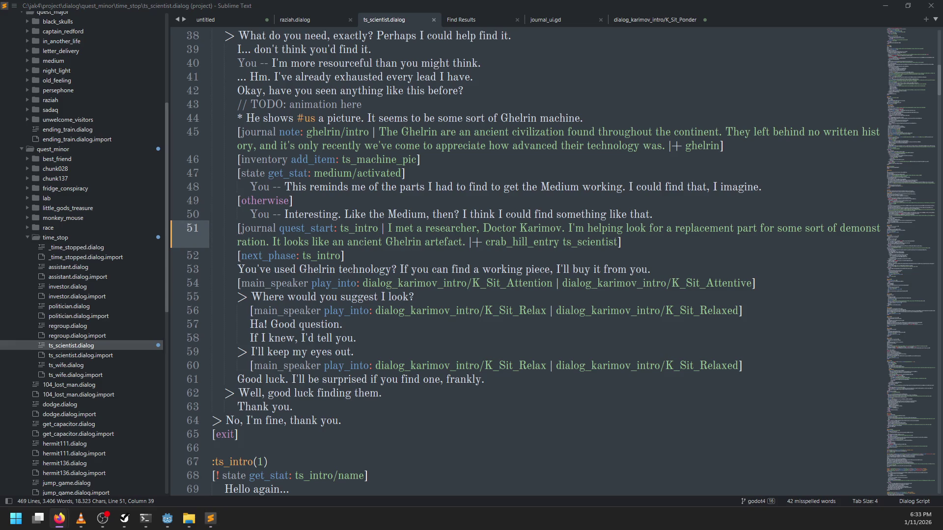
click(421, 338)
key(ctrl+s)
key(alt+Tab)
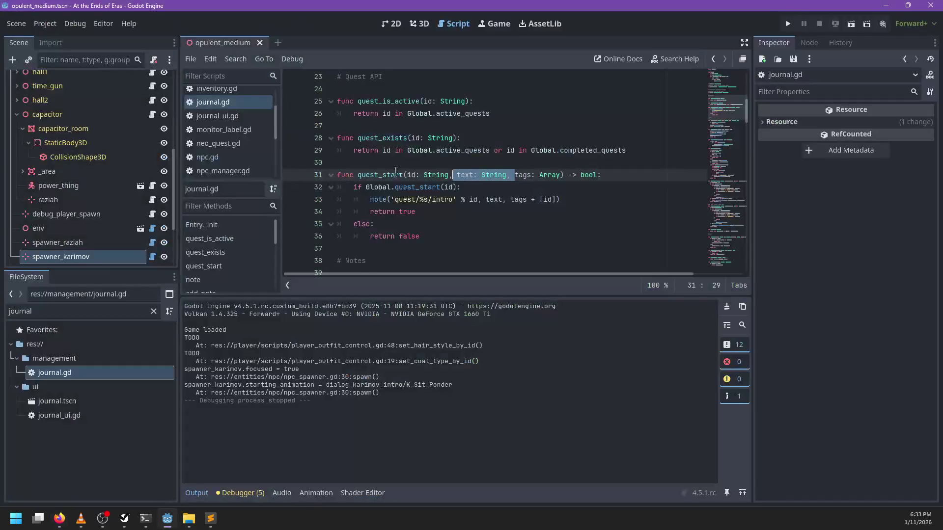
click(386, 249)
scroll(481, 236, down, 3)
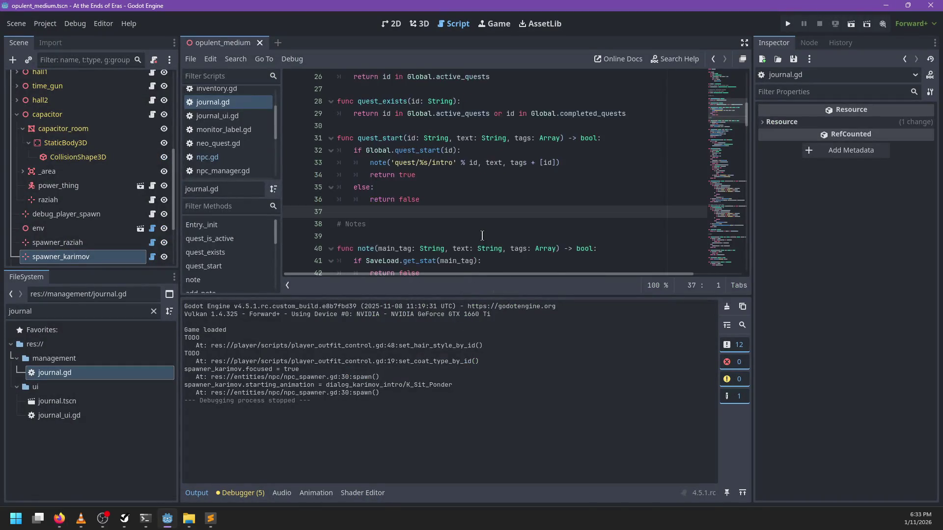
scroll(474, 230, up, 4)
key(F5)
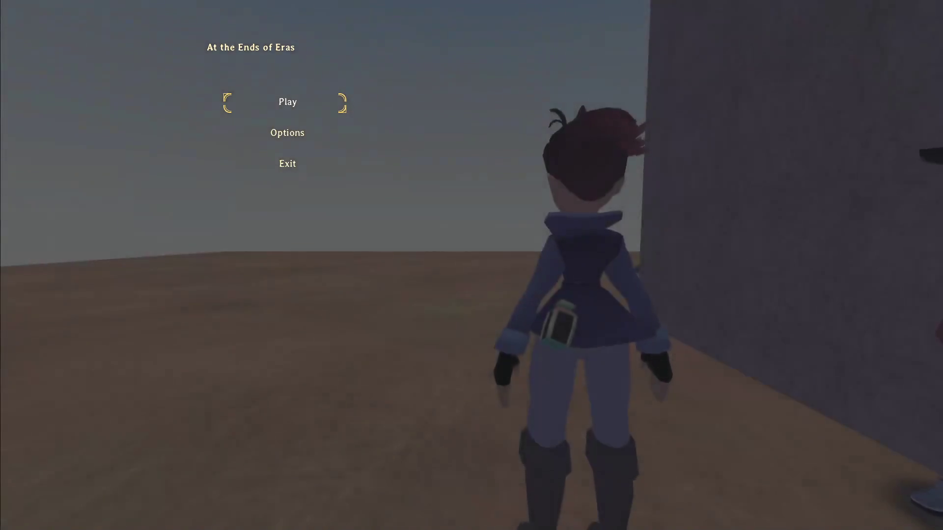
Step: Play, walk up to Dr. Karimov, stop the game and view the 14 debugger errors
key(Return)
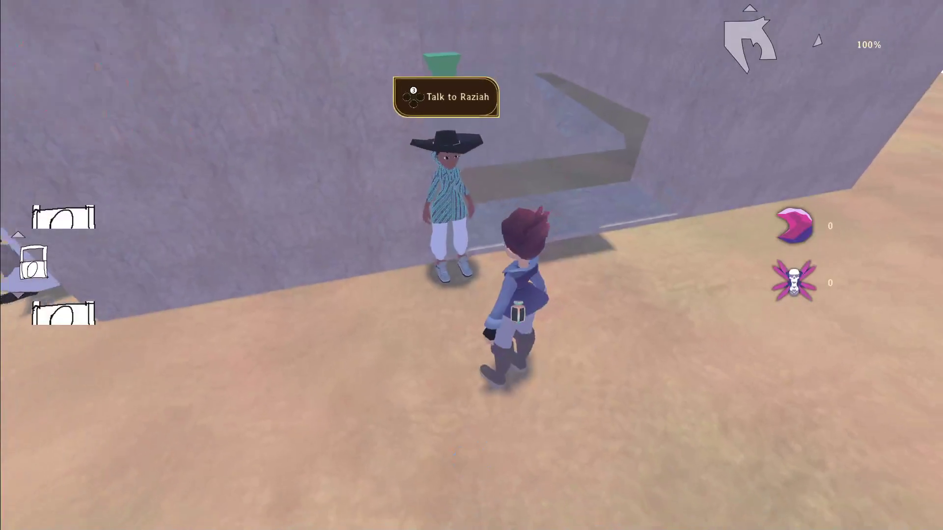
key(w)
key(s)
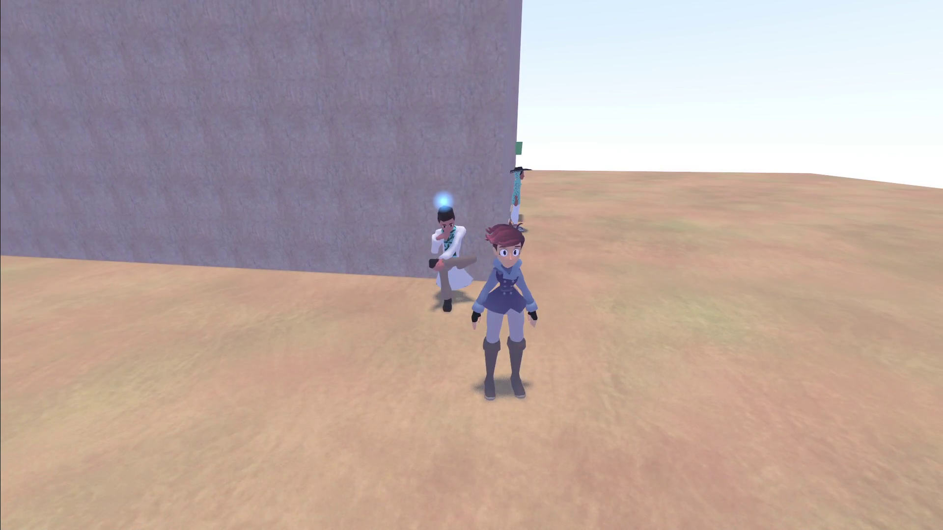
key(F8)
click(244, 493)
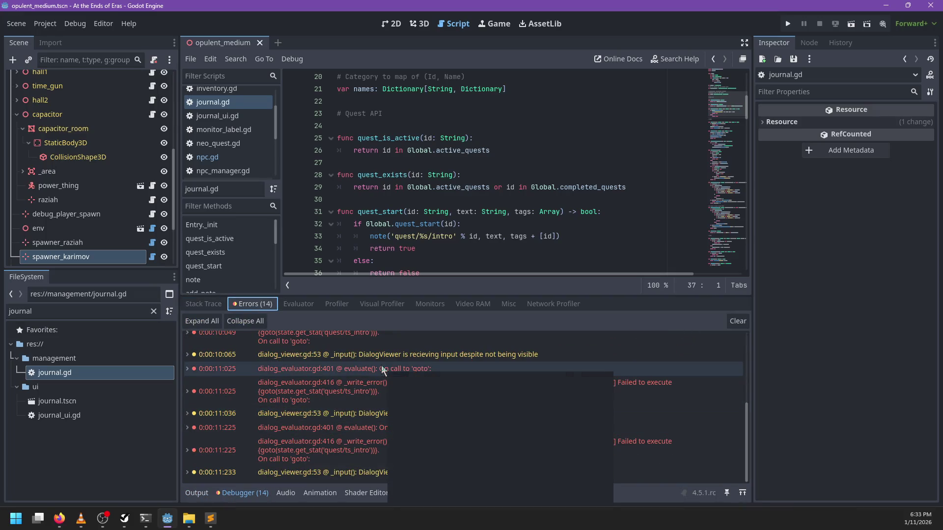
Step: Change line 4 to [goto: ts_intro | #state.get_stat('quest/ts_intro')] and save
click(384, 372)
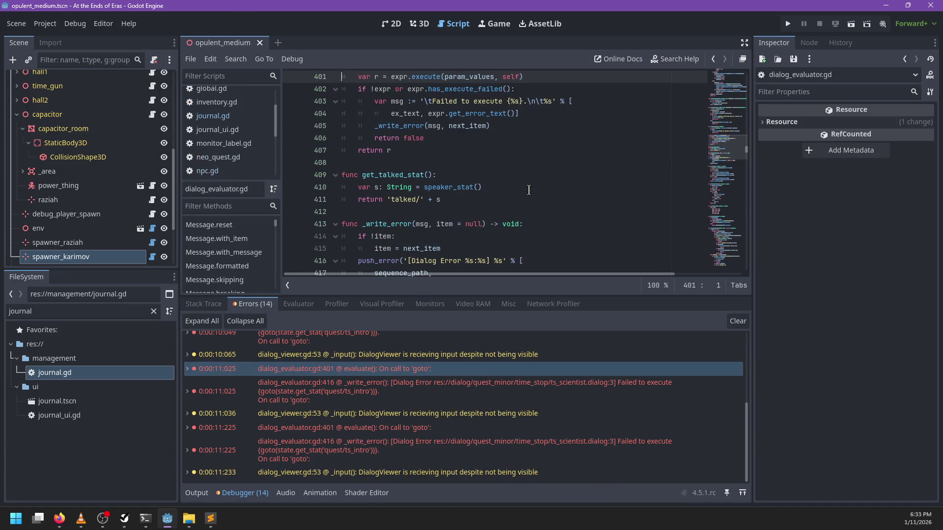
key(alt+Tab)
scroll(447, 152, up, 10)
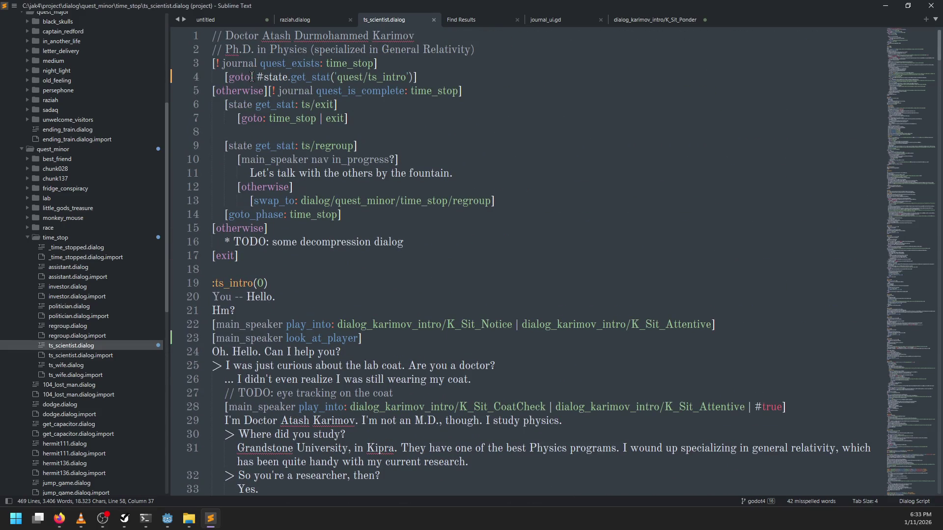
click(251, 77)
text(ts_intro)
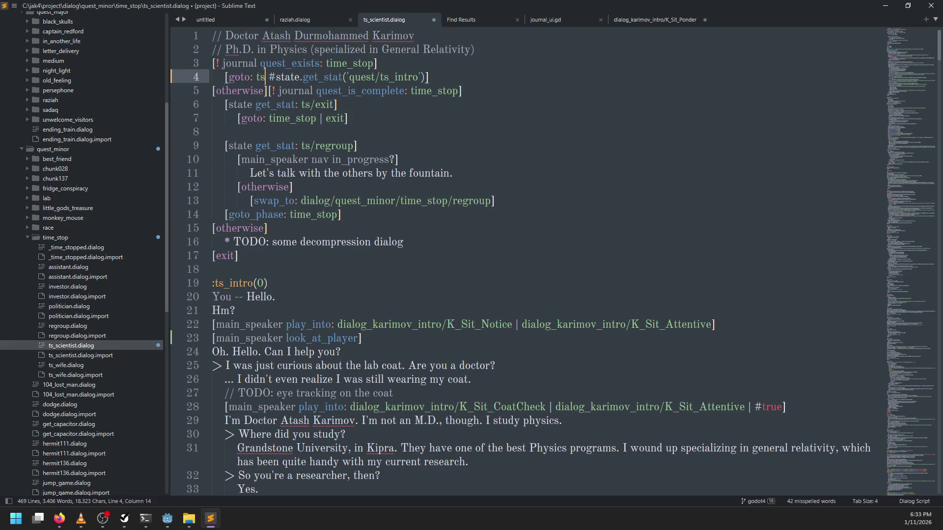
key(Return)
key(BackSpace)
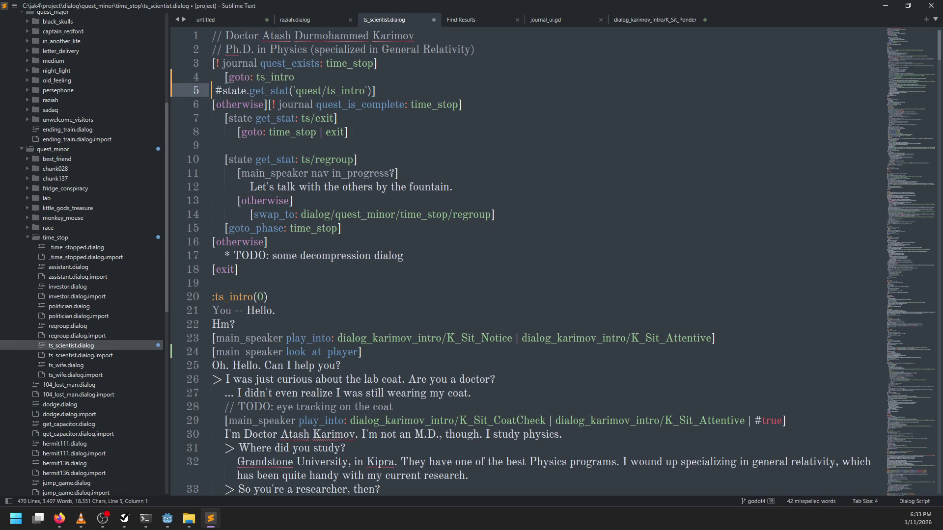
key(BackSpace)
text(|)
key(ctrl+s)
key(alt+Tab)
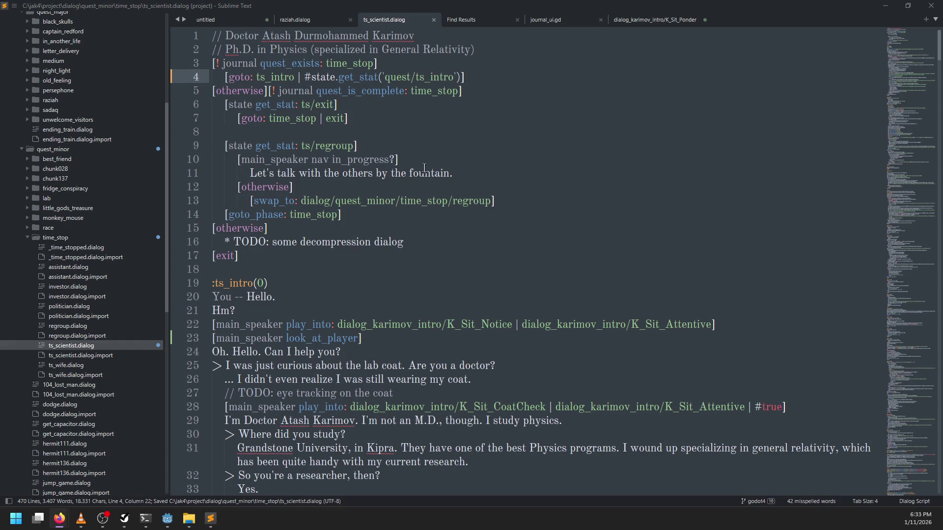
key(alt+Tab)
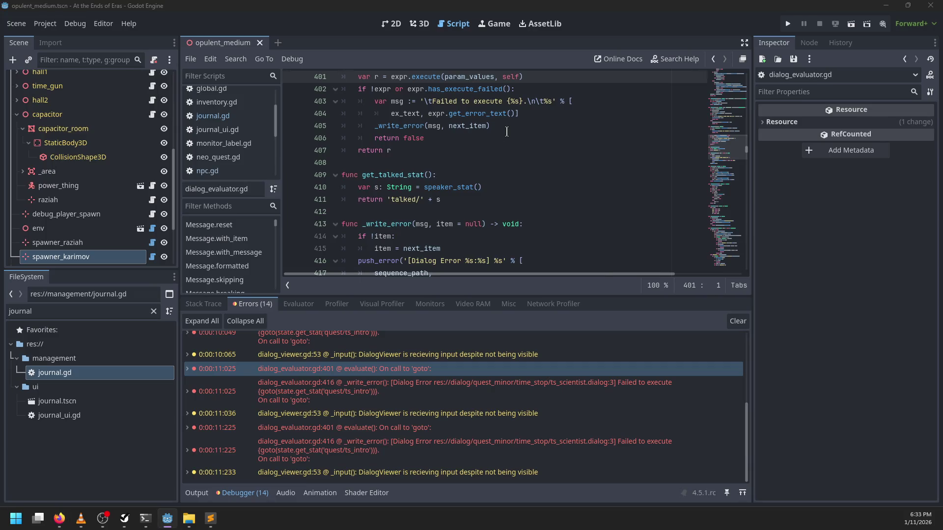
click(503, 160)
Step: Rerun the game, talk to Dr. Karimov, pick the lab coat question, then stop
key(F5)
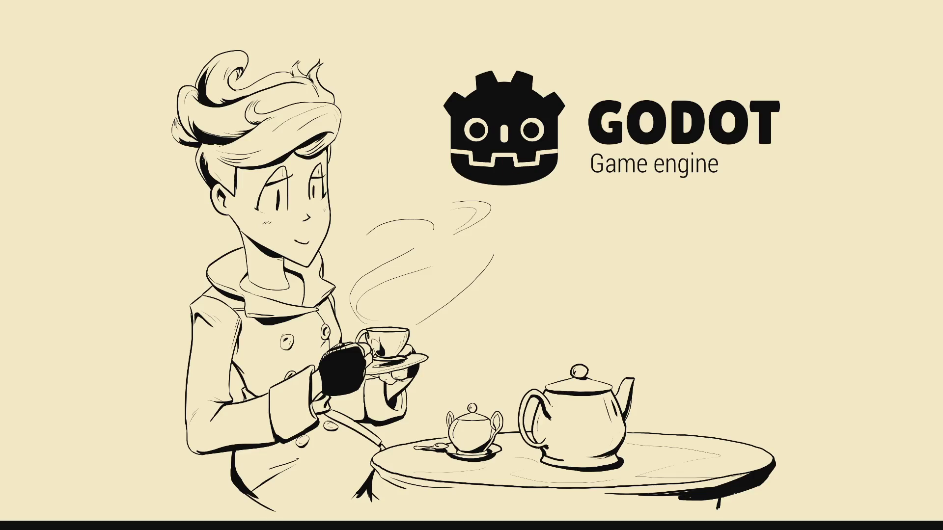
key(Return)
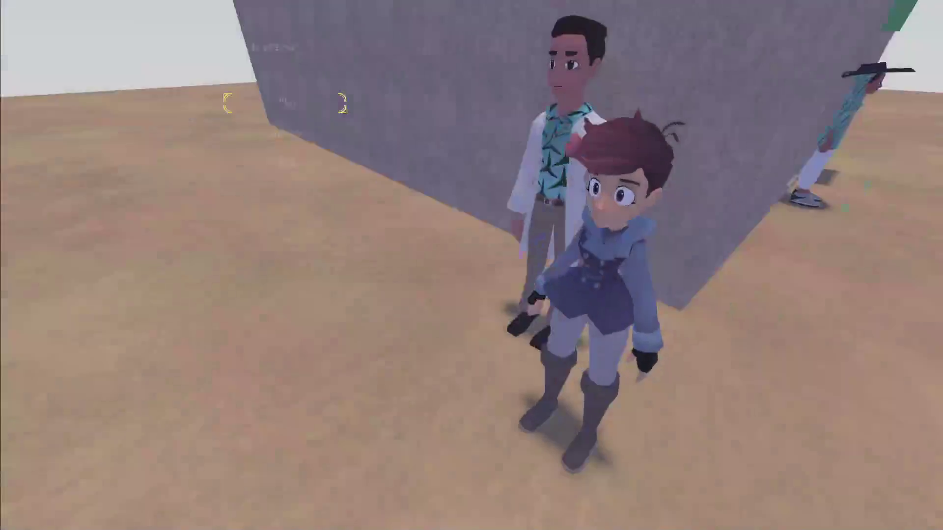
key(e)
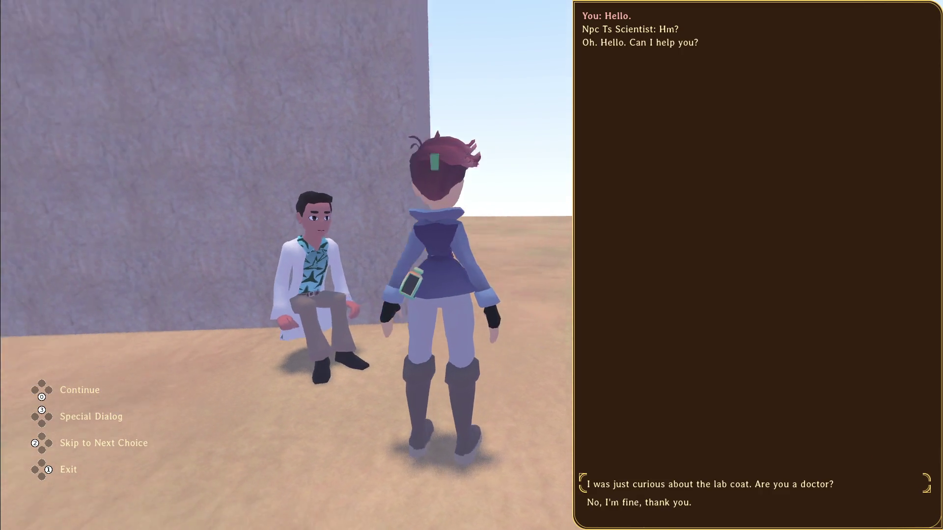
click(710, 485)
key(F8)
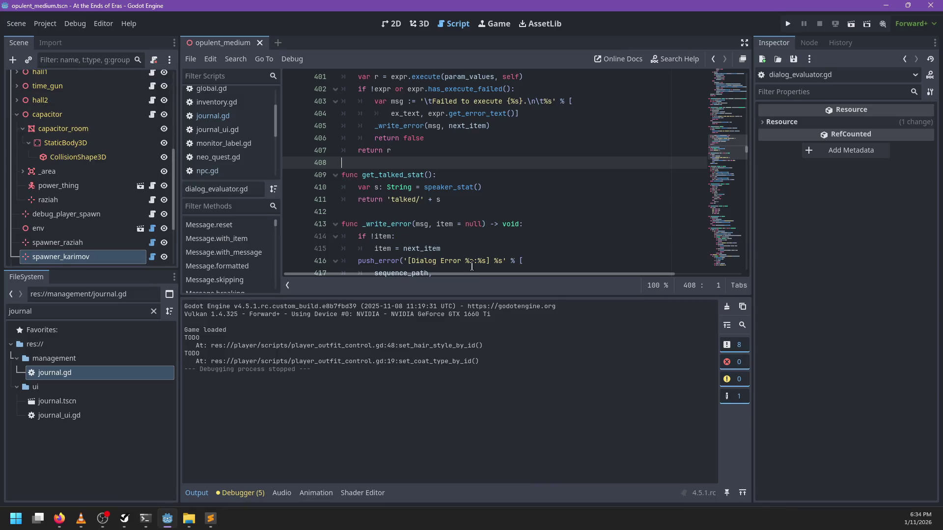
Step: Check the debugger panel for remaining errors, then hide it
click(241, 493)
scroll(500, 183, down, 5)
scroll(500, 183, up, 13)
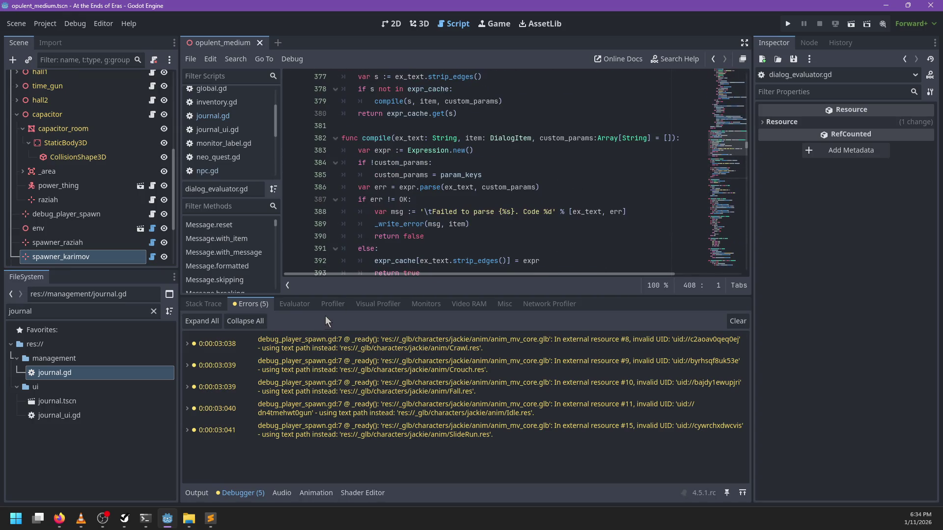
click(246, 493)
Step: In journal.gd, add a signal line after anything_changed and rename task_completed to quest_completed
click(213, 116)
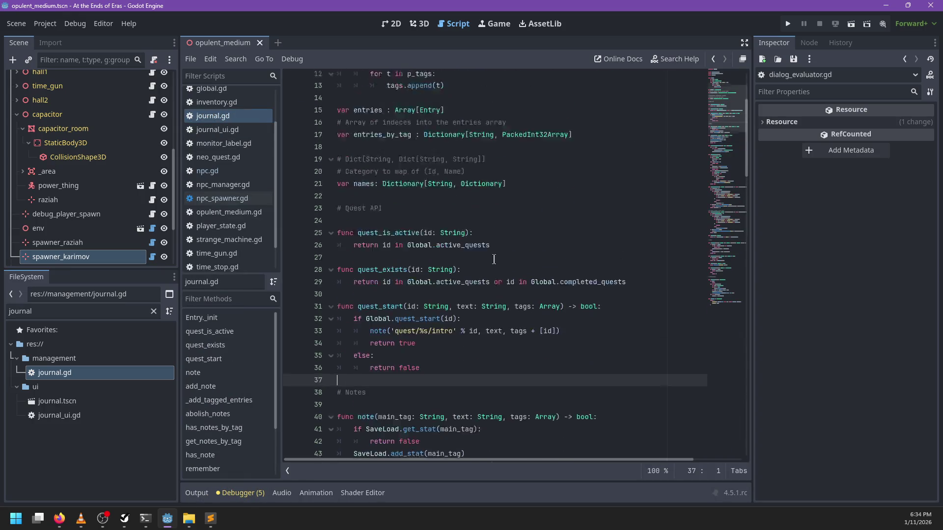
scroll(490, 254, up, 5)
click(407, 112)
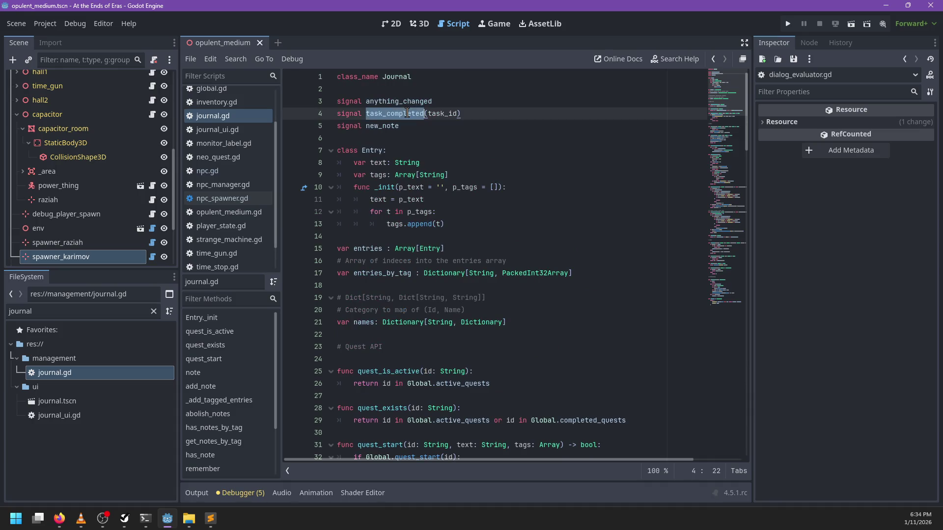
click(467, 104)
key(Return)
text(al new_task()
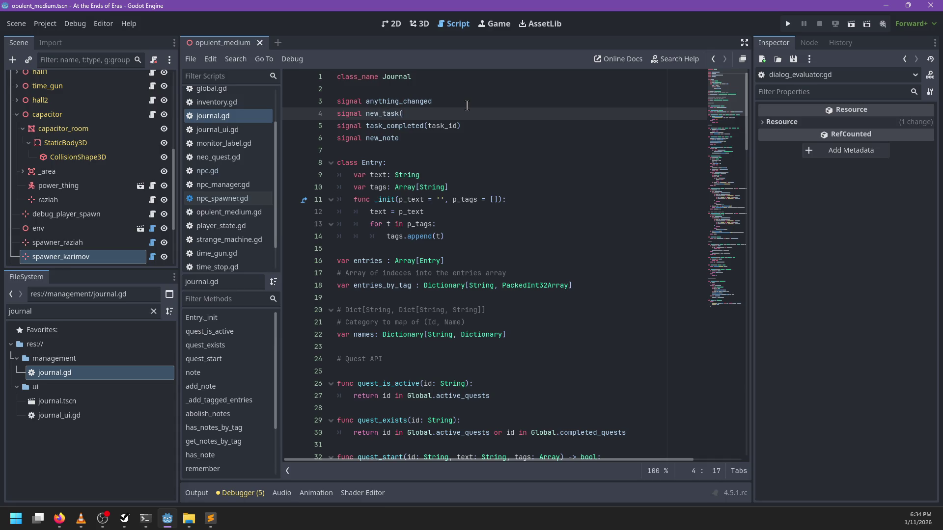
key(ctrl+BackSpace)
key(ctrl+BackSpace)
key(Down)
key(ctrl+BackSpace)
text(quest_completed)
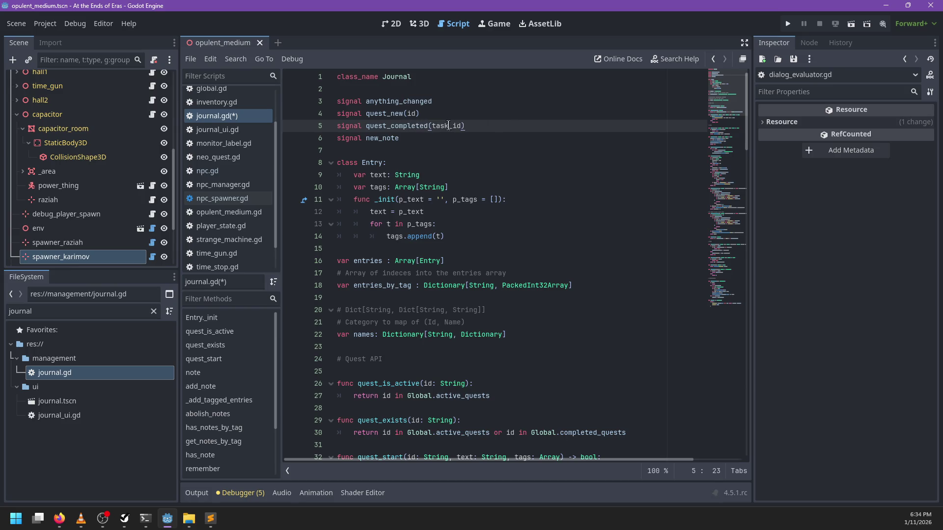
Step: Rename the signal parameter to id, type it ': String', and save journal.gd
key(ctrl+BackSpace)
key(Up)
key(Left)
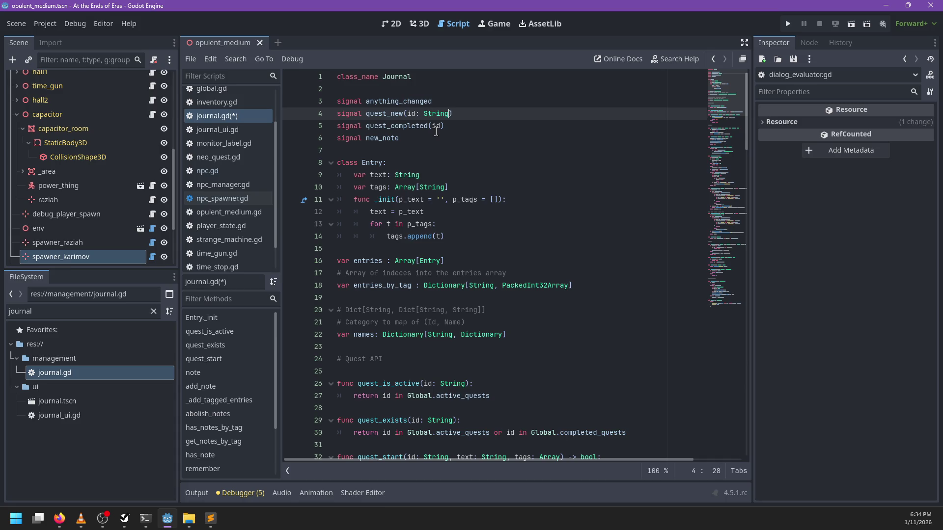
click(464, 101)
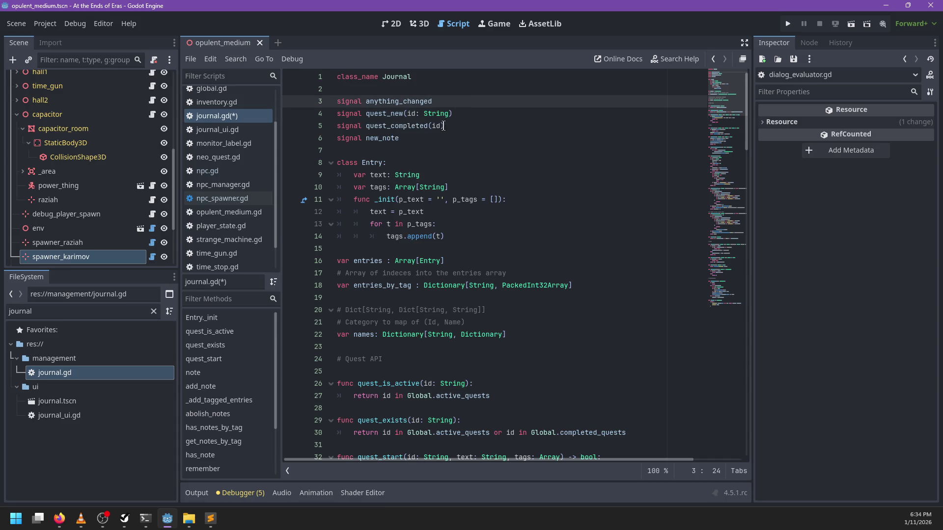
click(444, 126)
text(: String)
key(ctrl+s)
Step: Add a quest_new.emit() call after the note call in quest_start and save
scroll(500, 143, down, 6)
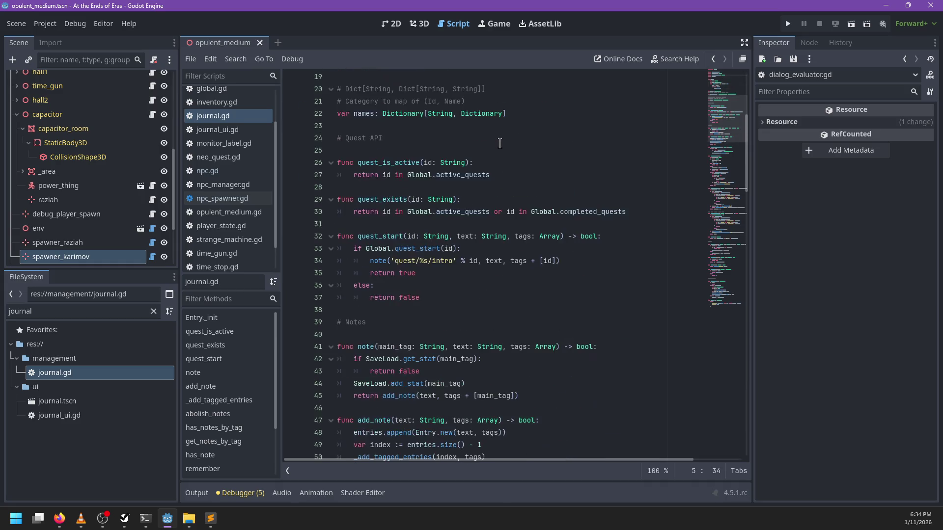
click(593, 263)
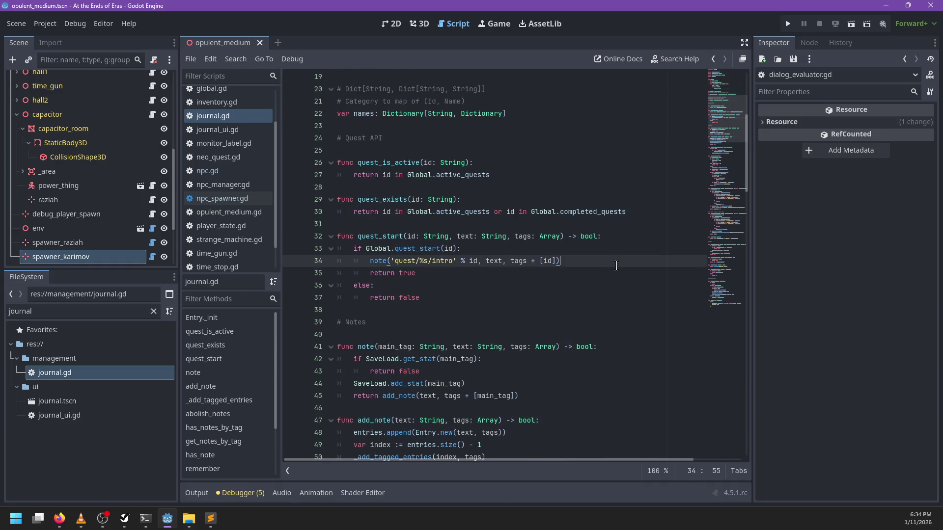
key(Return)
text(new.eimt)
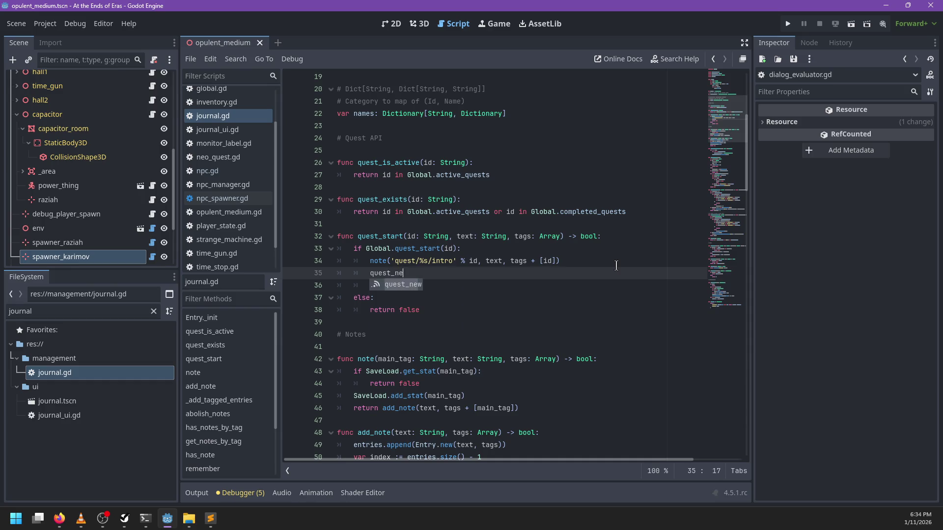
text(())
key(ctrl+s)
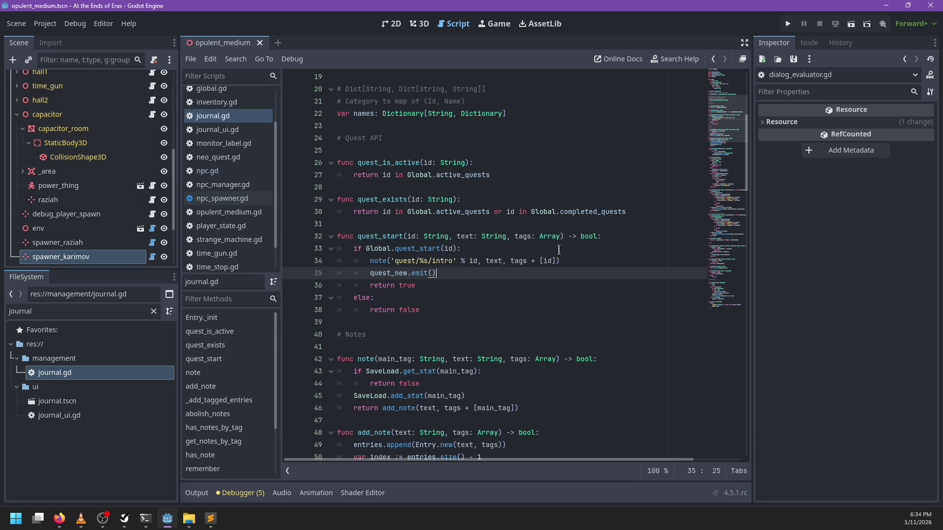
Step: Delete the quest_new.emit() line from quest_start
scroll(411, 152, down, 5)
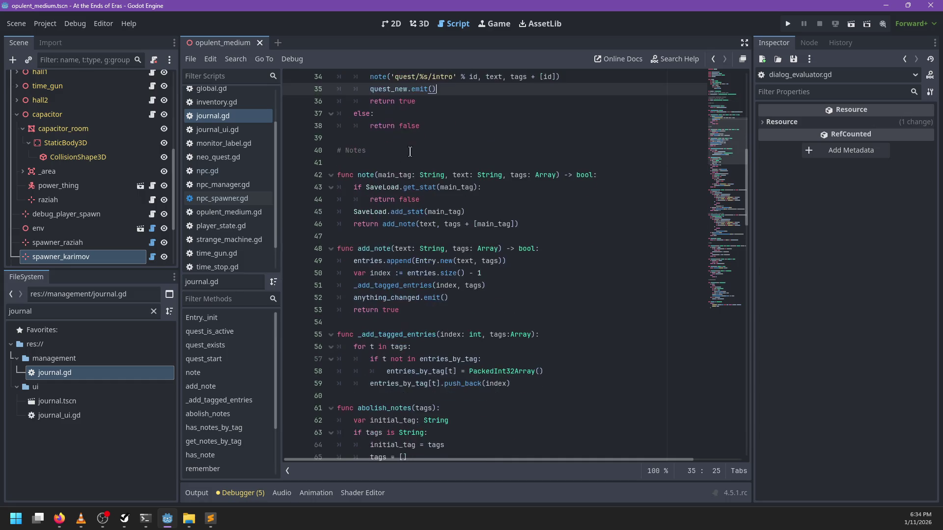
scroll(439, 192, up, 3)
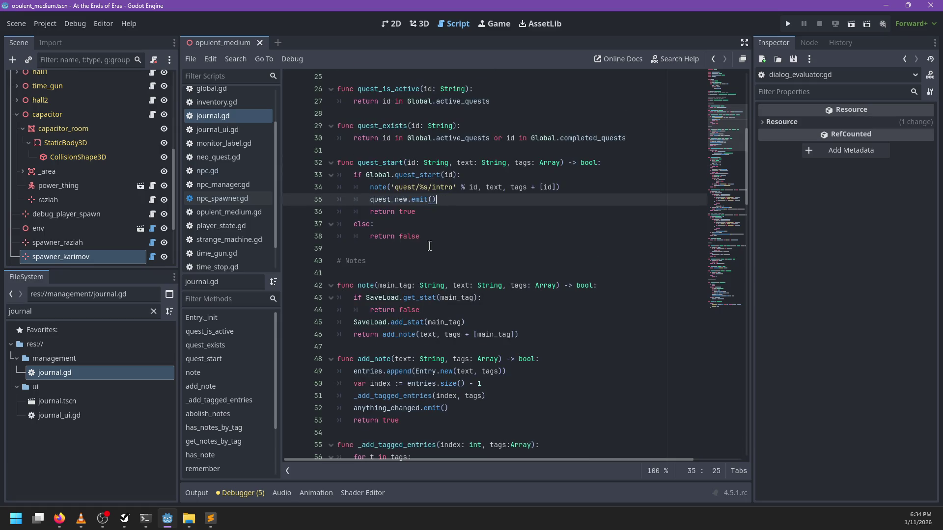
click(429, 248)
scroll(255, 200, up, 3)
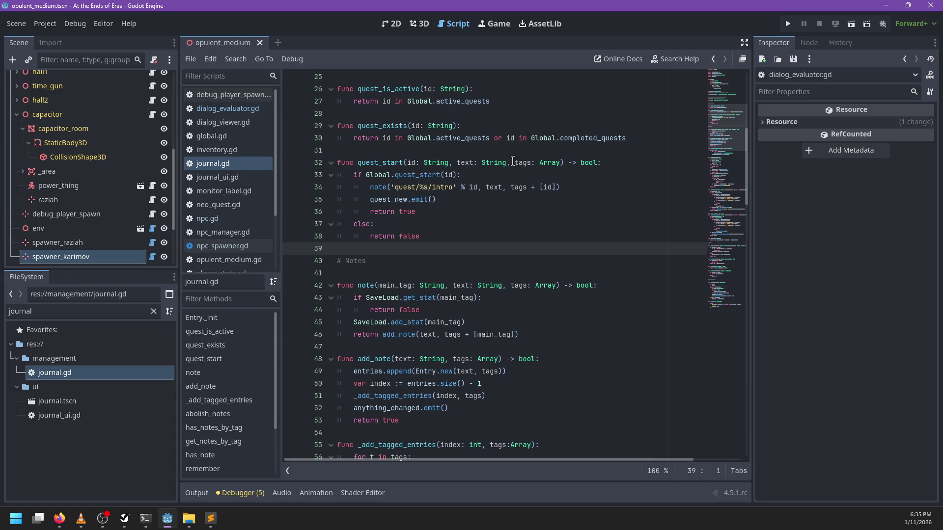
drag(466, 199, 573, 189)
key(BackSpace)
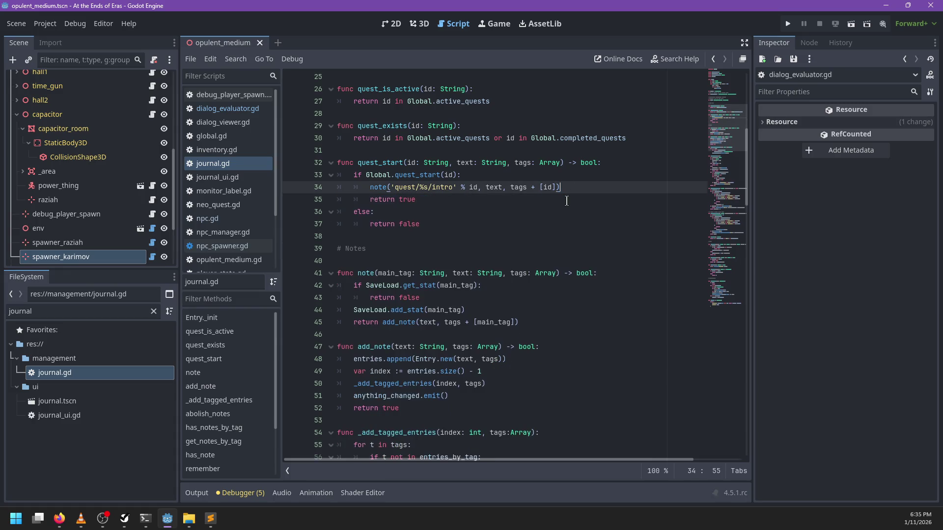
Step: Cut the quest_new and quest_completed signal lines out of journal.gd
scroll(540, 193, up, 1)
scroll(541, 194, up, 7)
drag(496, 126, 491, 102)
key(ctrl+c)
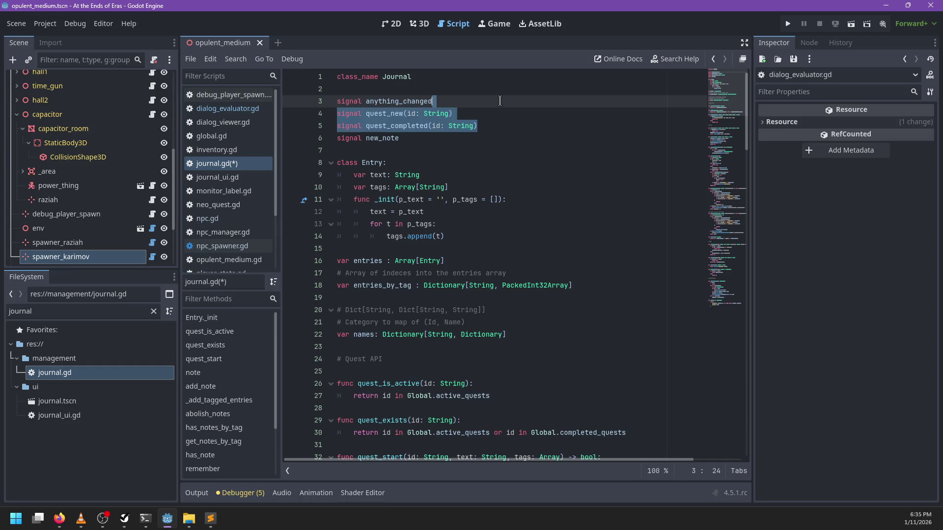
key(BackSpace)
scroll(524, 214, down, 2)
scroll(524, 214, down, 2)
Step: Open global.gd via Global.quest_start and paste both signals after player_spawned, separated by a blank line
ctrl+click(417, 336)
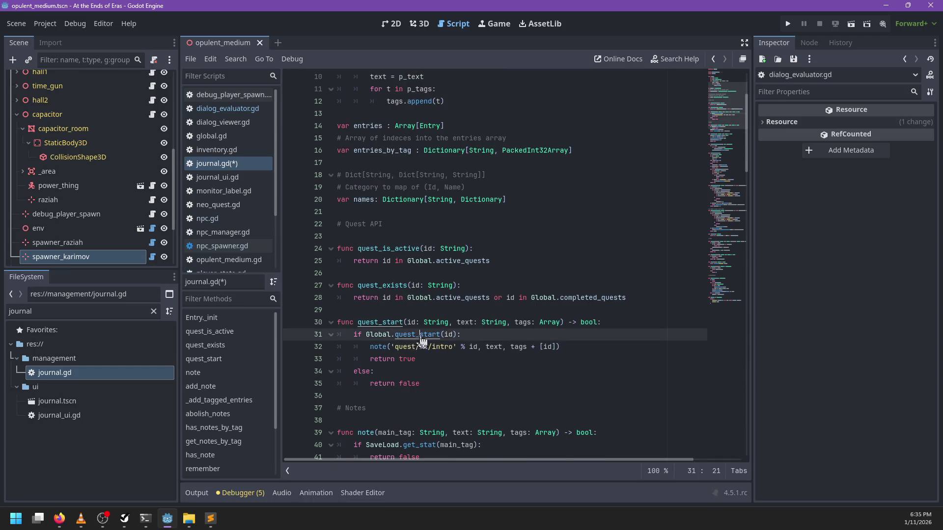
scroll(589, 185, up, 20)
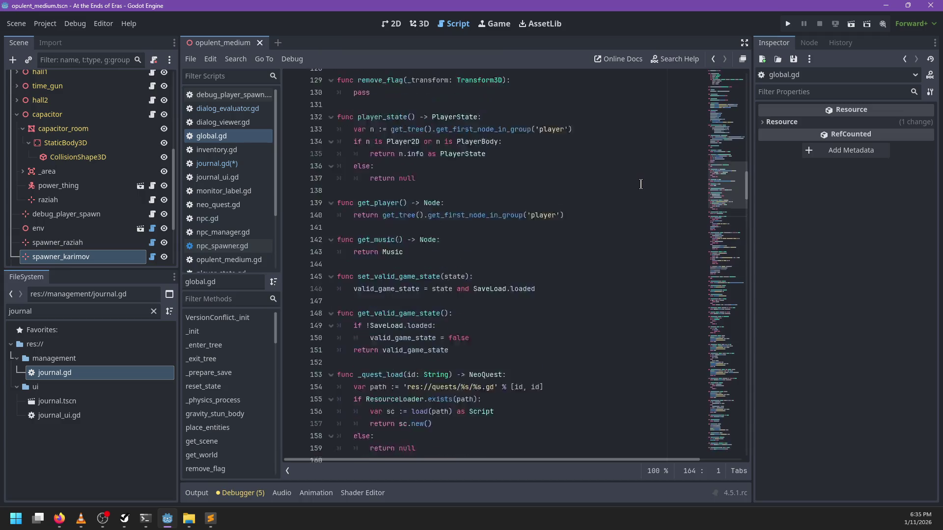
scroll(640, 186, up, 20)
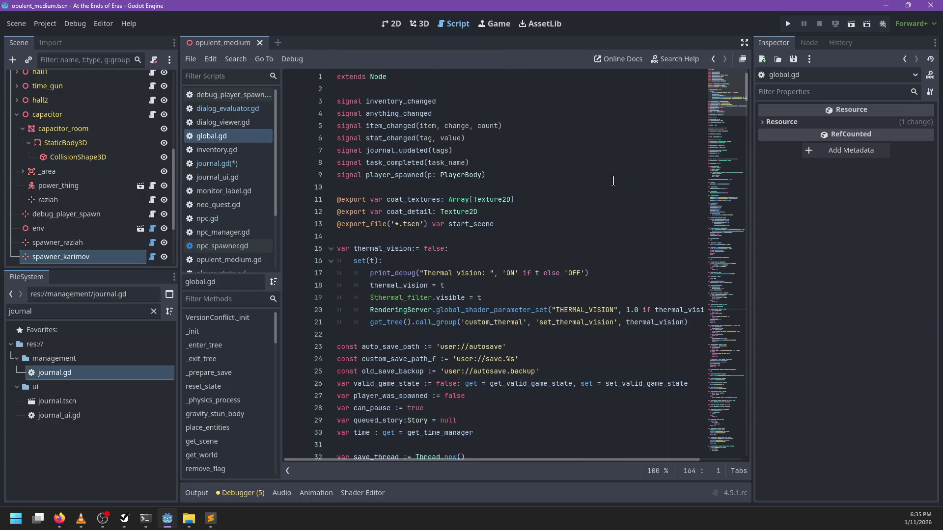
click(515, 175)
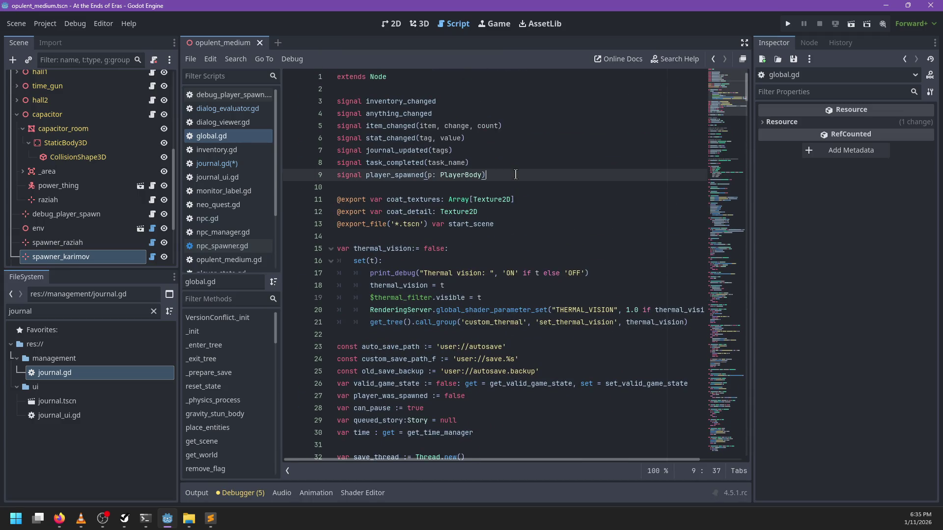
key(ctrl+v)
click(508, 174)
key(Return)
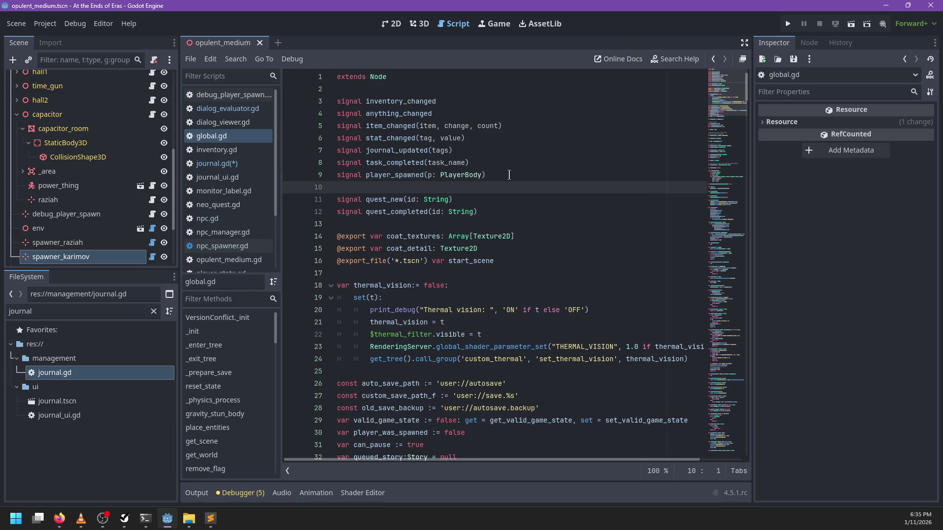
scroll(505, 191, down, 14)
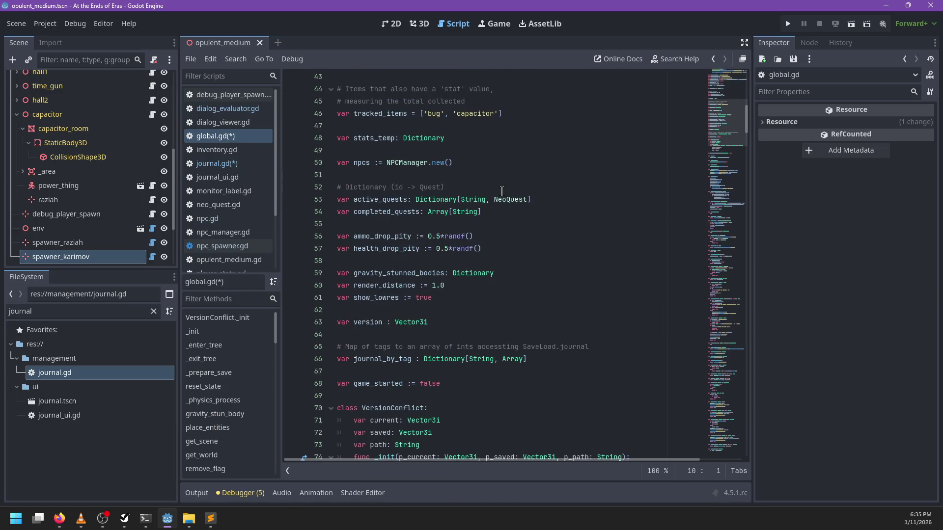
key(alt+Tab)
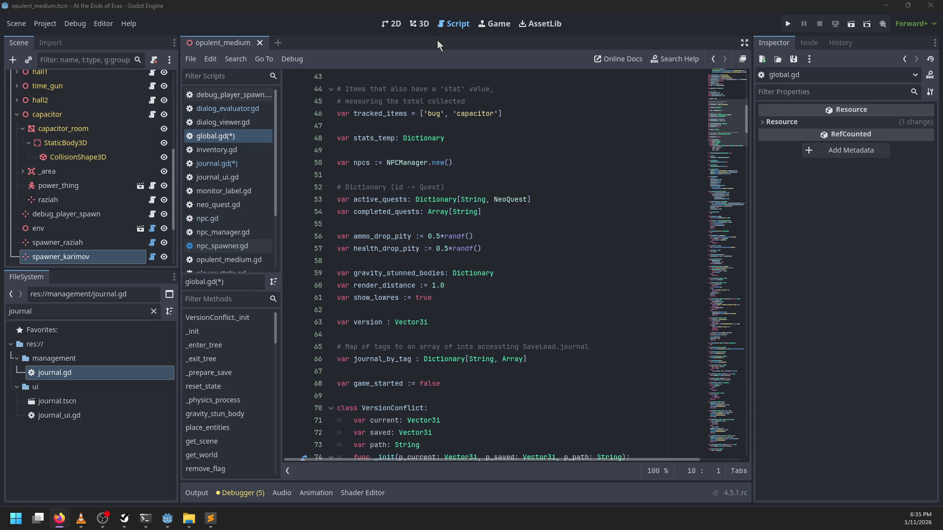
Step: Switch to the 3D view and collapse the capacitor branch of the scene tree
click(420, 24)
scroll(452, 289, up, 3)
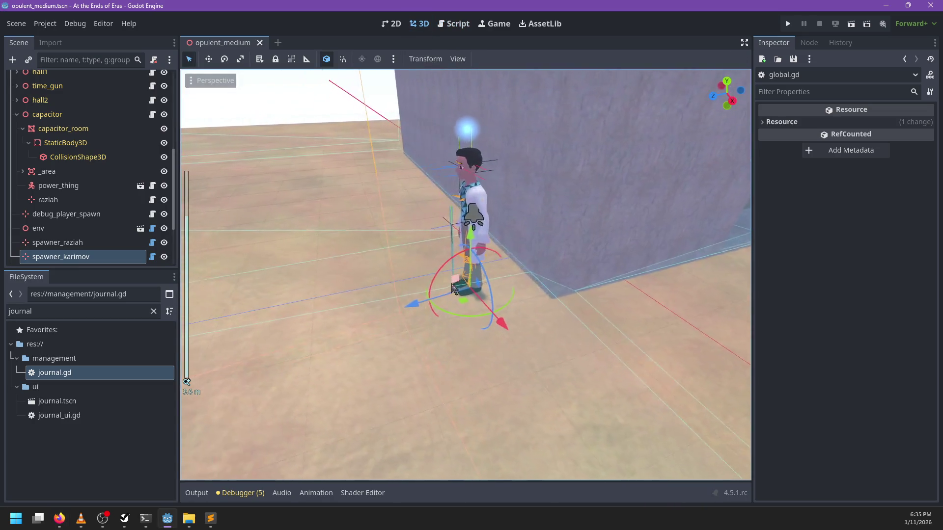
scroll(452, 289, up, 2)
scroll(122, 186, up, 4)
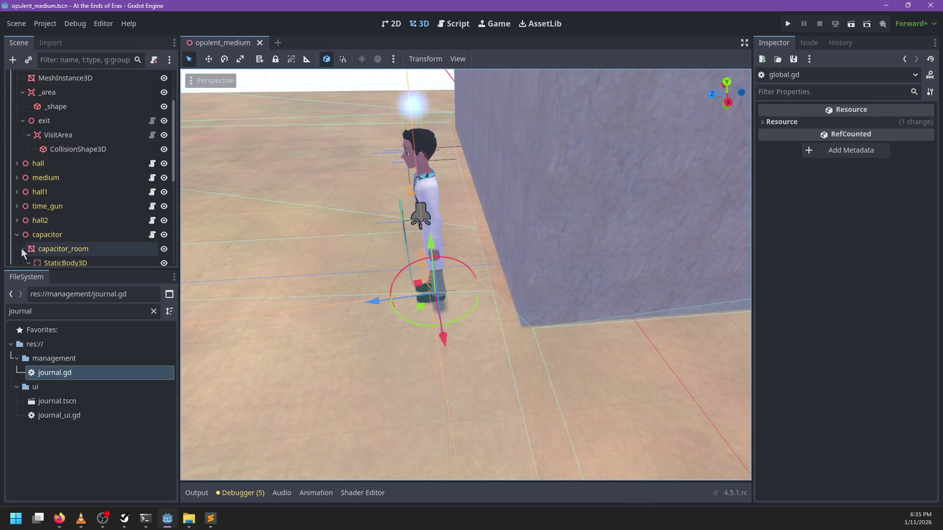
click(16, 235)
scroll(86, 238, down, 3)
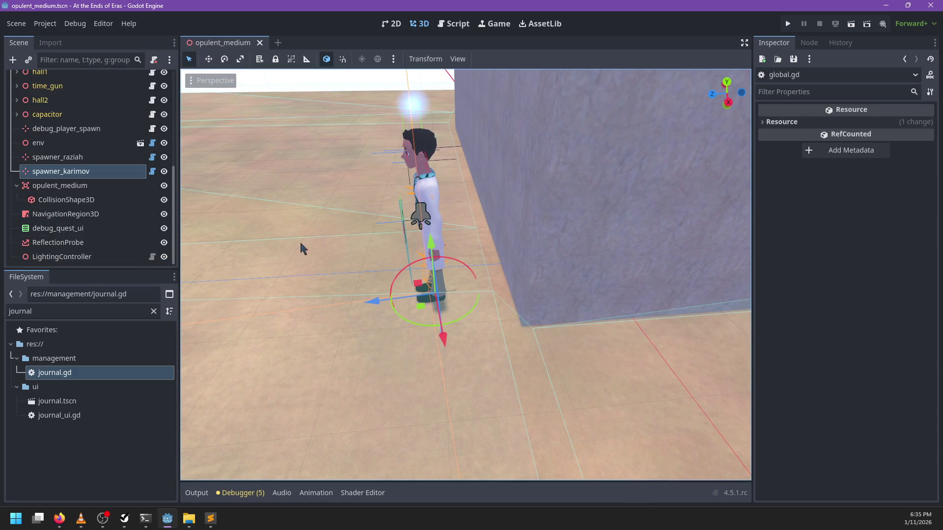
drag(173, 216, 173, 121)
Step: Add a CSGBox3D under opulent_medium, move it beneath Karimov's spawner, and enable Use Collision
click(63, 82)
key(ctrl+a)
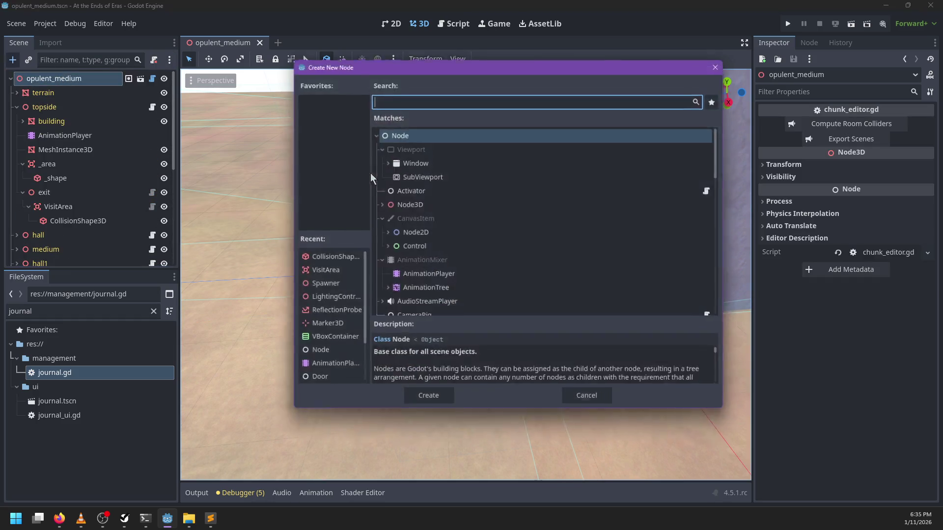
text(csgb)
key(Return)
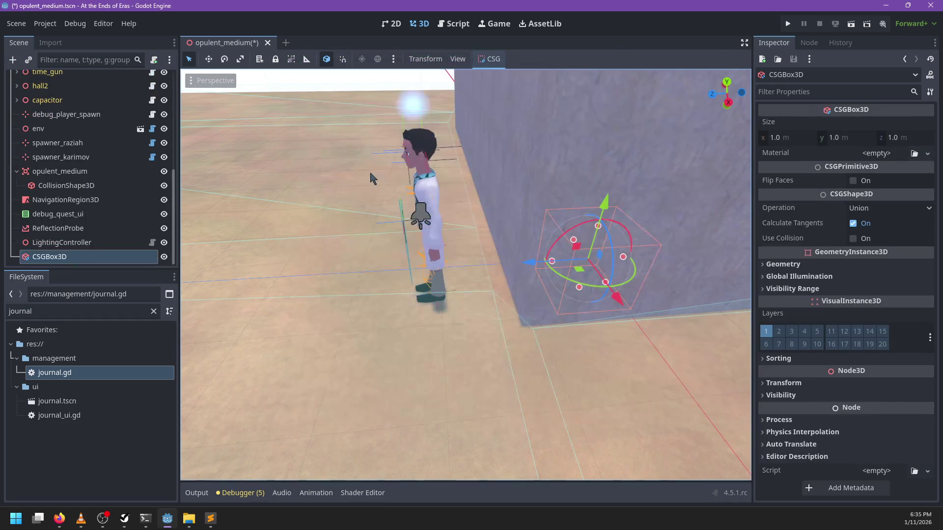
drag(514, 271, 425, 285)
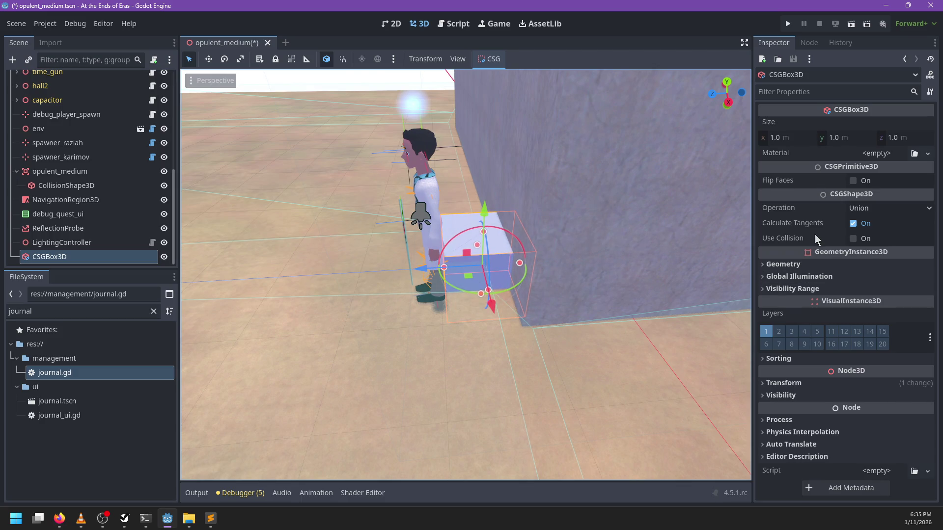
click(854, 239)
Step: Collapse the spawner's property overrides, orbit to check the seat, and return to the script editor
scroll(511, 263, up, 2)
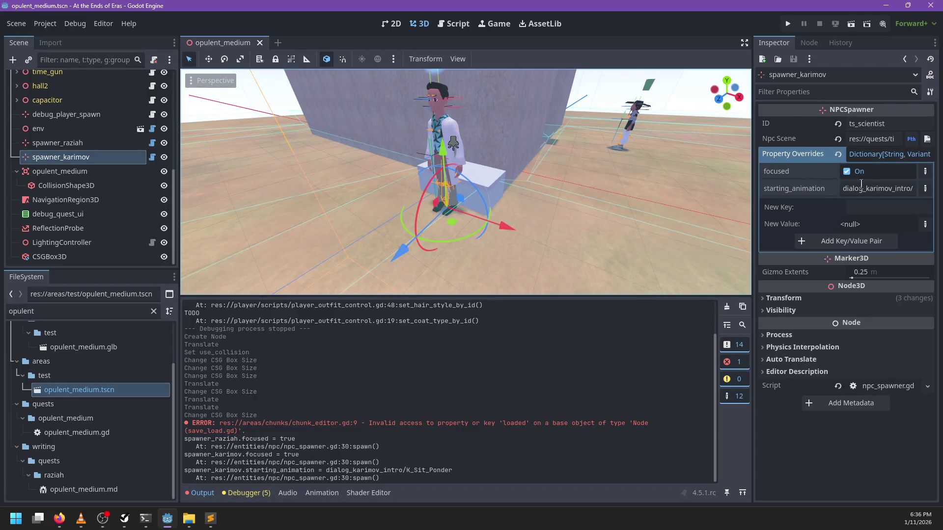
click(874, 154)
mouse_move(433, 231)
mouse_down()
mouse_move(406, 246)
mouse_move(466, 222)
mouse_move(489, 248)
mouse_up()
scroll(488, 249, down, 2)
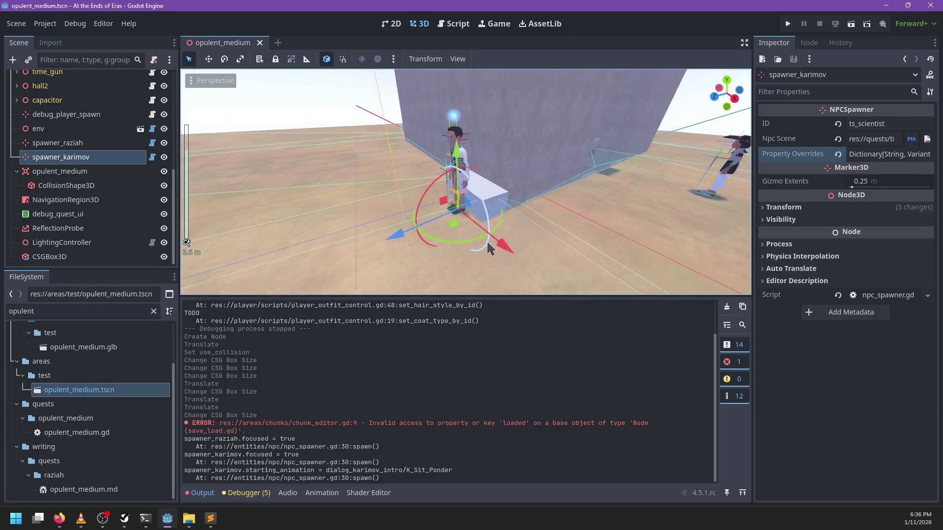
scroll(517, 227, down, 5)
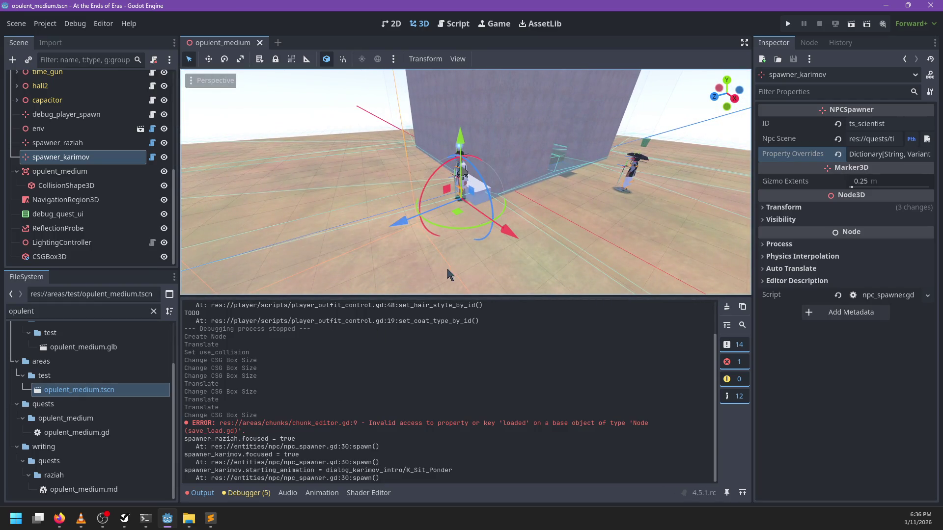
key(alt+Tab)
click(441, 26)
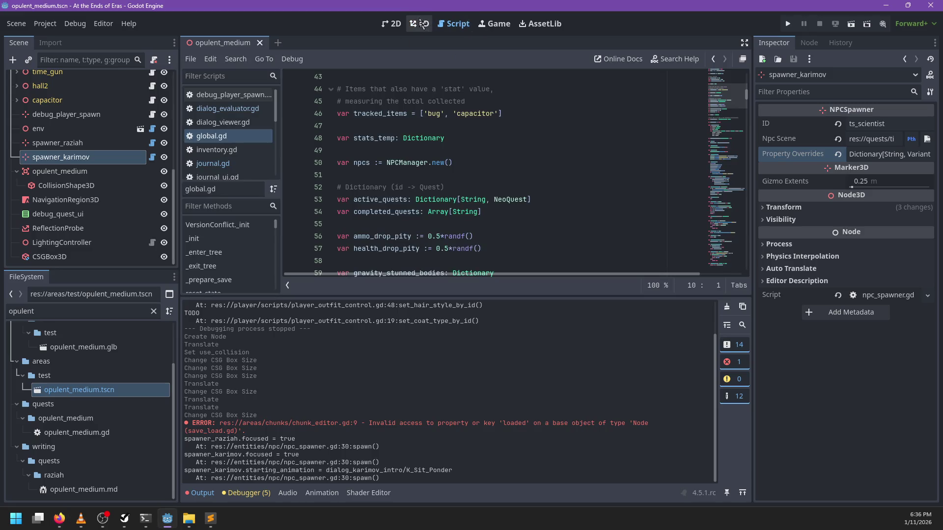
Step: Open npc_spawner.gd and select the property override loop, lines 29–31, in spawn
scroll(663, 167, down, 20)
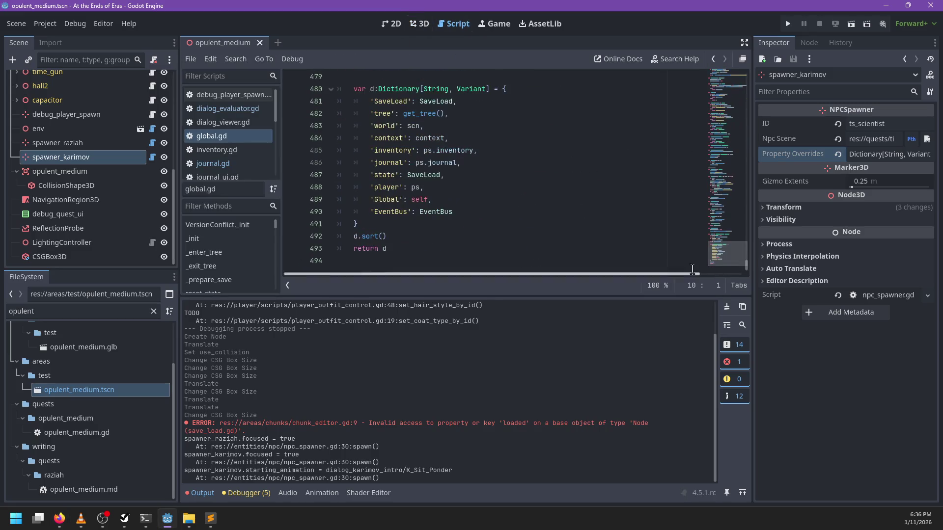
scroll(241, 142, down, 5)
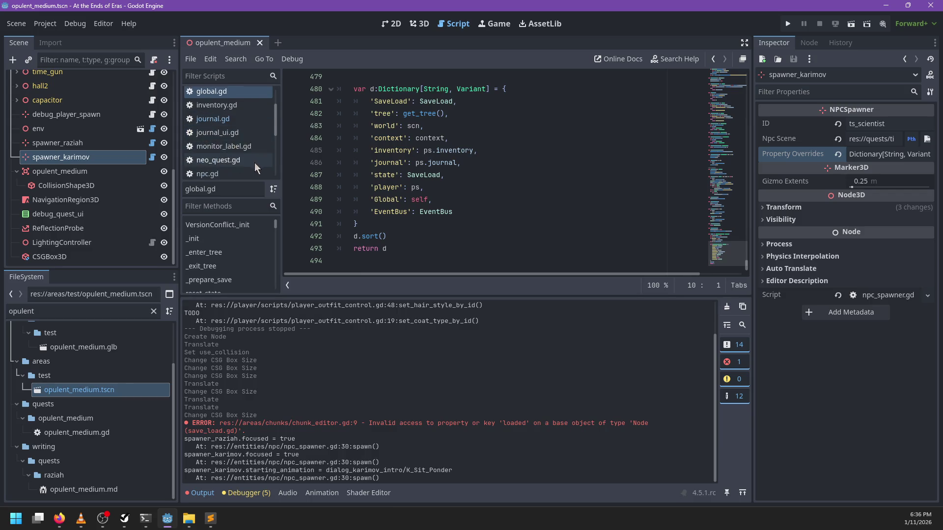
scroll(248, 156, up, 2)
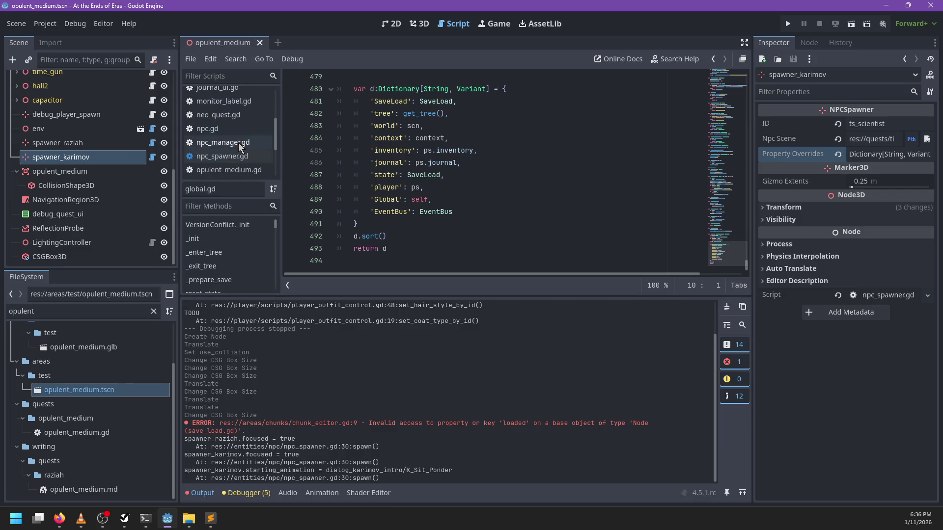
click(237, 156)
drag(577, 263, 606, 233)
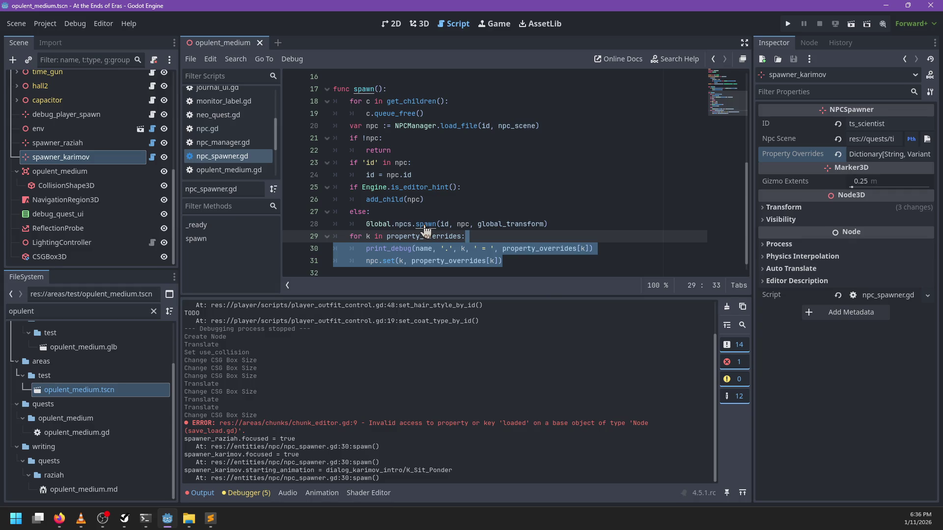
Step: Move the property_overrides loop from the end of spawn to just after the null check
key(BackSpace)
key(ctrl+z)
key(shift+Up)
key(shift+End)
key(ctrl+c)
key(BackSpace)
click(556, 120)
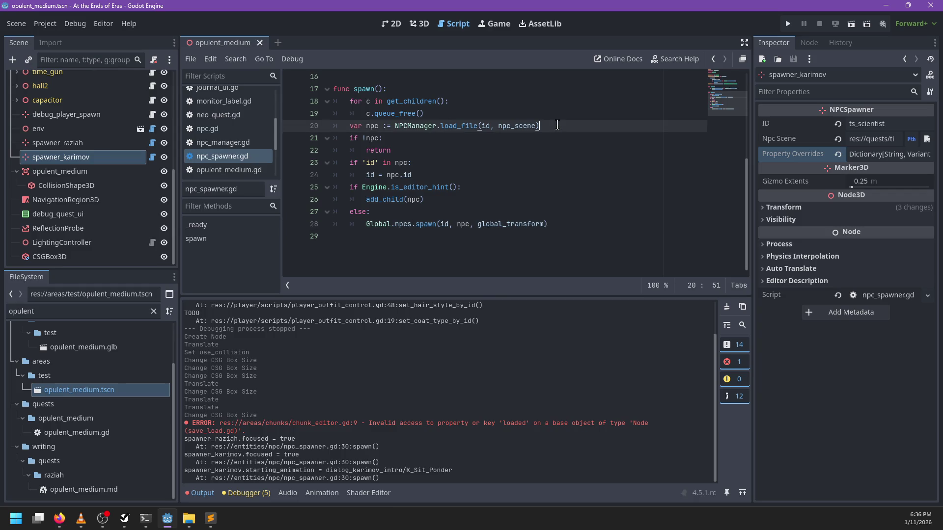
click(423, 152)
key(ctrl+v)
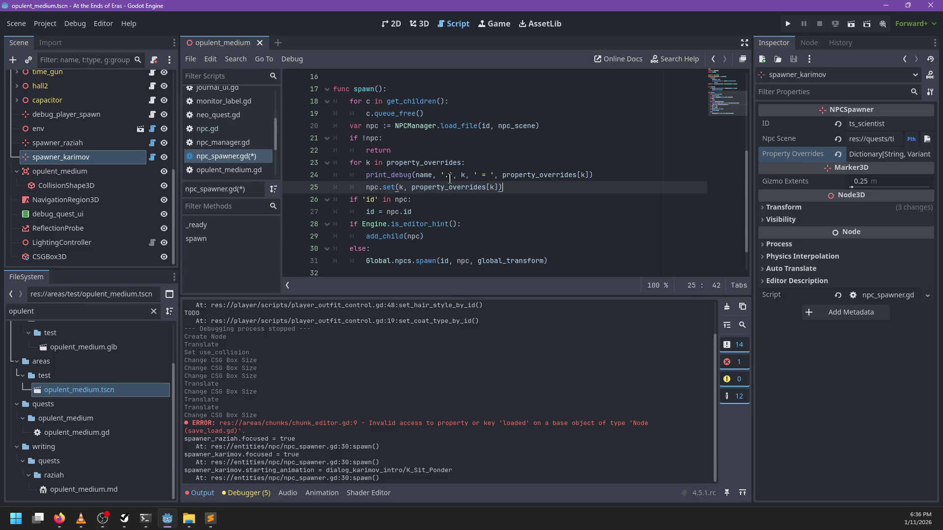
Step: Comment out the print_debug line and save the spawner script
drag(613, 178, 469, 163)
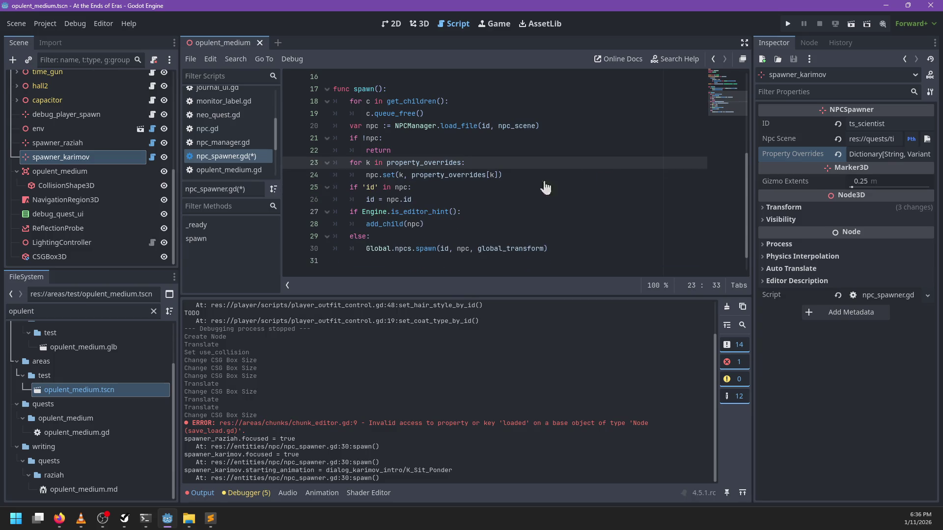
key(ctrl+k)
click(535, 189)
key(ctrl+s)
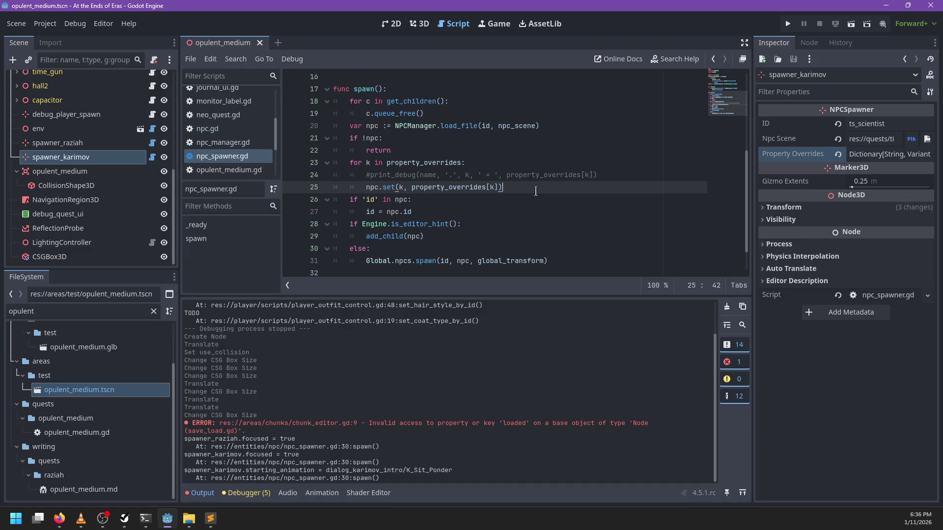
Step: Delete the starting_animation setter from npc.gd and run the game
click(208, 128)
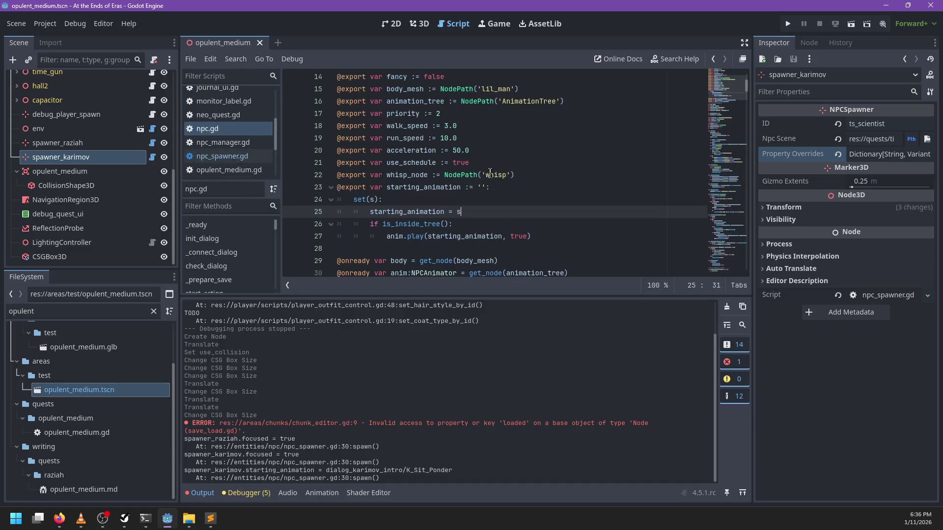
drag(552, 237, 553, 185)
key(BackSpace)
key(BackSpace)
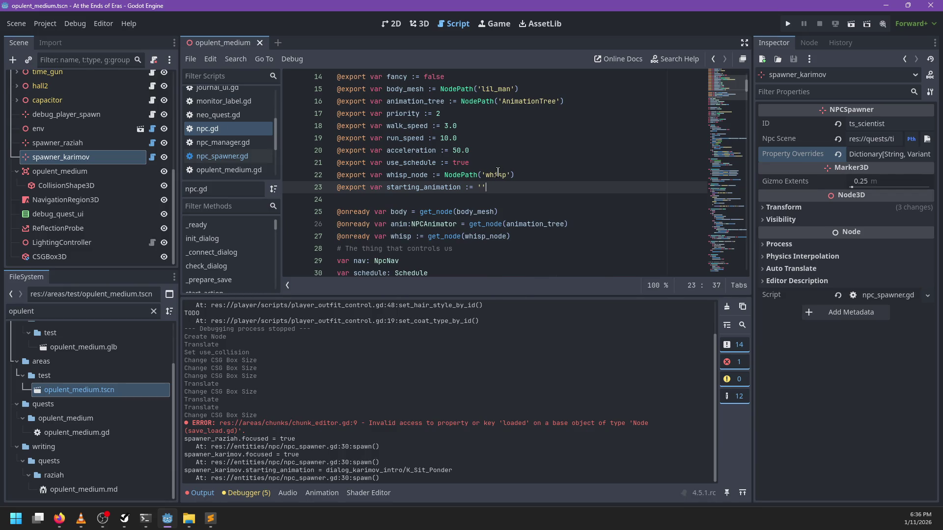
key(F6)
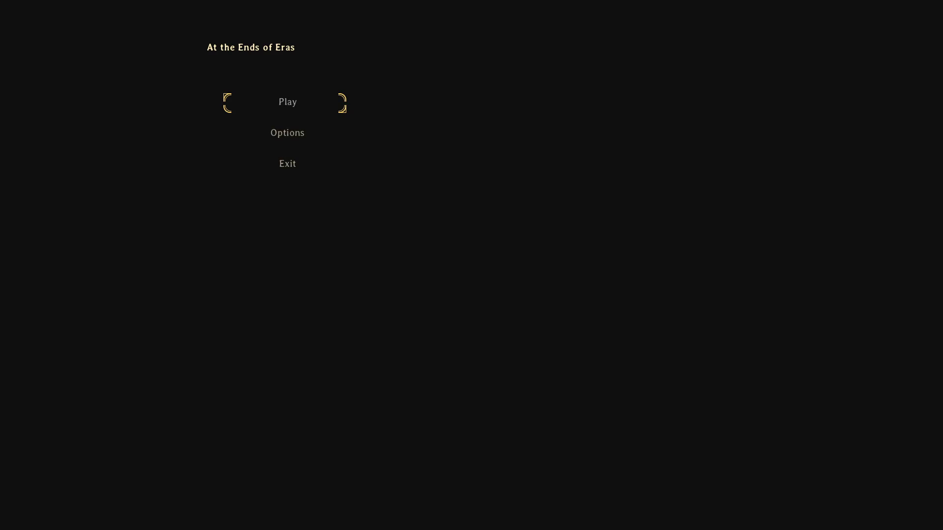
Step: Press Play, talk to the seated scientist NPC, then quit back to the editor
key(Return)
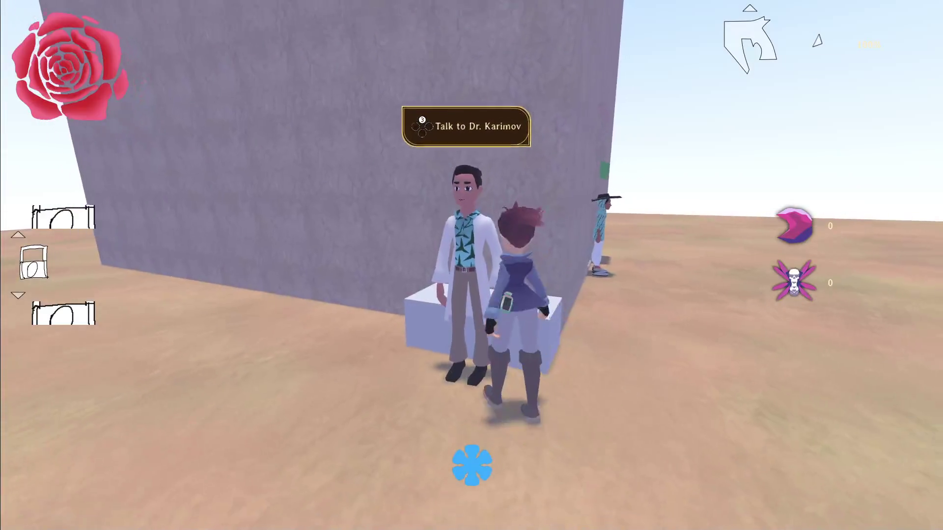
key(e)
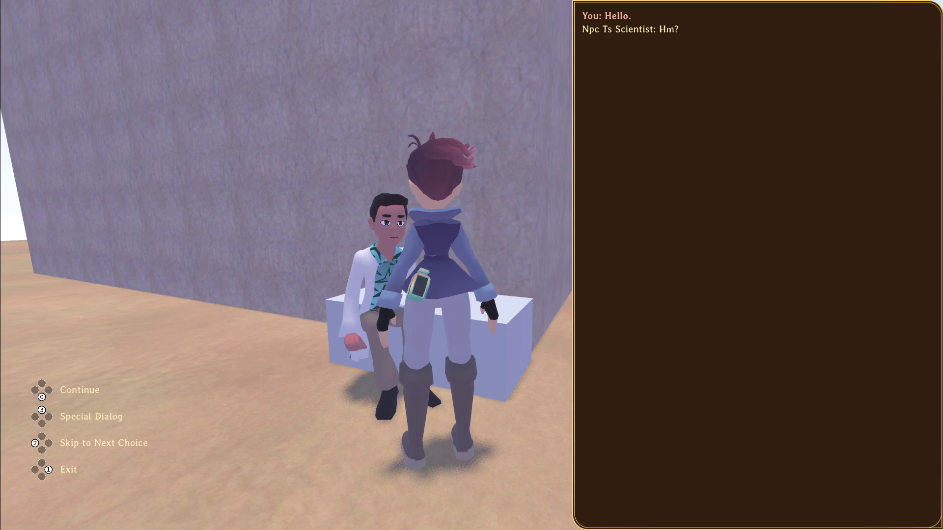
key(F8)
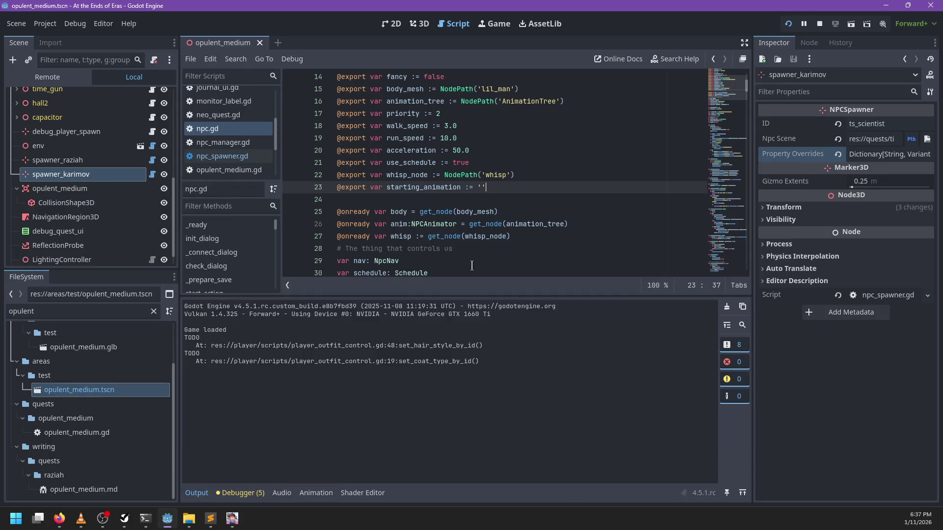
Step: Filter the FileSystem by 'crab_' and open crab_hill_entry.tscn
double_click(73, 310)
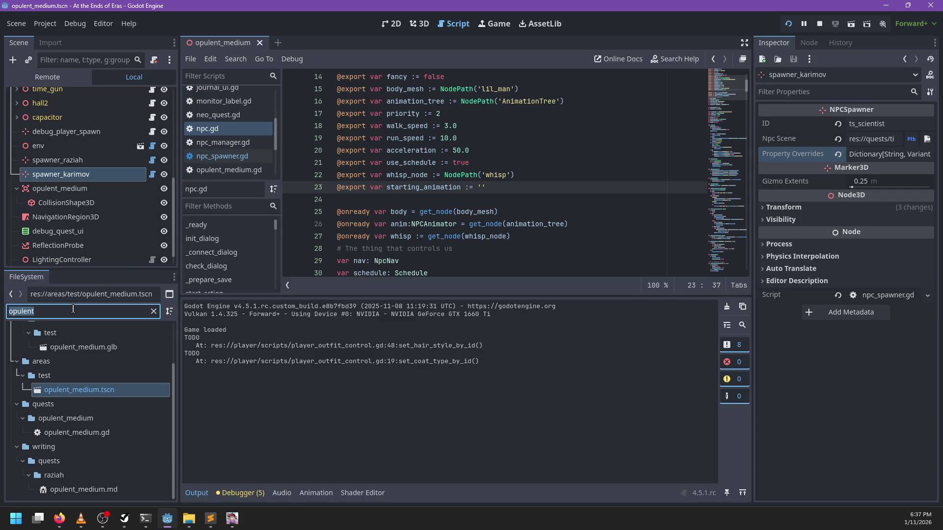
text(crab_)
scroll(94, 428, down, 10)
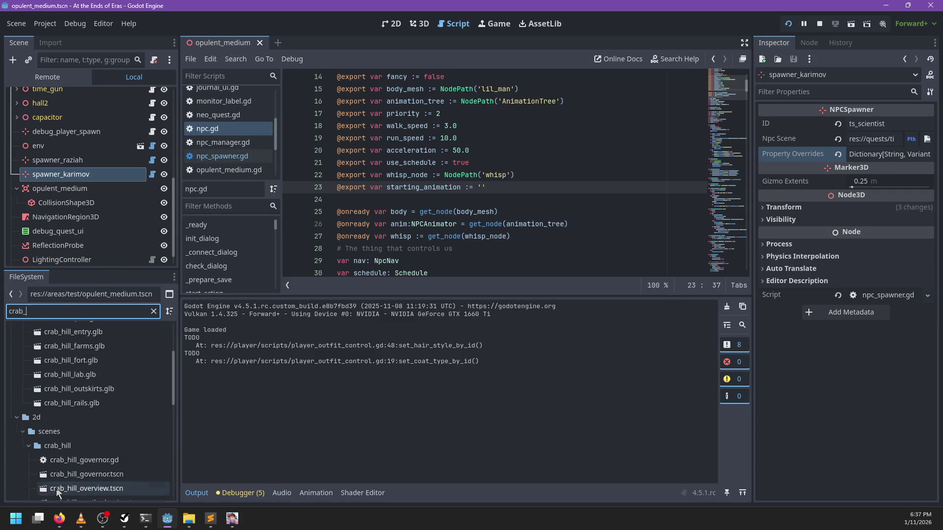
double_click(90, 389)
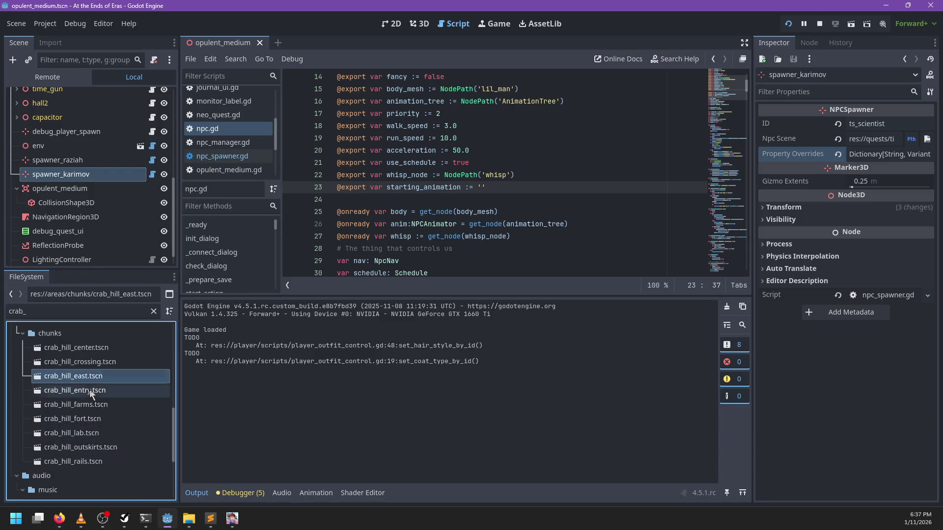
Step: In the 3D view, select the npc_ts_scientist node and frame it
click(418, 23)
scroll(485, 223, down, 5)
scroll(520, 157, up, 15)
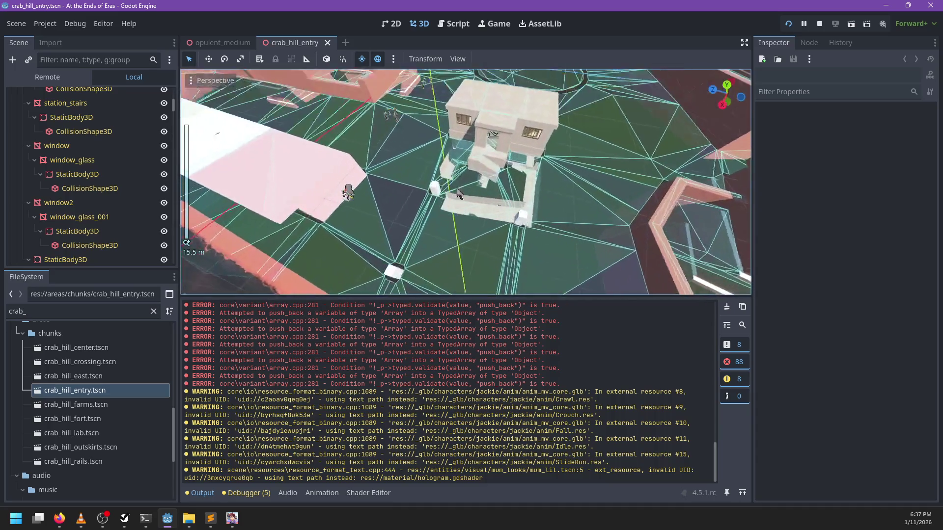
click(392, 165)
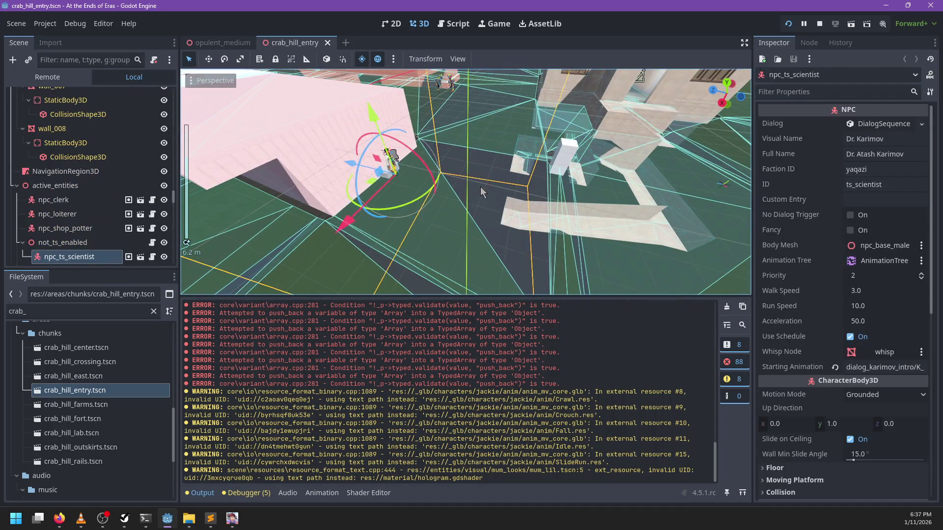
key(f)
Step: Review the scientist's Starting Animation in the Inspector and relaunch the game
scroll(830, 216, down, 3)
mouse_move(866, 270)
mouse_down()
mouse_move(941, 279)
mouse_move(760, 274)
mouse_up()
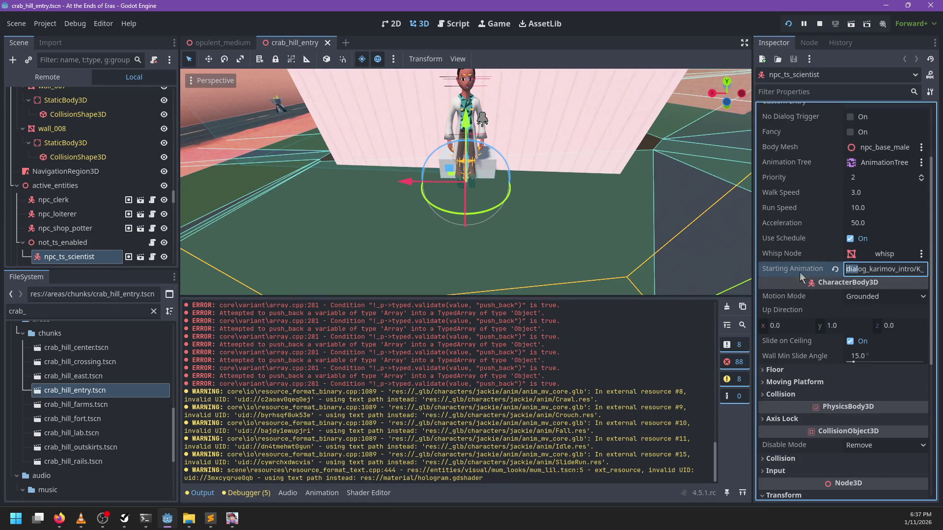
scroll(782, 252, up, 3)
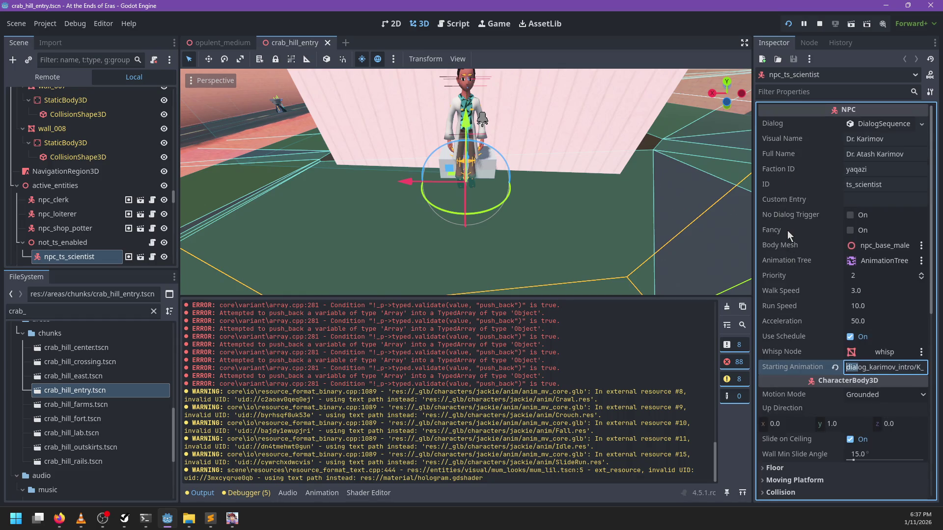
scroll(787, 231, down, 1)
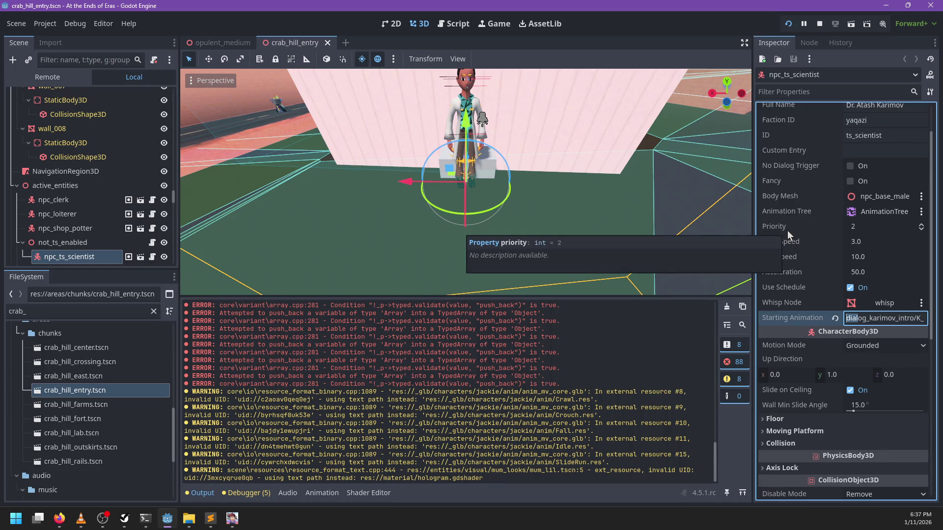
scroll(788, 231, down, 2)
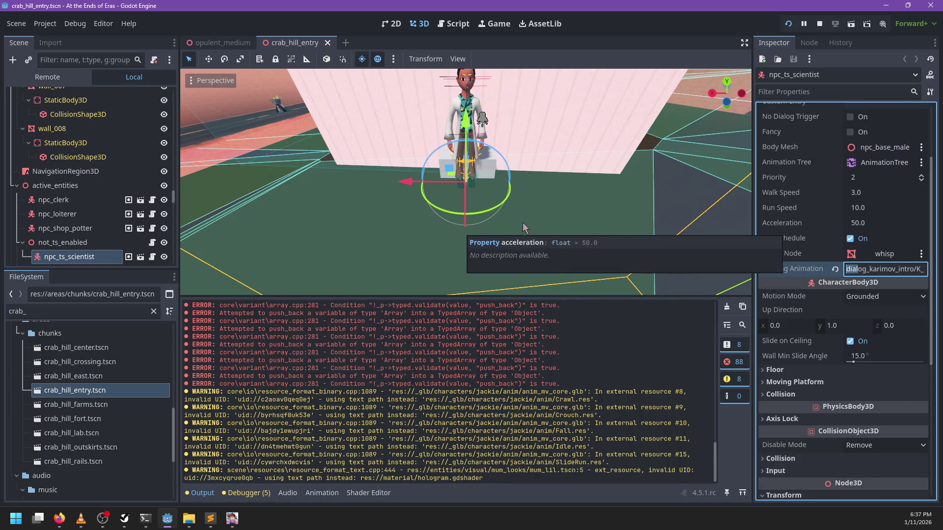
scroll(423, 217, down, 2)
scroll(424, 217, down, 2)
mouse_move(424, 217)
mouse_down()
mouse_move(550, 214)
mouse_move(483, 222)
mouse_move(475, 232)
mouse_up()
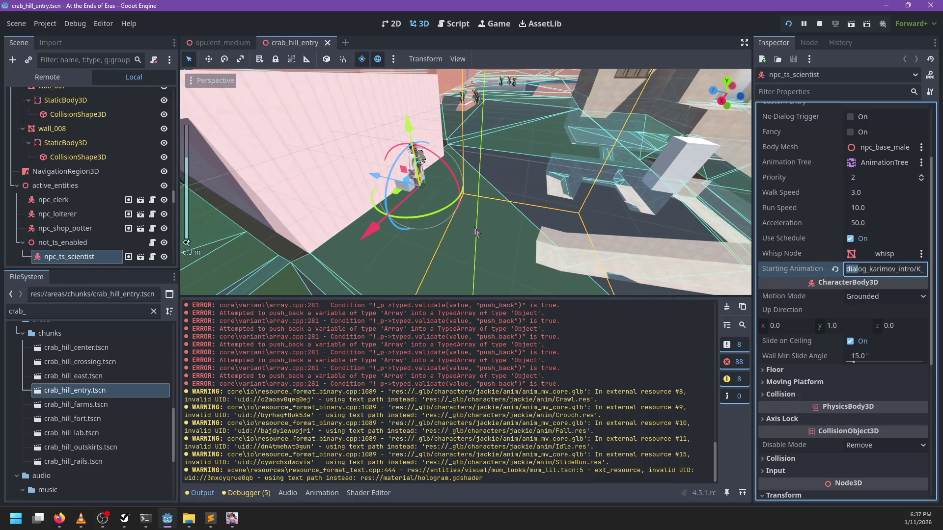
key(F6)
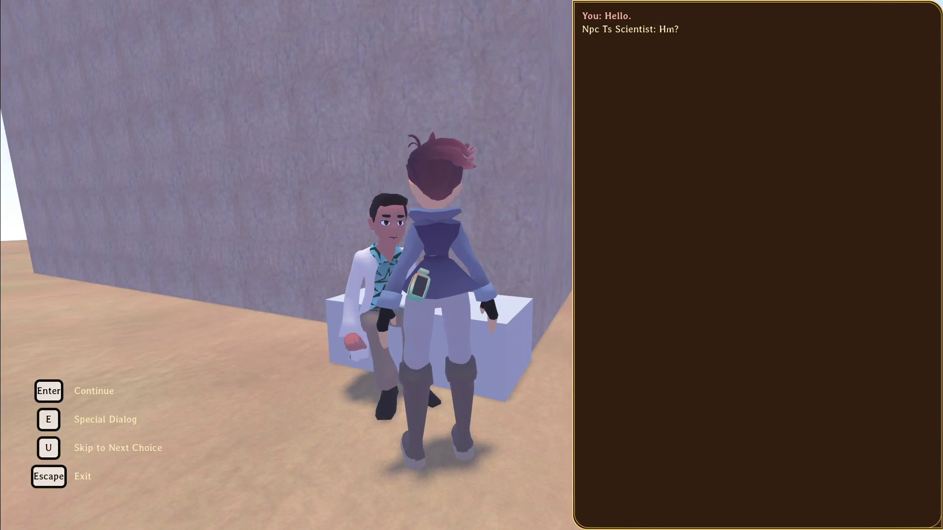
Step: Continue the scientist's dialogue, asking about the lab coat and whether they're a researcher
key(Return)
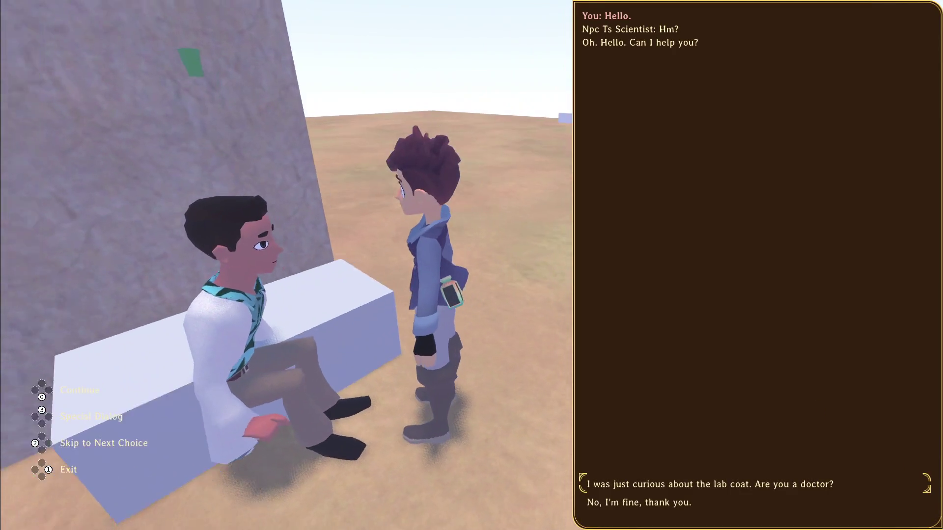
key(Up)
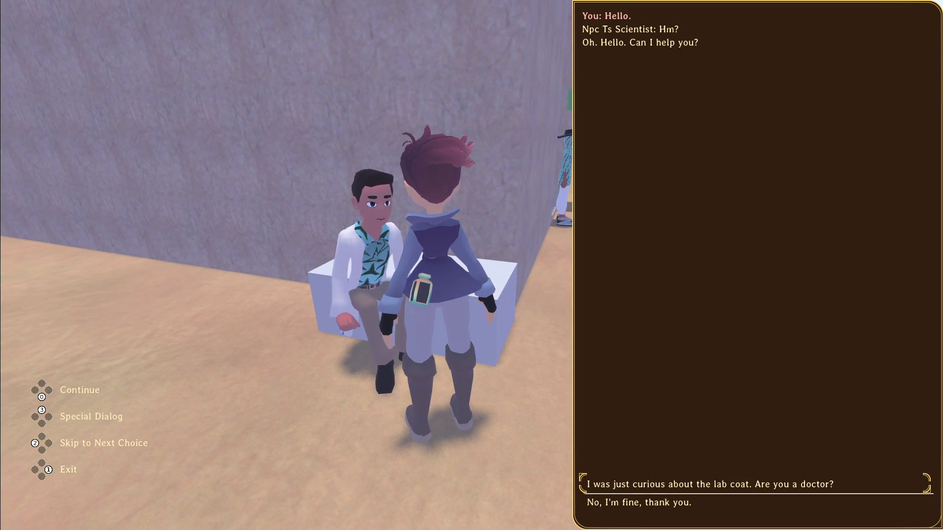
key(Return)
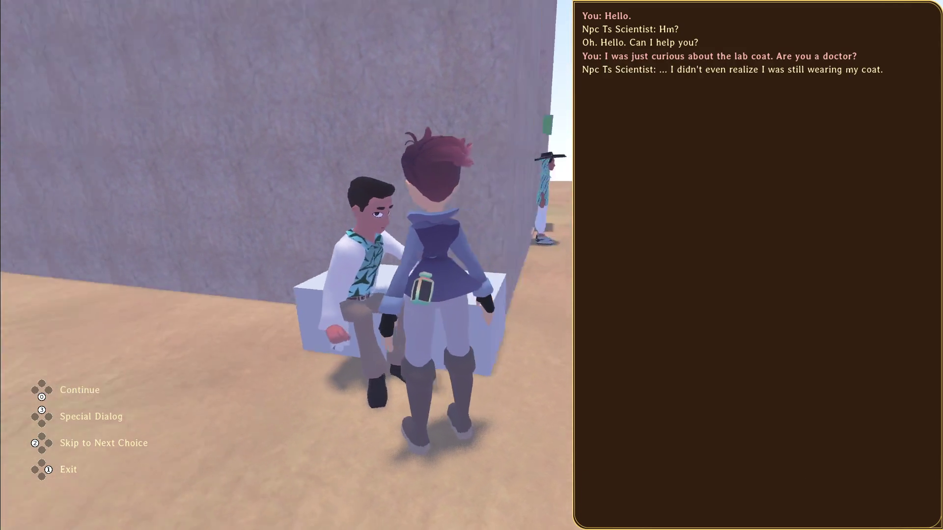
key(Return)
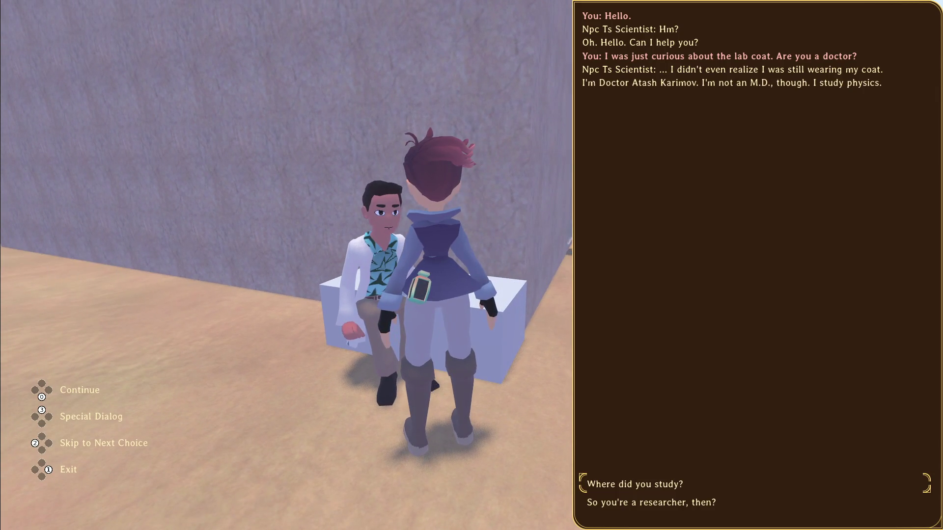
key(Return)
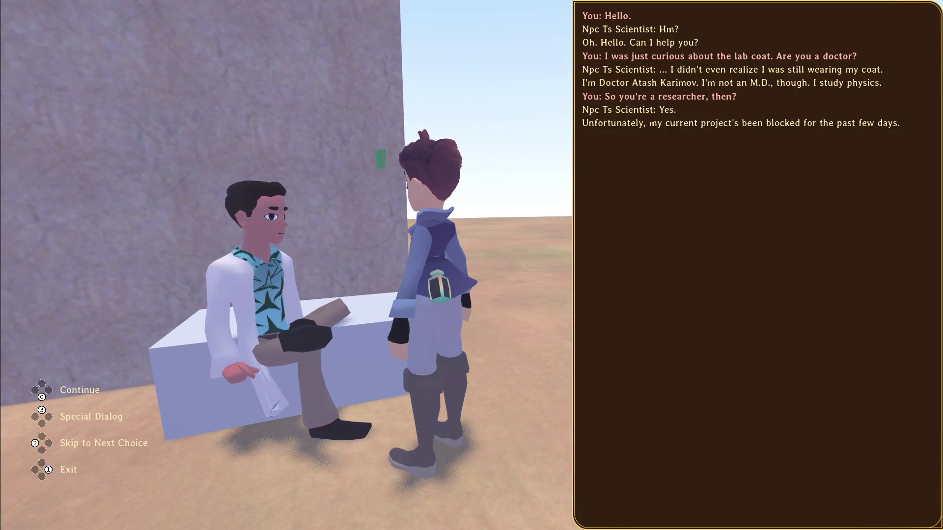
Step: Ask what happened to the project, then return to Godot's opulent_medium scene
key(Return)
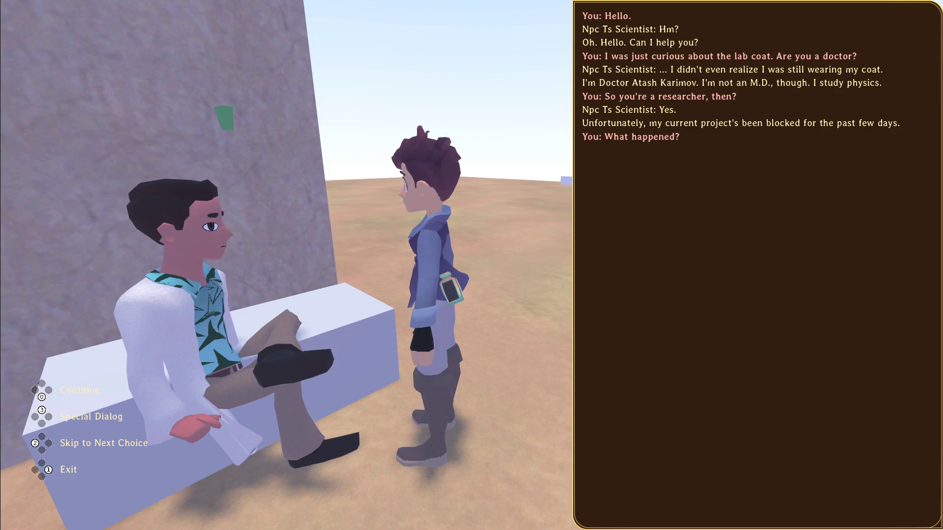
key(alt+Tab)
click(231, 43)
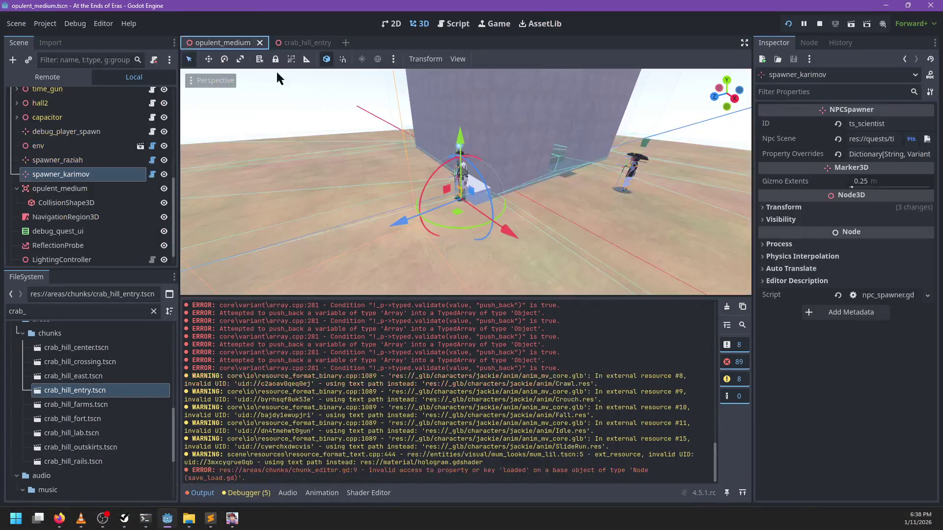
Step: Set the opulent_medium CSGBox3D seat's Size y to 0.474, save, and return to the game
click(514, 202)
drag(479, 185, 479, 193)
key(ctrl+s)
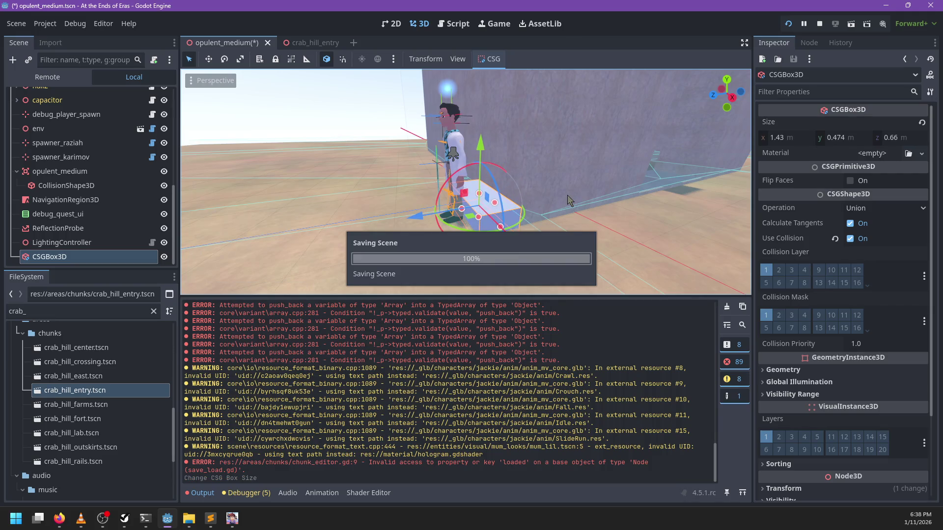
key(alt+Tab)
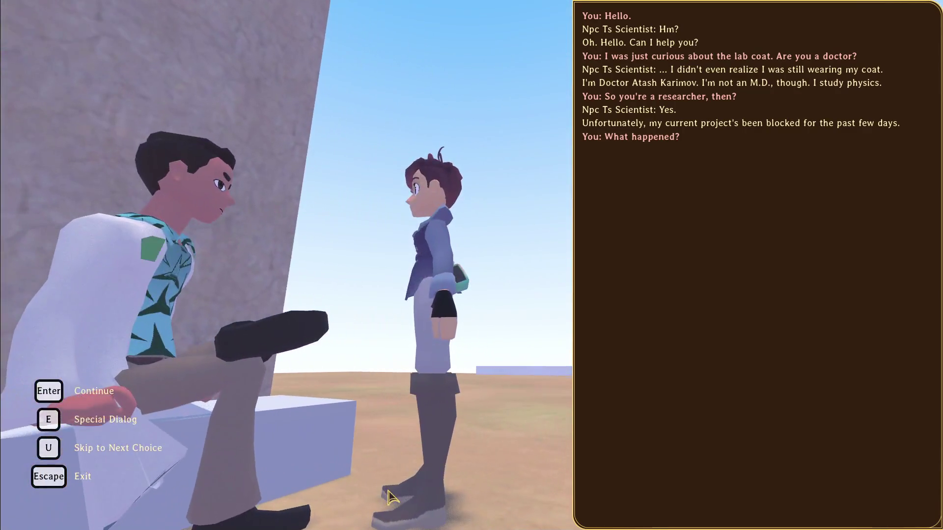
Step: Raise the seat box's Size y to 0.547 in Godot and save the scene
key(alt+Tab)
drag(484, 191, 481, 185)
key(ctrl+s)
key(alt+Tab)
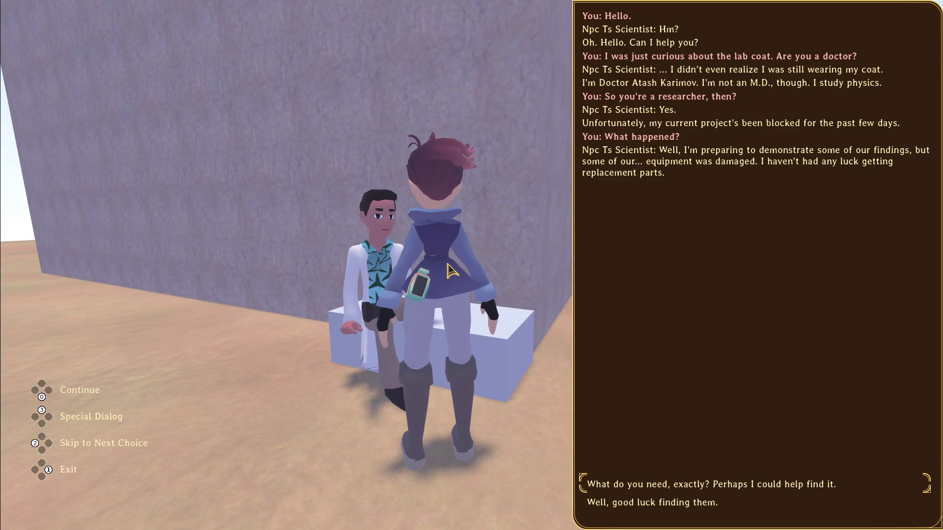
Step: Offer to help find the damaged equipment, ask where the machine is, and walk away
key(Return)
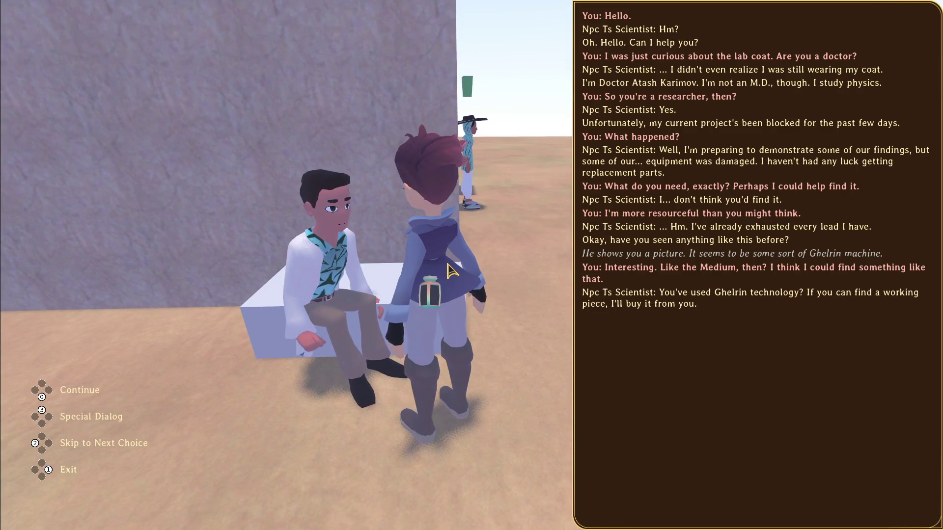
key(Return)
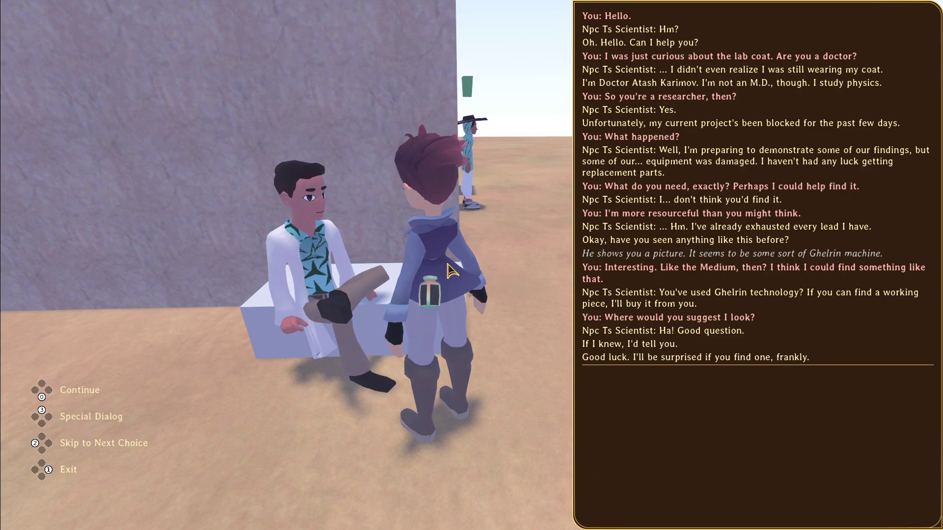
key(s)
key(Escape)
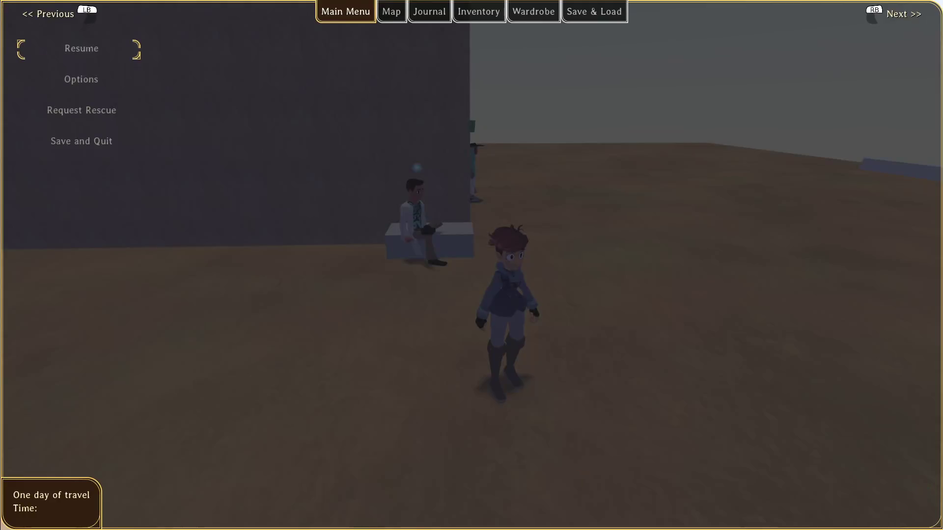
Step: Browse the pause menu Journal's Raziah and Ghelrin entries, then return to Godot
key(m)
key(j)
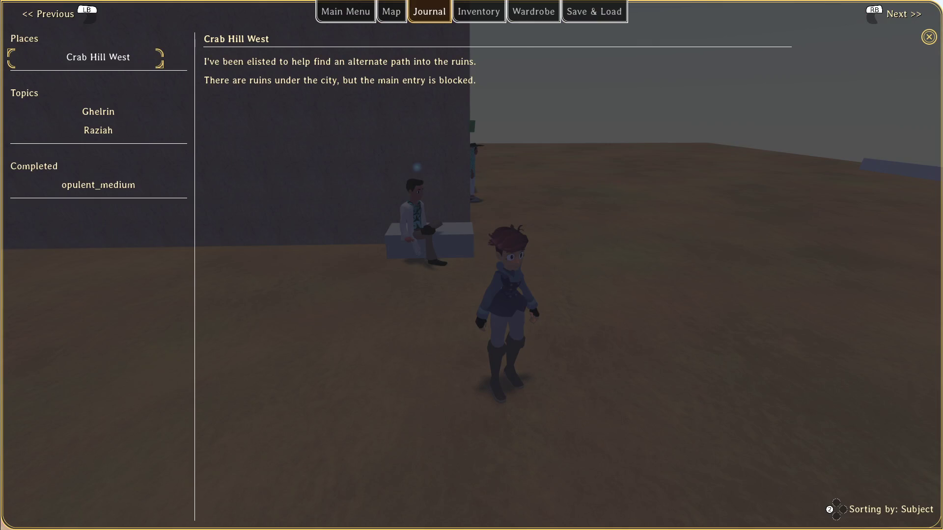
key(Down)
key(Down)
key(Down)
key(Up)
key(Up)
key(Up)
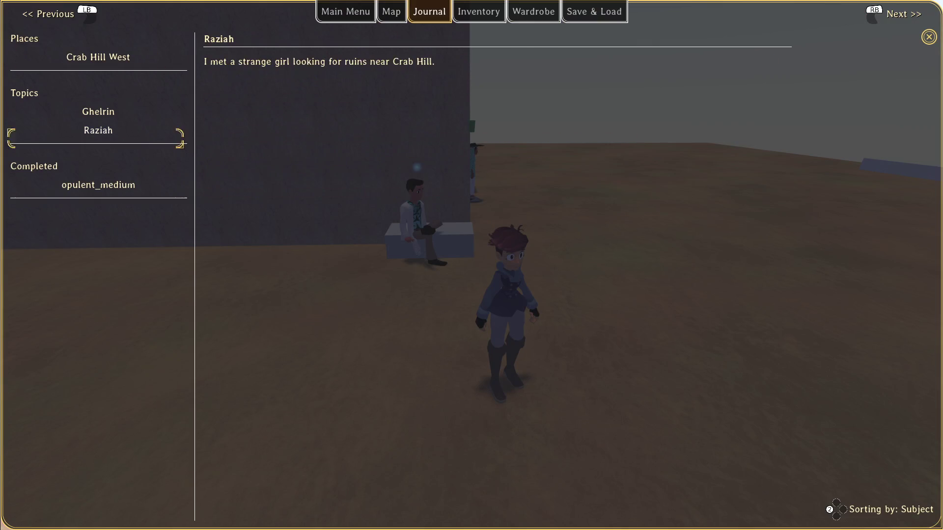
key(Down)
key(Down)
key(Up)
key(Up)
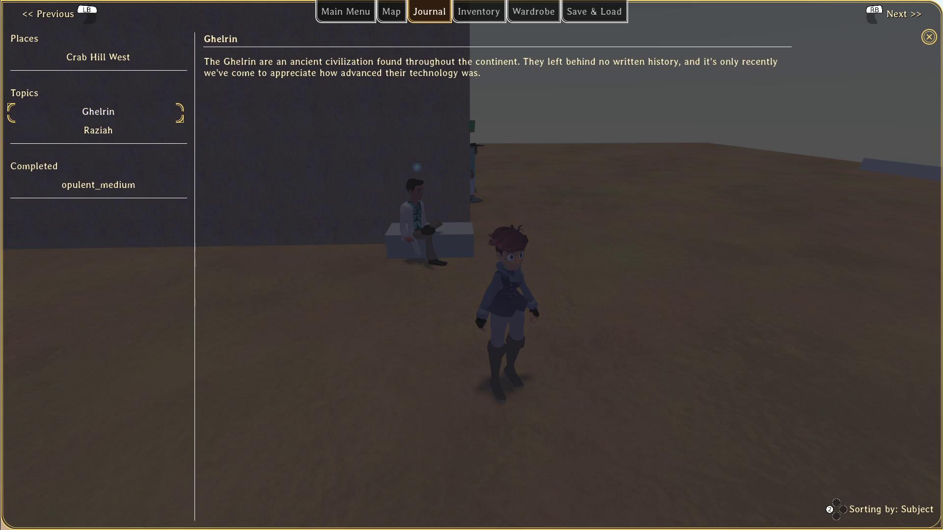
key(Escape)
key(s)
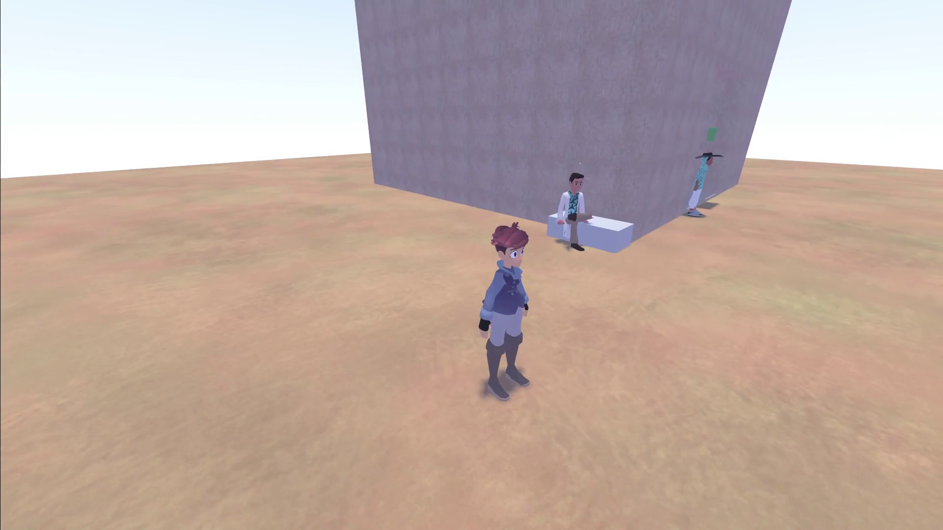
key(alt+Tab)
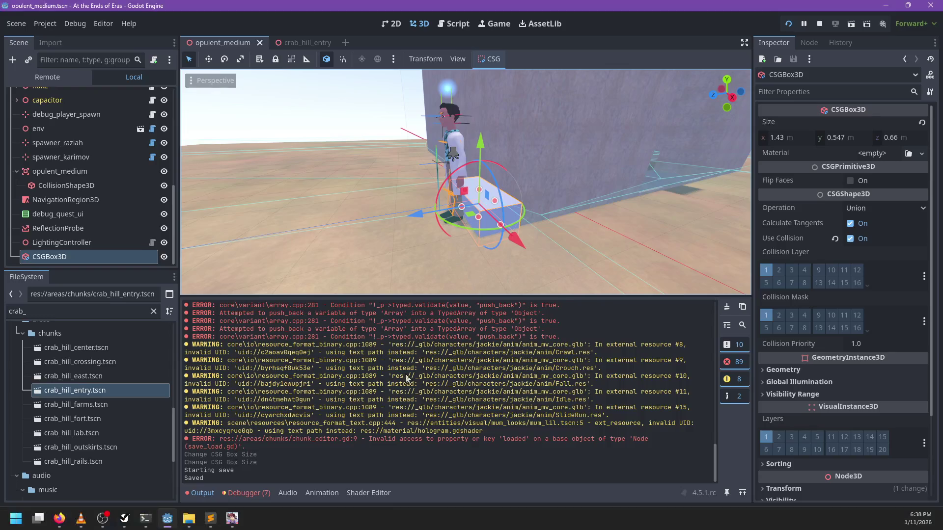
scroll(290, 459, up, 5)
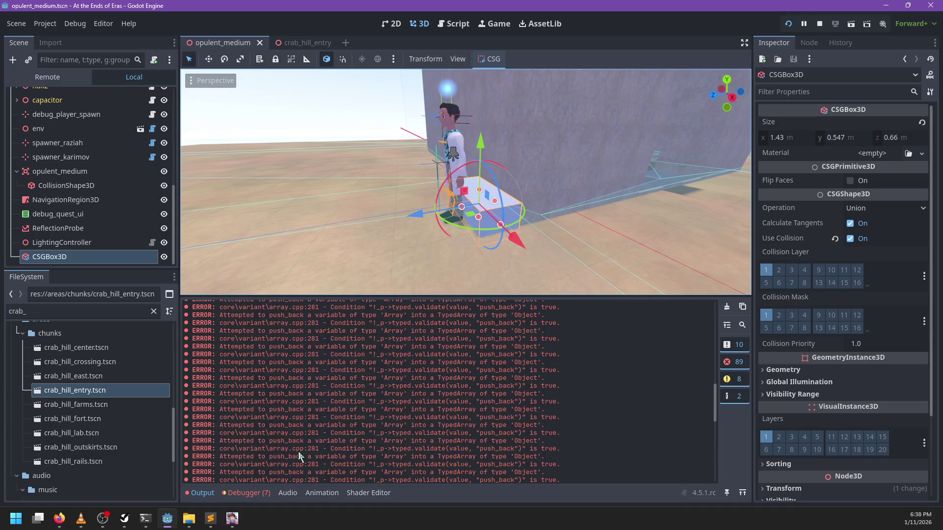
scroll(300, 452, up, 10)
scroll(304, 448, down, 4)
scroll(308, 452, up, 5)
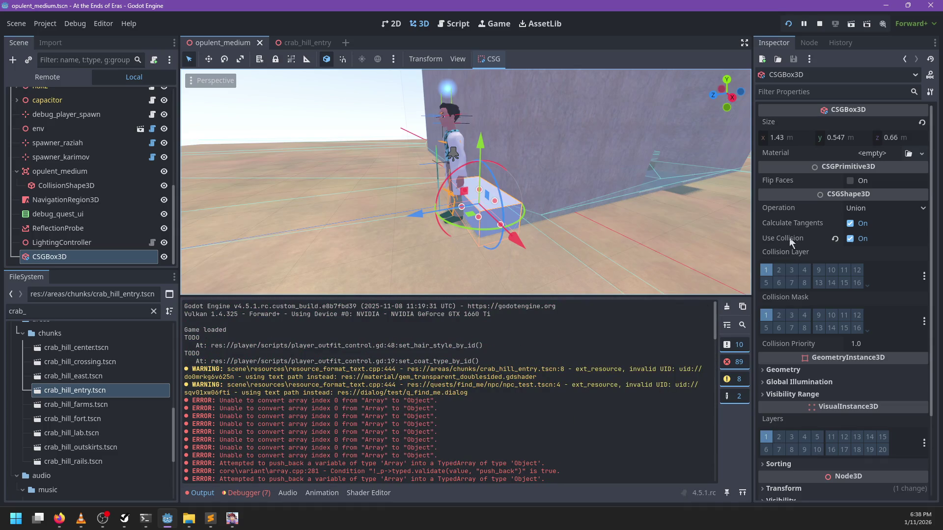
scroll(281, 415, down, 1)
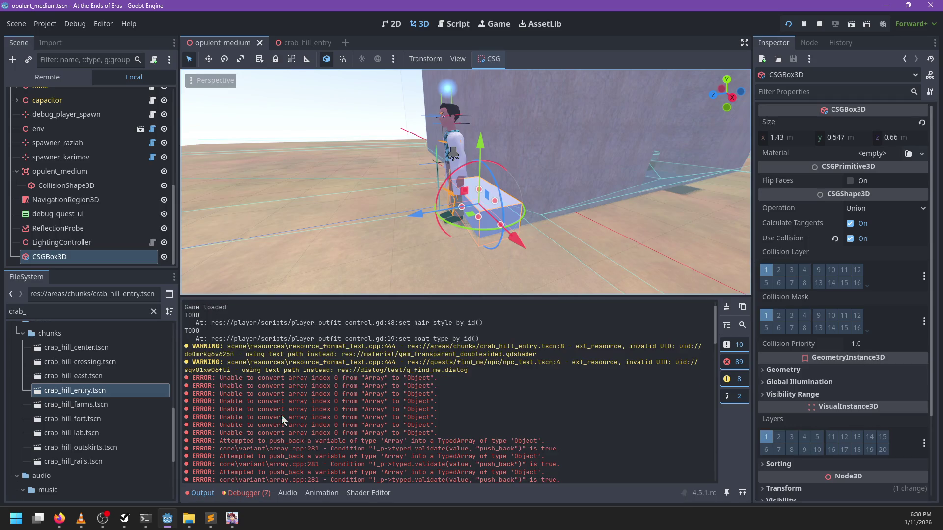
scroll(282, 414, down, 5)
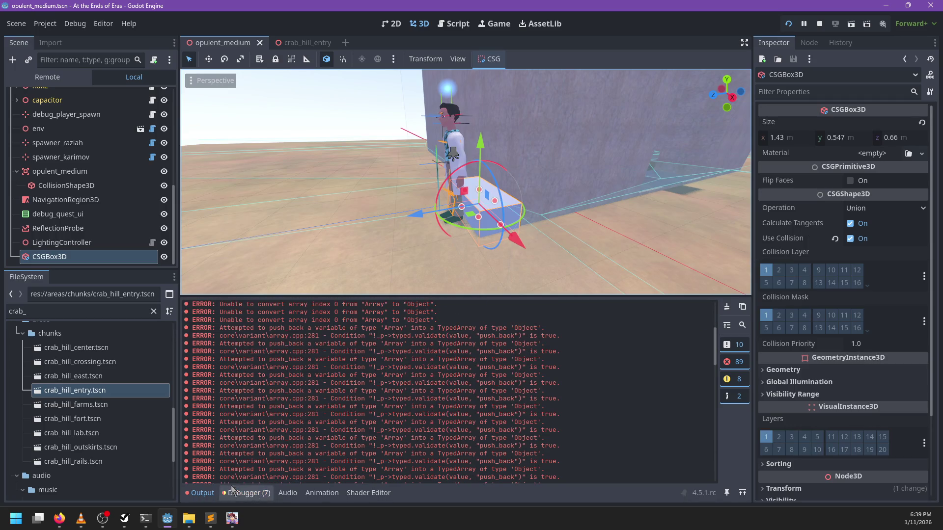
scroll(413, 356, down, 3)
scroll(415, 362, down, 3)
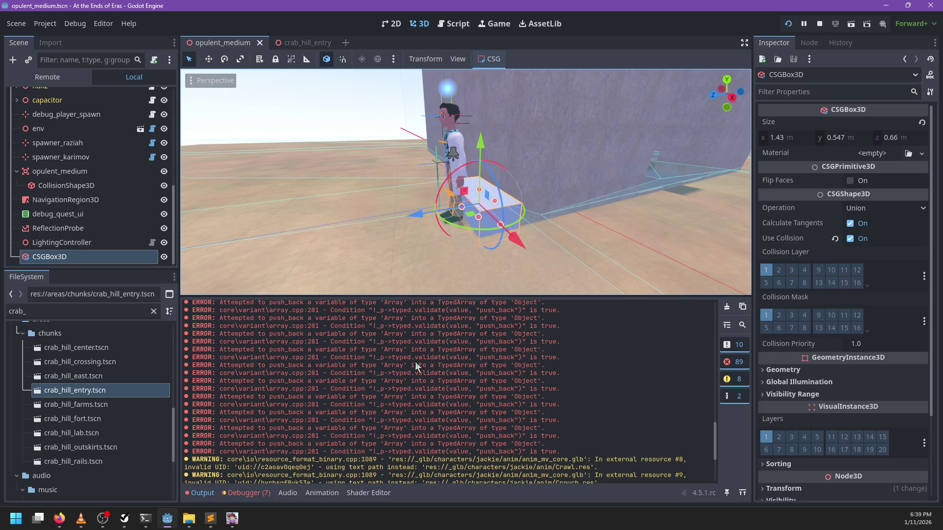
scroll(442, 417, down, 5)
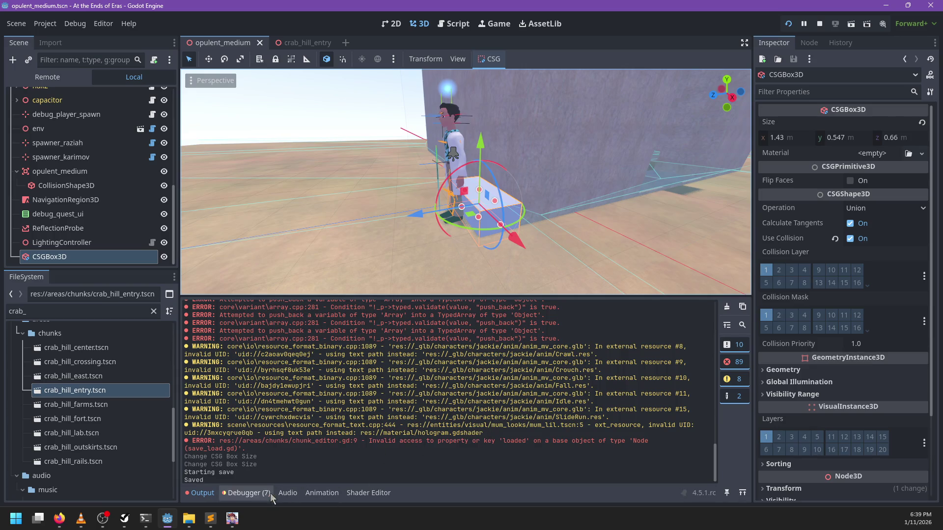
Step: Jump to the quest_start error in global.gd and rename the strange_machine folder to ts_intro
click(254, 494)
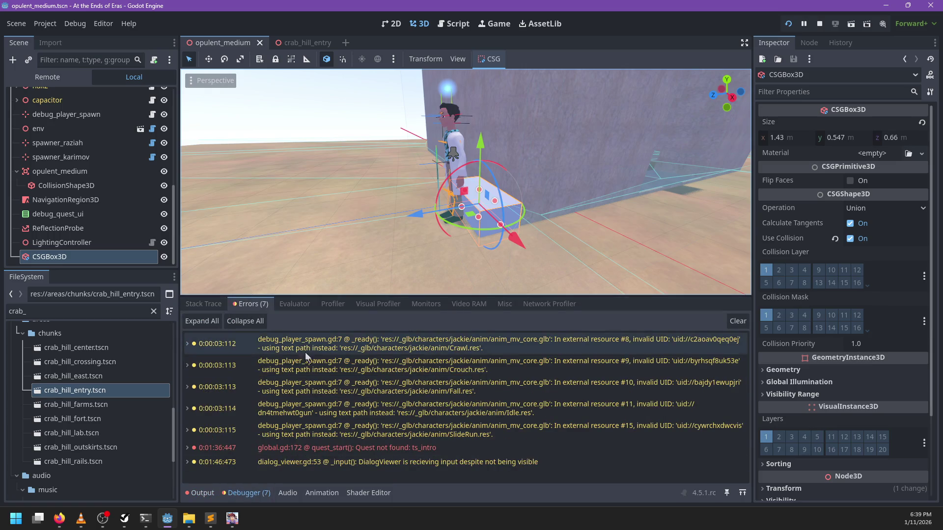
double_click(343, 448)
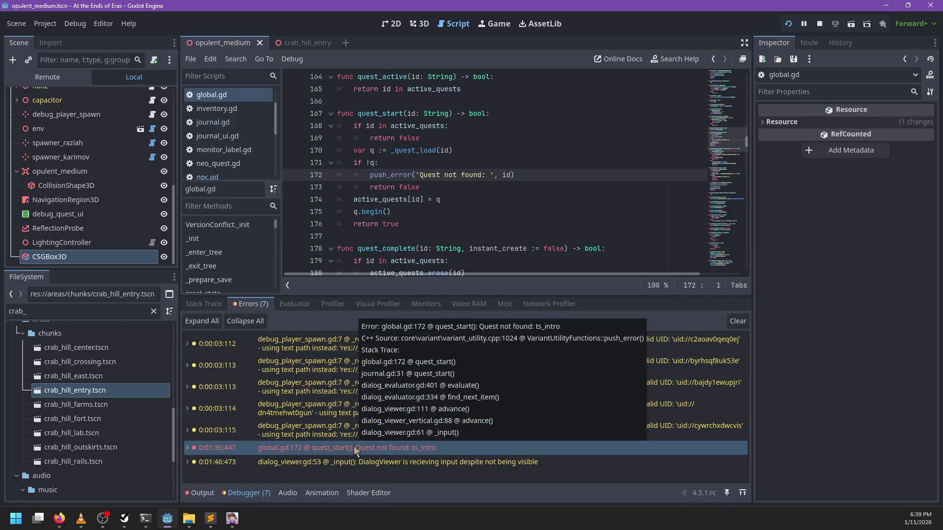
double_click(90, 307)
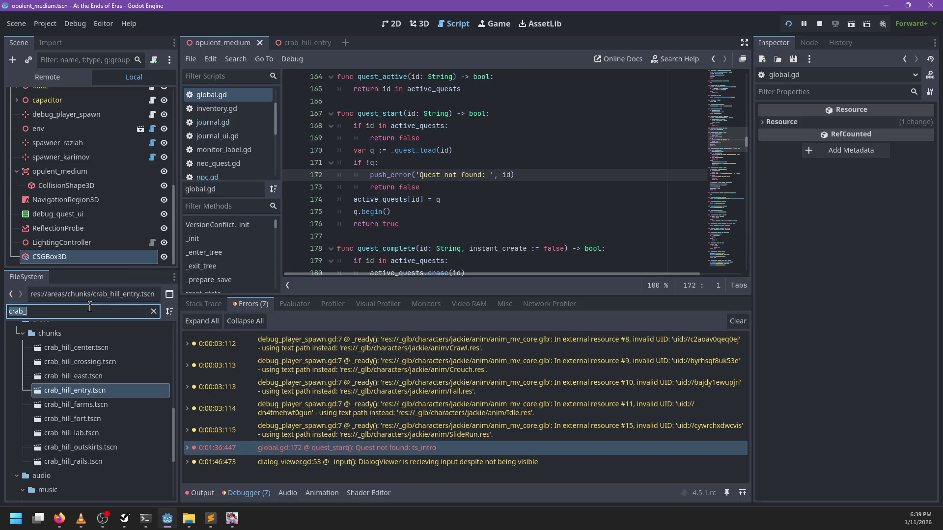
text(strange)
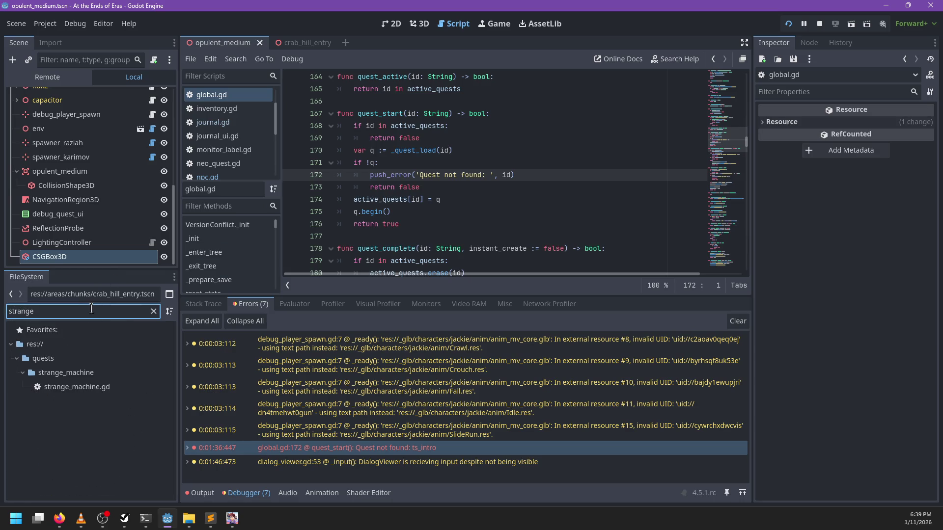
right_click(75, 373)
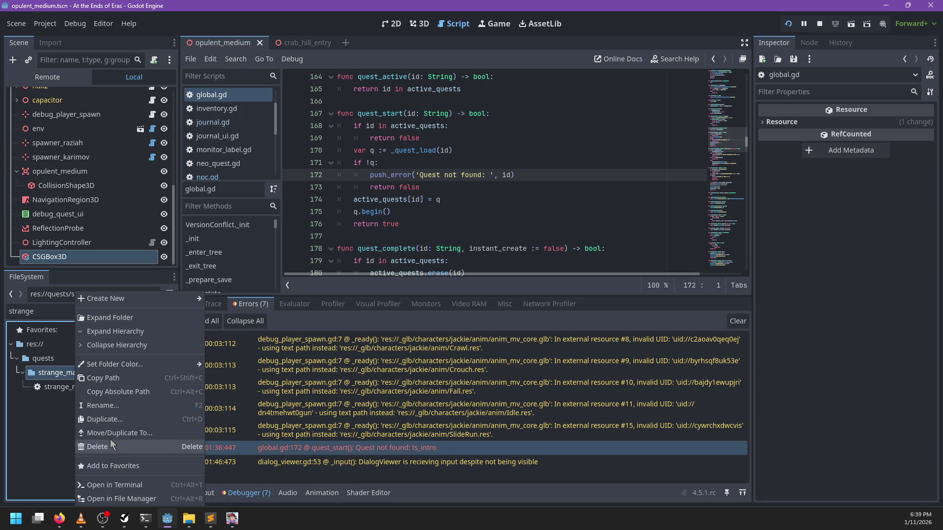
click(114, 407)
text(ts_intro)
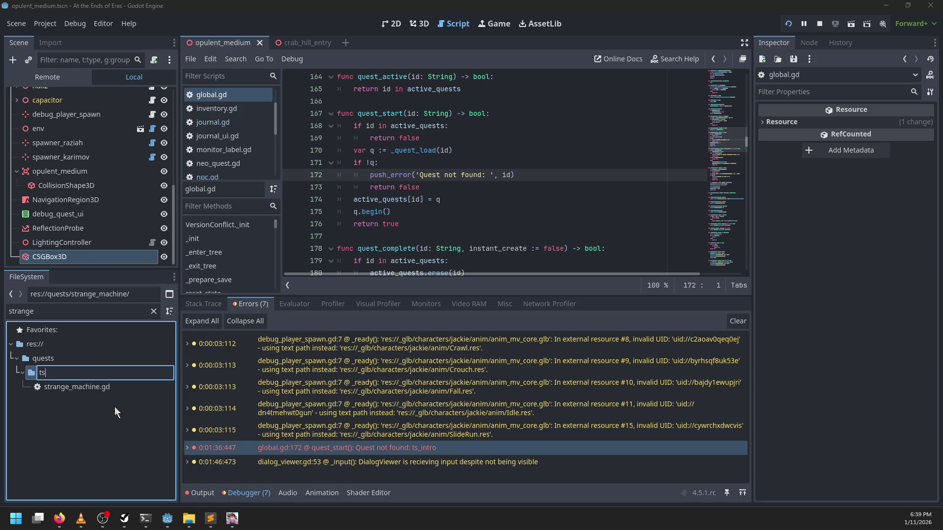
key(Return)
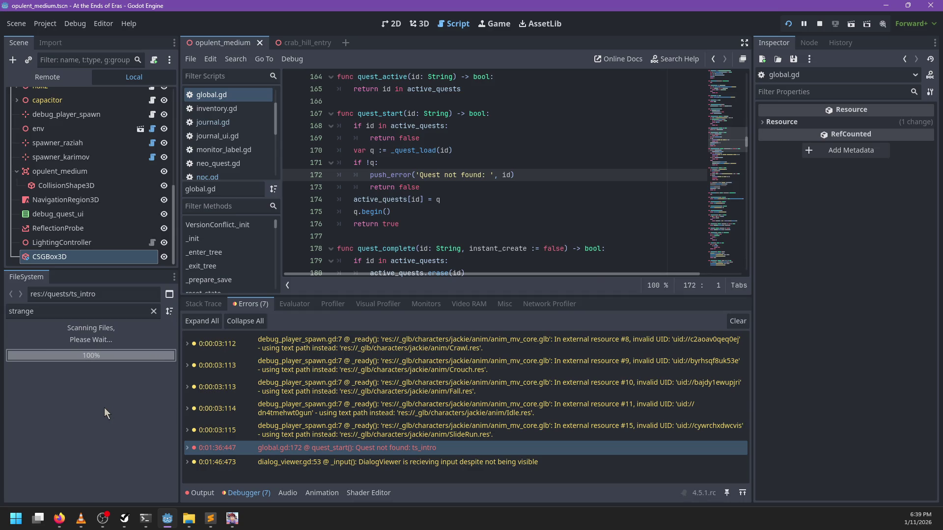
Step: Rename strange_machine.gd to ts_intro.gd and open the game's user data folder
right_click(66, 387)
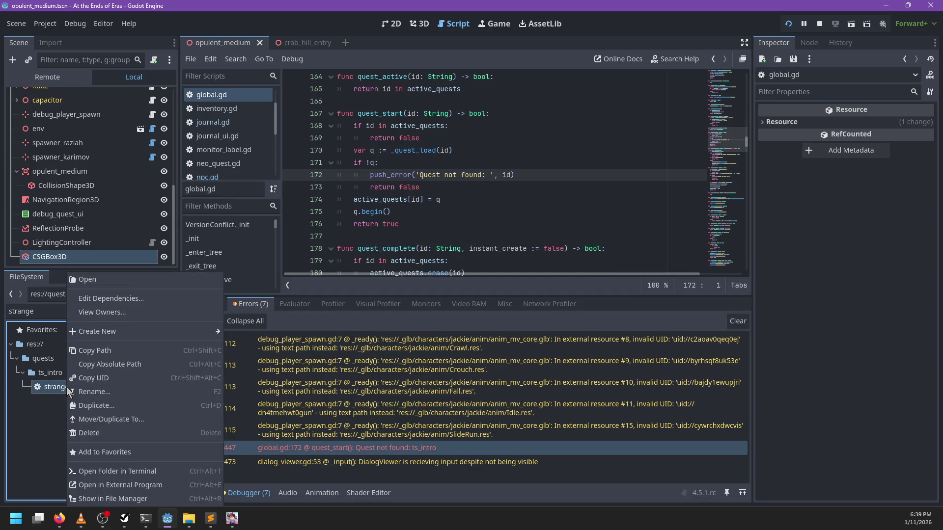
click(95, 393)
text(ts_intro.gd)
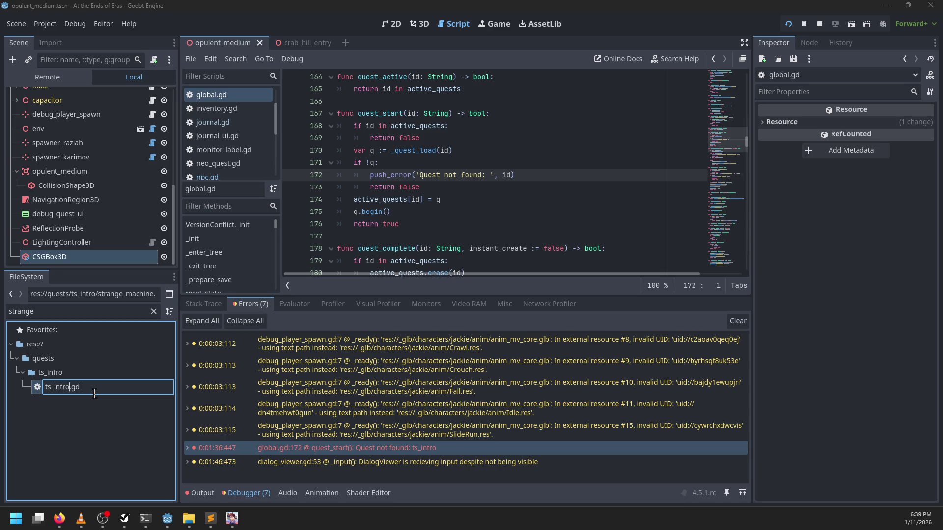
key(Return)
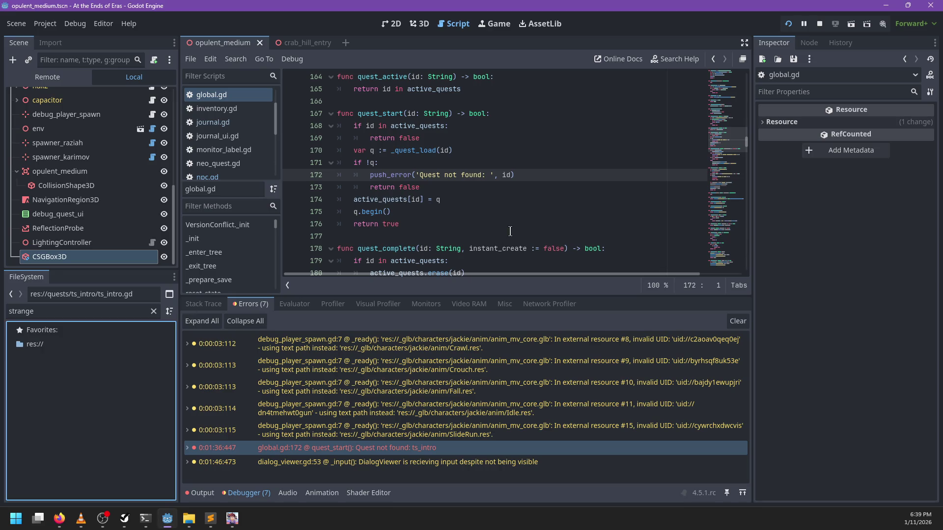
click(511, 232)
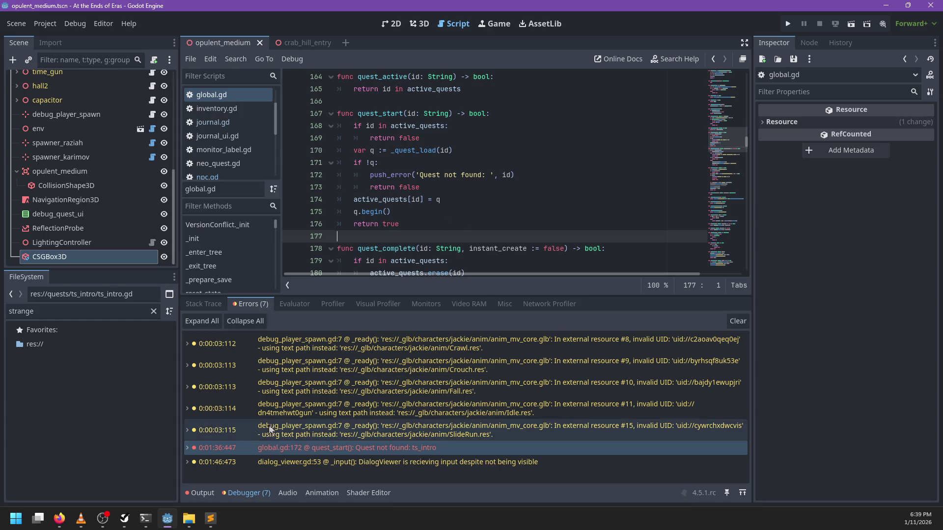
click(189, 519)
Step: Delete the autosave folder from user data, then clear Godot's debugger error list
click(313, 277)
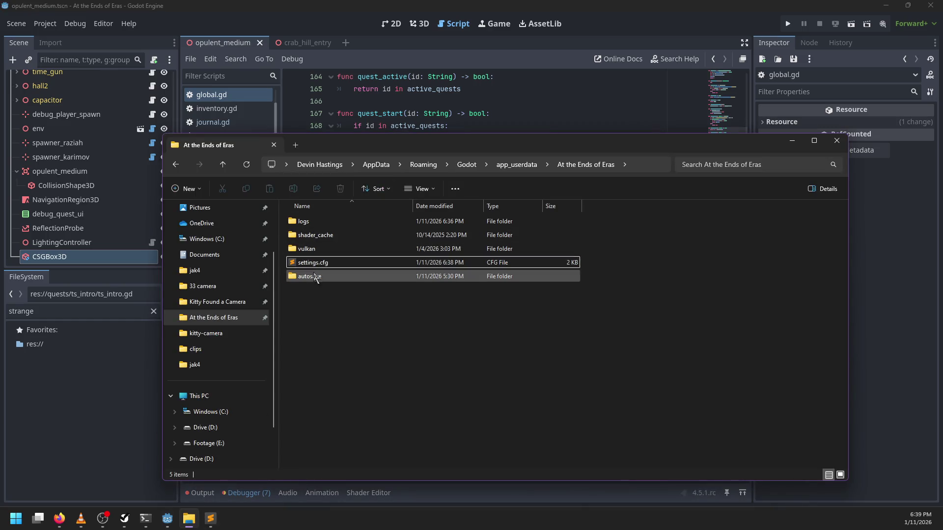
key(Delete)
key(alt+Tab)
key(F5)
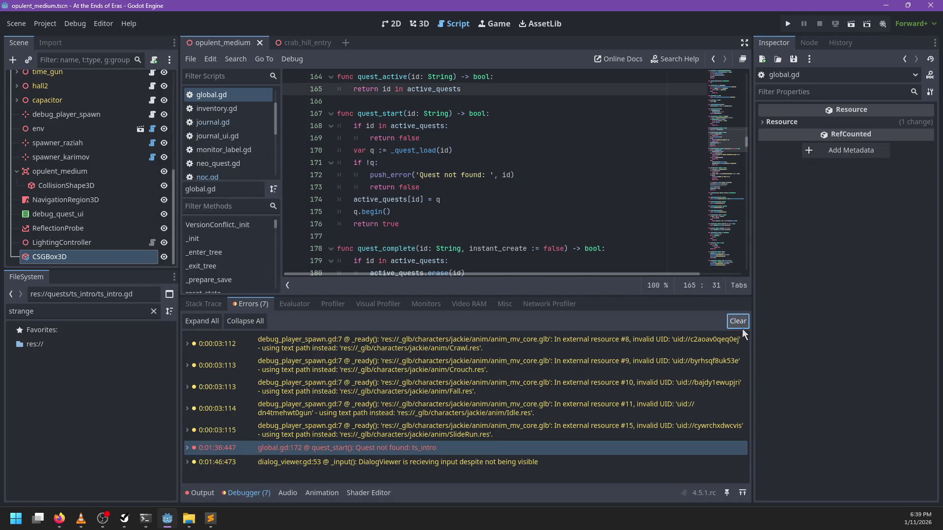
click(738, 322)
click(577, 225)
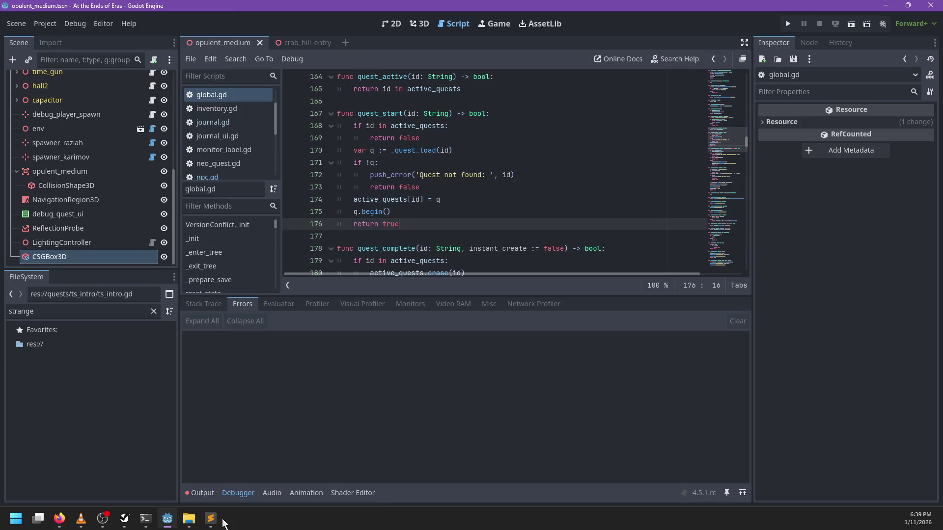
click(210, 519)
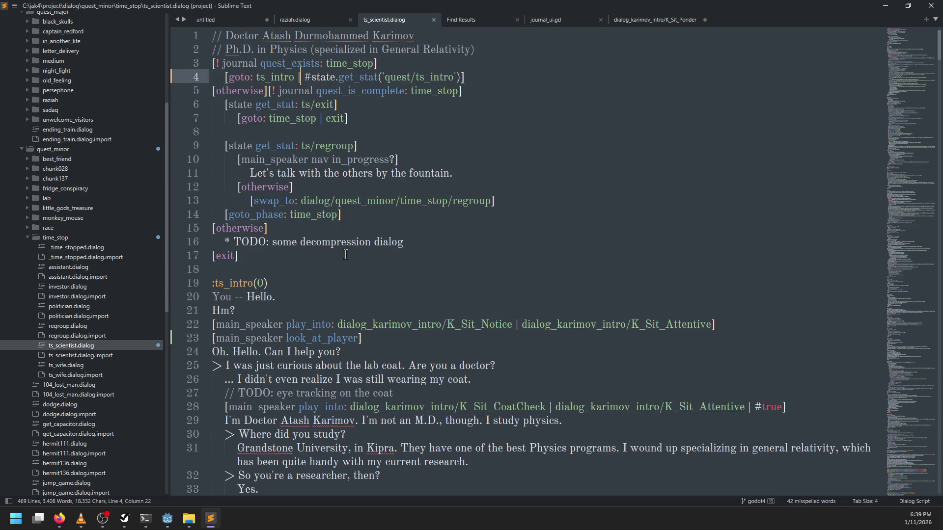
Step: Search ts_scientist.dialog for ts_intro_q, finding the journal complete_task line 102
scroll(346, 255, down, 4)
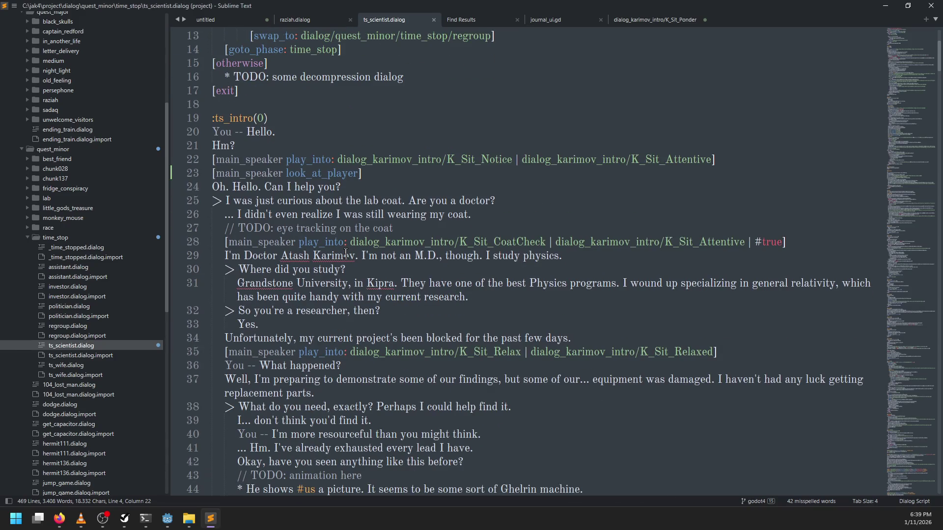
scroll(346, 254, down, 8)
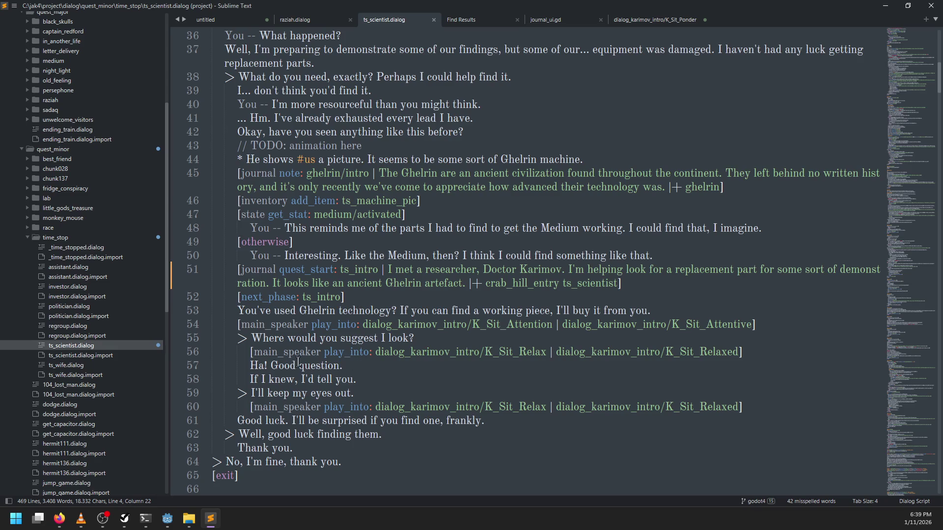
double_click(578, 284)
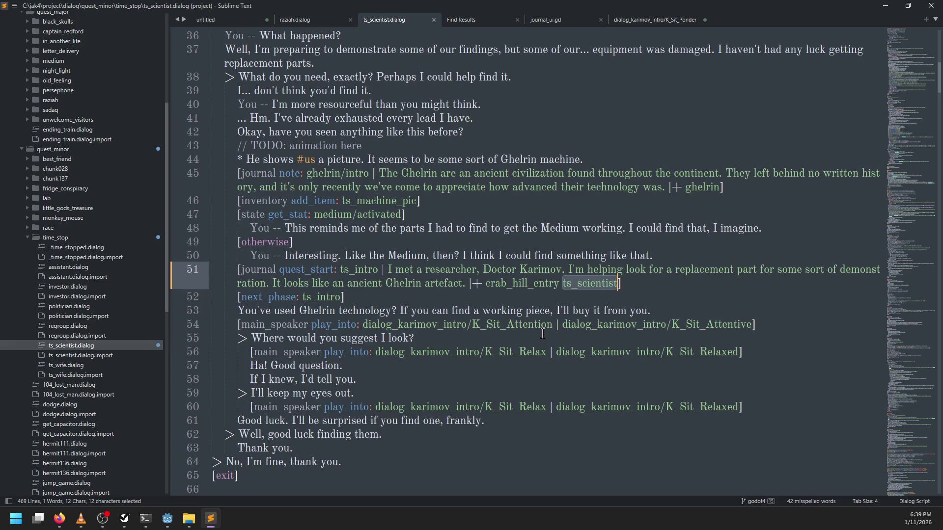
scroll(543, 332, up, 3)
key(ctrl+f)
key(BackSpace)
key(BackSpace)
key(BackSpace)
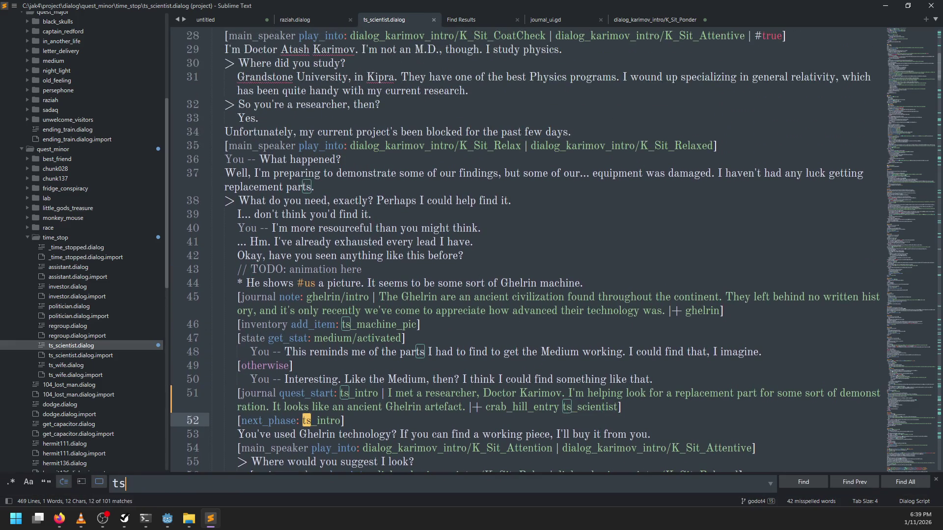
text(intro_)
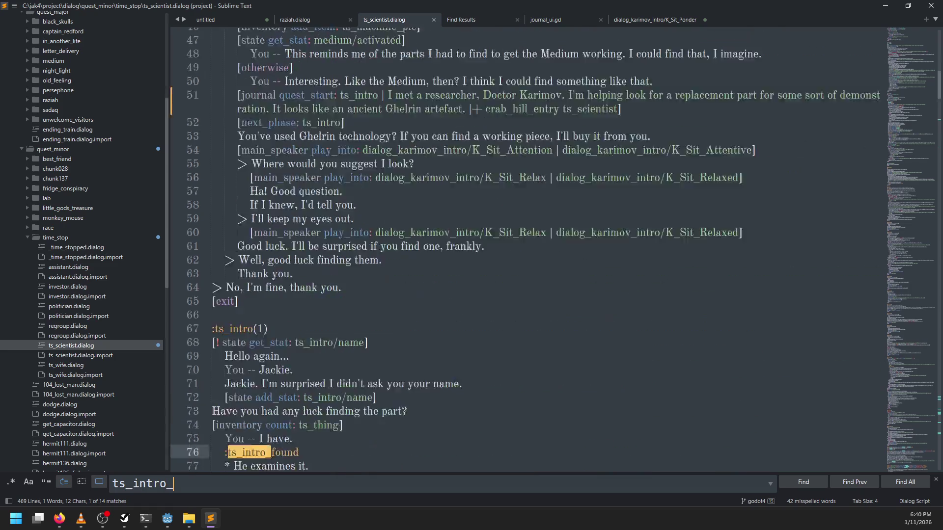
text(q)
key(Escape)
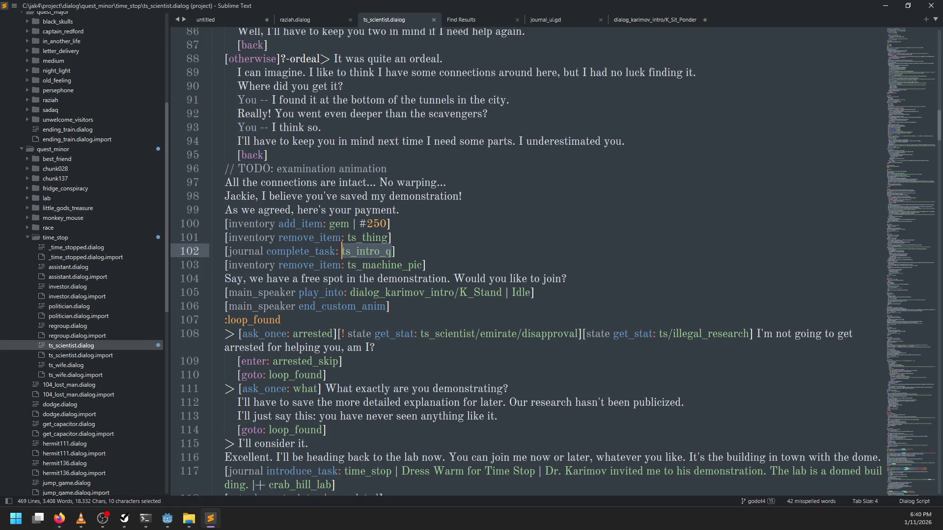
Step: Delete the journal complete_task ts_intro_q line 102
click(338, 251)
key(ctrl+BackSpace)
text(quest_)
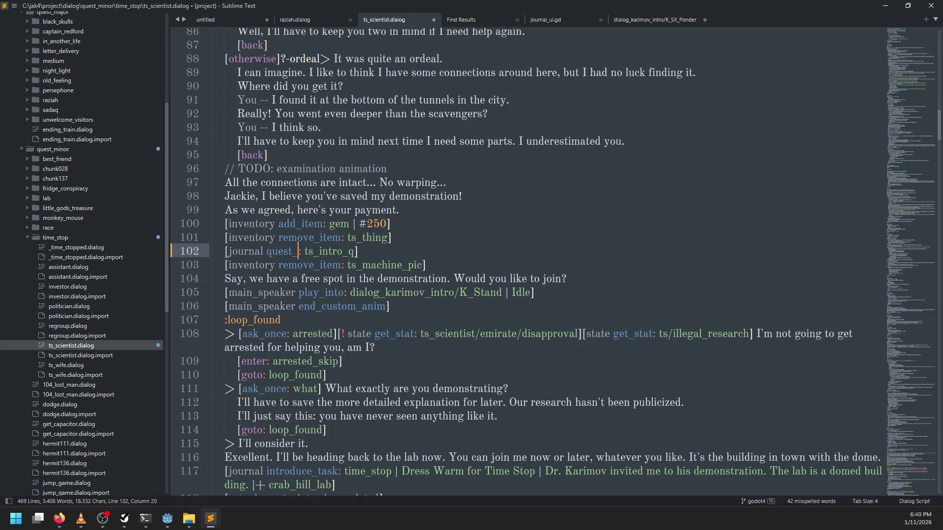
text(complete)
key(ctrl+Left)
key(ctrl+BackSpace)
text(Global)
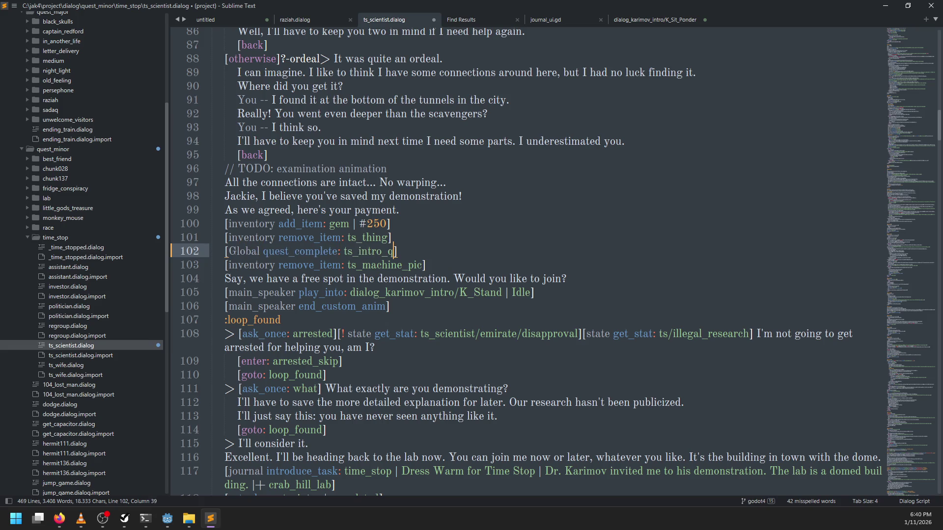
key(ctrl+shift+k)
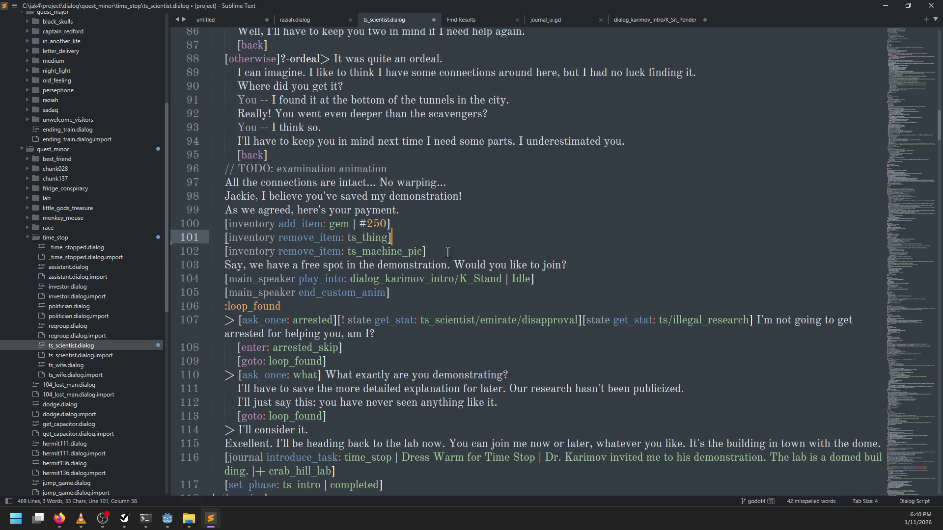
Step: Add '[state add_stat: karimov/discussed/time_gun]' below the ts_machine_pic line, save, and relaunch the game
click(447, 252)
key(Return)
text([Stage)
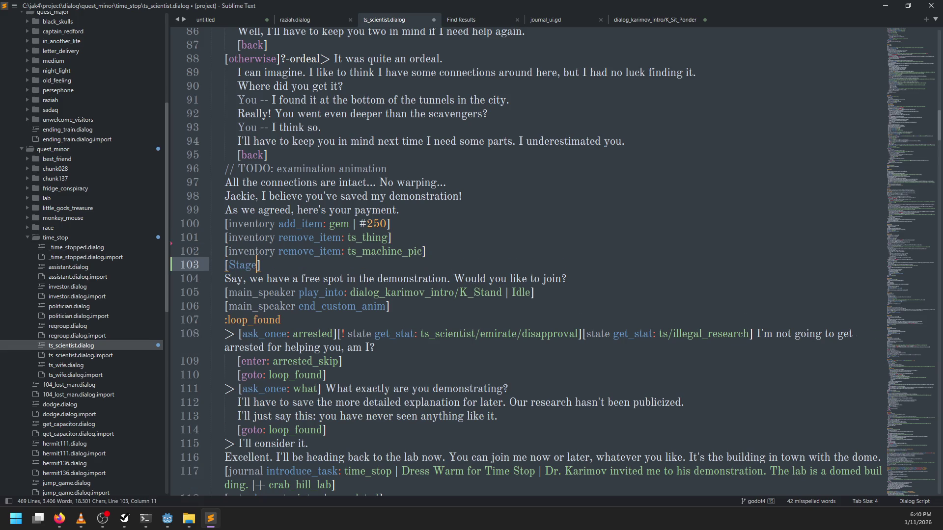
key(BackSpace)
text(tate add_stat)
text(: karimov/)
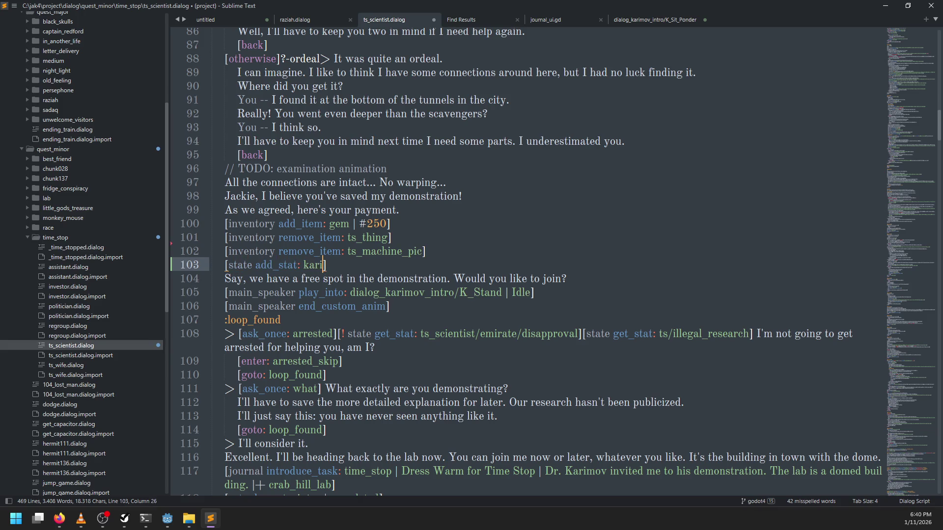
text(discussed/t)
text(ime_gun)
key(ctrl+s)
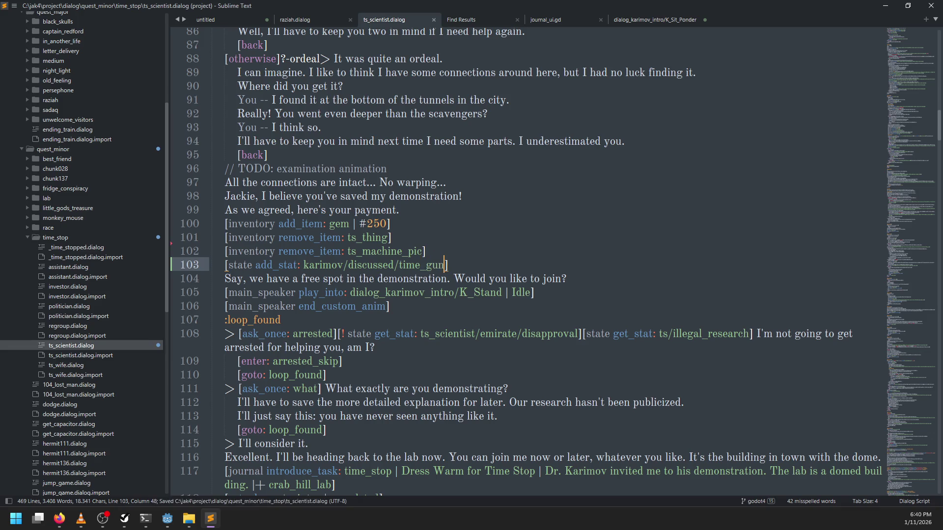
key(alt+Tab)
key(F5)
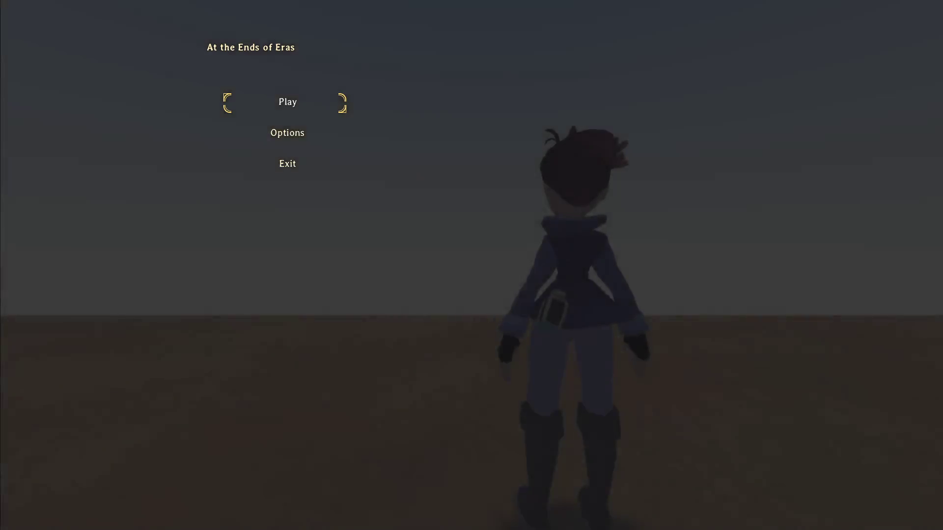
Step: Start playing, reach the seated scientist, and pick replies up to 'What do you need, exactly?'
key(Return)
key(w)
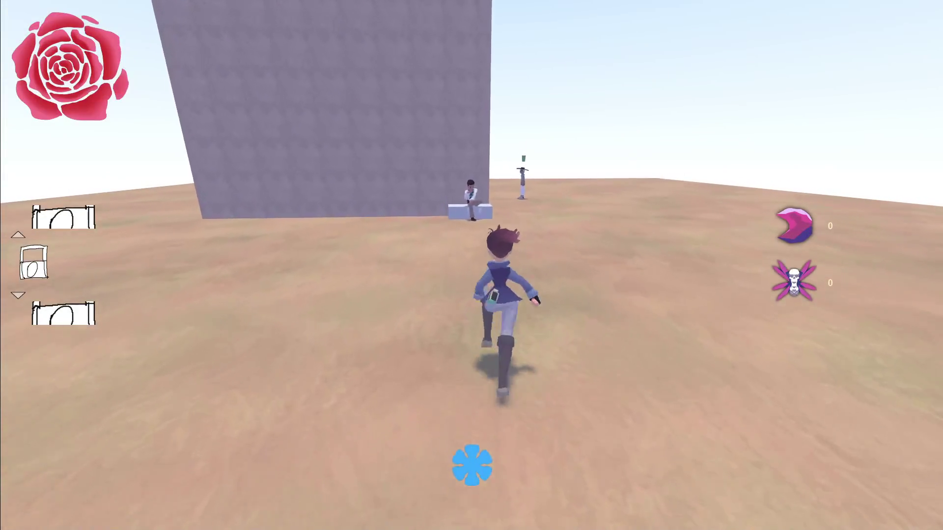
key(e)
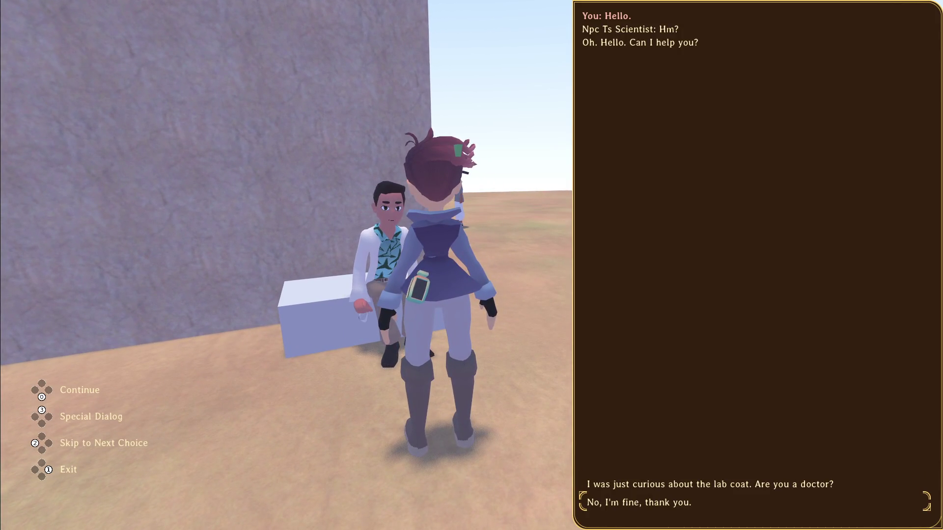
key(Return)
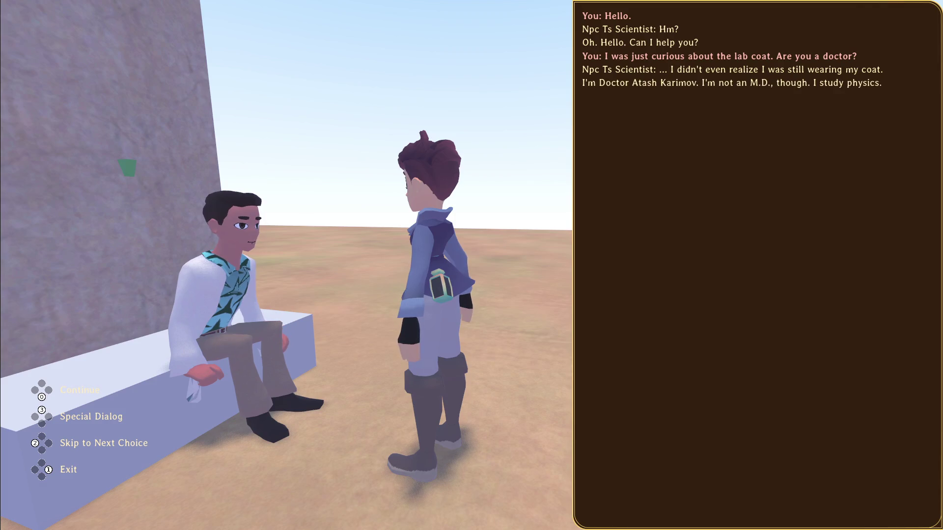
key(Return)
key(Return)
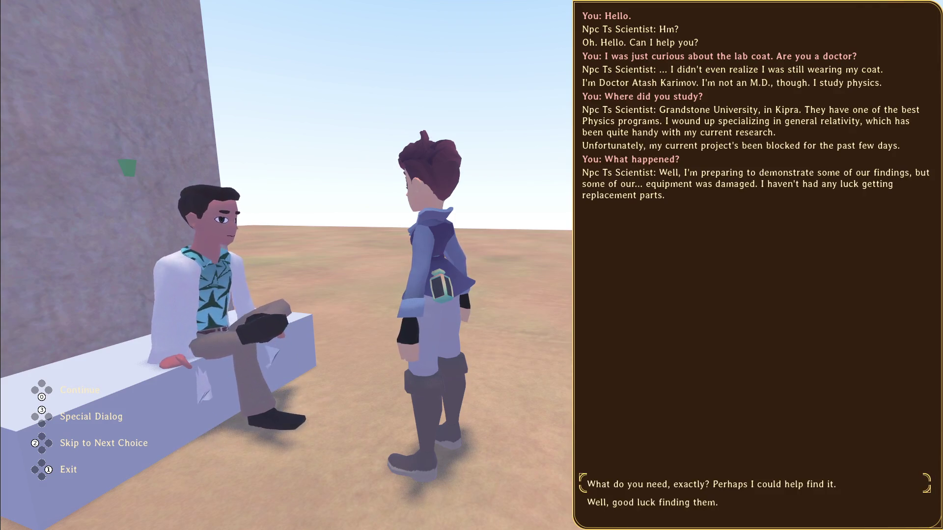
key(Up)
key(Return)
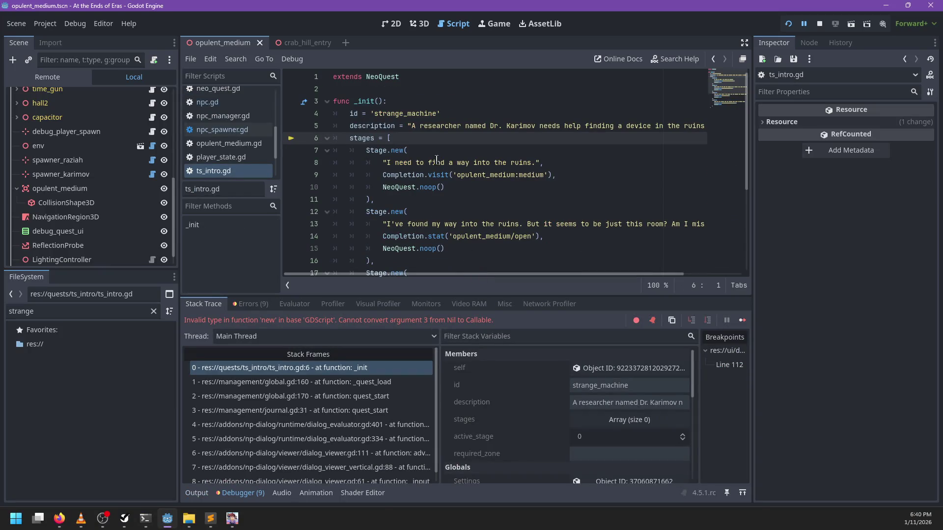
Step: Delete the '()' after every NeoQuest.noop call in ts_intro.gd
scroll(431, 155, down, 1)
double_click(402, 149)
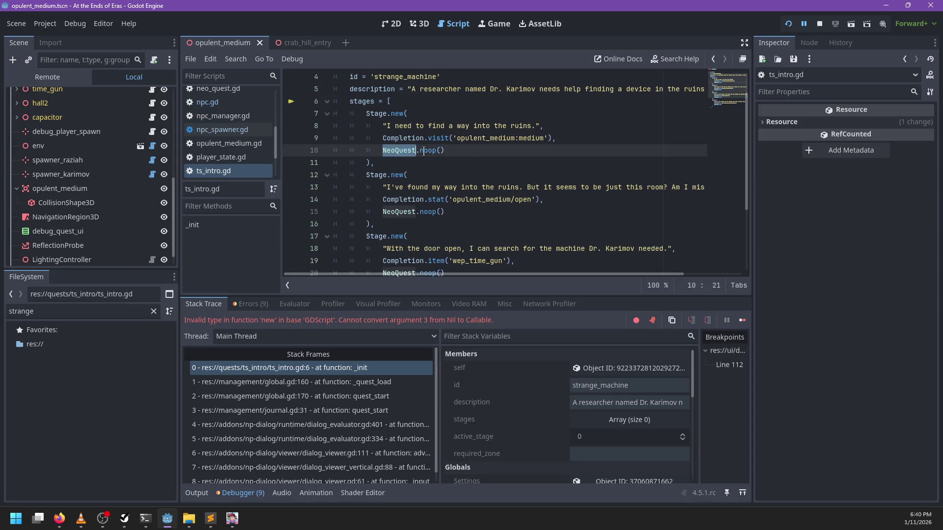
scroll(468, 156, down, 3)
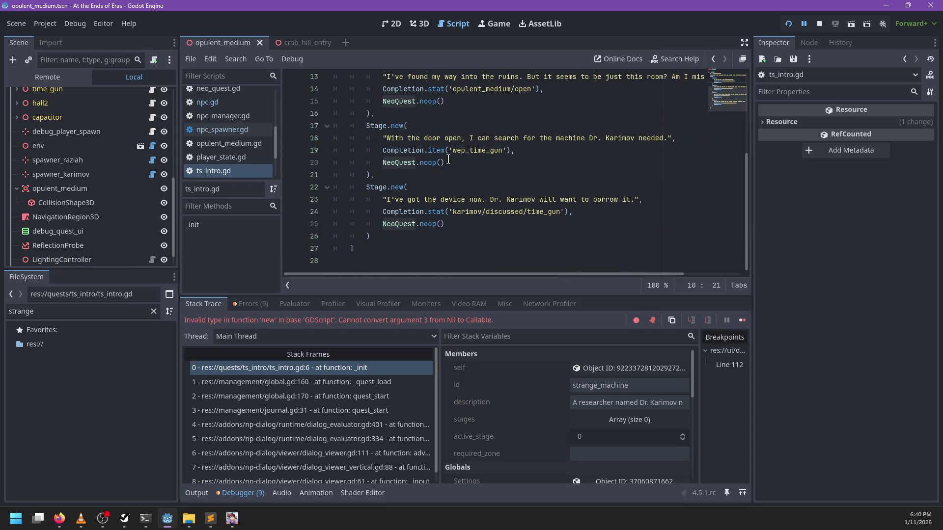
scroll(448, 160, up, 3)
double_click(439, 151)
scroll(461, 153, down, 2)
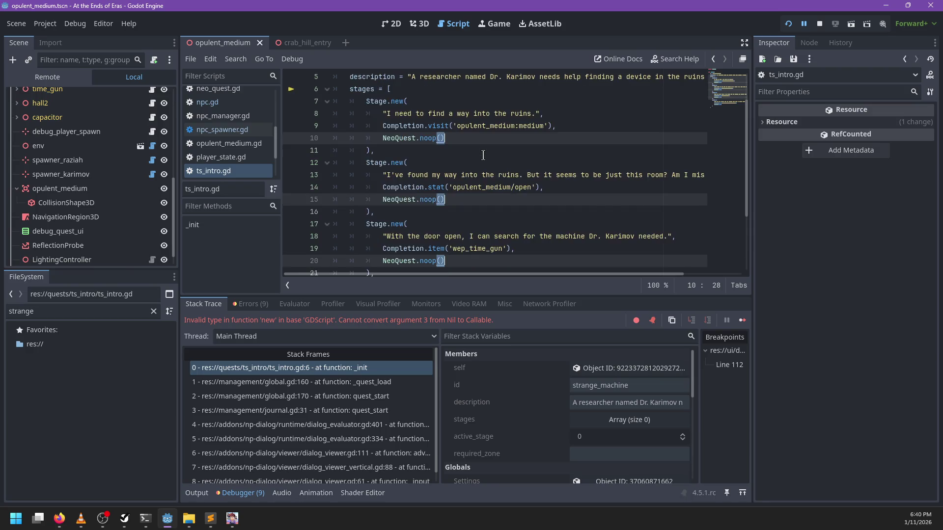
key(BackSpace)
key(Escape)
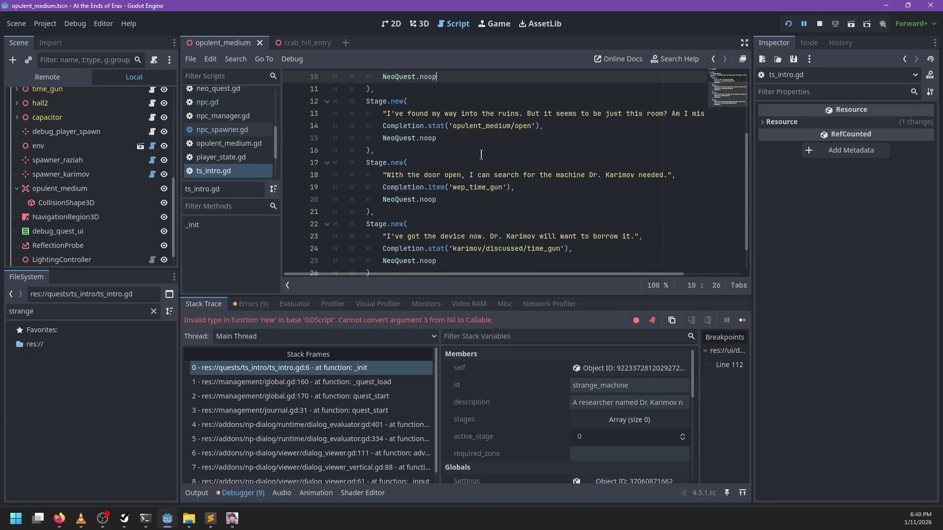
scroll(479, 157, up, 2)
Step: Save ts_intro.gd, stop the running game and relaunch it with F5
key(ctrl+s)
key(F8)
key(F5)
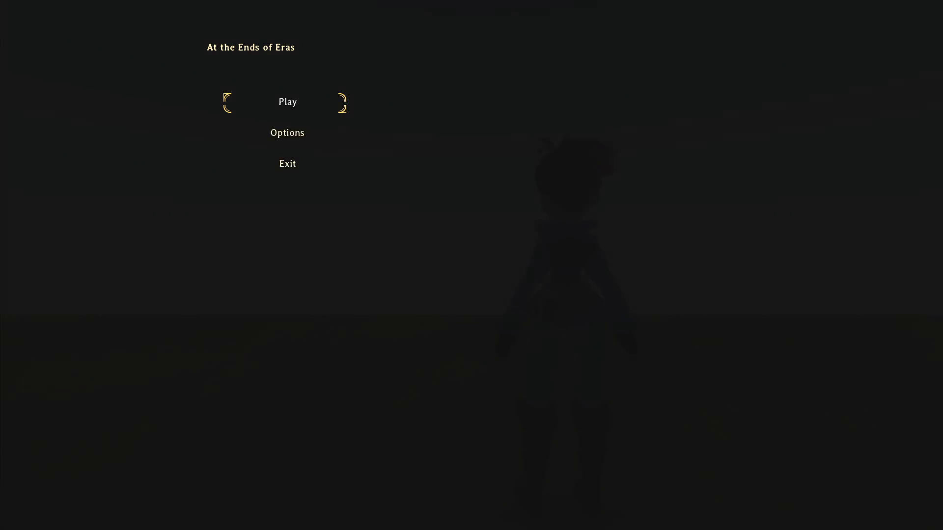
Step: Start playing and walk up to Dr. Karimov to begin a conversation
key(Return)
key(w)
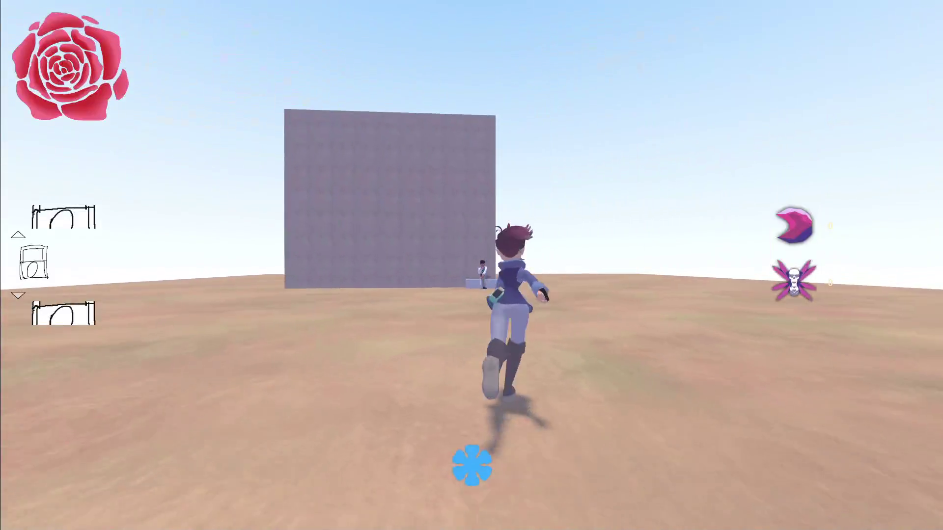
key(w)
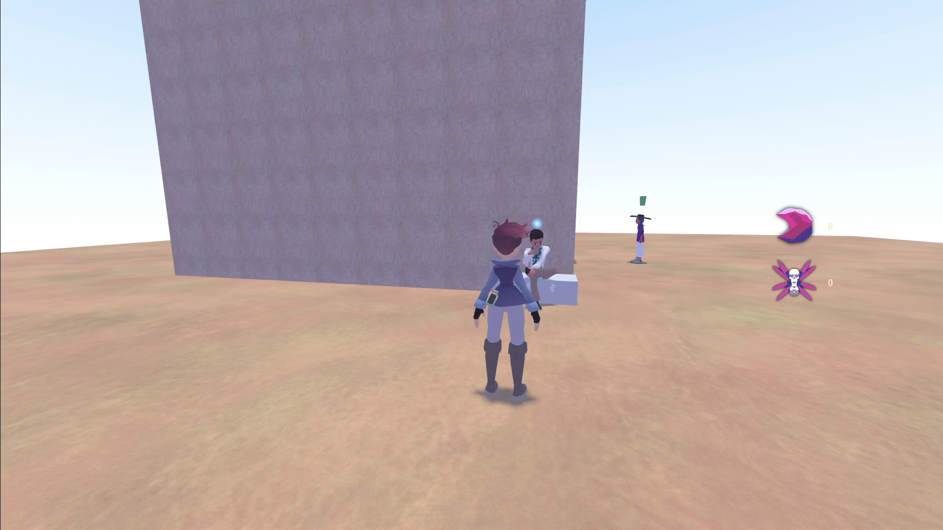
key(s)
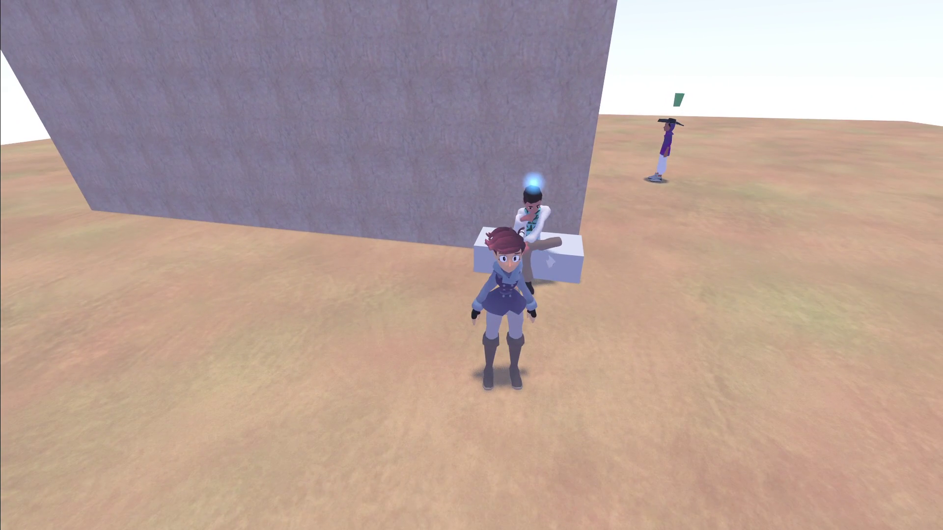
key(w)
key(s)
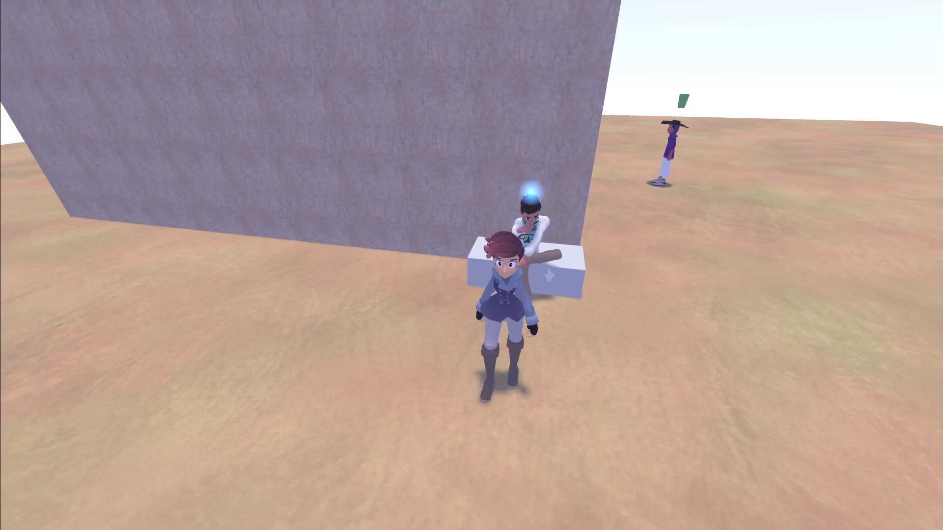
key(w)
key(e)
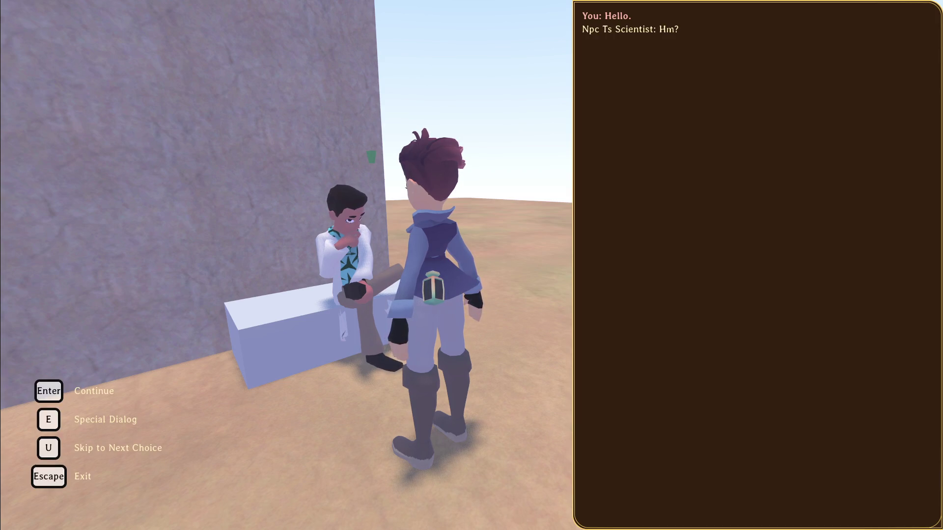
Step: Pick dialogue replies until receiving the Pictures of A Machine, then view the journal
key(Return)
key(Return)
key(Return)
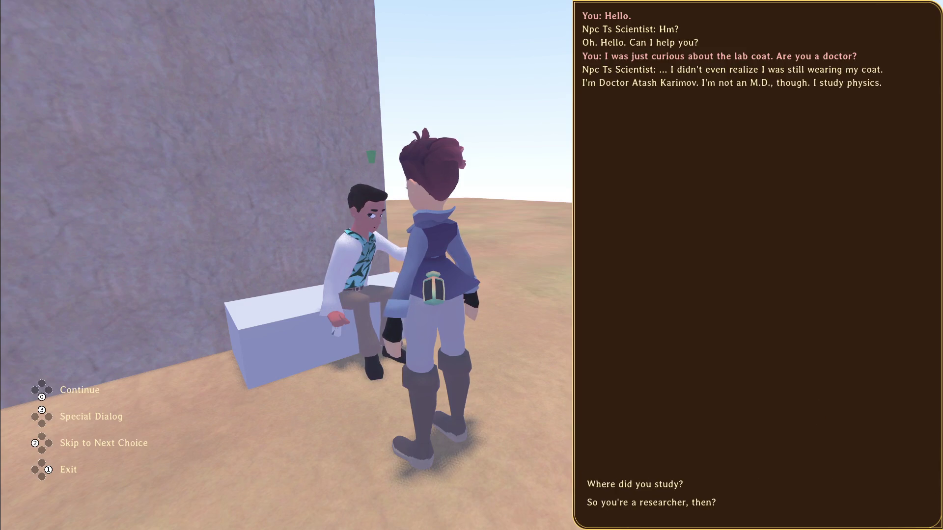
click(644, 486)
key(u)
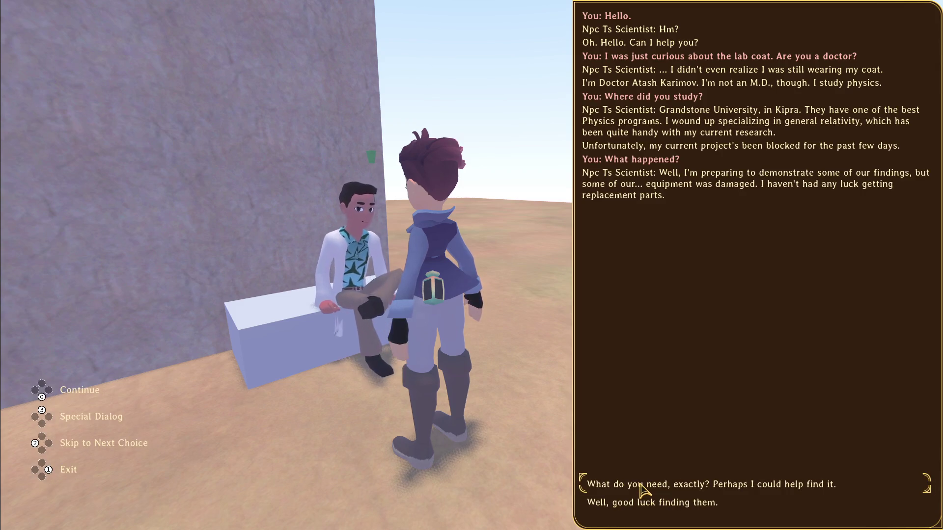
key(Return)
click(644, 492)
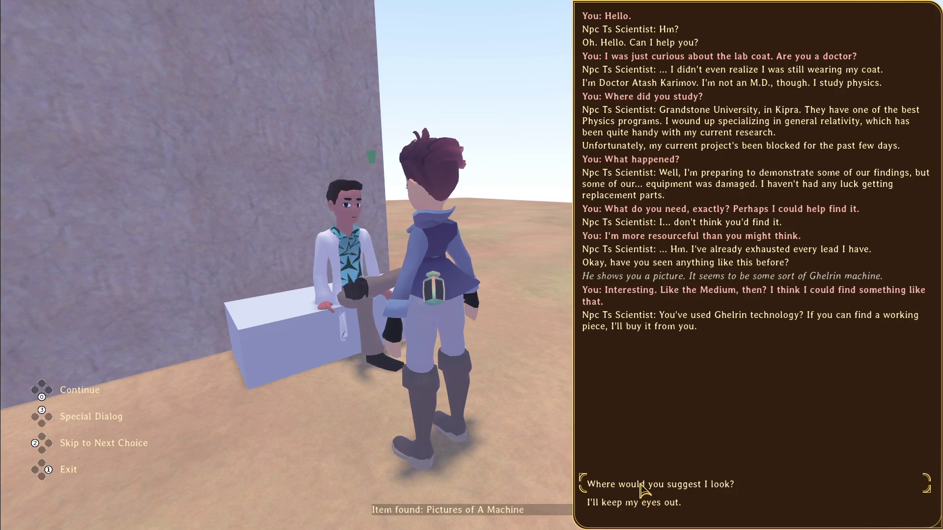
click(641, 485)
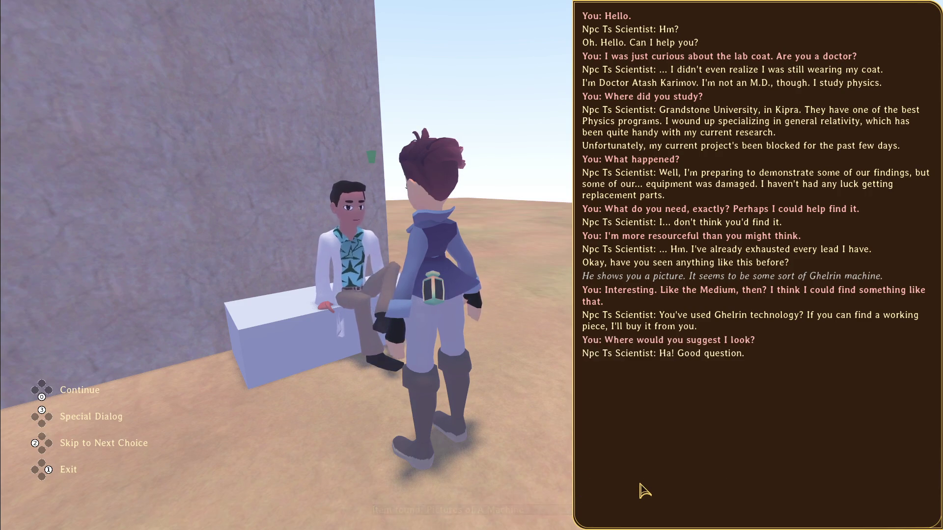
click(643, 490)
click(642, 489)
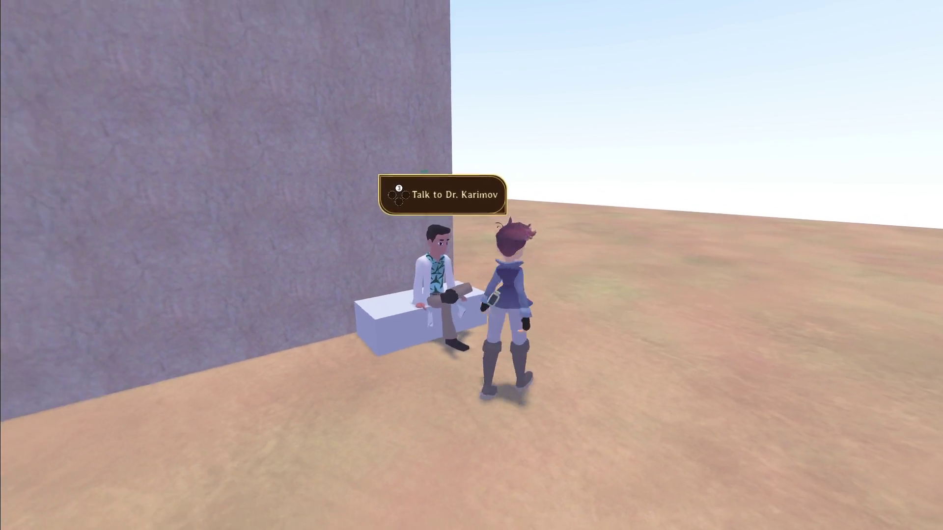
key(Escape)
key(j)
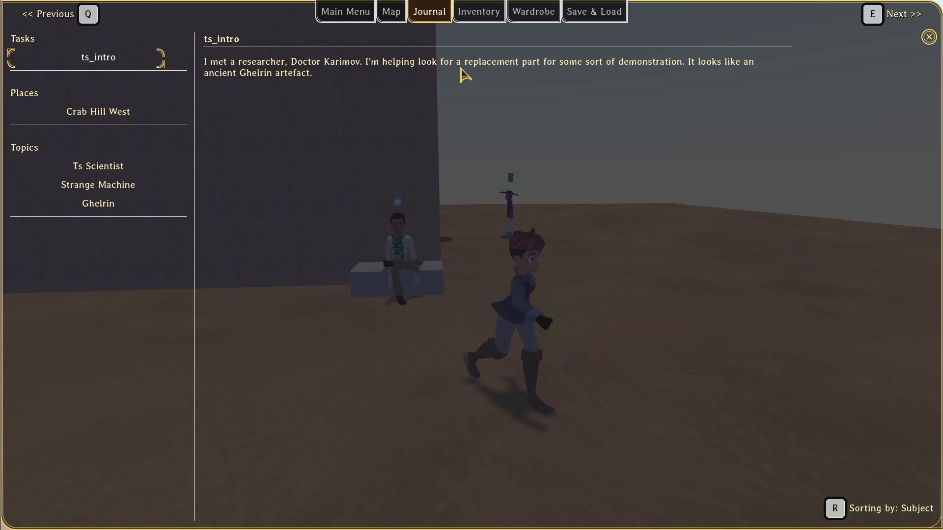
Step: Close the journal, talk to Raziah, and choose 'Do you want any help looking?'
key(Escape)
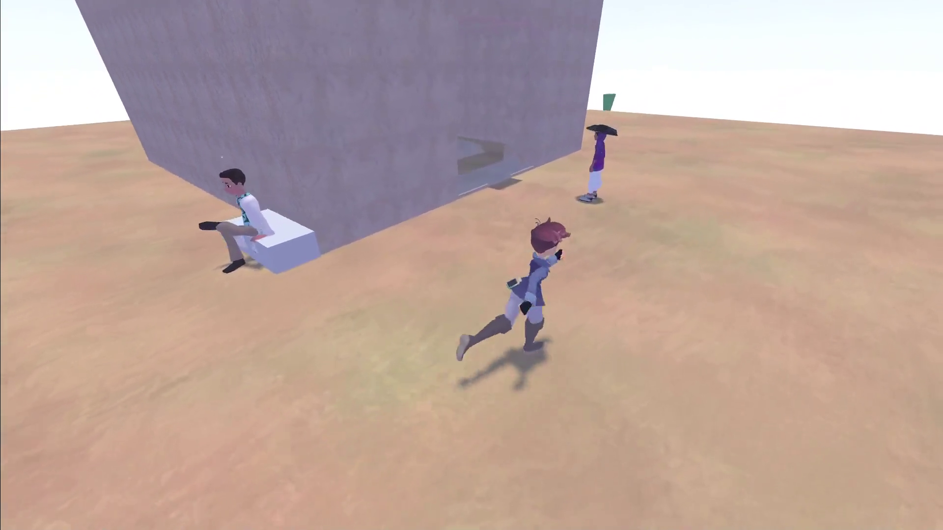
key(w)
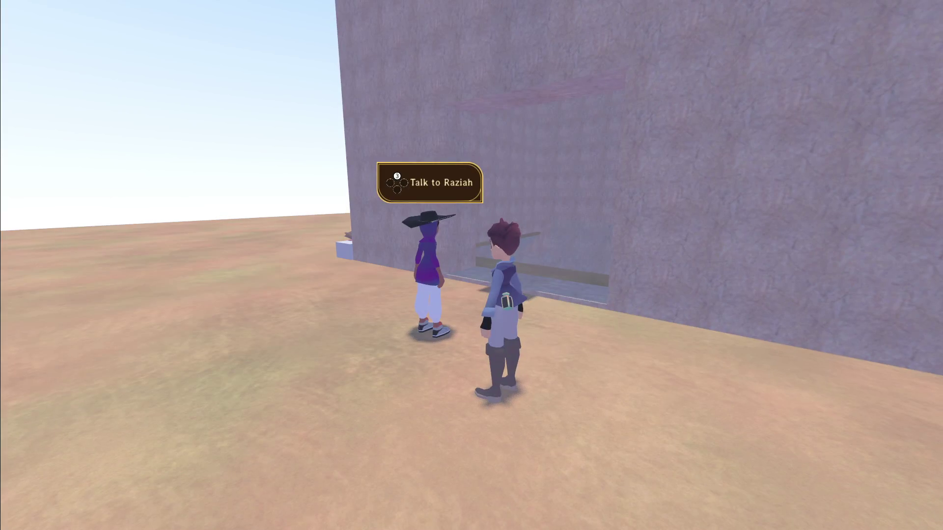
key(e)
key(w)
key(e)
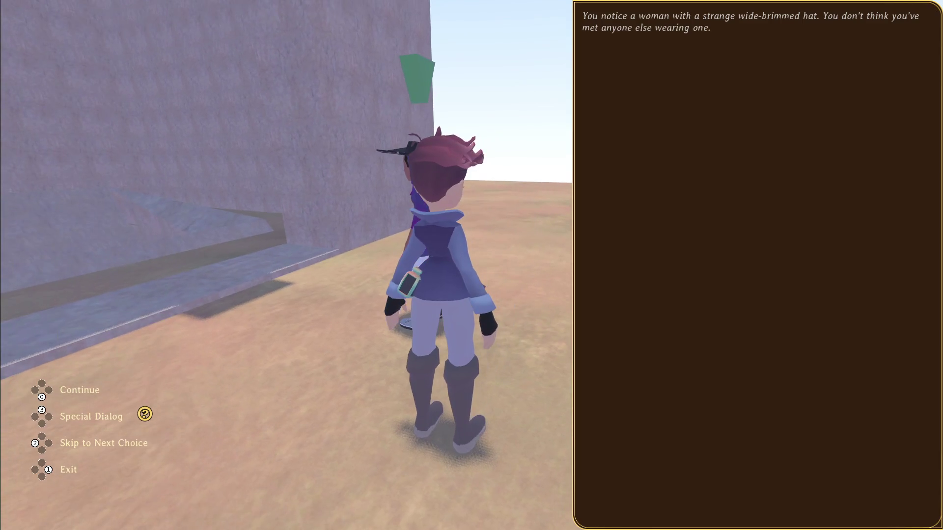
key(1)
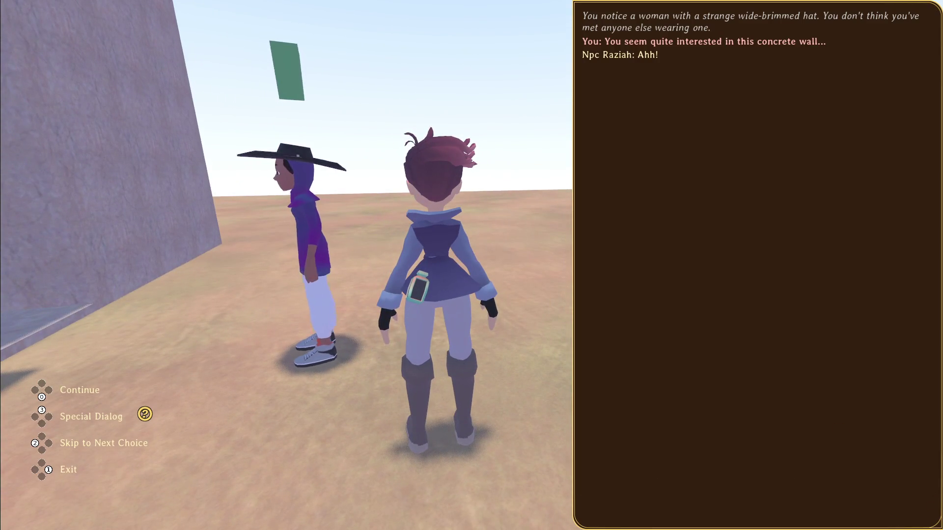
key(Down)
key(Down)
key(Down)
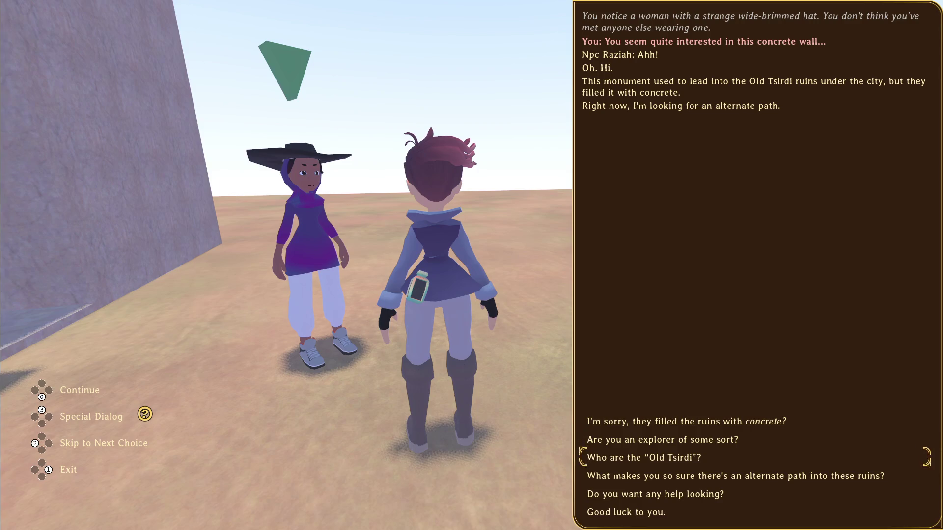
key(Return)
key(Return)
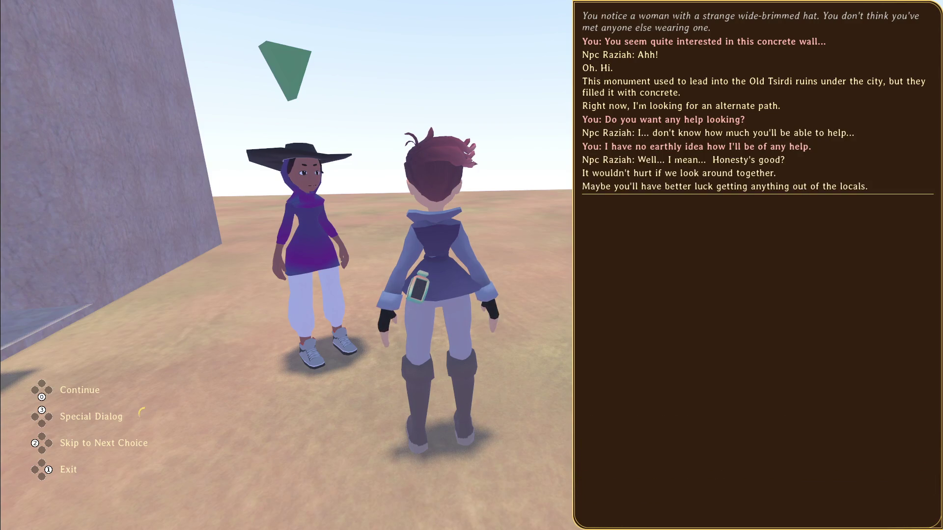
Step: Run through the wall opening and across the large foggy room past Raziah
key(w)
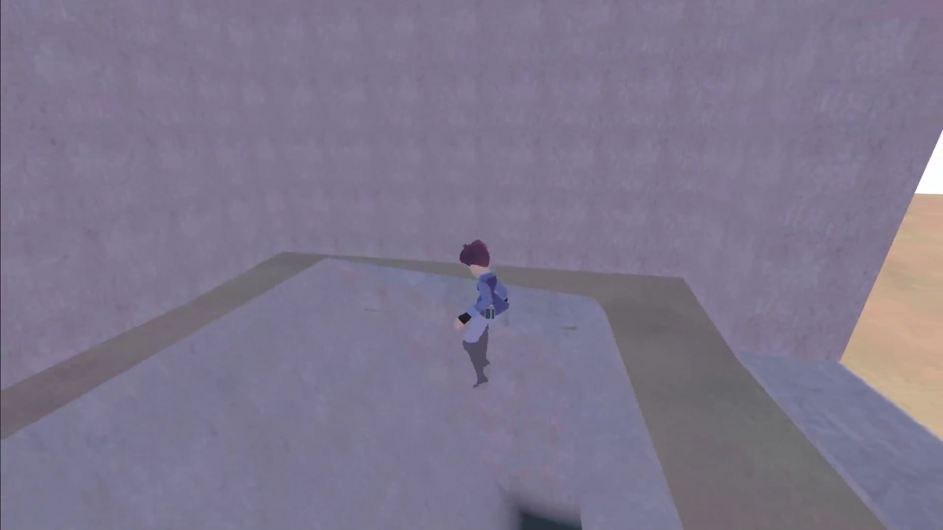
key(w)
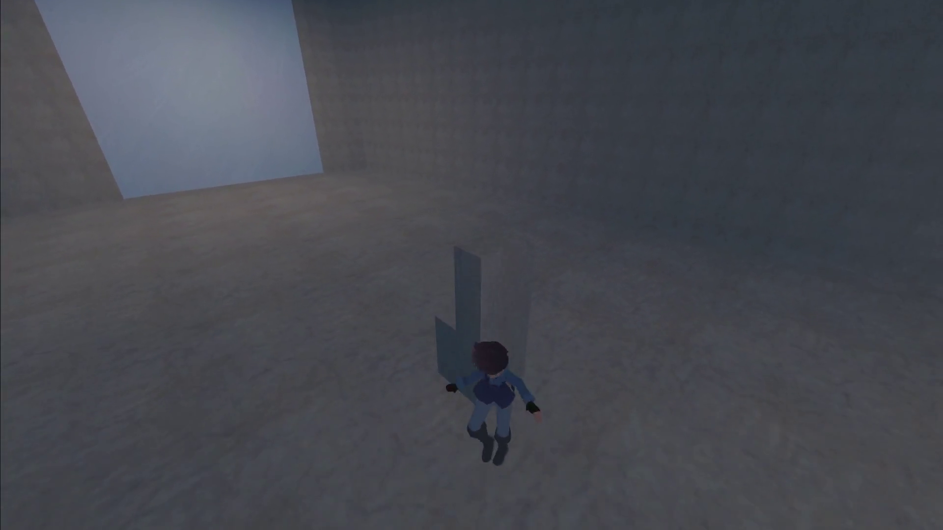
key(w)
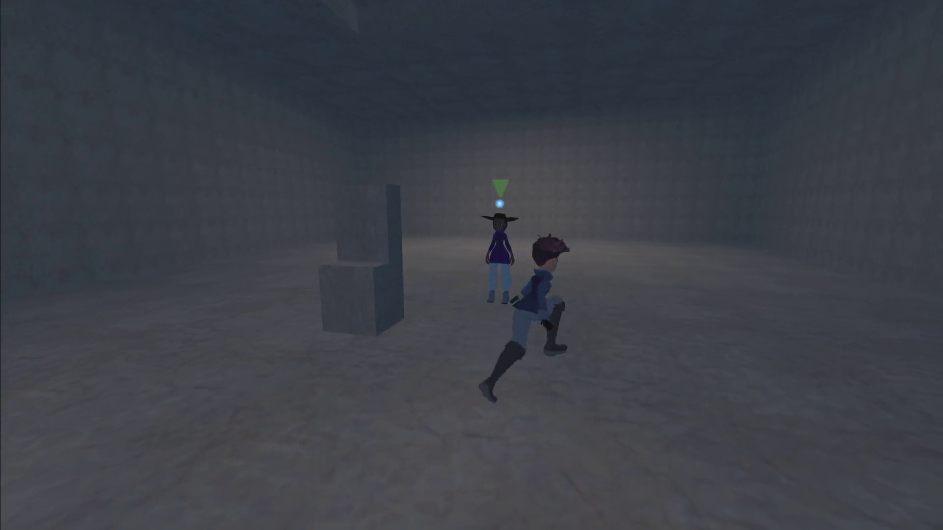
key(e)
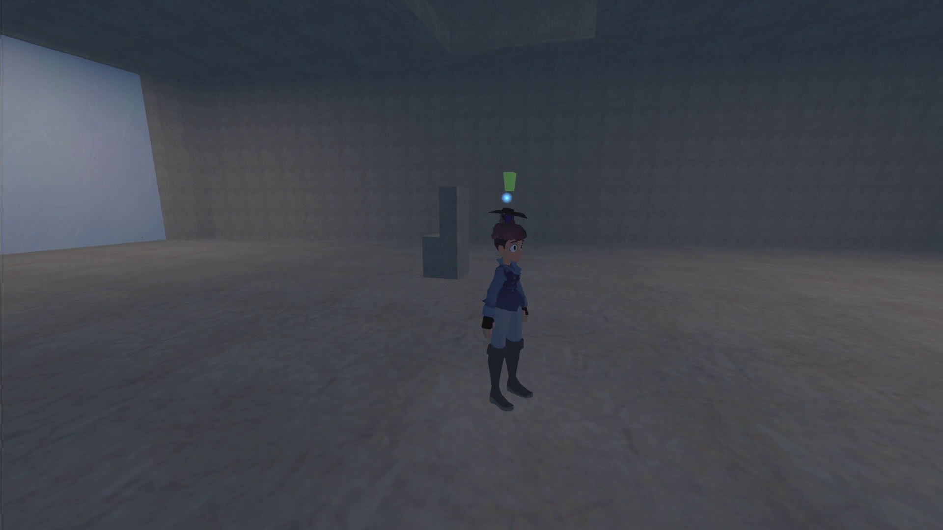
key(w)
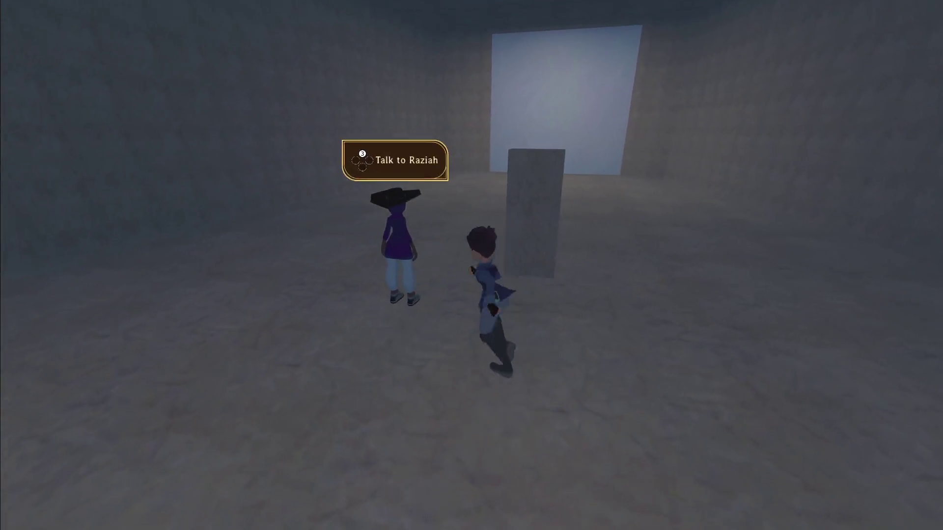
key(s)
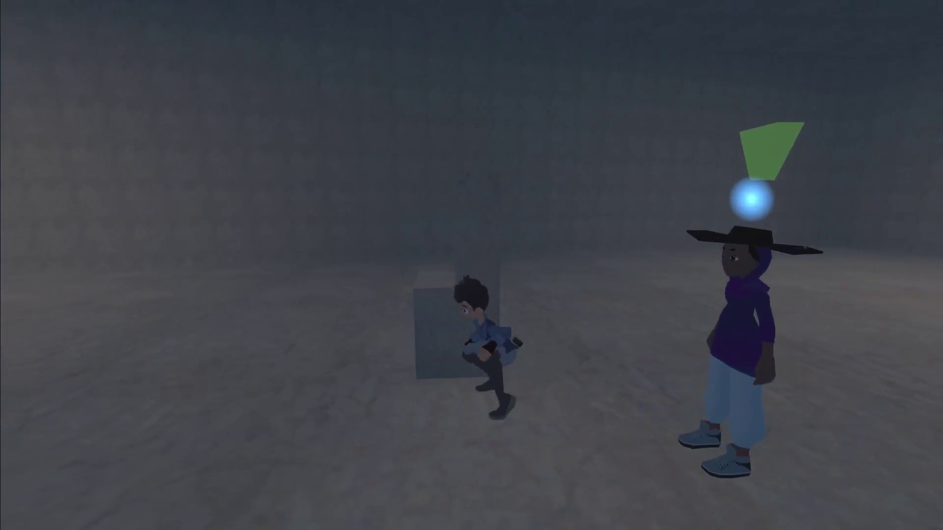
Step: Climb the walls back up and run along the ledge to the window opening
key(space)
key(space)
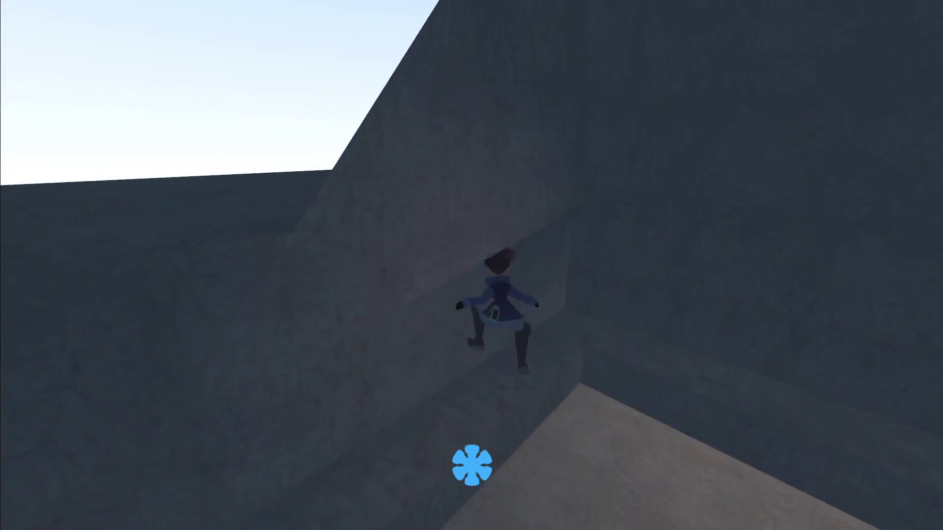
key(w)
key(s)
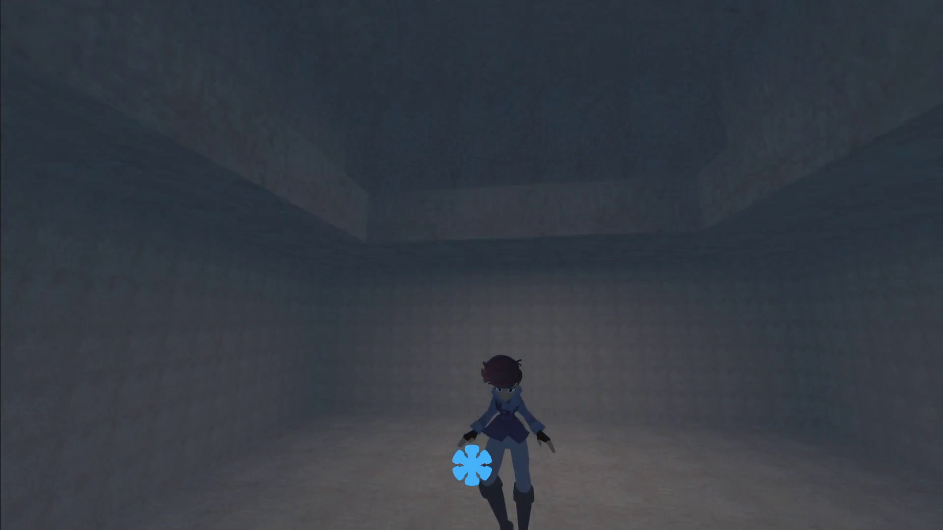
key(space)
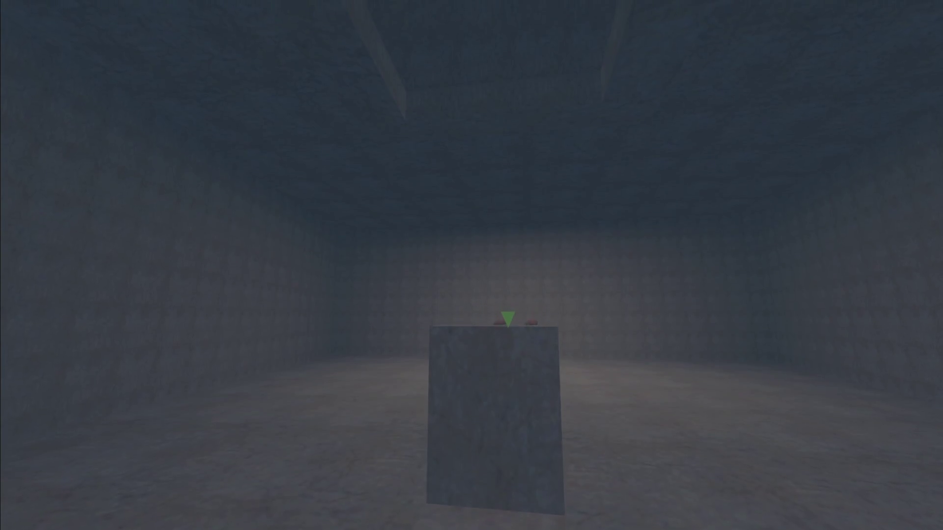
key(space)
key(w)
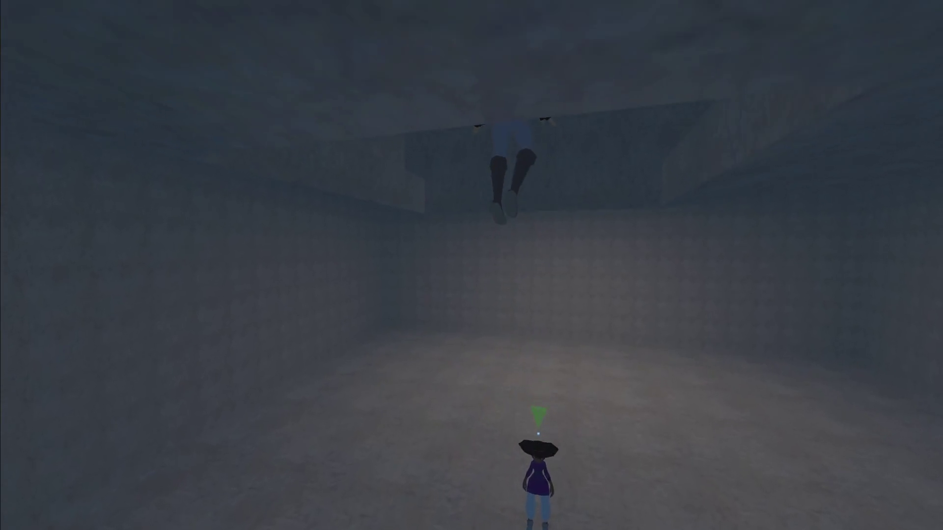
key(w)
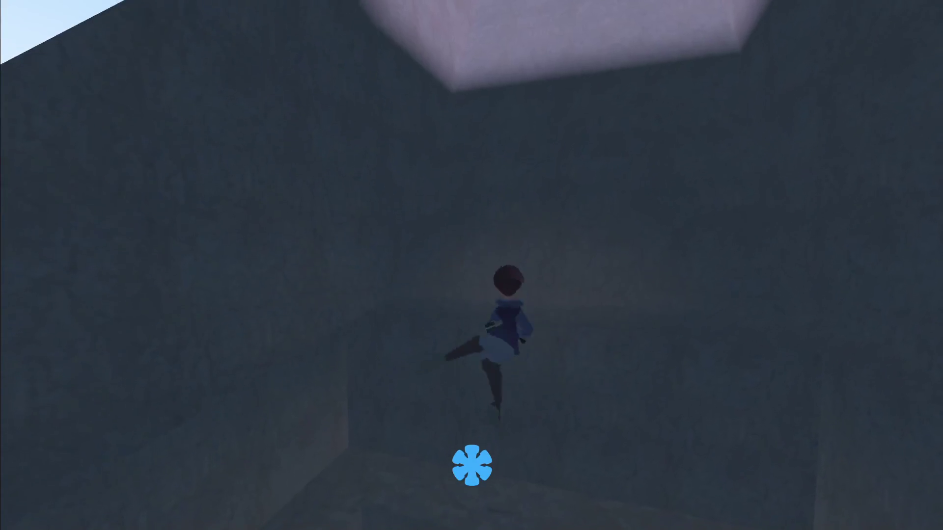
key(w)
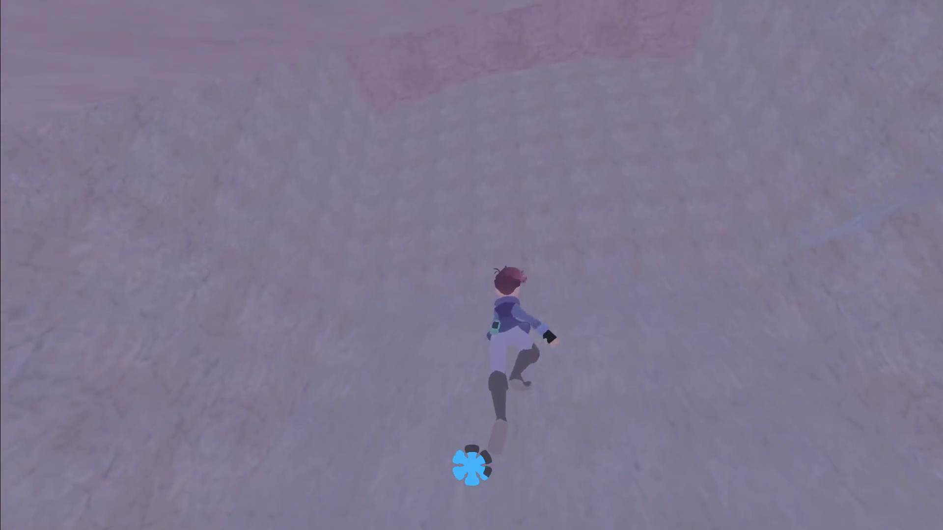
key(w)
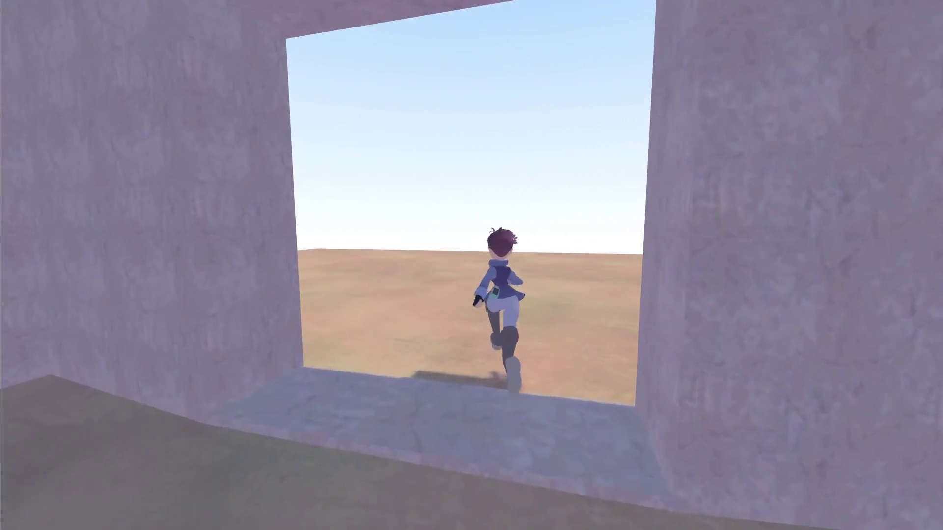
Step: Browse the journal, then Save and Quit to the Demo Picker
key(j)
key(Down)
key(Up)
key(q)
key(q)
key(Down)
key(Return)
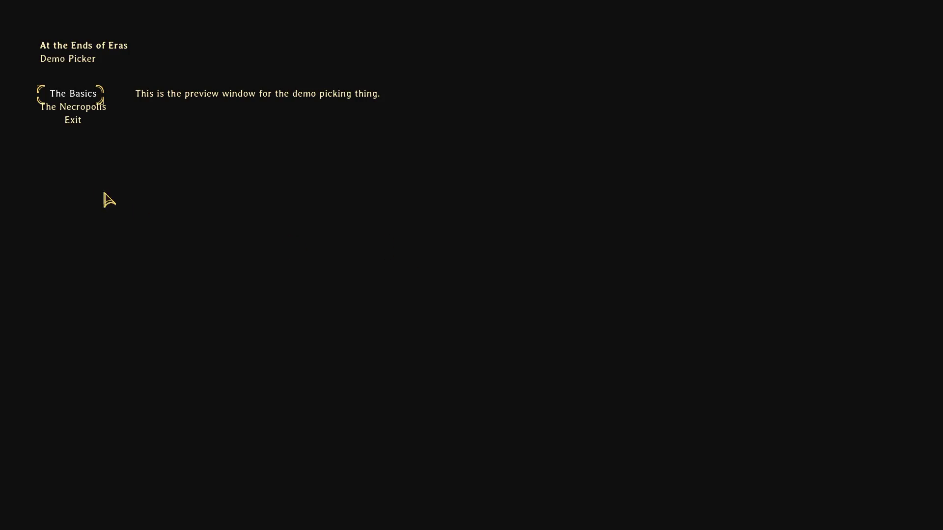
click(73, 122)
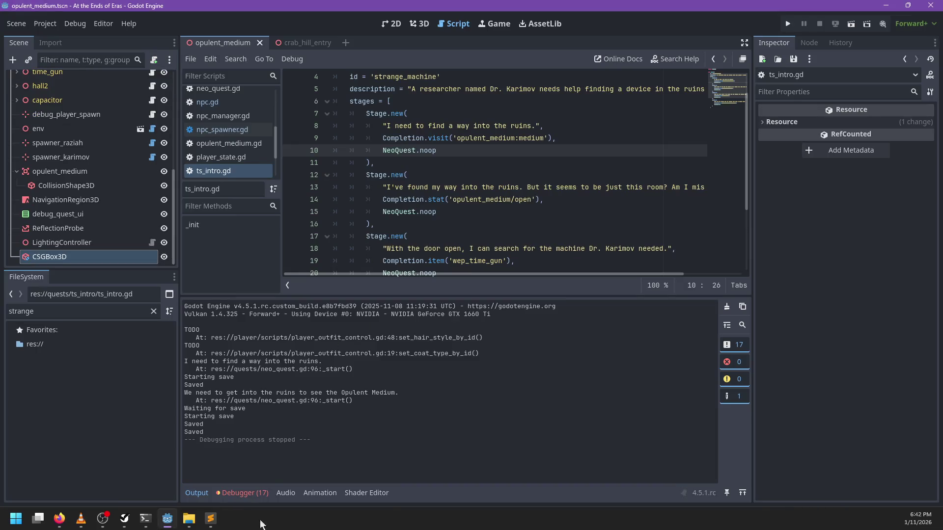
click(196, 493)
click(384, 415)
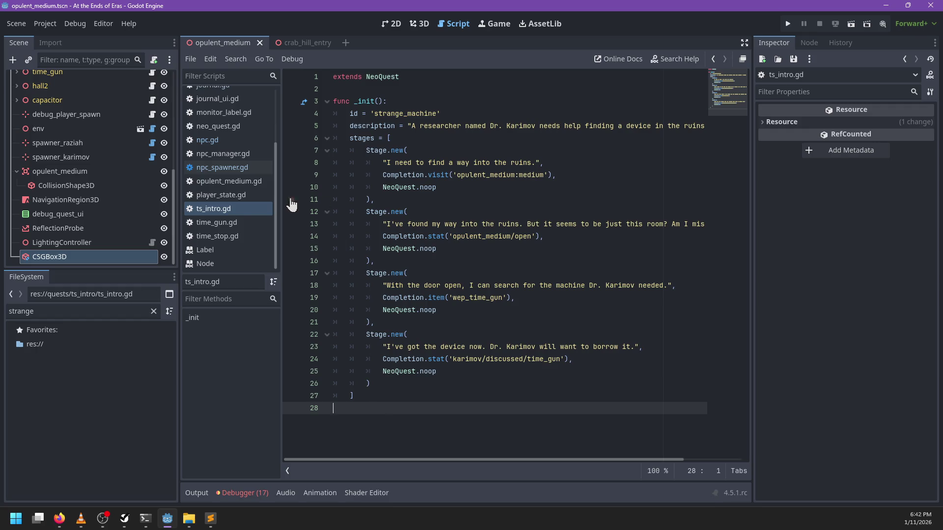
scroll(246, 206, up, 3)
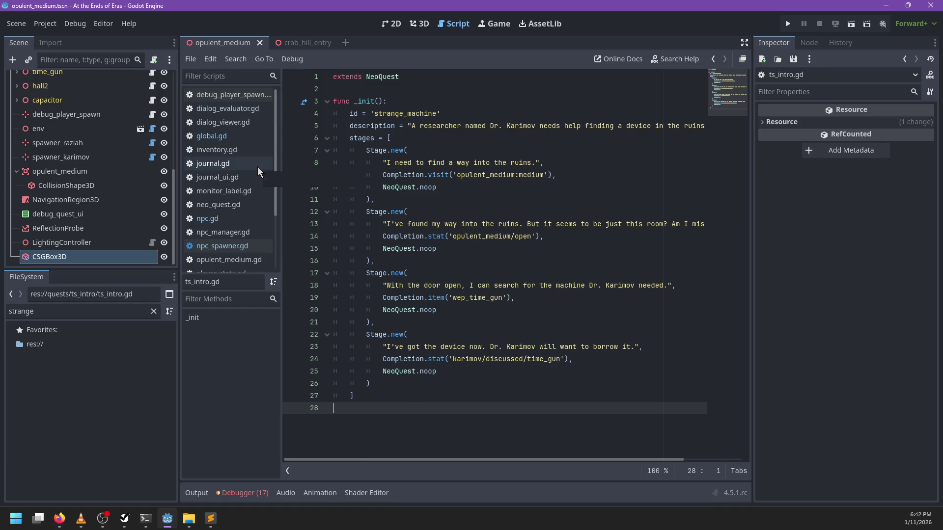
scroll(258, 176, down, 3)
scroll(256, 176, down, 1)
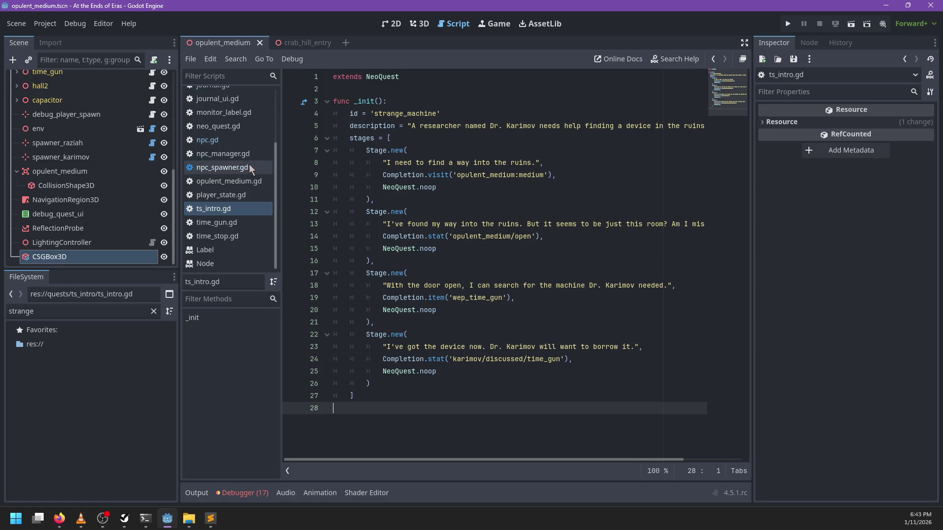
scroll(241, 208, up, 4)
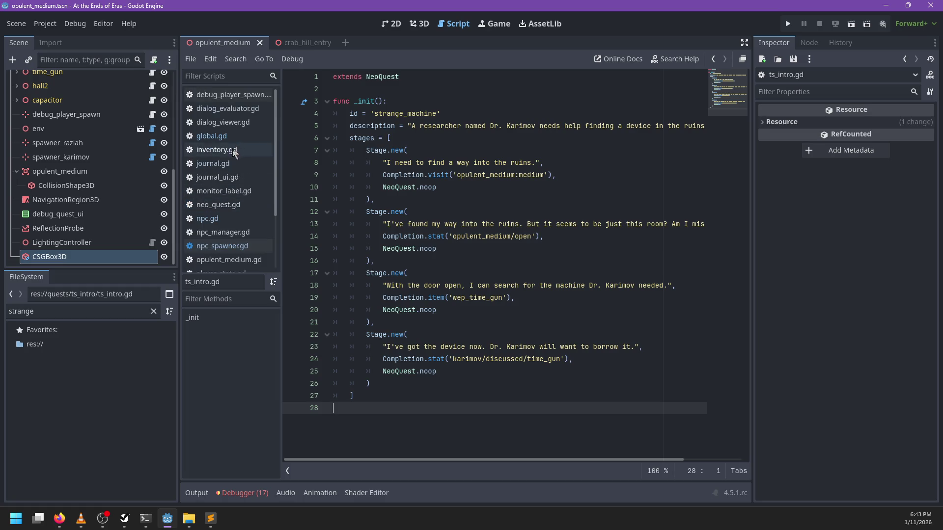
double_click(124, 311)
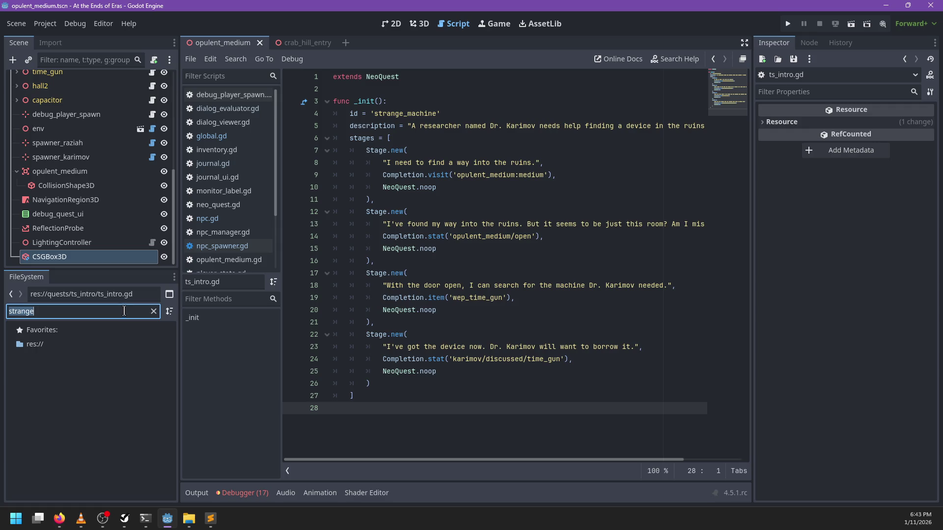
Step: Filter the FileSystem dock for 'player' and open player.gd
text(player)
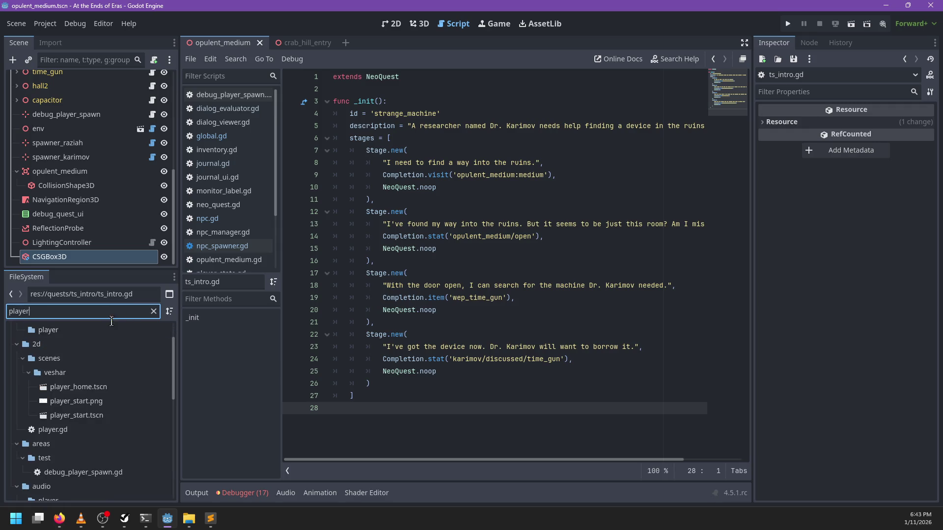
scroll(89, 427, down, 3)
scroll(89, 426, down, 5)
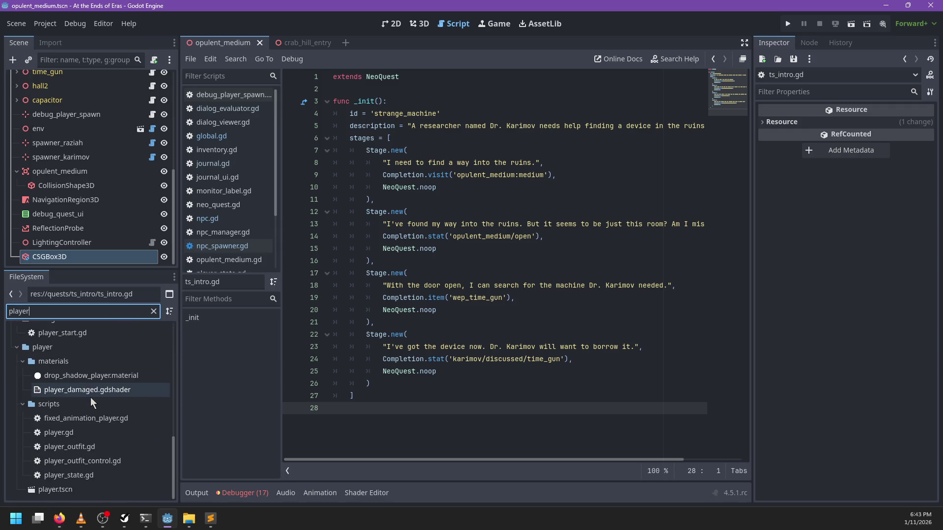
click(81, 437)
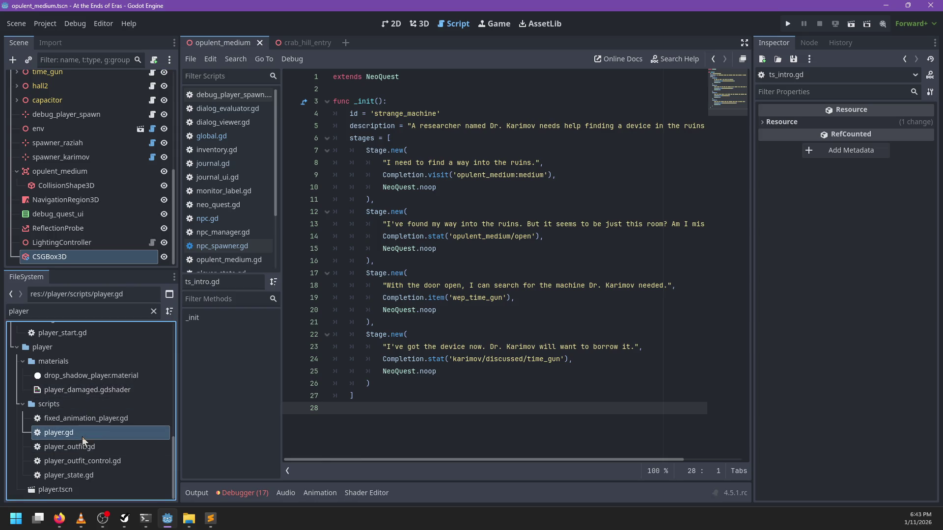
double_click(82, 441)
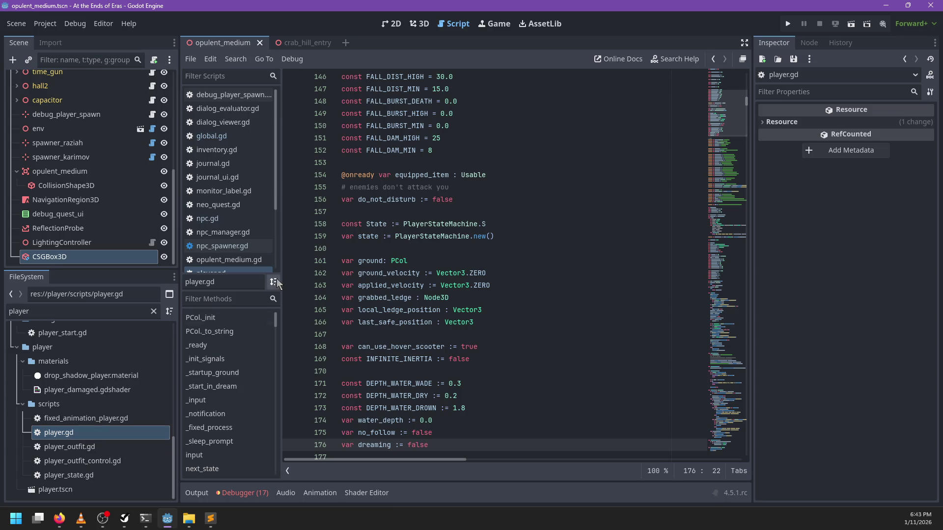
scroll(478, 276, up, 15)
scroll(478, 276, up, 20)
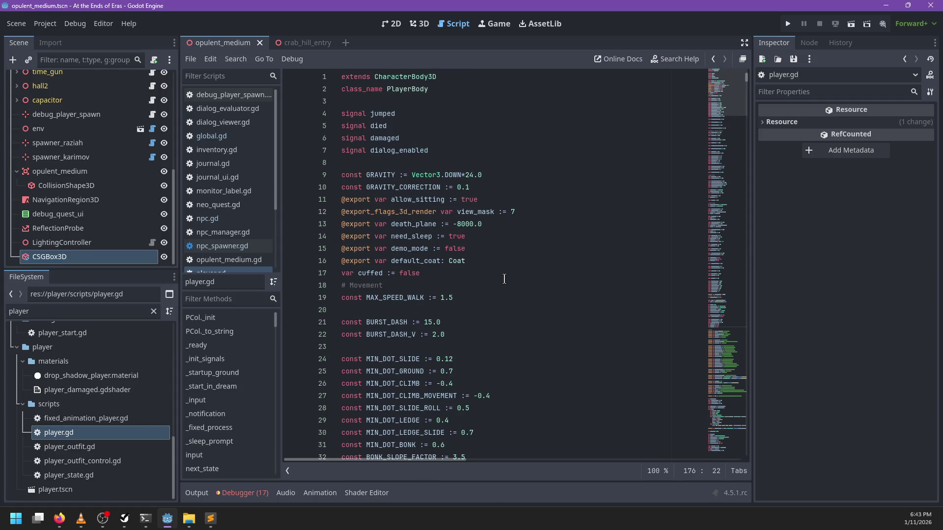
scroll(255, 230, down, 3)
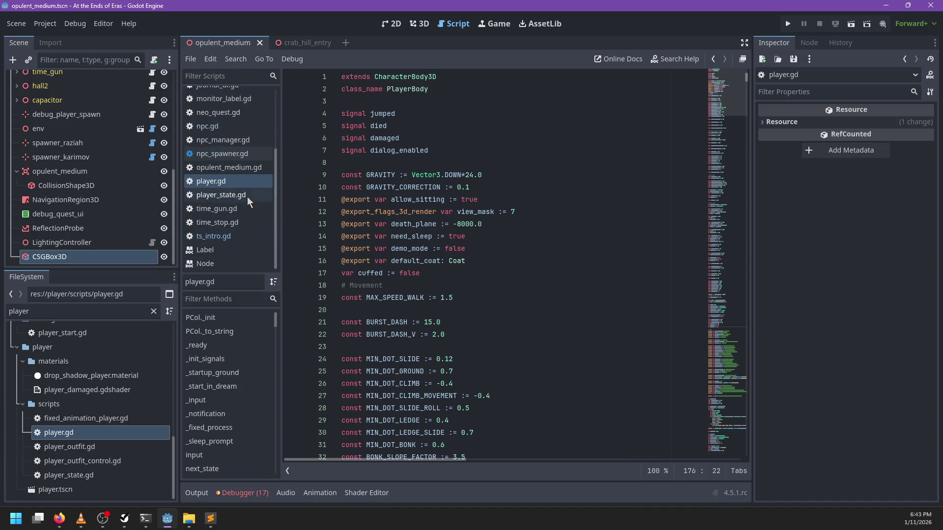
scroll(241, 216, up, 2)
Step: Filter the FileSystem dock for 'visit' and open visit_area.gd
double_click(85, 306)
text(visit)
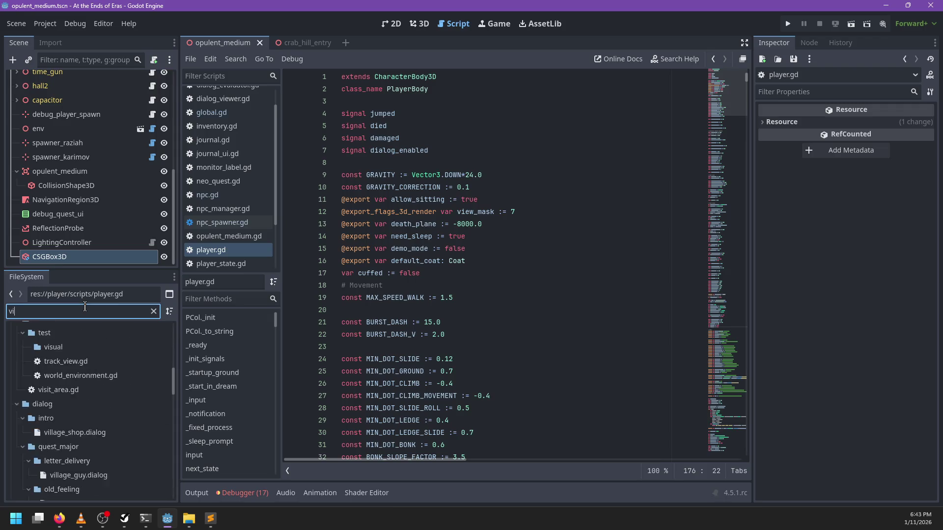
double_click(58, 415)
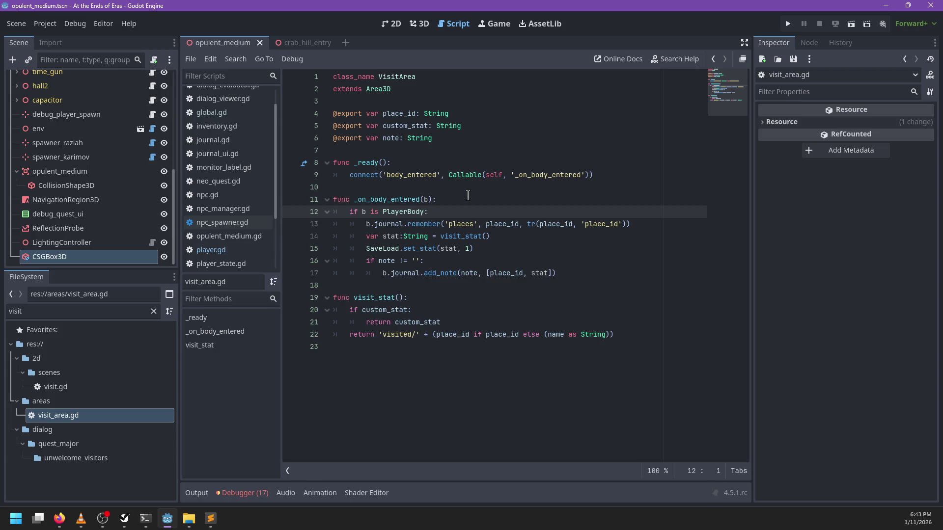
scroll(248, 214, up, 2)
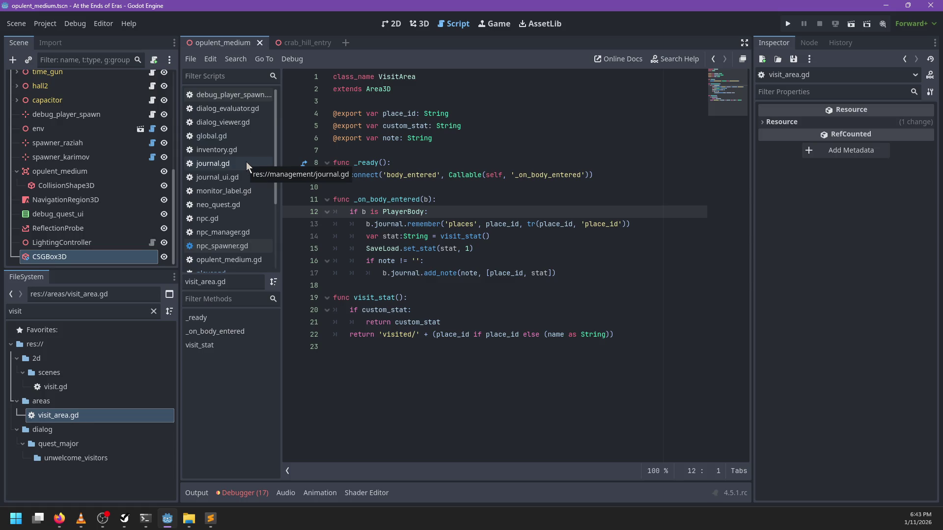
Step: Switch to global.gd and scroll to line 1 to review its signals
click(223, 137)
scroll(623, 231, up, 15)
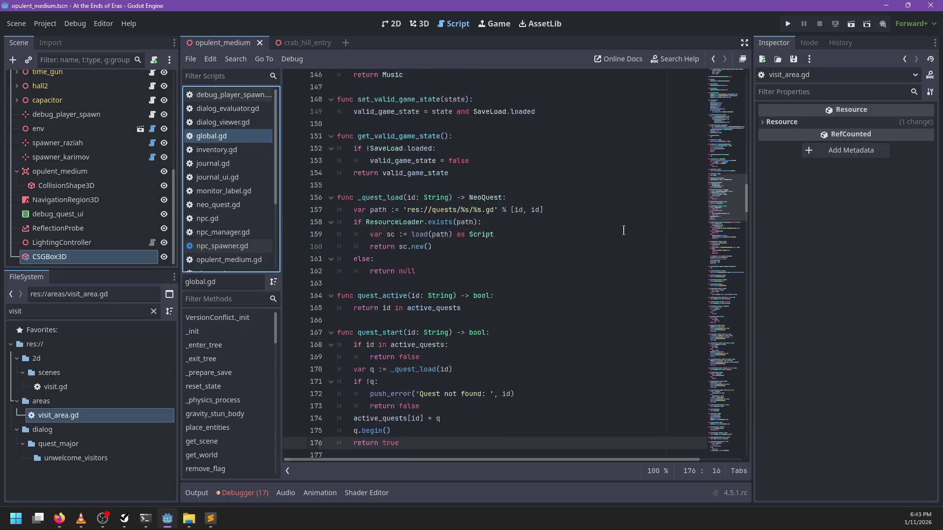
scroll(623, 230, up, 20)
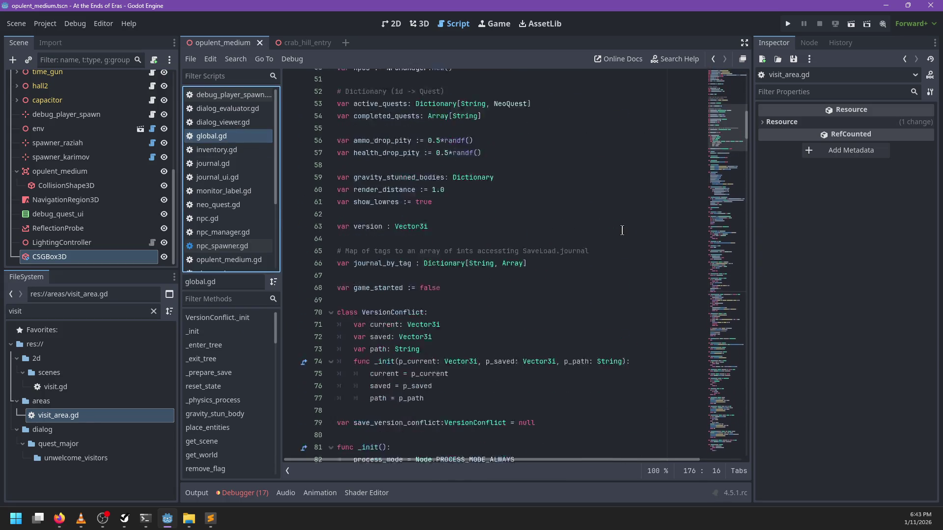
scroll(621, 230, up, 4)
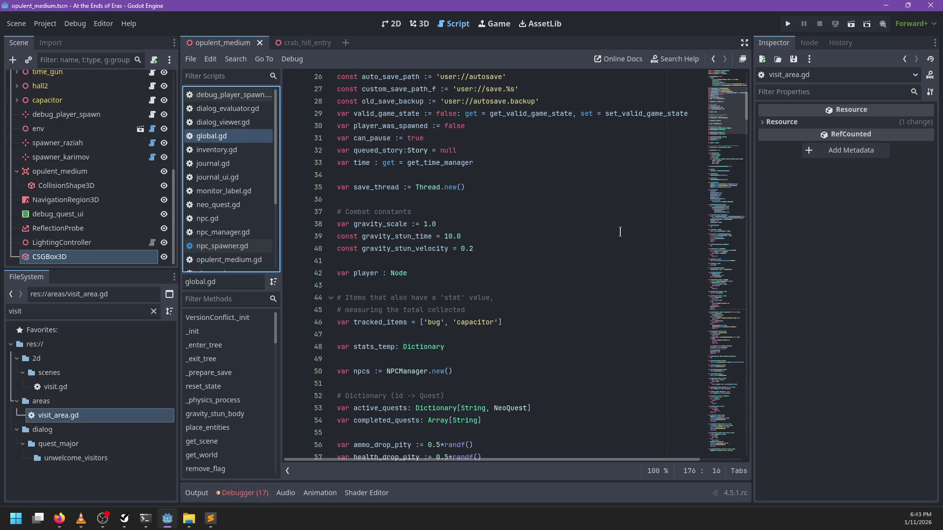
scroll(619, 232, up, 8)
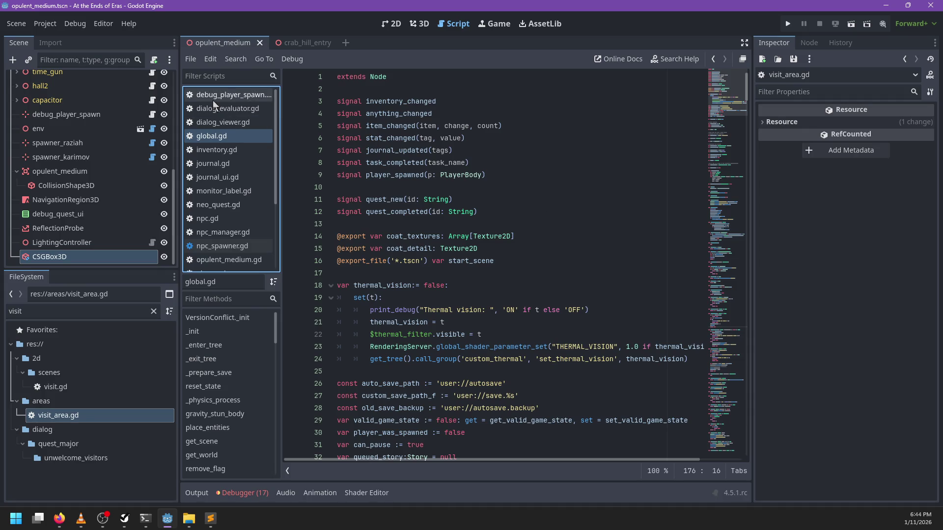
scroll(252, 212, down, 3)
scroll(252, 212, down, 2)
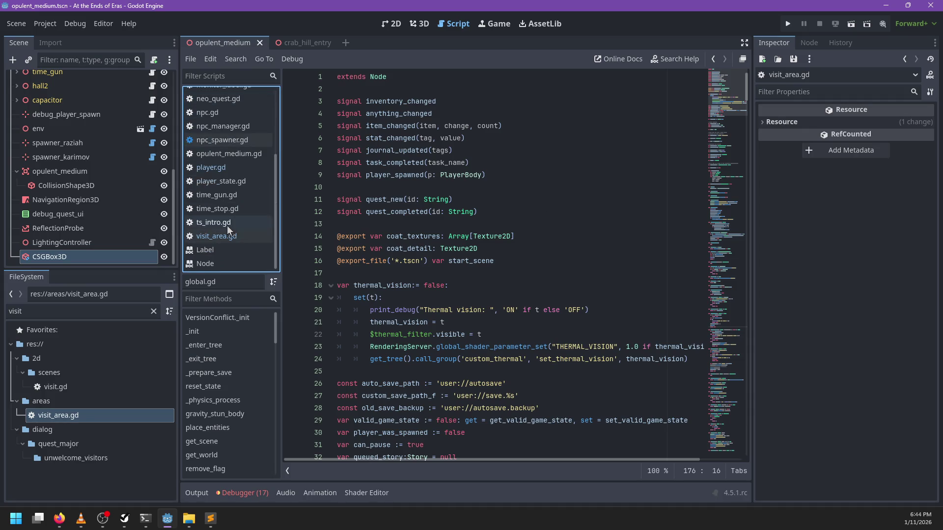
Step: Back in visit_area.gd, start a _check_area line inside _on_body_entered
click(218, 237)
double_click(378, 202)
click(468, 202)
key(Return)
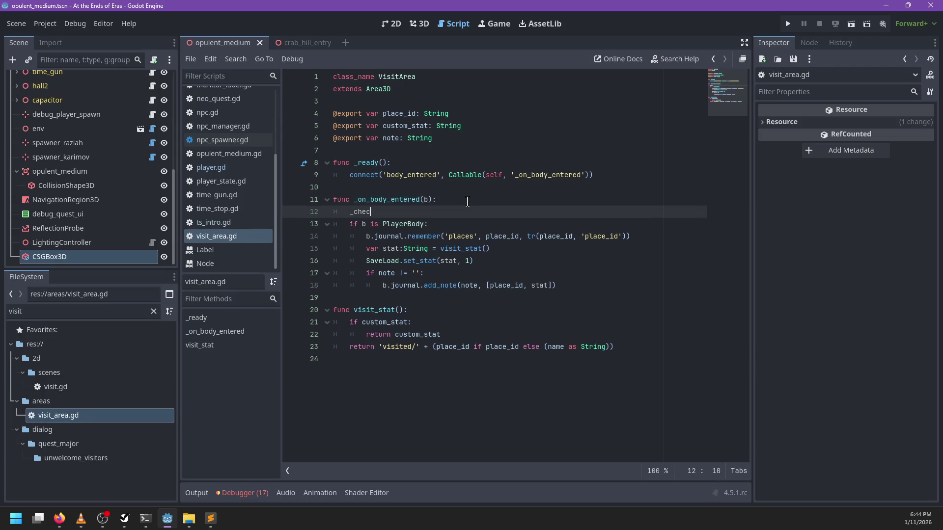
text(k_area)
Step: Rewrite the line 9 connect call as body_entered.connect targeting _check_area
double_click(418, 175)
key(BackSpace)
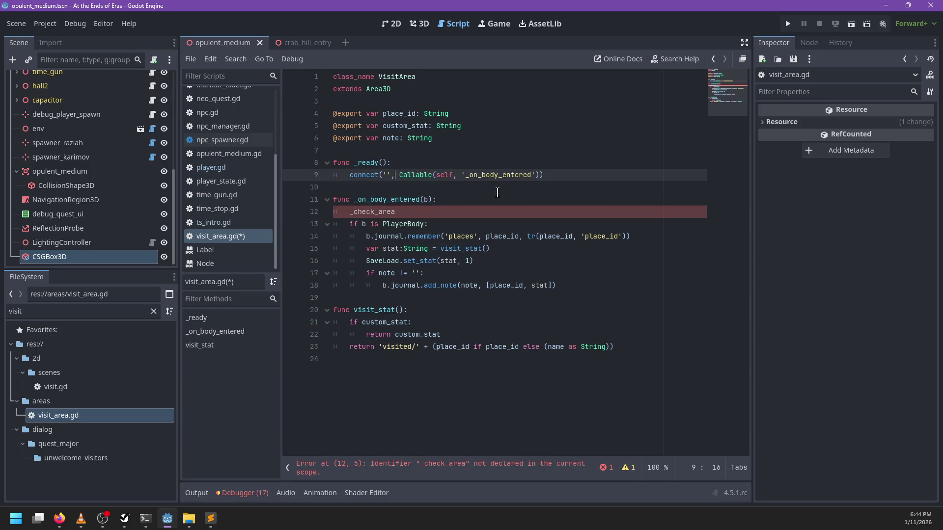
key(ctrl+BackSpace)
key(End)
key(shift+Home)
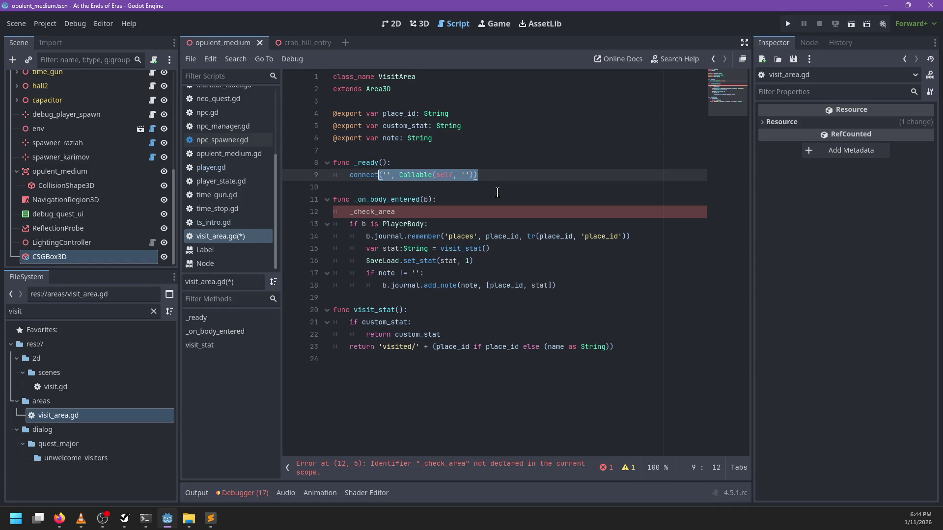
key(BackSpace)
text(bod)
key(Return)
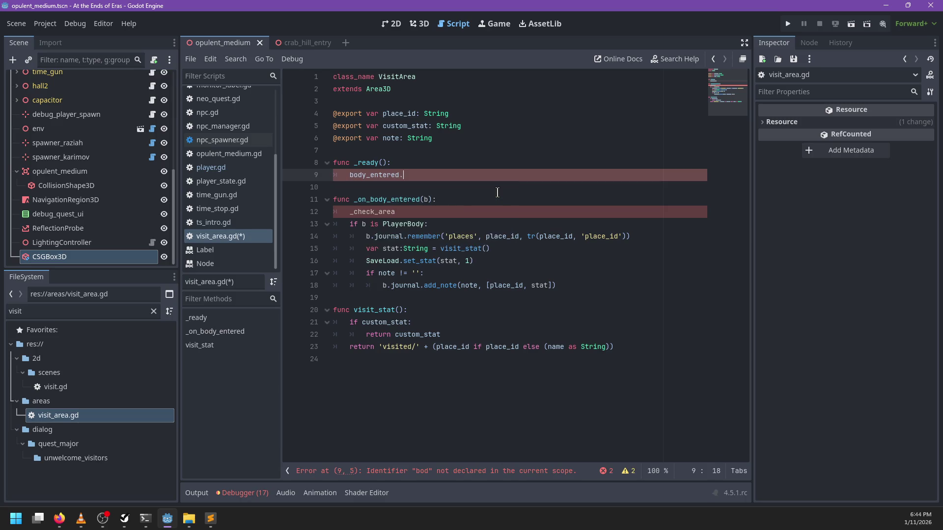
text(.co)
key(Return)
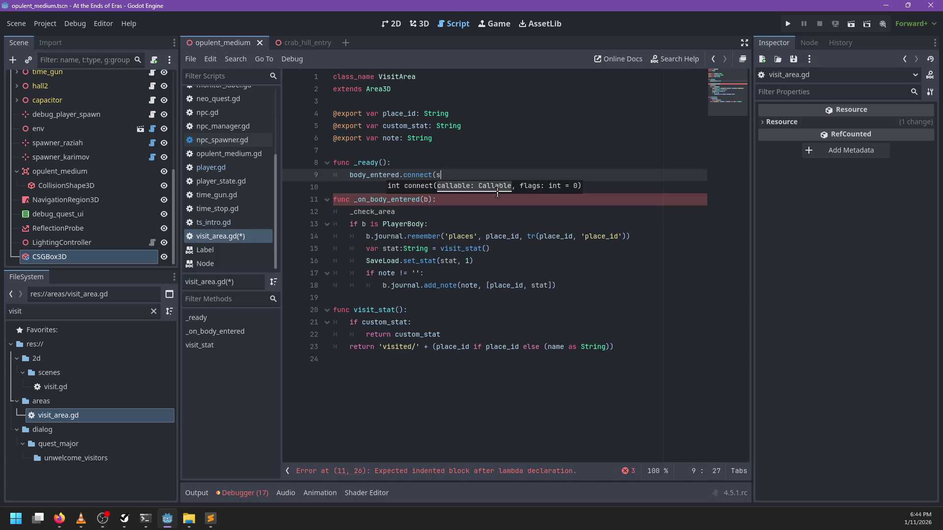
key(BackSpace)
text(eck_area())
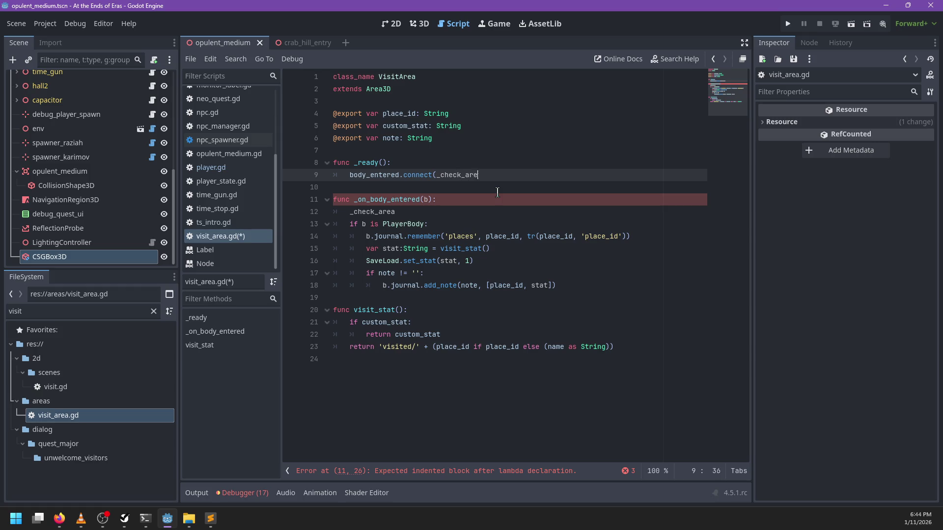
Step: Rename _on_body_entered to _check_area and delete the stray _check_area line
double_click(392, 199)
text(_check_area()
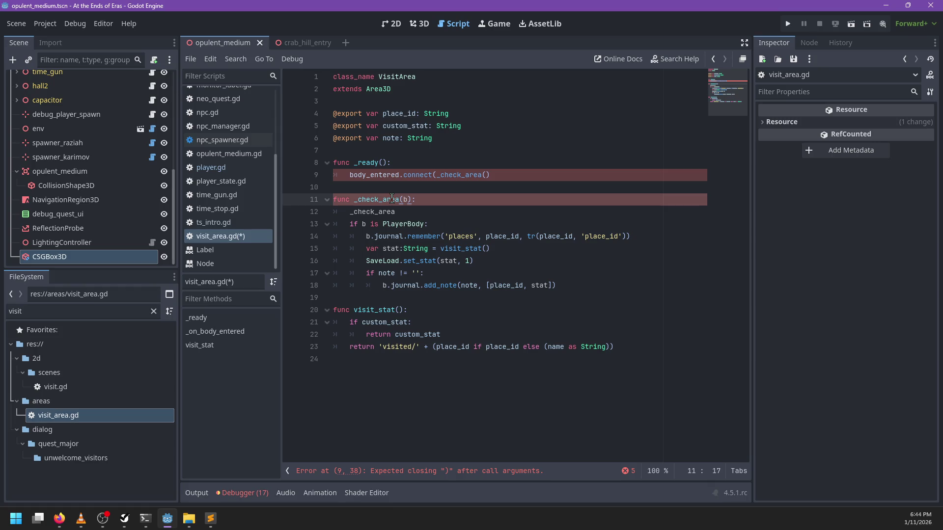
key(Down)
key(shift+Home)
key(BackSpace)
key(BackSpace)
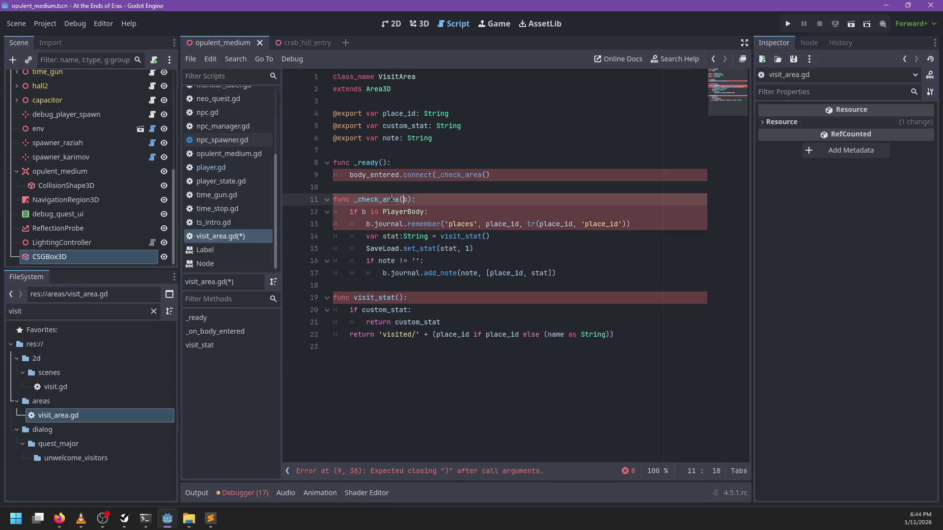
Step: Add a 'for b in get_overlapping_bodies():' loop above the PlayerBody check
key(End)
key(Return)
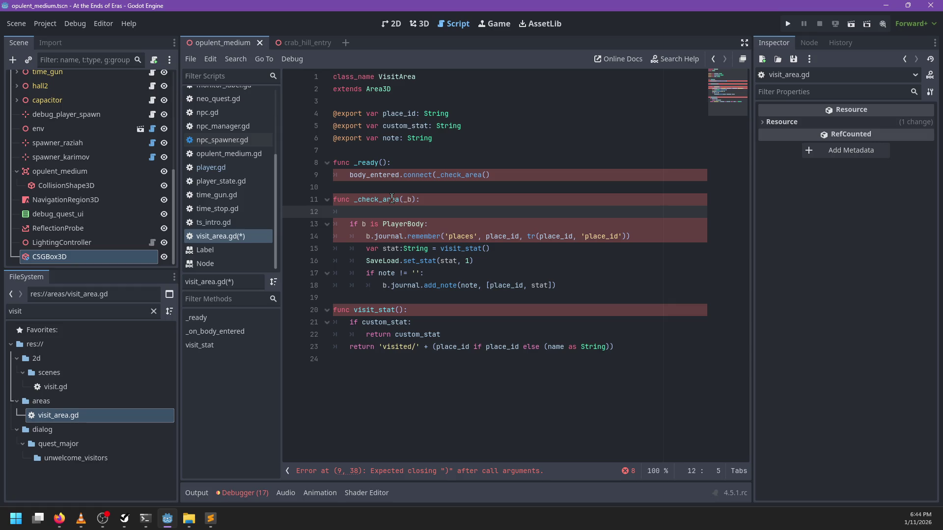
text(b in )
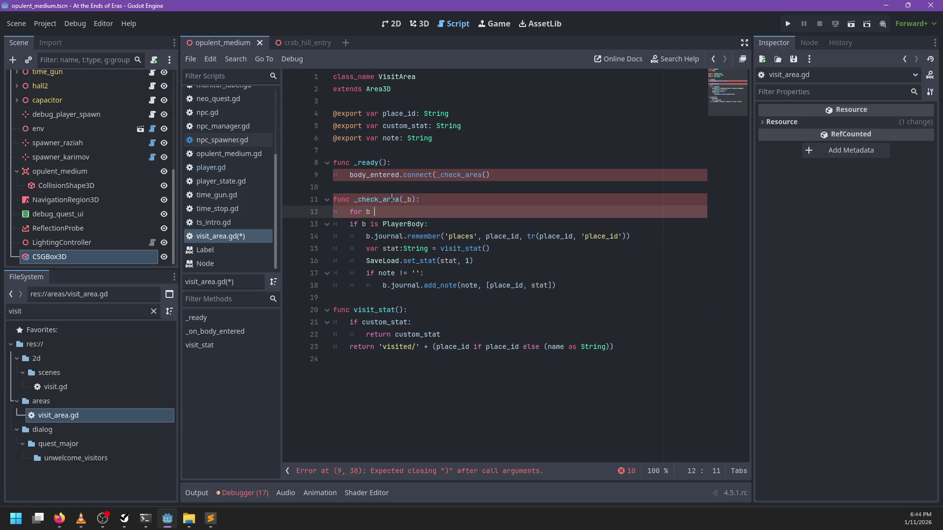
text(get_over)
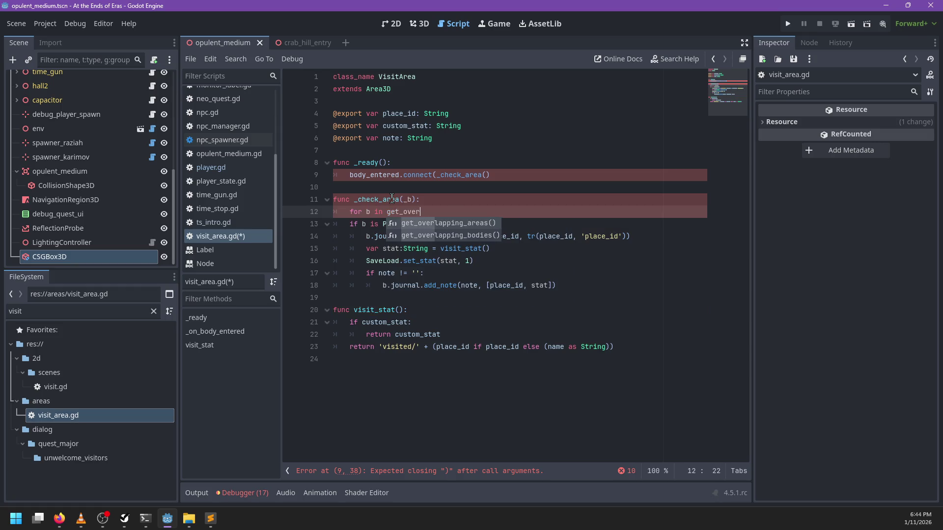
key(Down)
key(Return)
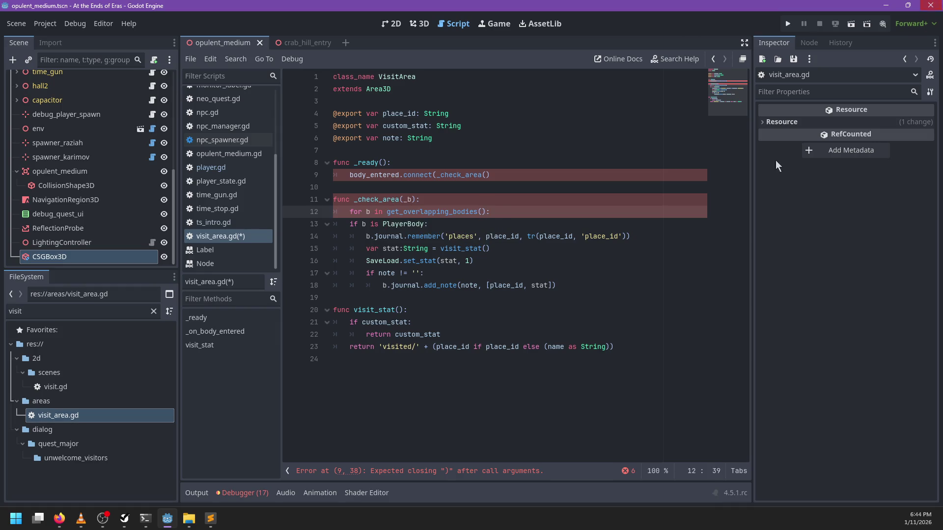
mouse_move(350, 224)
mouse_down()
mouse_move(383, 236)
mouse_move(410, 287)
mouse_up()
Step: Indent the PlayerBody check into the loop and add a 'visting := false' flag at the top of _check_area
key(Tab)
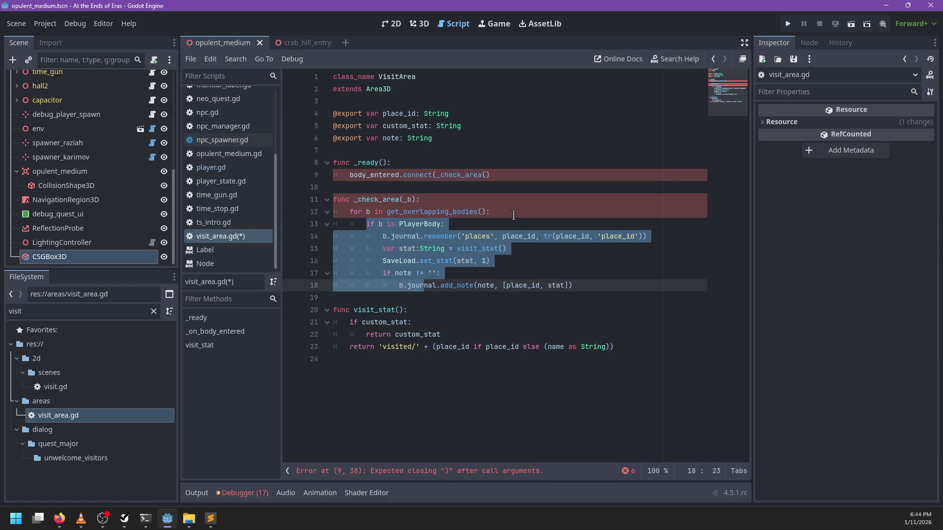
click(476, 225)
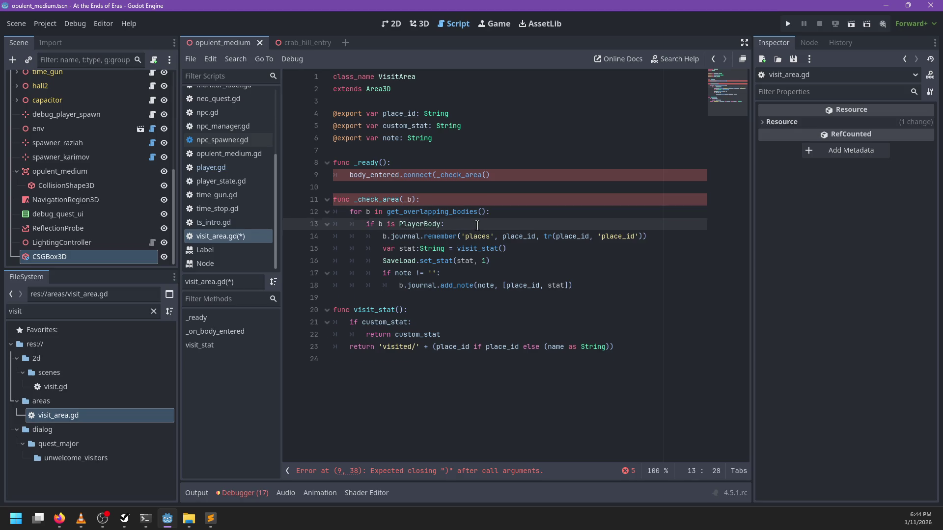
key(Return)
key(Up)
key(Up)
key(Up)
key(End)
key(Return)
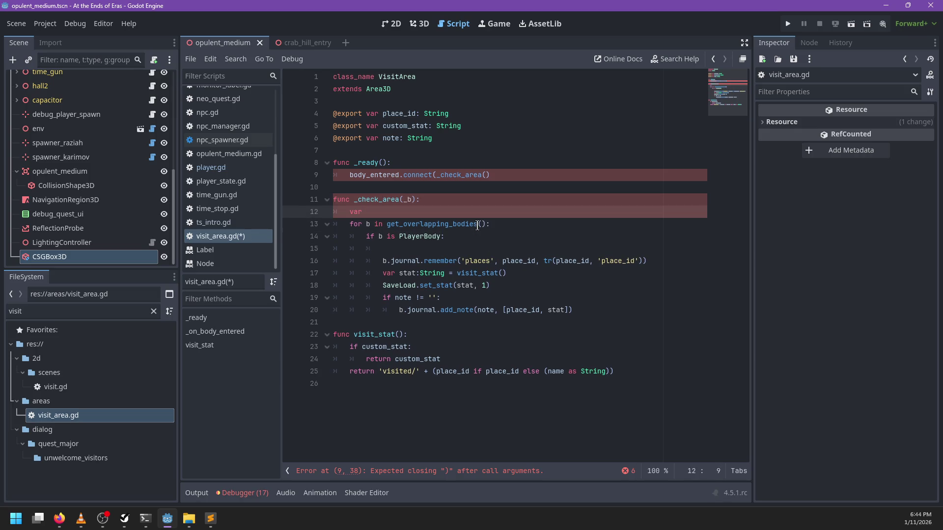
text(ting)
key(BackSpace)
key(BackSpace)
key(BackSpace)
text(false)
Step: Set visiting = true and break when an overlapping PlayerBody is found
key(Down)
key(Down)
key(Down)
text(v)
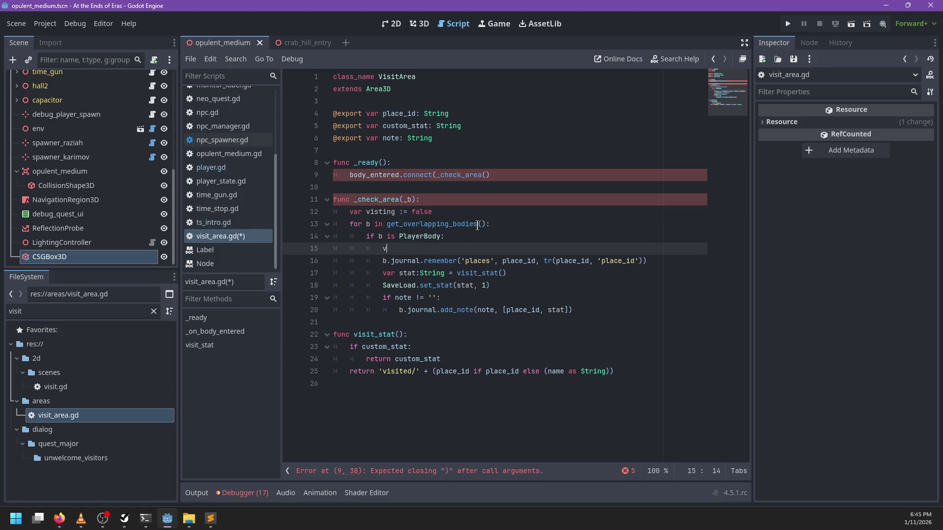
key(BackSpace)
text(iting -=)
key(Return)
text(break)
Step: Move the visit-recording lines out of the loop and nest them under 'if visiting:'
drag(384, 273, 393, 323)
key(shift+Tab)
key(shift+Tab)
click(428, 263)
key(Return)
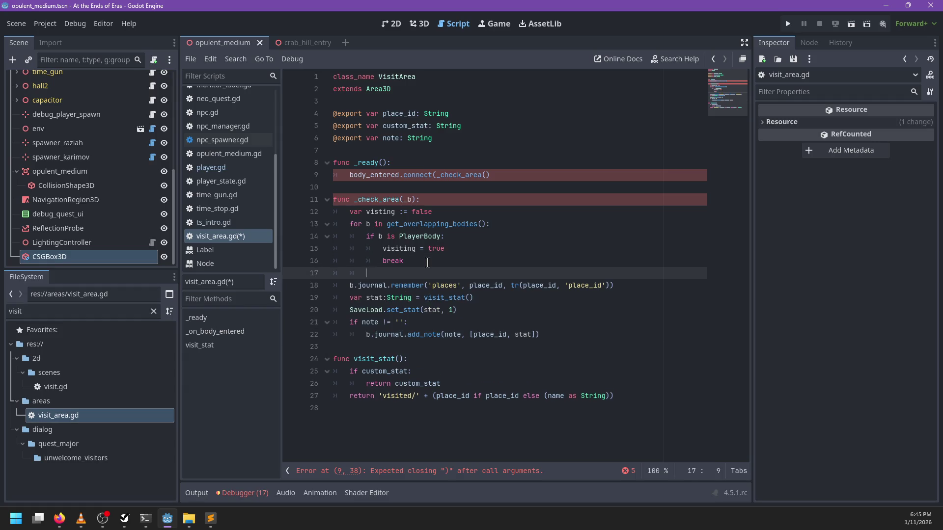
text(f visiting:)
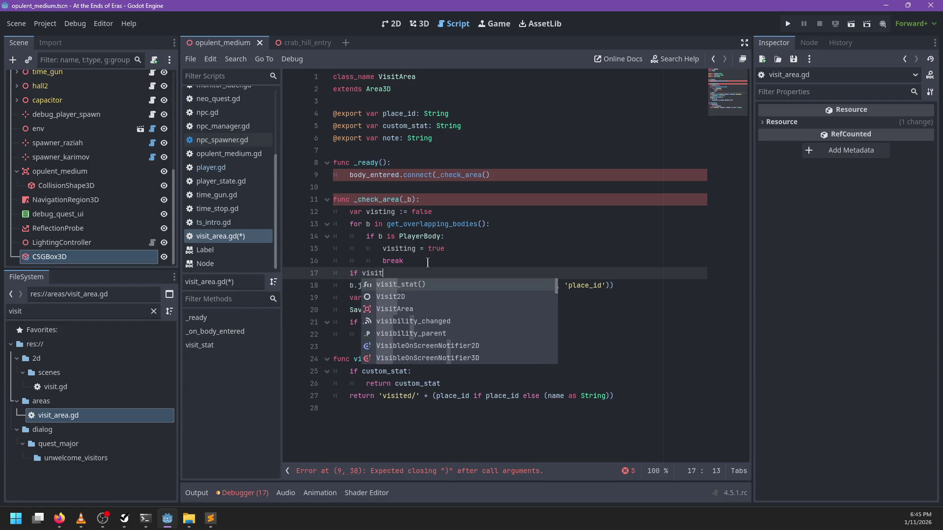
key(Down)
mouse_move(349, 285)
mouse_down()
mouse_move(388, 300)
mouse_move(387, 335)
mouse_up()
key(Tab)
Step: Replace b.journal with Global.player_state().journal on both journal lines
click(373, 286)
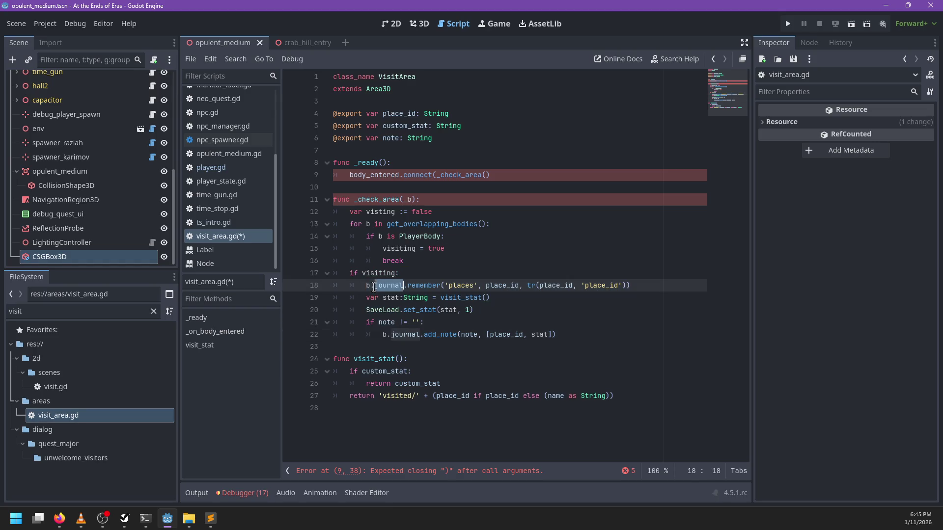
key(ctrl+d)
key(ctrl+d)
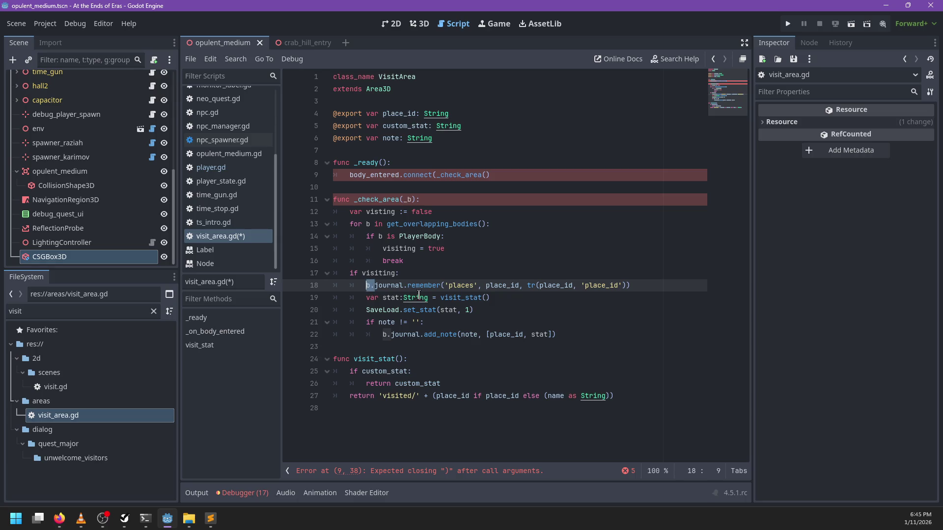
key(BackSpace)
text(Global.player_sta)
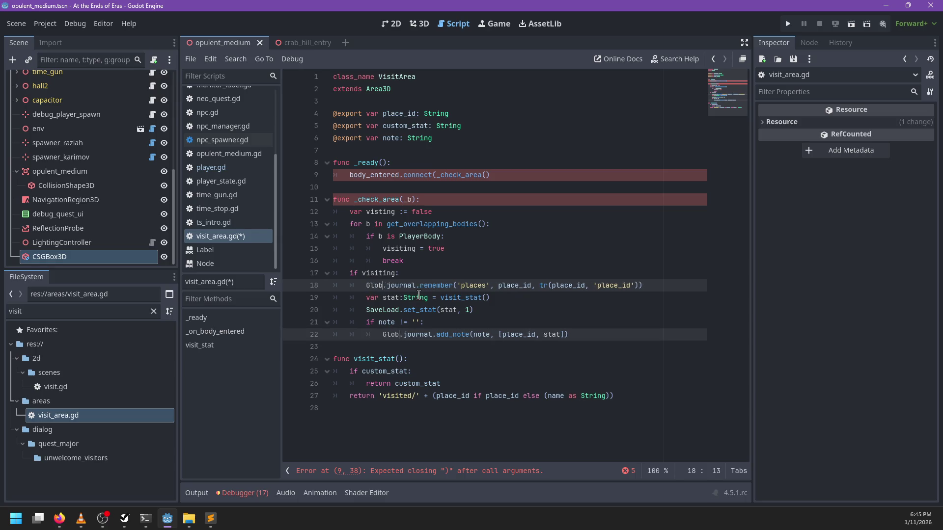
text(te()
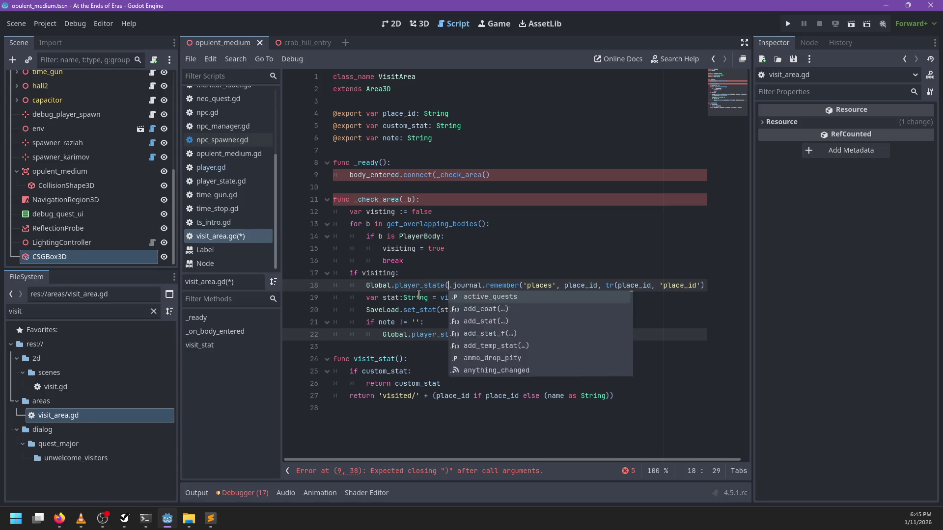
key(Return)
key(shift+Home)
key(ctrl+x)
Step: Store Global.player_state() in 'var p', use p for remember and add_note, and save visit_area.gd
key(Up)
key(End)
key(Return)
text(v)
key(ctrl+v)
click(366, 299)
text(p)
key(Up)
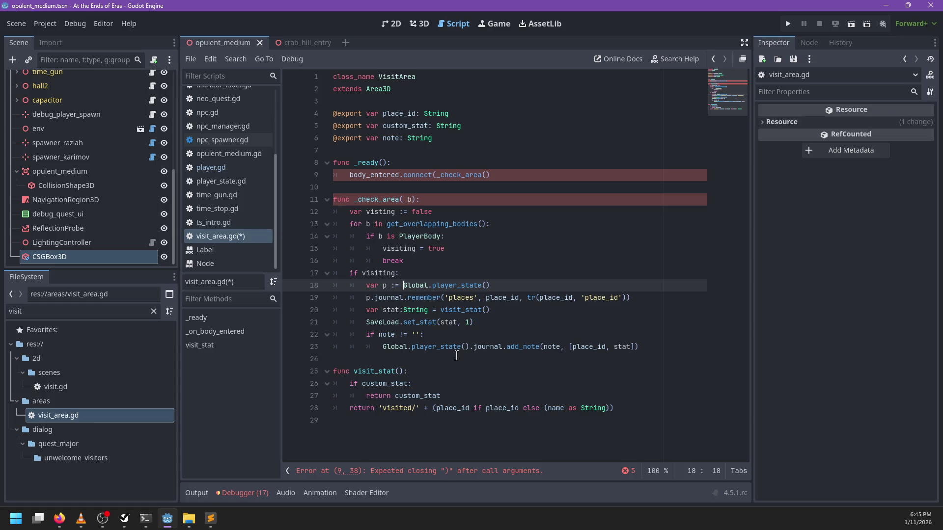
drag(461, 347, 383, 347)
text(p)
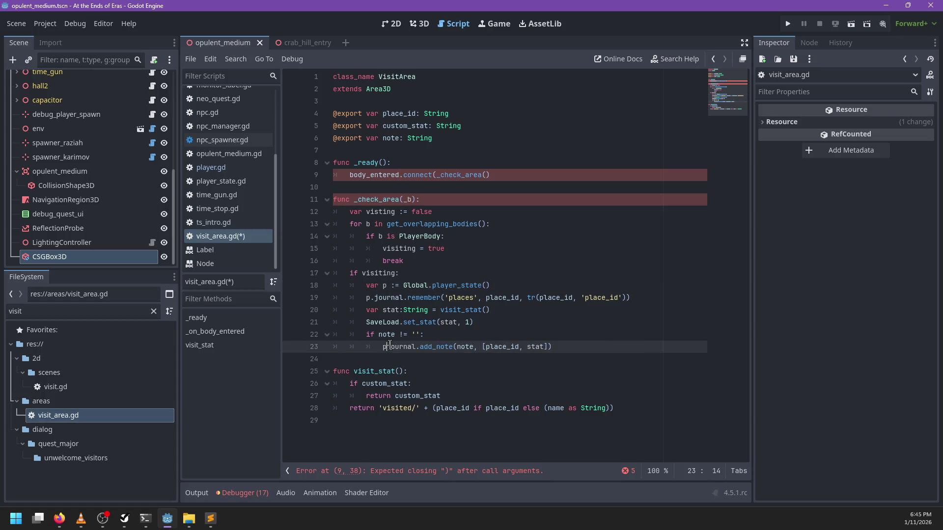
key(Escape)
click(511, 323)
key(ctrl+s)
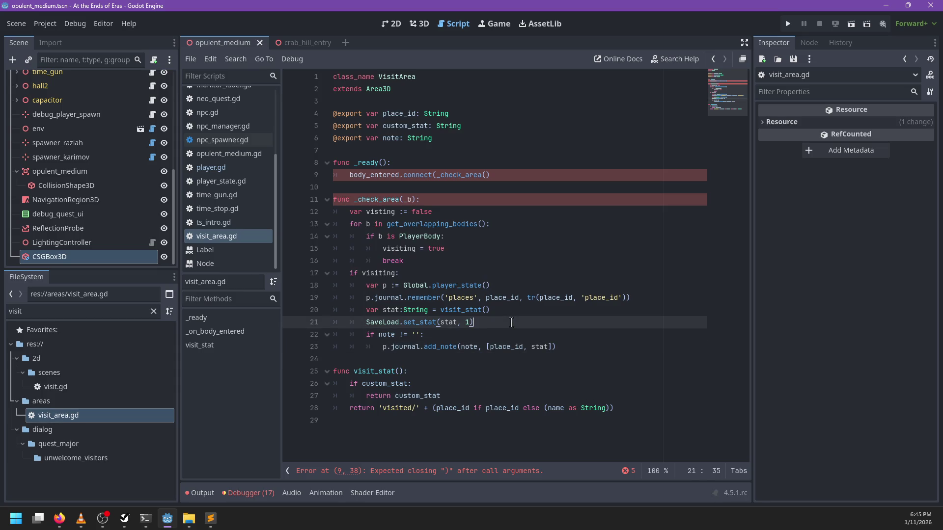
Step: Move the journal remember line and 'var p' under the note check, indented, and save
drag(649, 299, 641, 286)
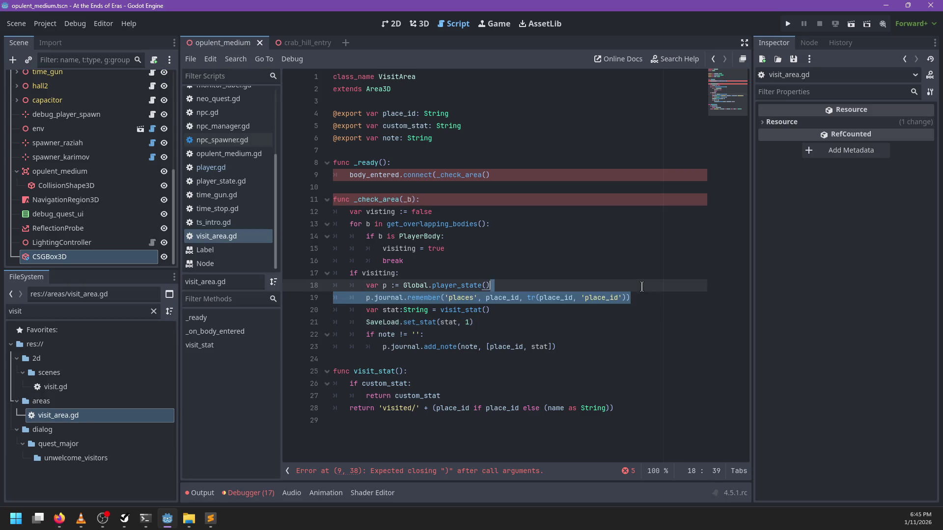
key(BackSpace)
click(443, 322)
key(ctrl+v)
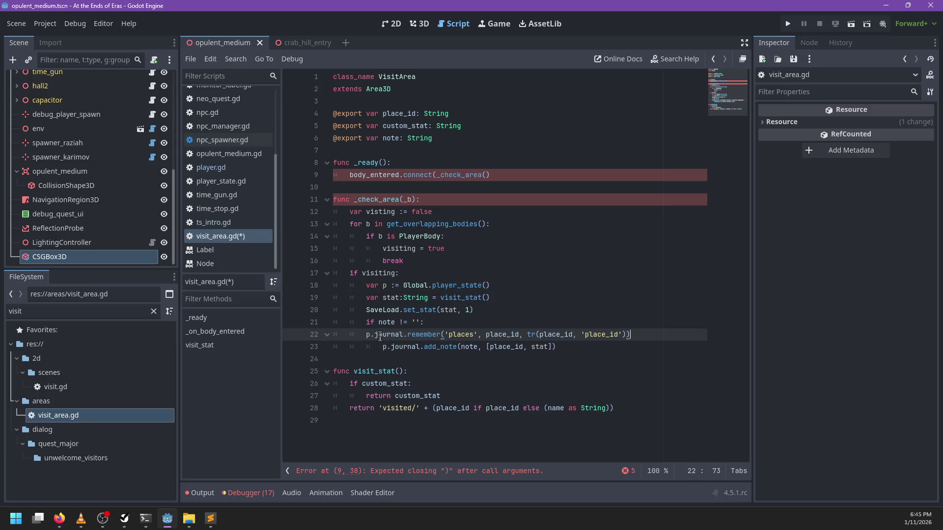
click(478, 323)
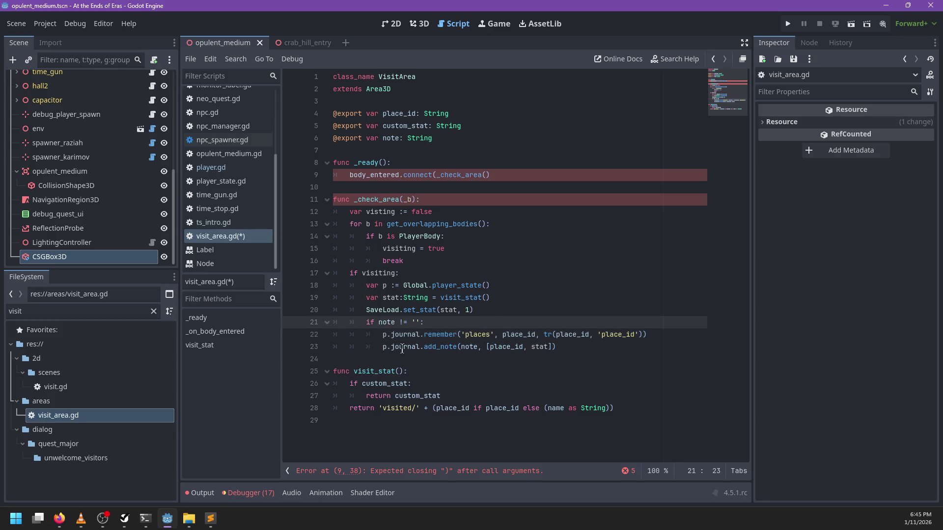
key(ctrl+s)
double_click(443, 336)
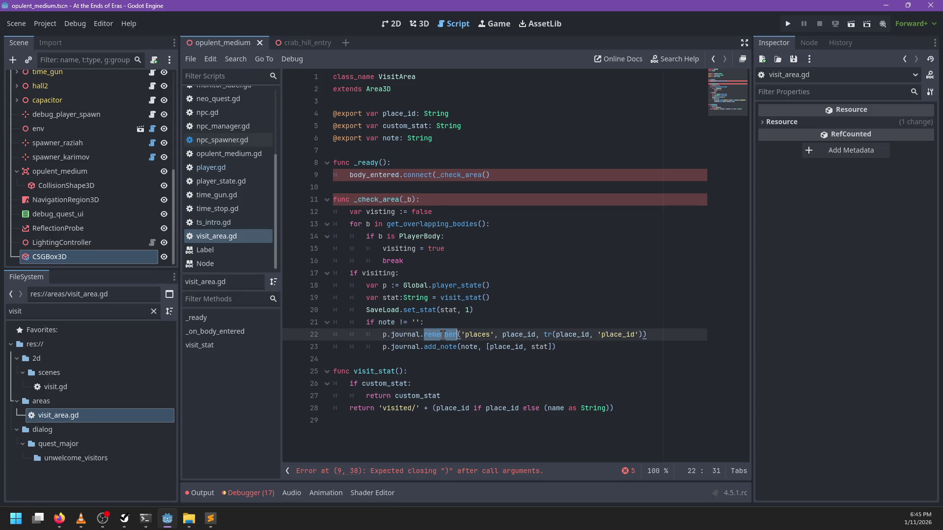
click(522, 285)
key(alt+Down)
key(alt+Down)
key(alt+Down)
click(358, 327)
key(Tab)
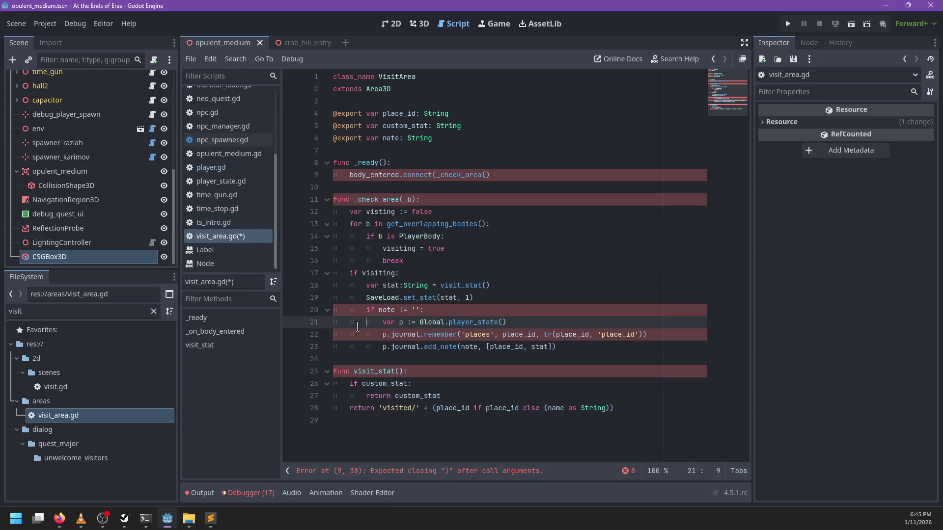
click(471, 310)
key(ctrl+s)
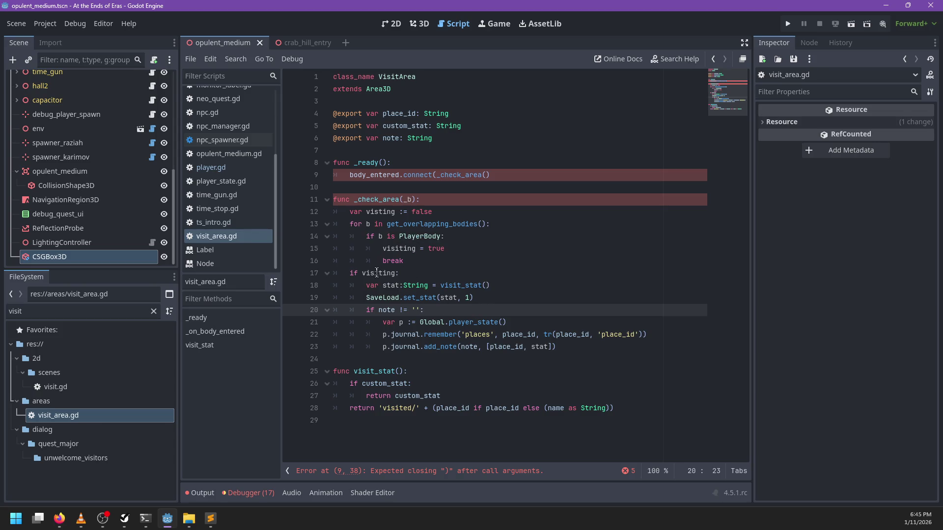
Step: Begin a Global.visit( call on a new line after set_stat
double_click(377, 273)
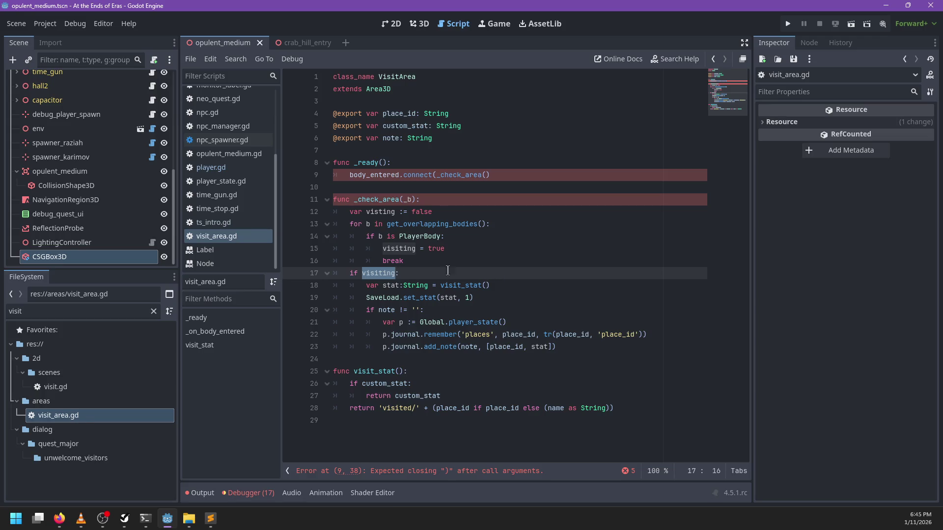
click(501, 279)
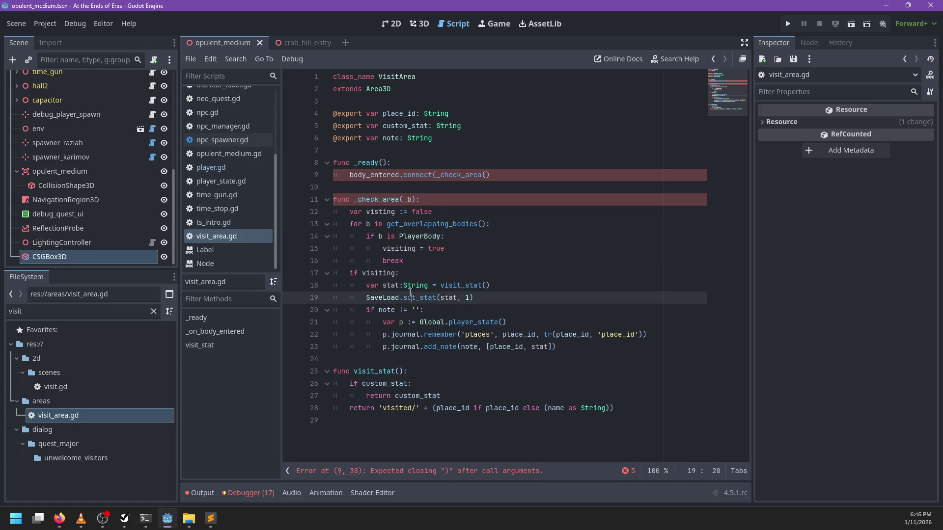
click(494, 298)
key(Return)
text(Global.visit)
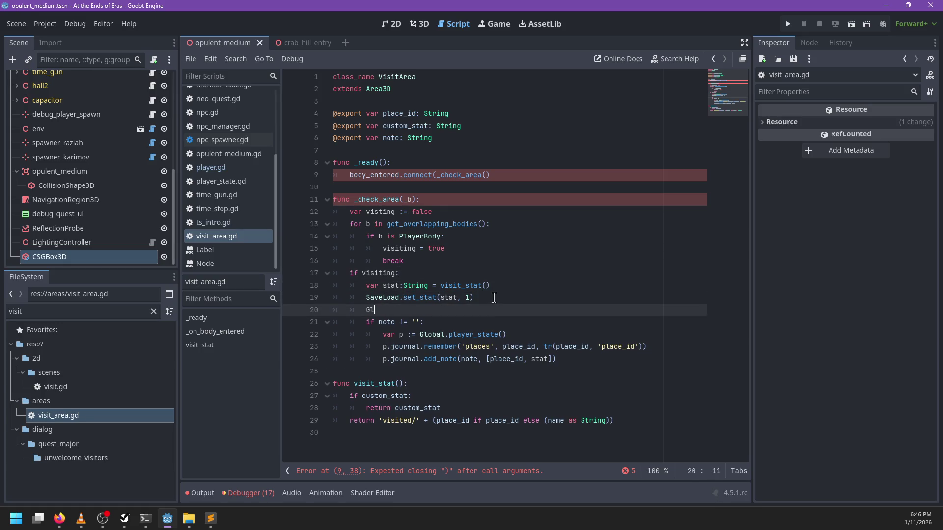
text(()
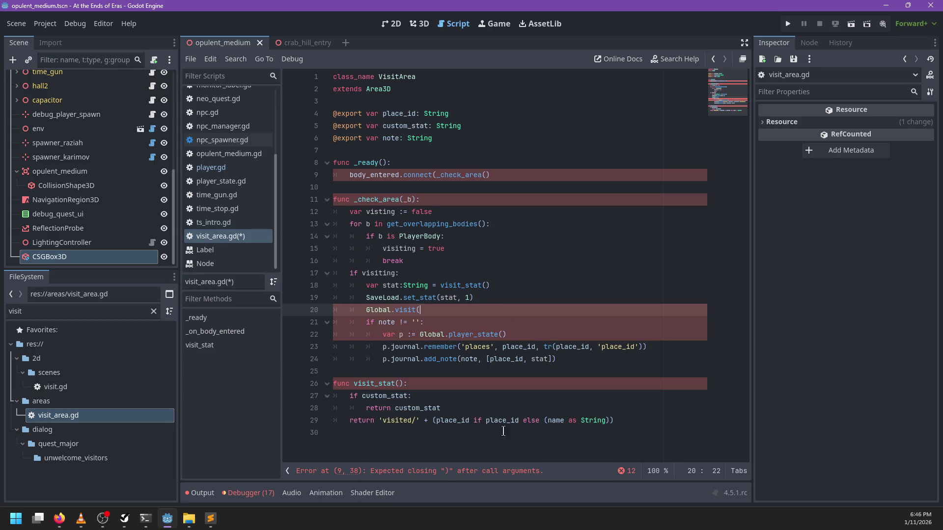
Step: Extract the id expression into a new func get_id() and make visit_stat return get_id()
drag(432, 420, 629, 417)
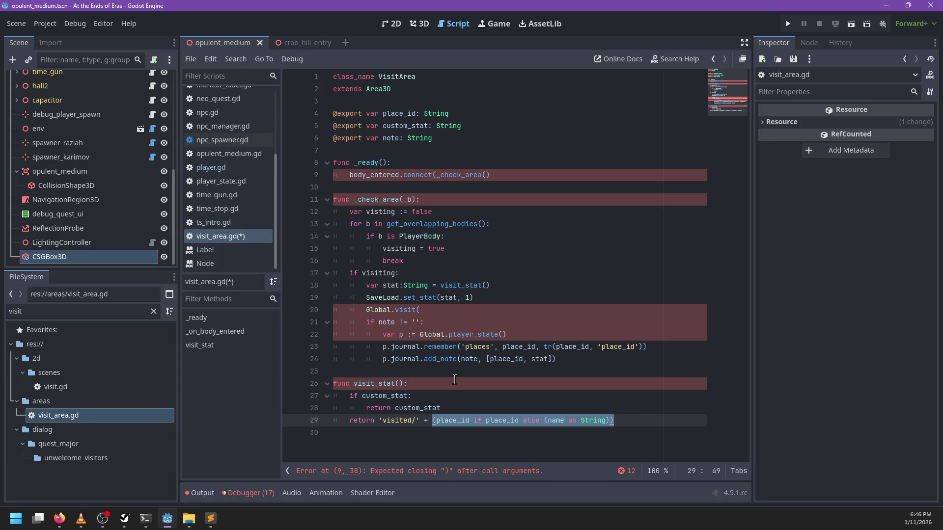
key(ctrl+x)
click(423, 371)
key(Return)
key(Up)
key(Return)
text(func get_id():)
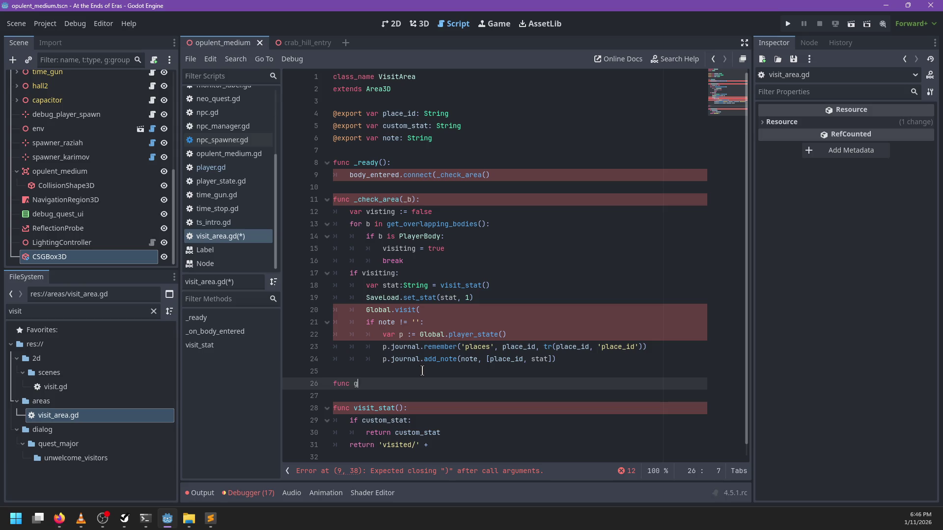
key(Return)
key(ctrl+v)
click(349, 397)
text(return)
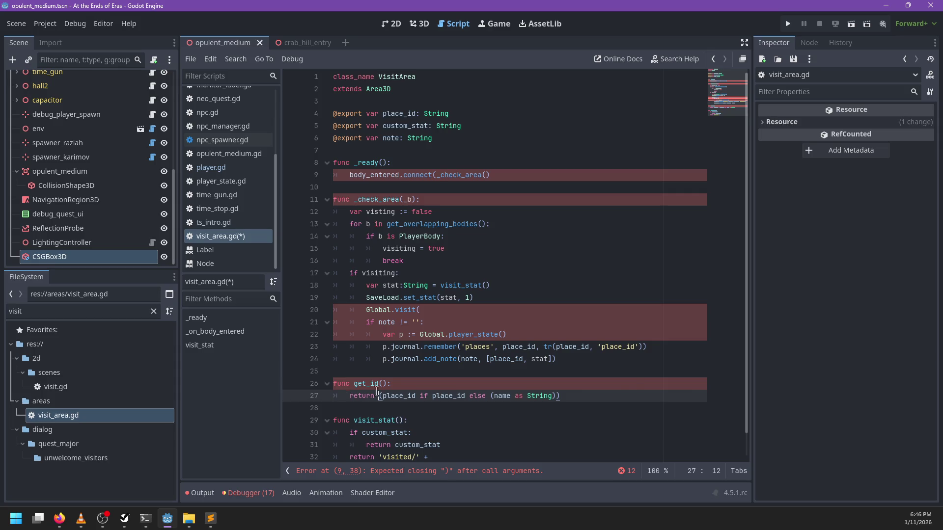
scroll(445, 429, down, 1)
click(445, 430)
text(get_id())
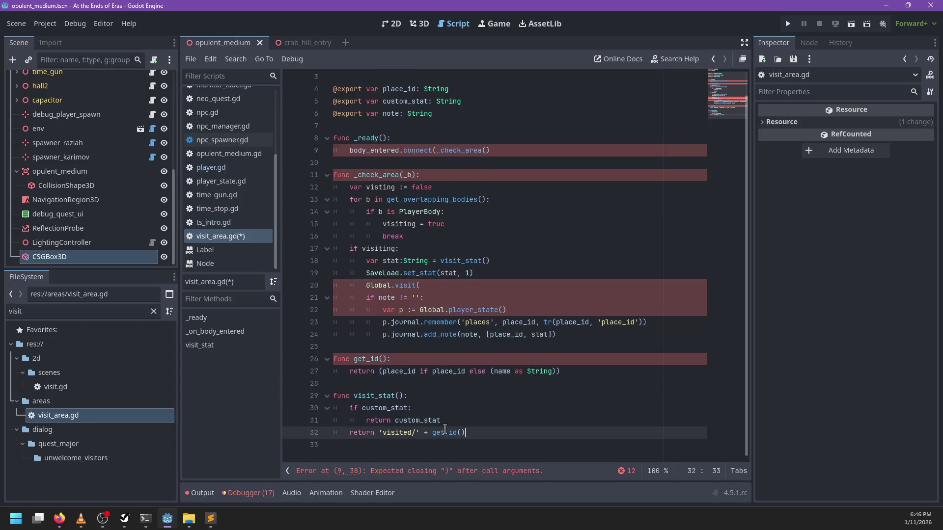
Step: Complete Global.visit(get_id()), add an else branch calling Global.leave(get_id()), and save
click(415, 346)
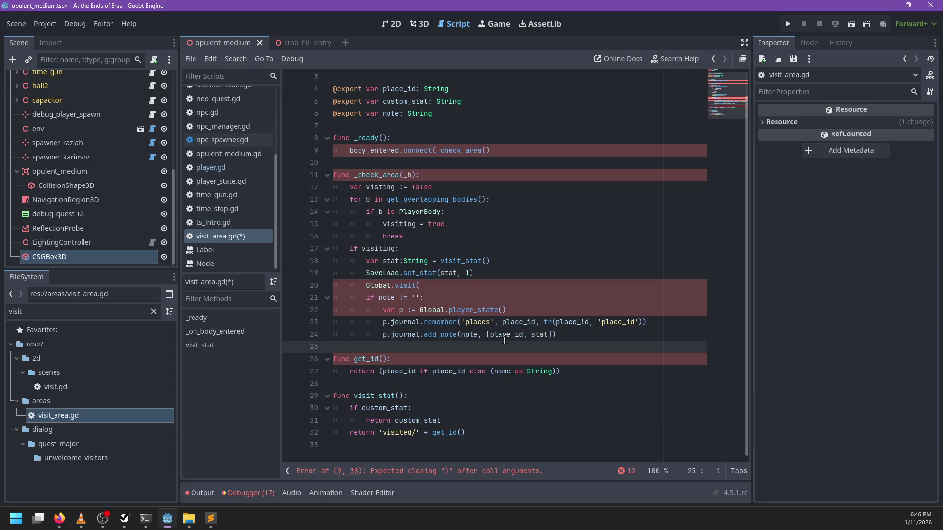
click(451, 287)
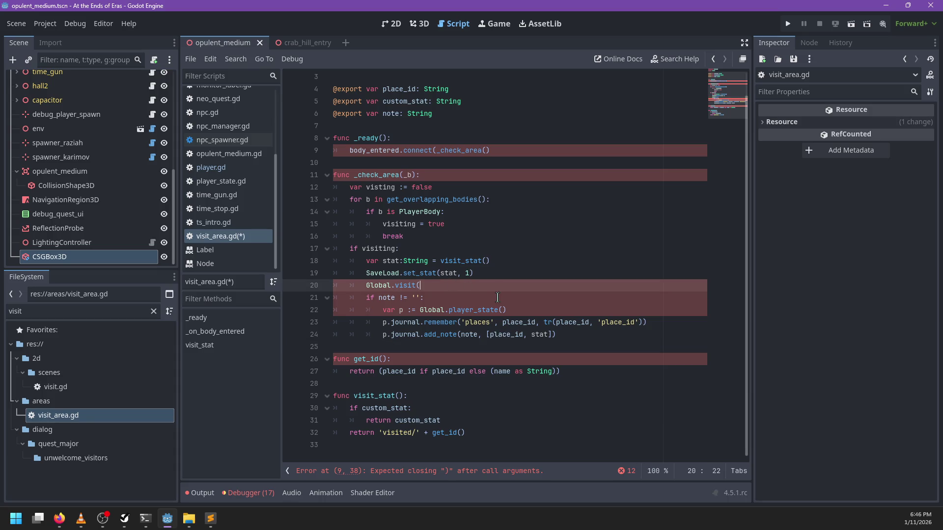
text())
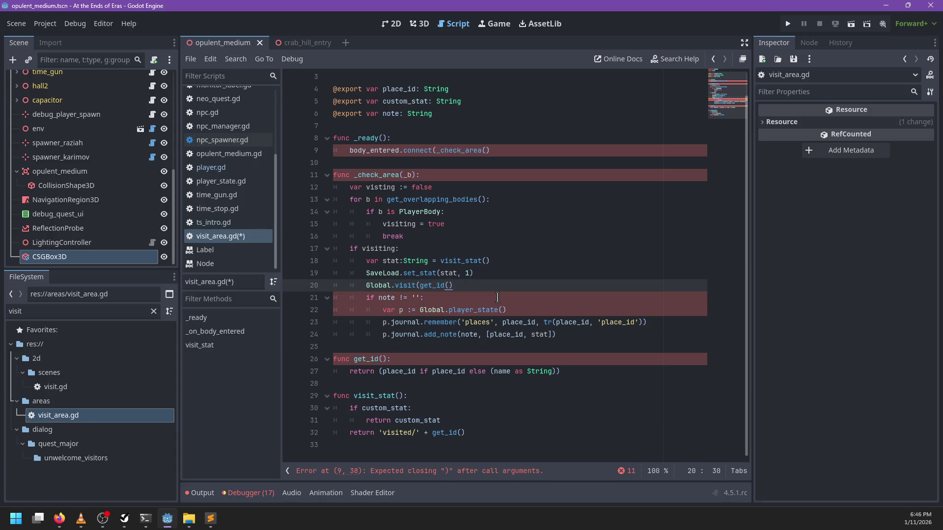
click(564, 337)
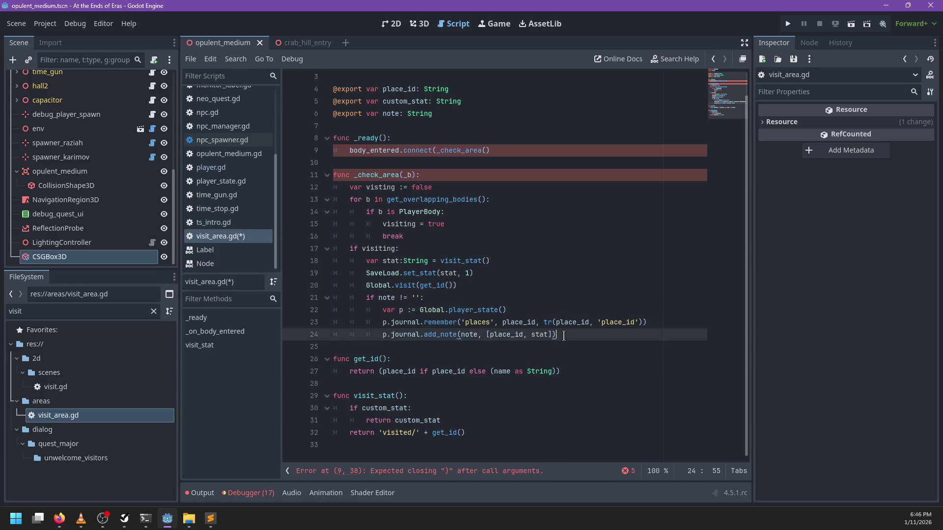
key(Return)
key(BackSpace)
text(se:)
key(Return)
text(Global.lea)
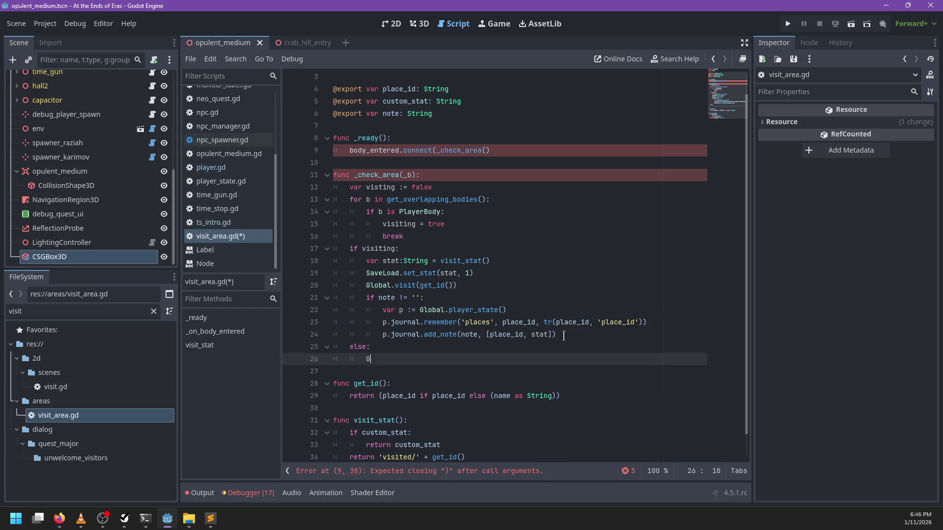
text(ve(get_id()))
key(ctrl+s)
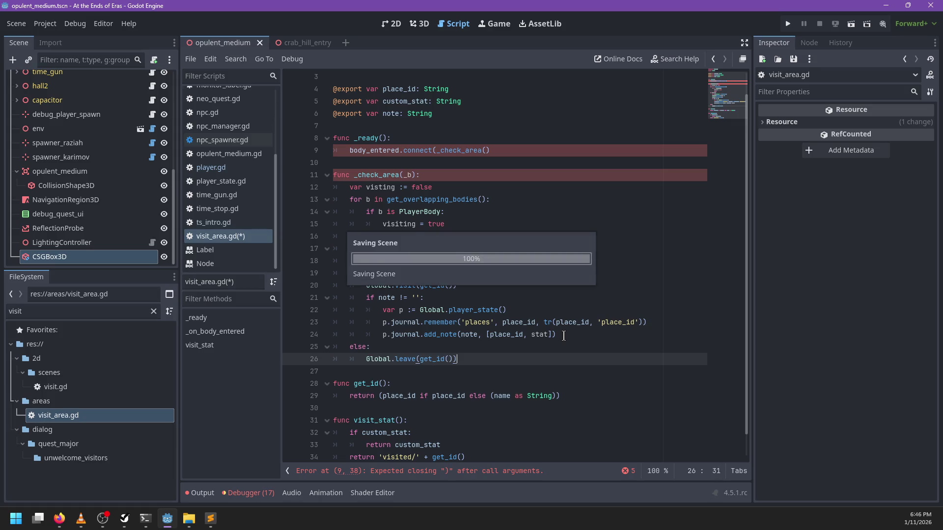
Step: Go to the end of the script and open a new line after visit_stat
scroll(434, 350, down, 1)
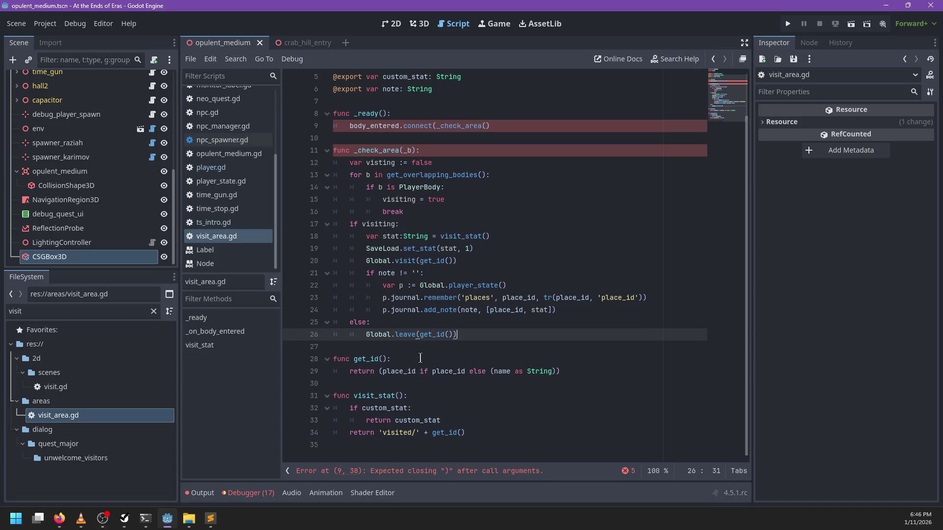
click(486, 439)
scroll(502, 418, up, 1)
scroll(502, 418, down, 1)
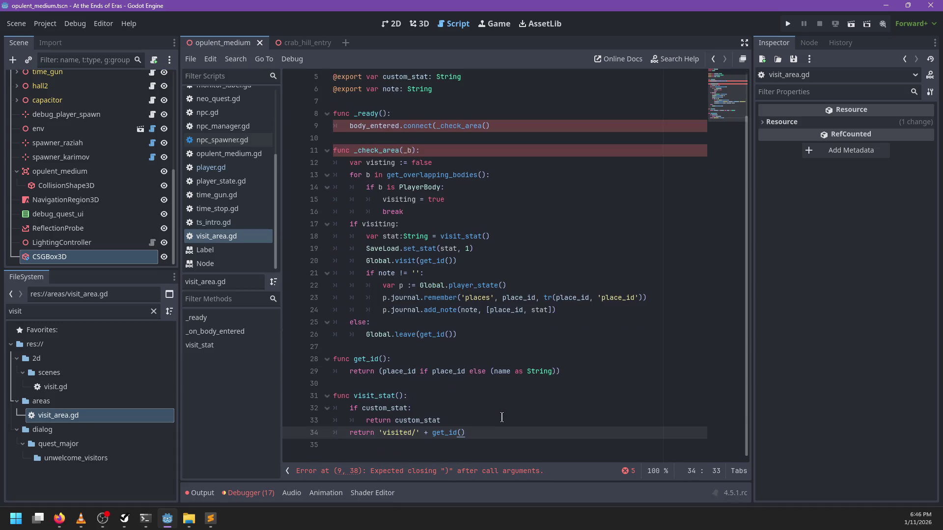
key(Down)
Step: Add func _exit_tree() that calls Global.leave(get_id()) and save
key(Return)
text(func _)
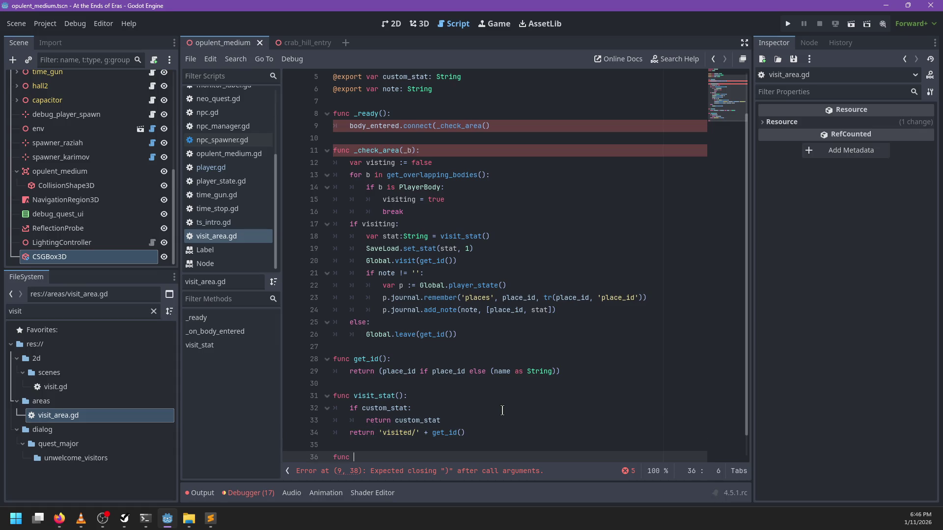
text(ex)
key(Return)
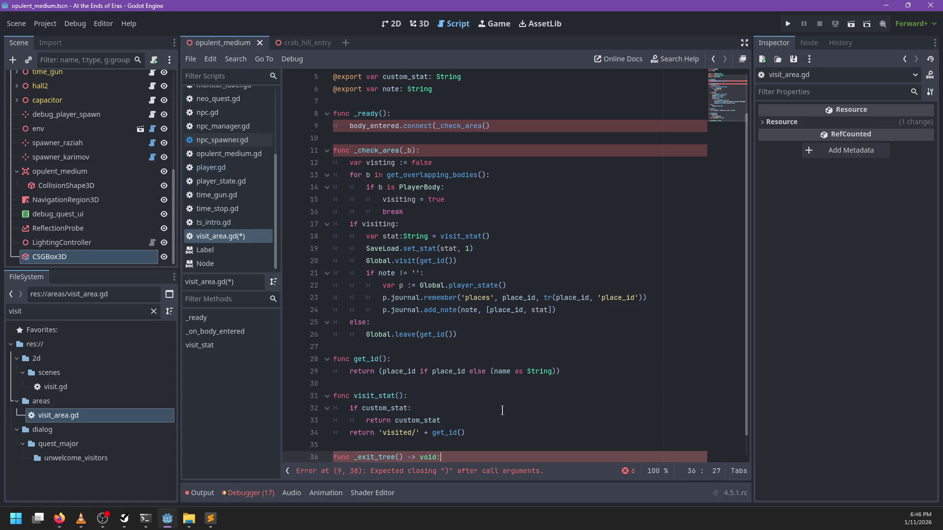
key(Return)
text(obal.leave(get_id())
key(ctrl+s)
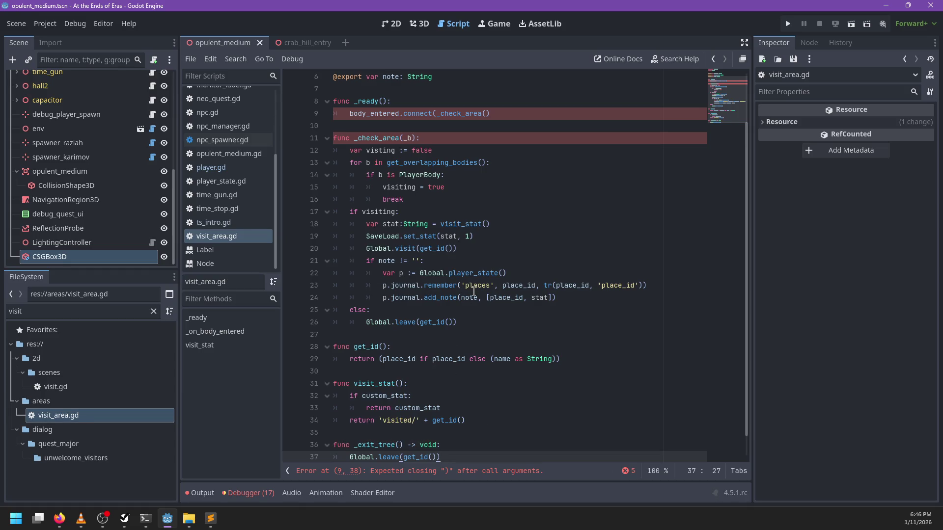
Step: Pass _check_area uncalled and duplicate the connection as body_exited.connect(_check_area)
double_click(405, 249)
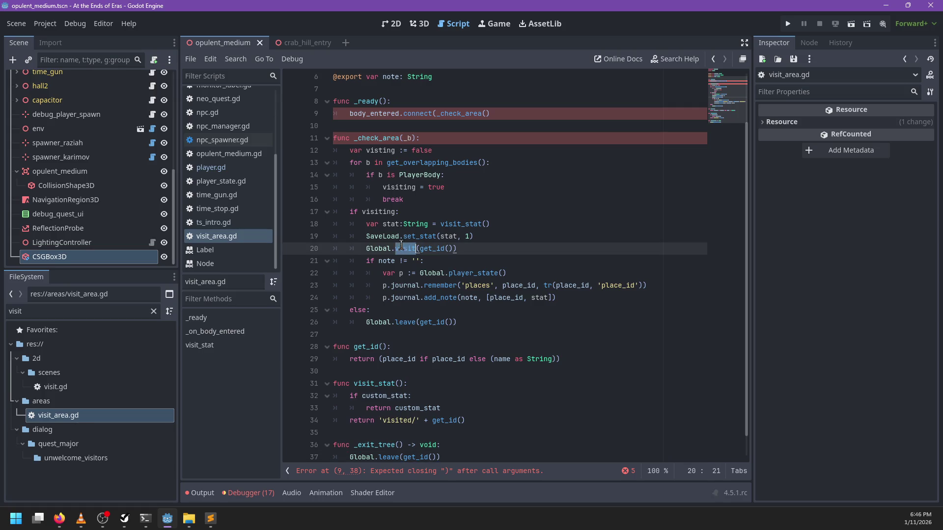
click(502, 114)
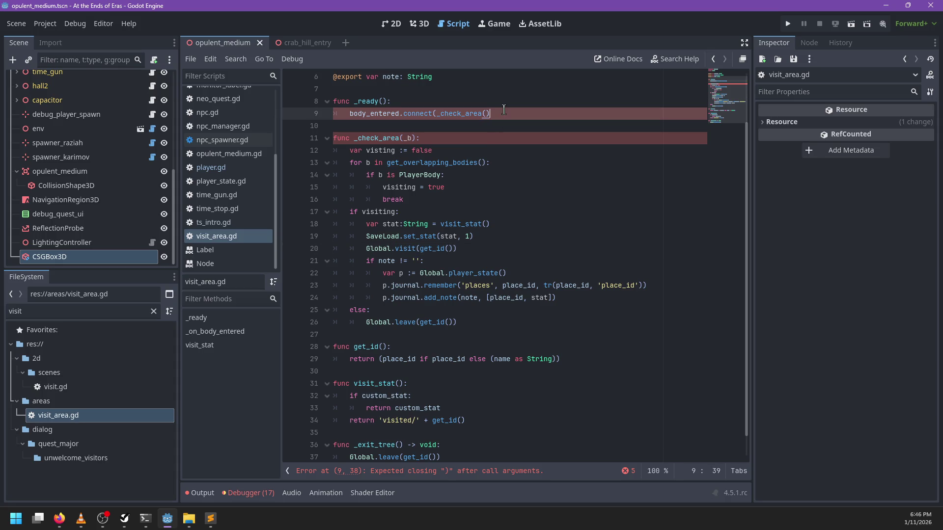
key(Left)
key(BackSpace)
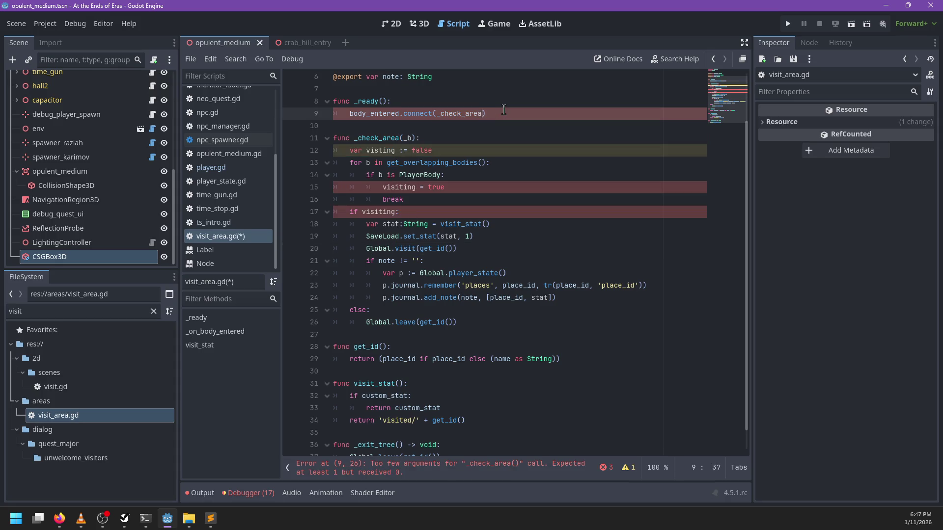
key(ctrl+shift+d)
double_click(376, 125)
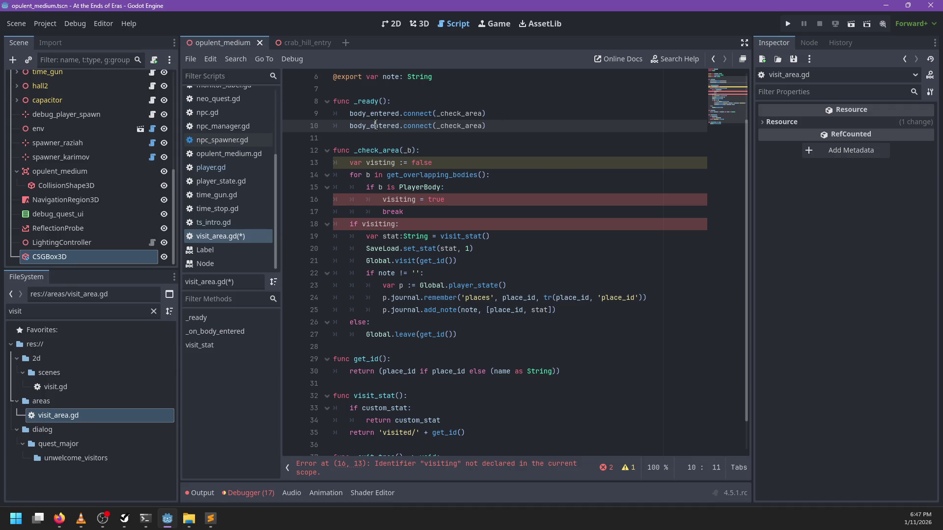
text(bod)
key(Down)
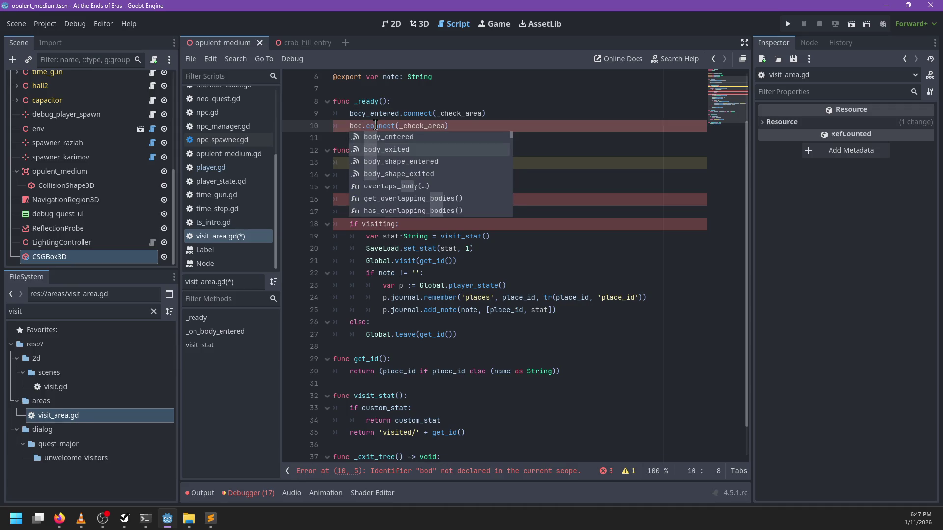
key(Return)
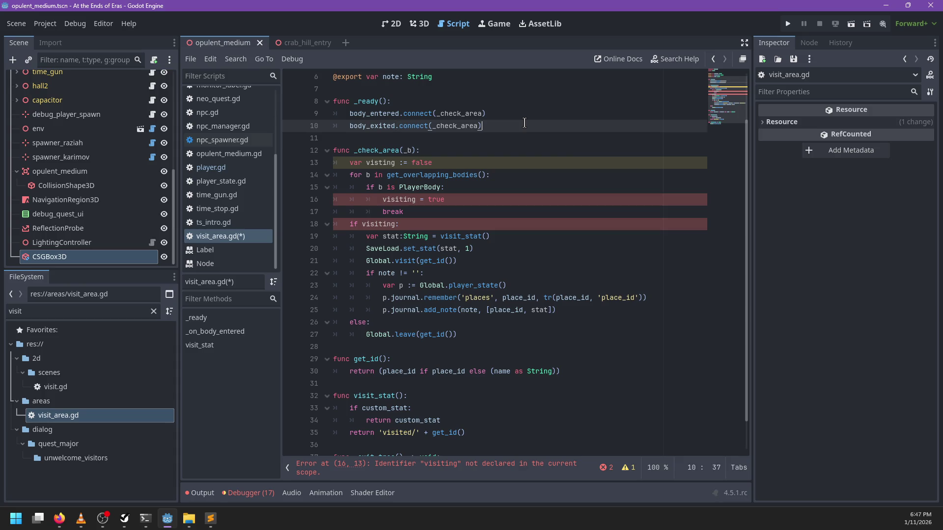
Step: Correct the misspelled 'visting' variable to 'visiting'
double_click(384, 162)
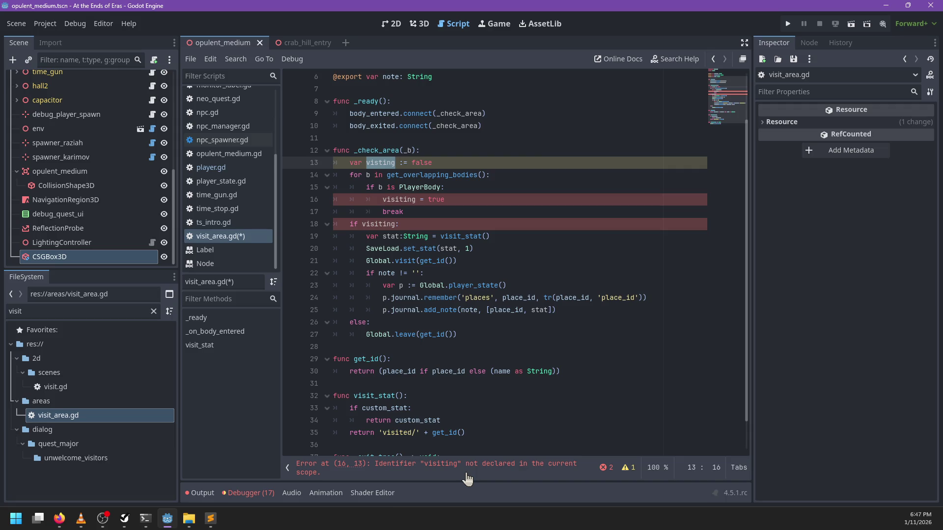
scroll(506, 298, up, 2)
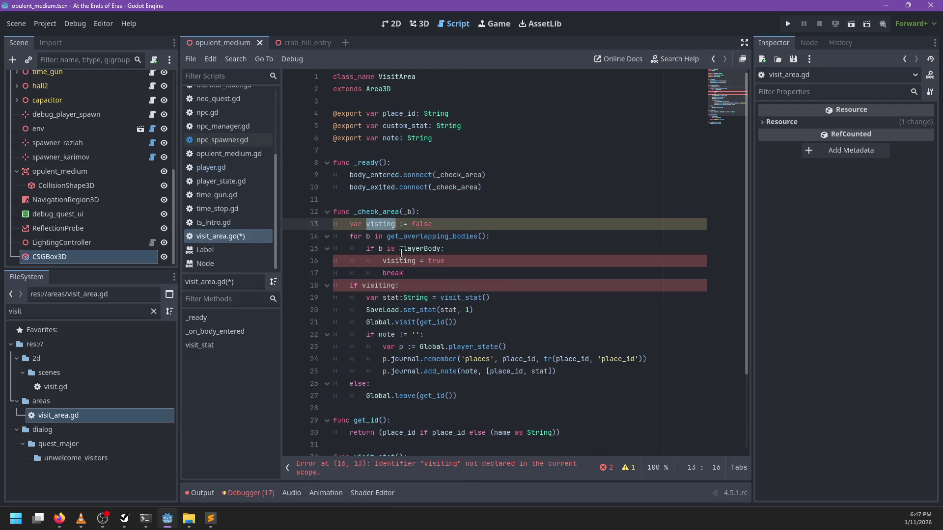
click(381, 224)
text(i)
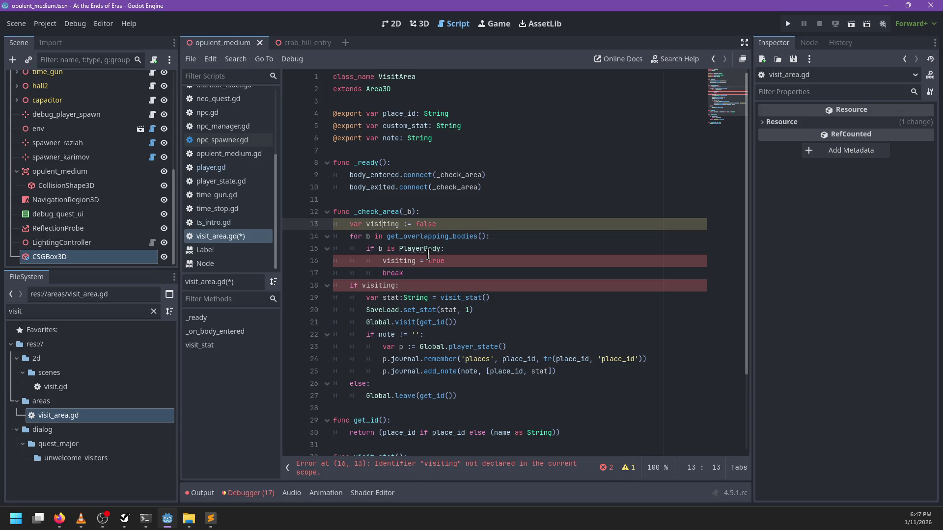
key(ctrl+Right)
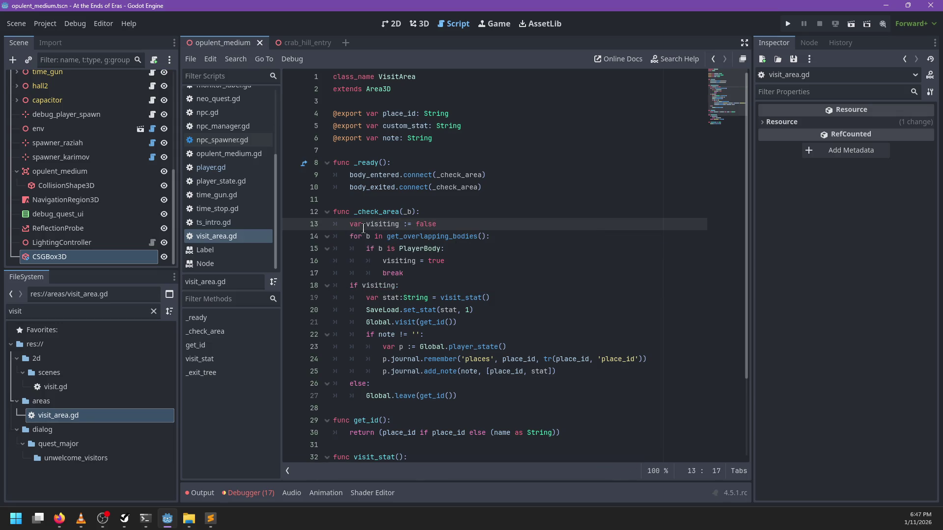
Step: Review _check_area's overlapping-bodies loop, the if visiting block and the add_note line
drag(346, 224, 334, 200)
click(413, 175)
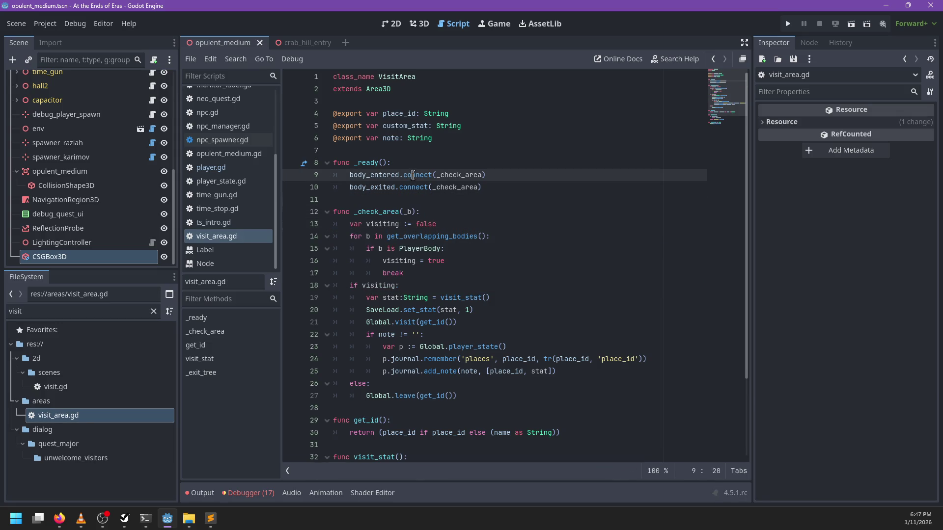
drag(354, 236, 508, 276)
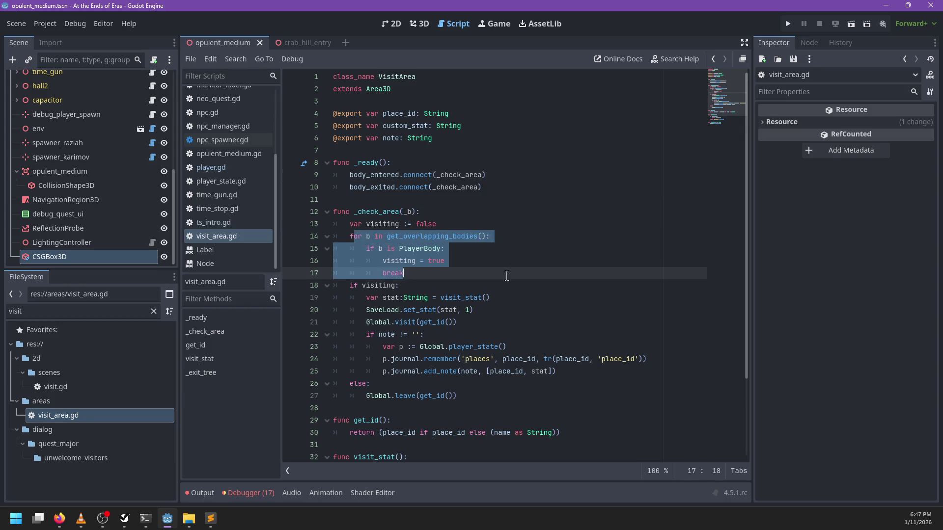
key(Escape)
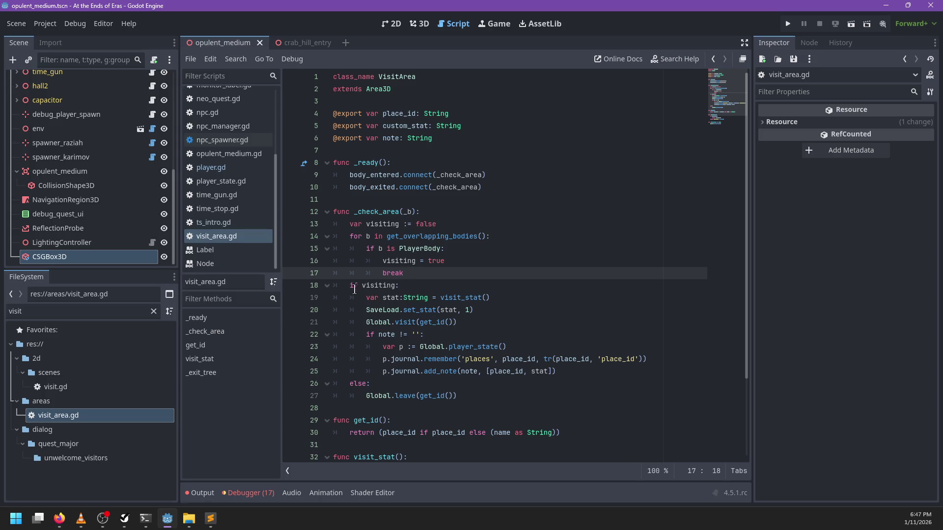
click(376, 286)
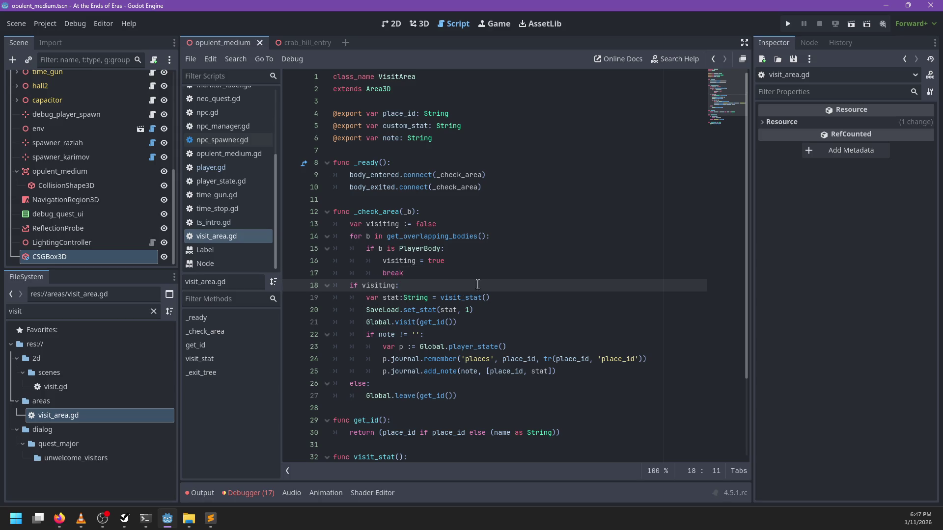
mouse_move(431, 344)
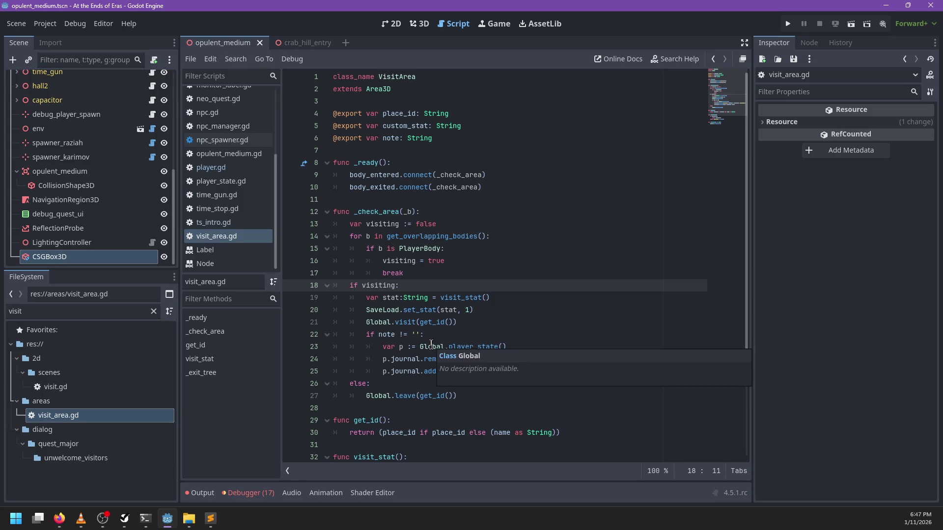
mouse_move(422, 398)
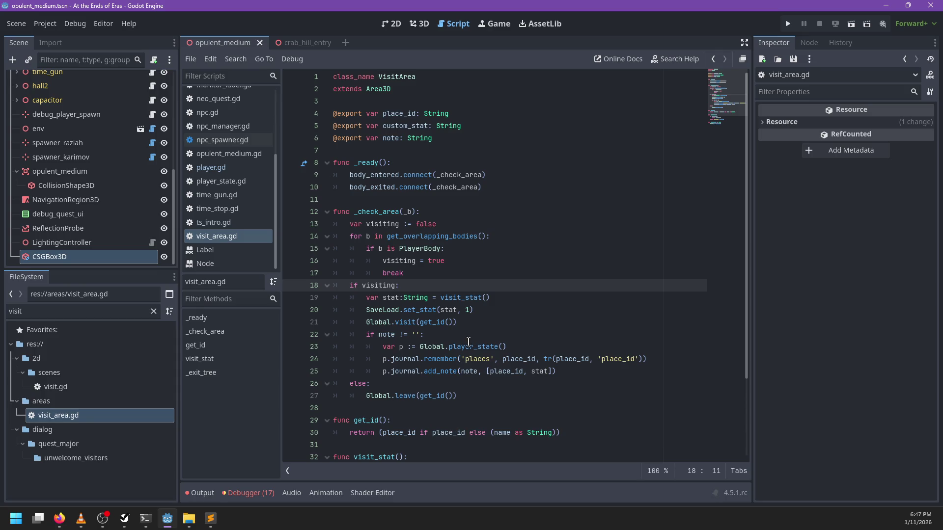
click(505, 334)
Step: Replace the add_note call with a note('first_visit/'...) call in visit_area.gd
double_click(437, 372)
double_click(466, 372)
double_click(440, 371)
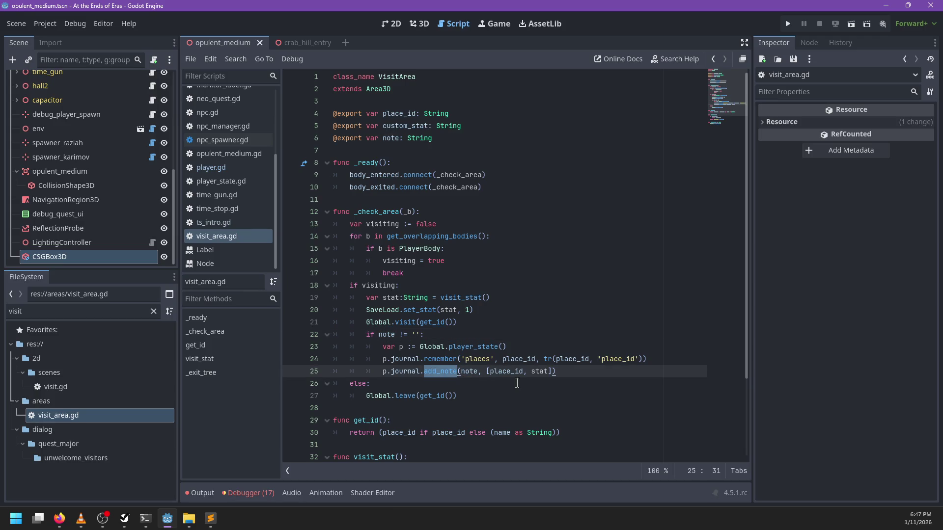
text(note()
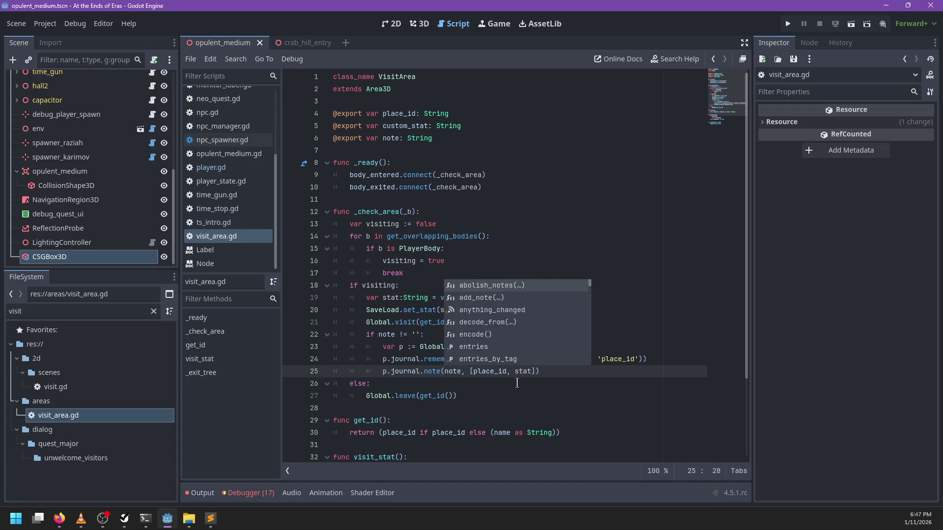
text('first_visit+)
key(BackSpace)
text('+)
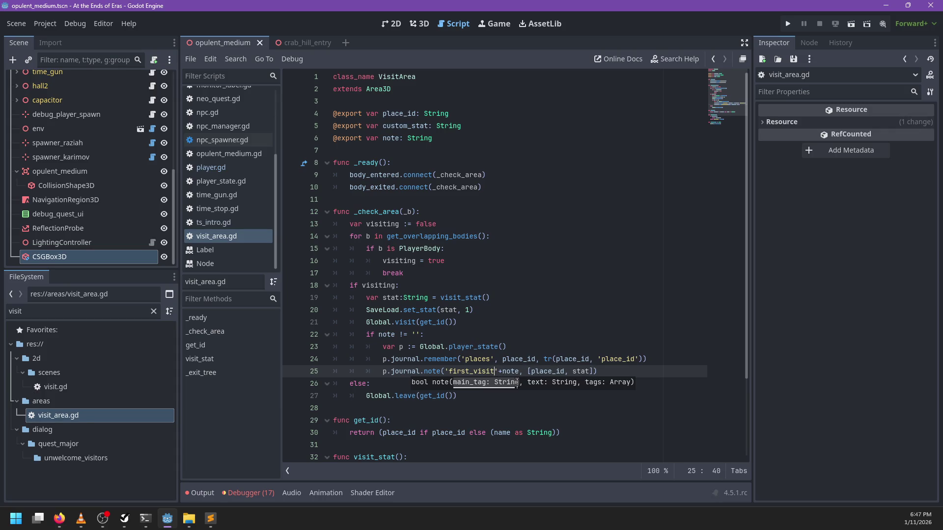
text(/')
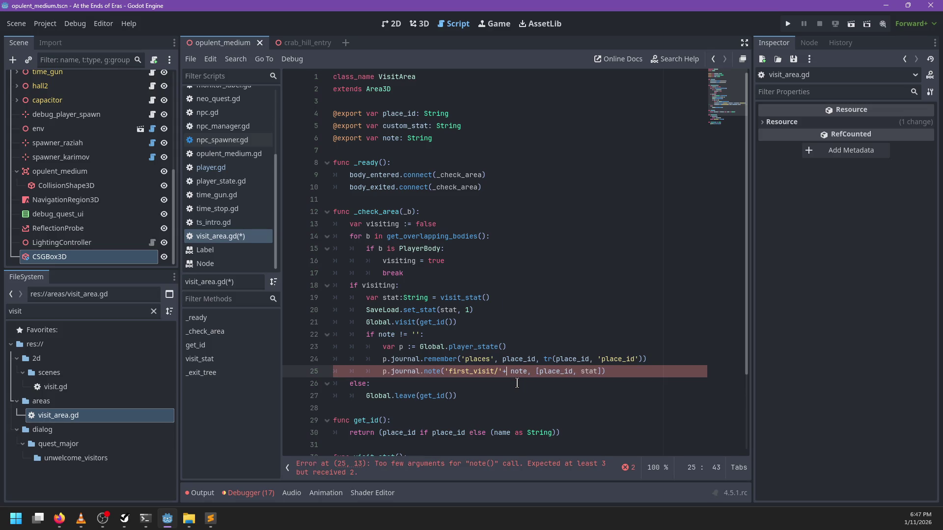
Step: Drop the inline get_id() from note and declare 'var id := get_id()' above remember
scroll(517, 383, down, 2)
text(get_id()
key(ctrl+shift+Left)
key(BackSpace)
text(id,)
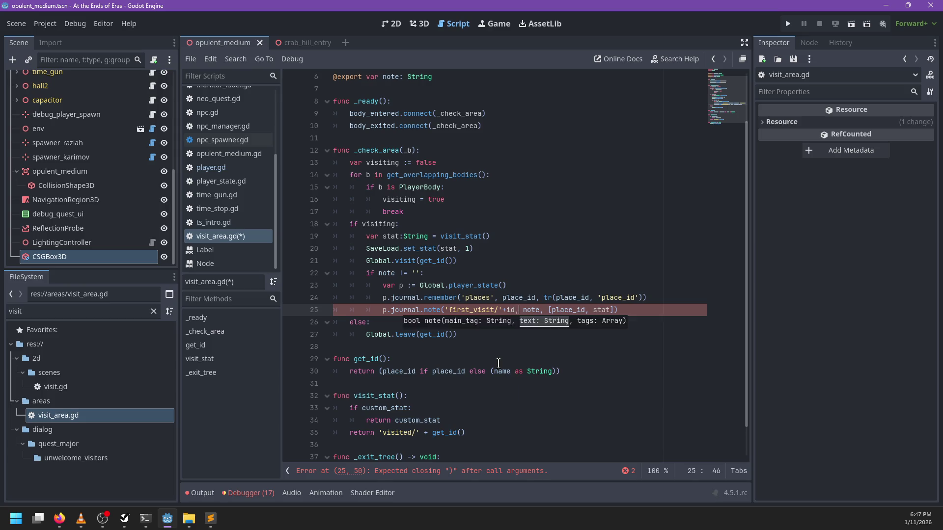
key(Up)
key(Up)
key(Return)
text(var id := )
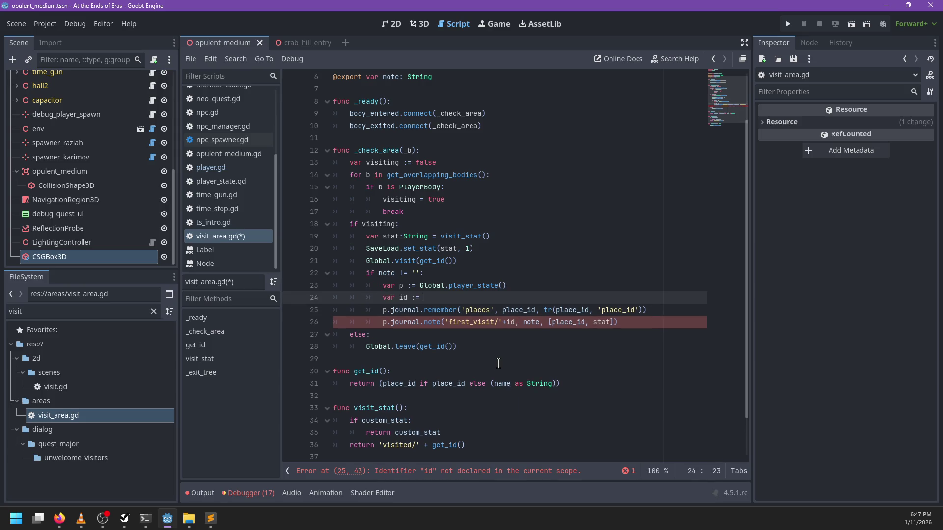
text(get_id())
Step: Replace place_id with id in the remember, tr and note calls
click(521, 311)
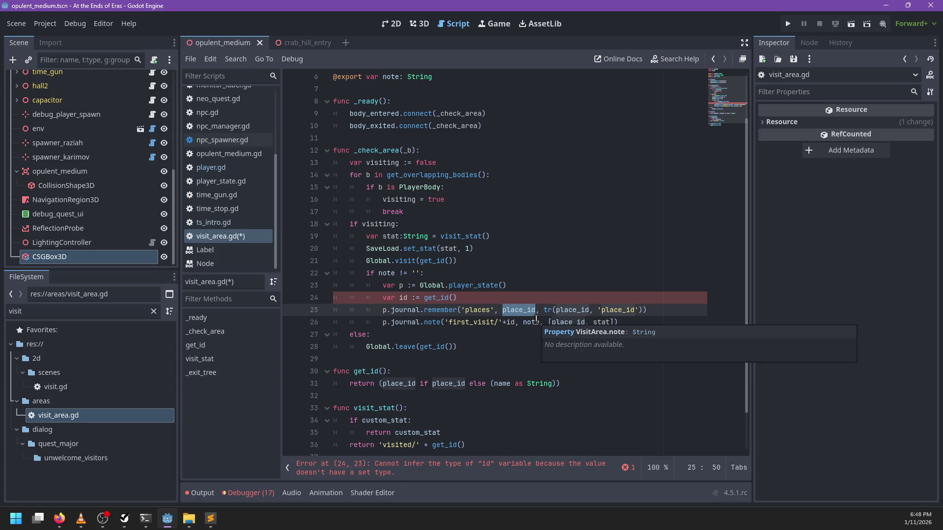
text(id)
click(547, 301)
double_click(547, 310)
text(id)
double_click(553, 319)
text(id)
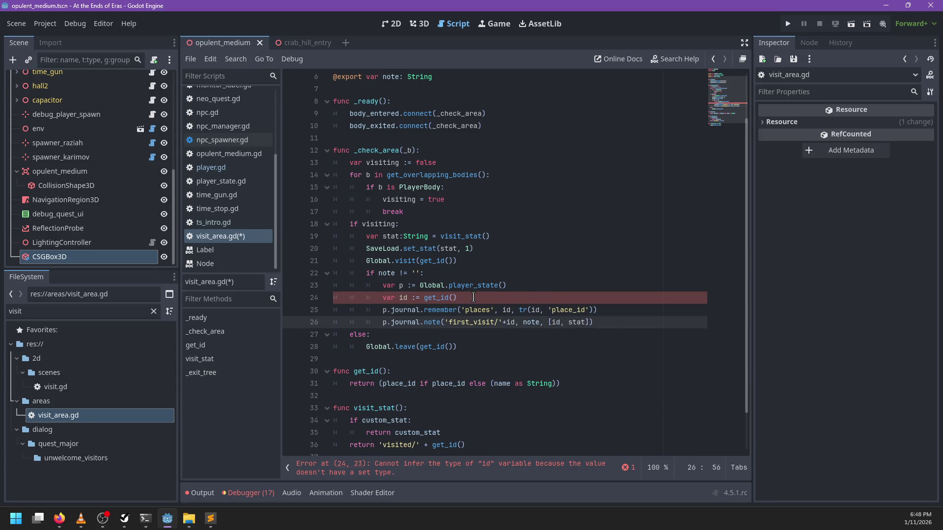
Step: Give get_id a String return type, save visit_area.gd, and review the journal calls
click(389, 370)
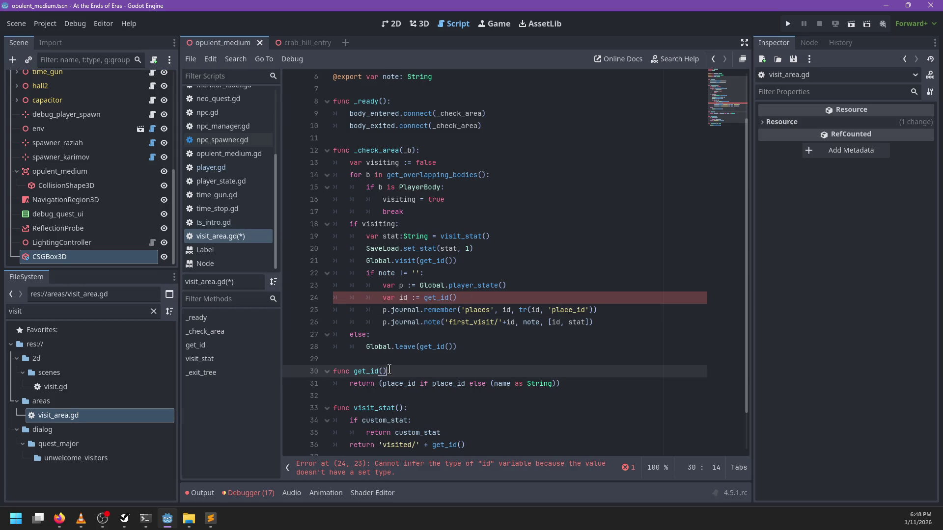
text(String)
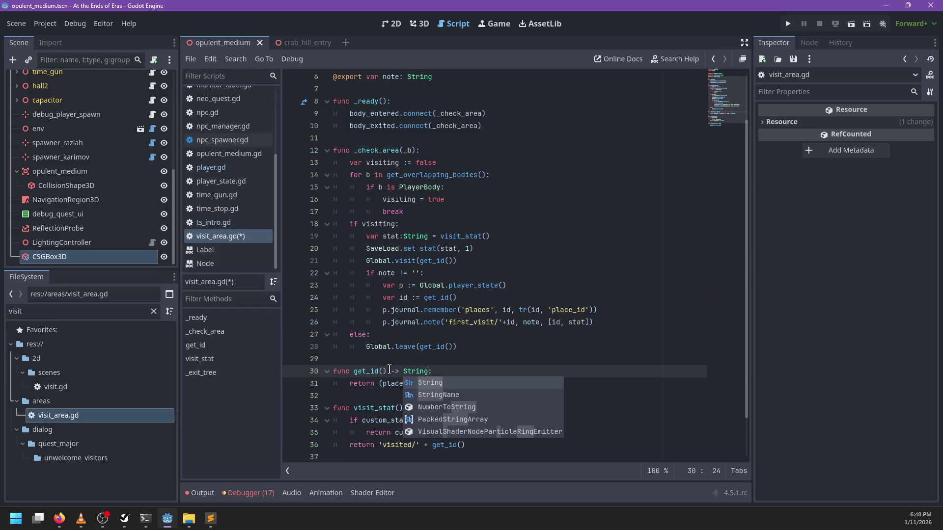
click(479, 334)
key(ctrl+s)
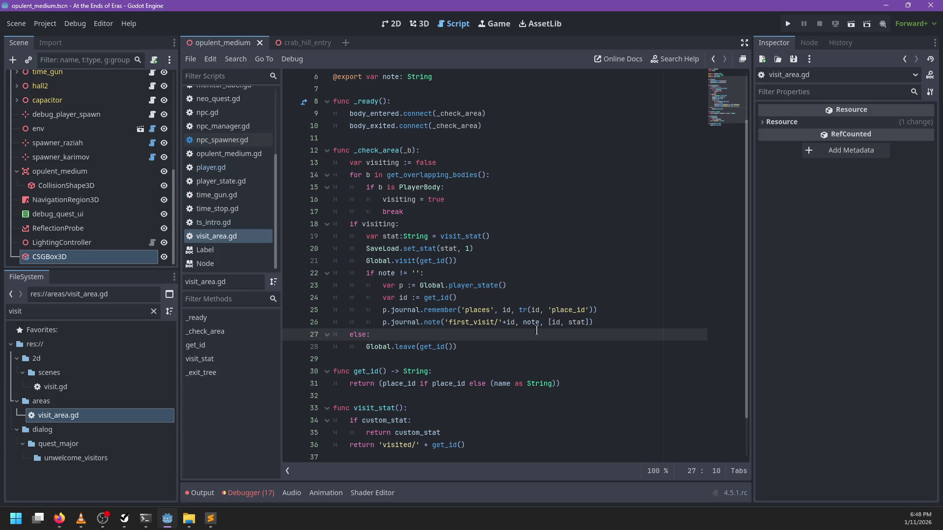
double_click(380, 274)
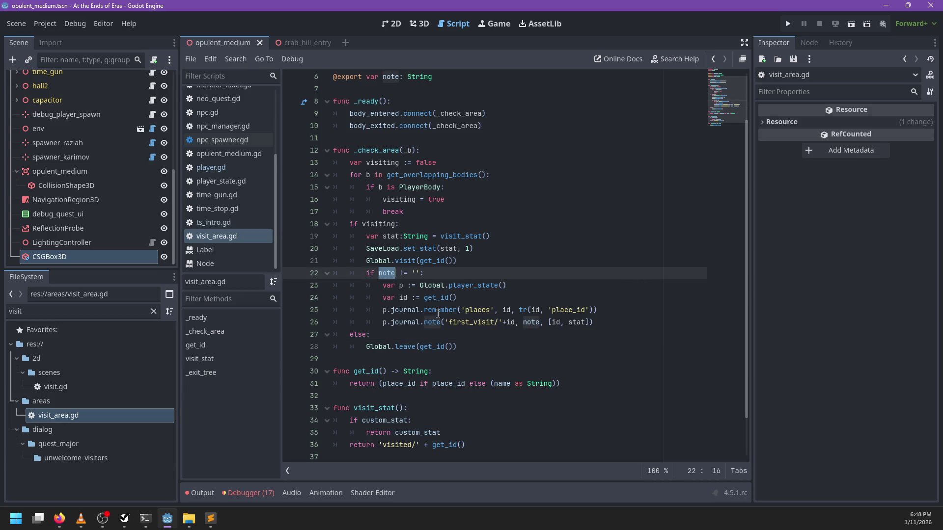
click(514, 312)
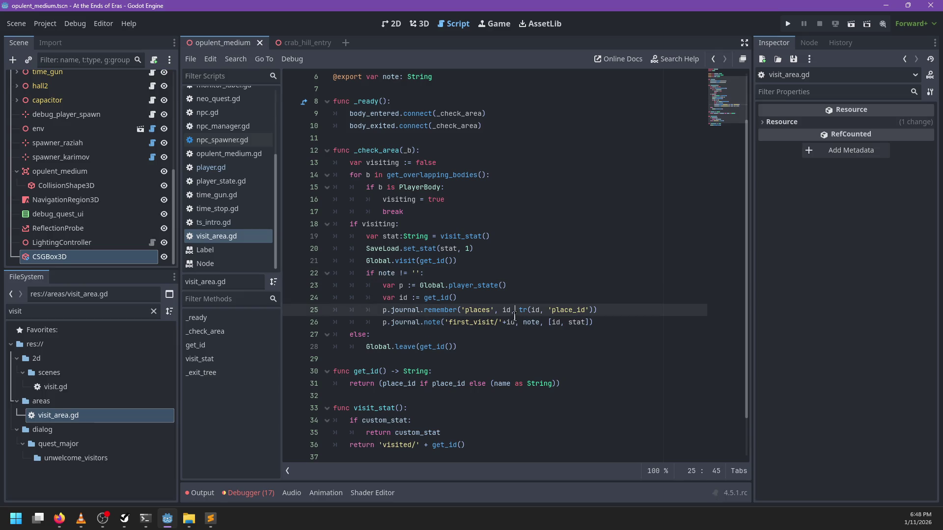
double_click(466, 323)
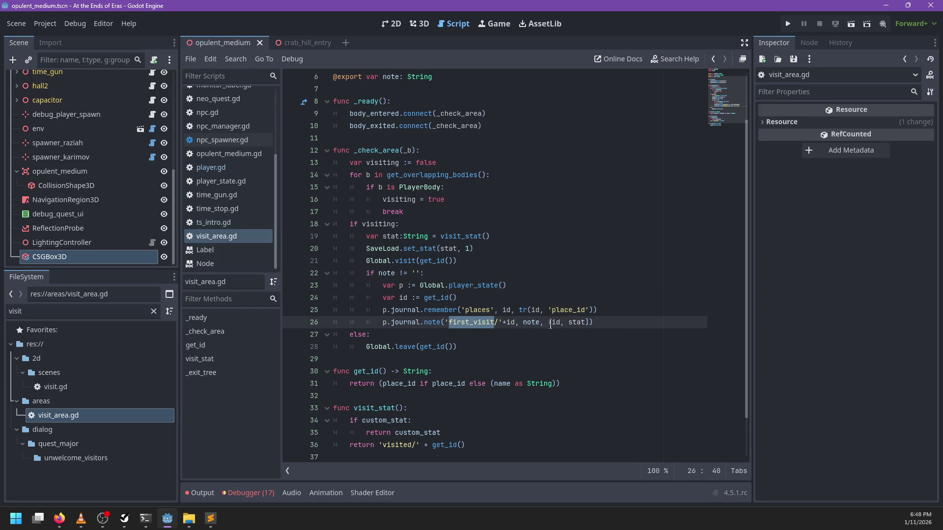
click(476, 286)
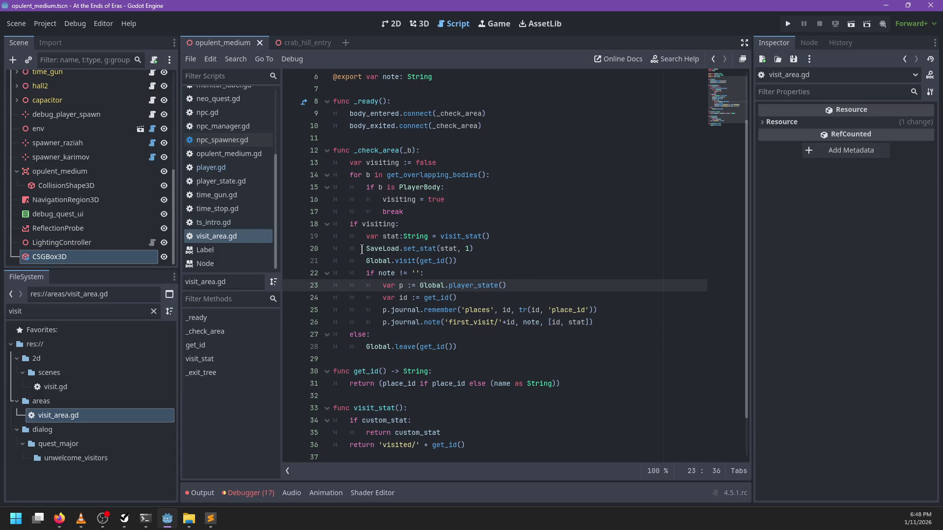
Step: In global.gd, add a visit(id) function with a pass body after get_player
scroll(243, 208, up, 5)
click(221, 136)
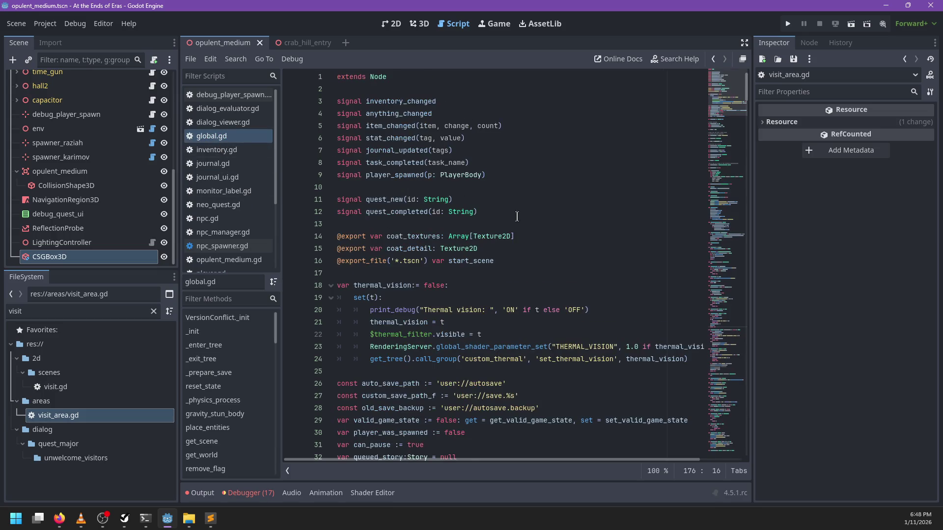
scroll(516, 218, down, 15)
scroll(516, 218, down, 13)
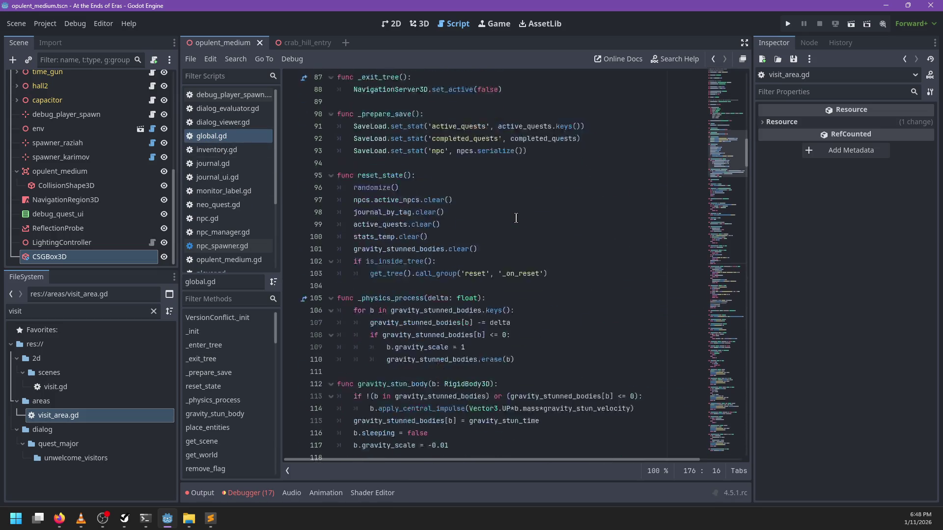
scroll(516, 218, down, 9)
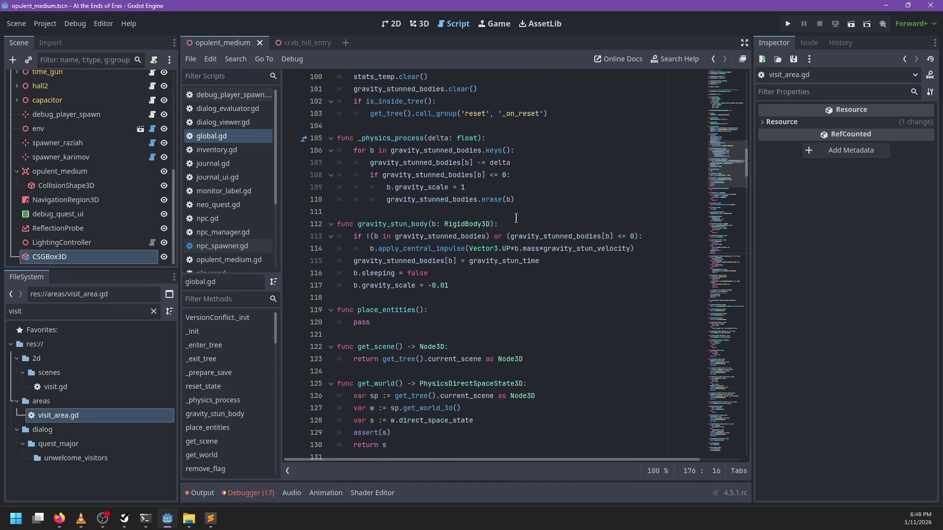
scroll(406, 303, down, 3)
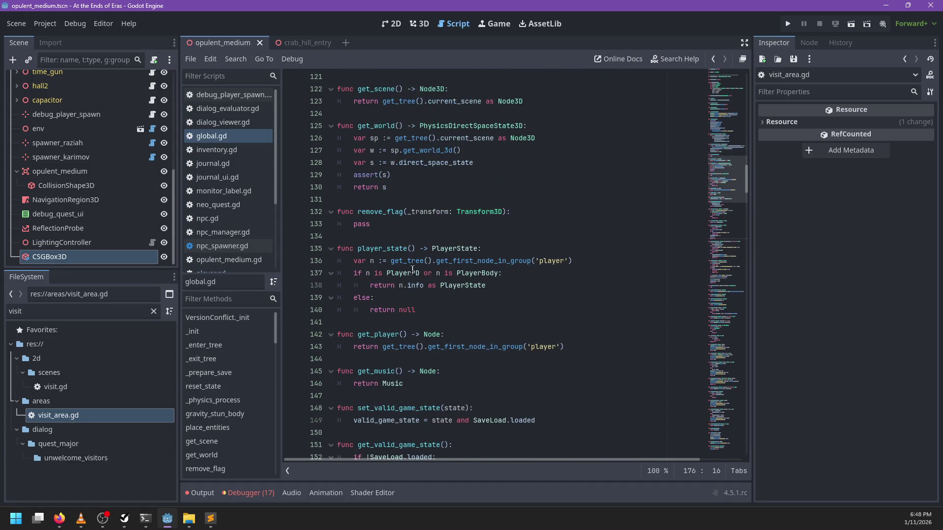
click(394, 232)
scroll(396, 231, down, 4)
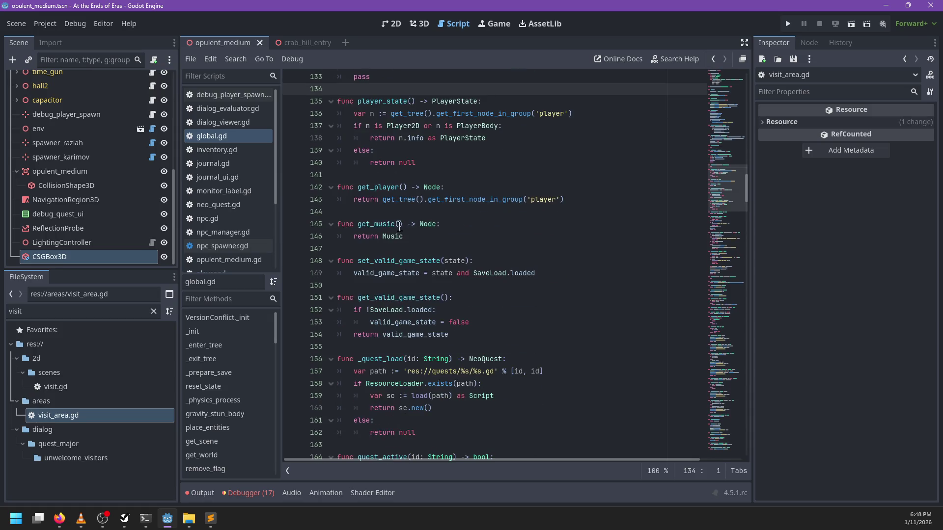
click(407, 216)
key(Return)
key(Return)
key(Up)
text(fnc)
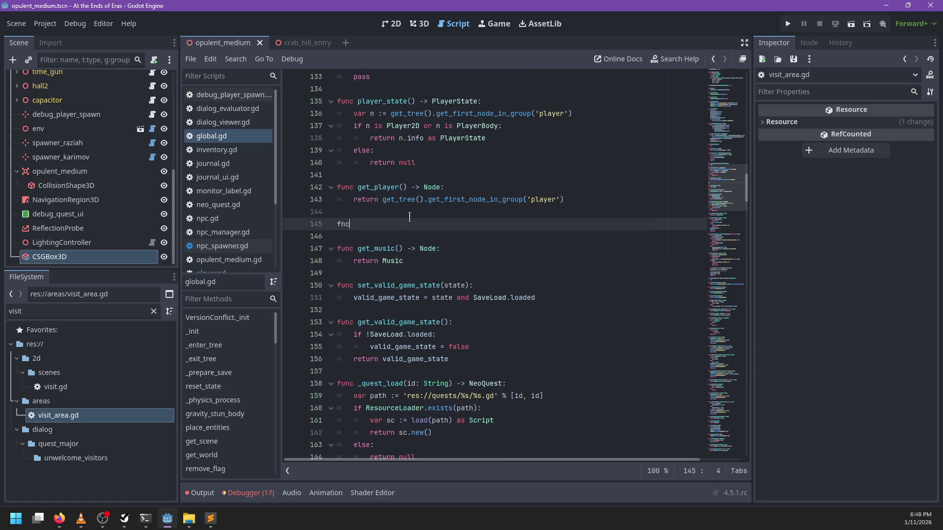
text(unc visit(id)
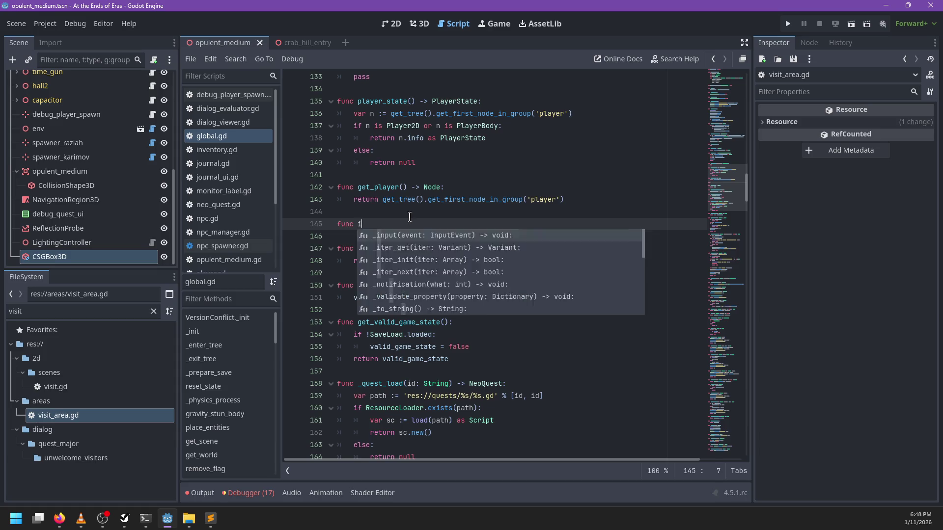
key(Return)
text([a)
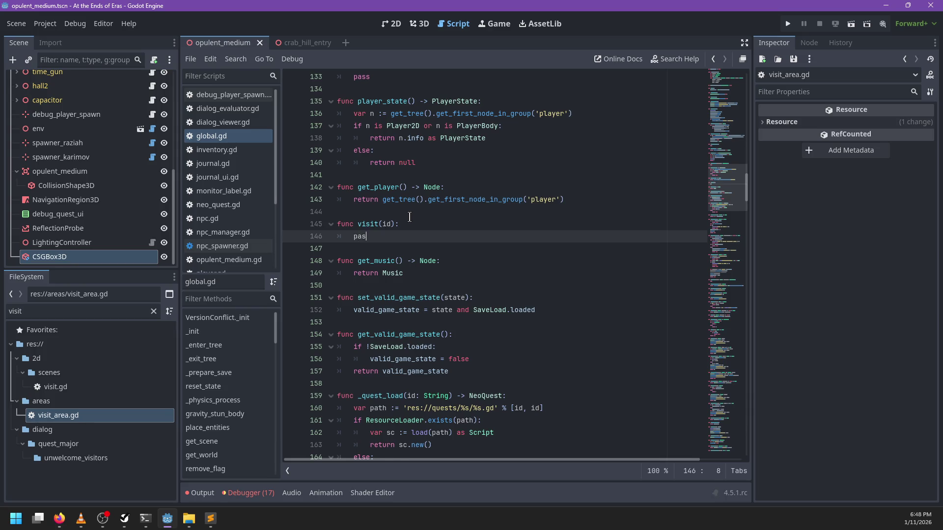
text(s)
Step: Add a leave(id) function below visit
key(Return)
key(BackSpace)
key(Return)
text(func leave(id):)
key(Return)
text(s)
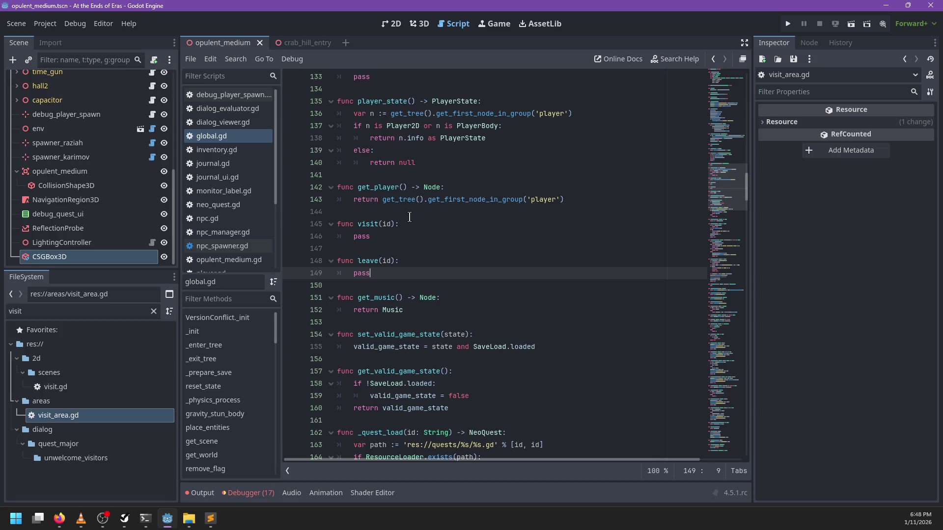
Step: Add a within(id) function with a pass body, fixing the 'withing' typo
click(733, 77)
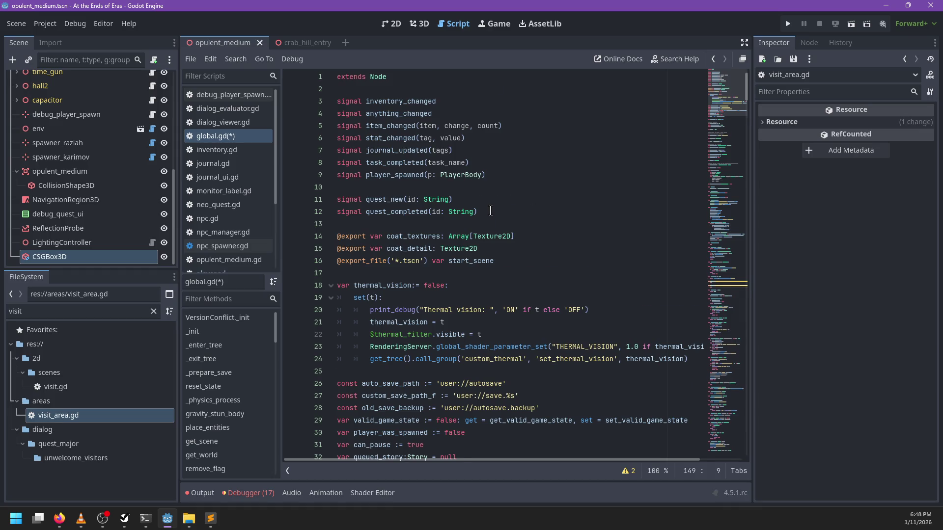
scroll(508, 191, down, 20)
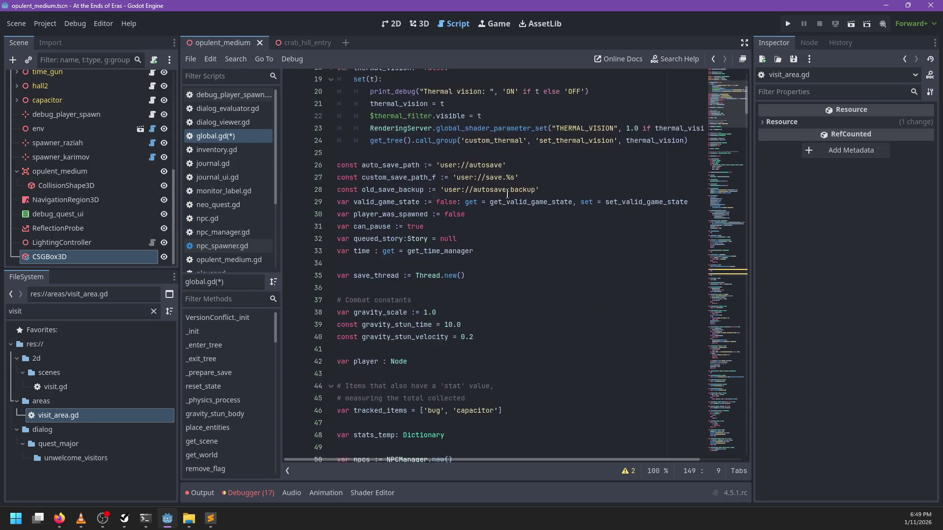
scroll(507, 194, down, 17)
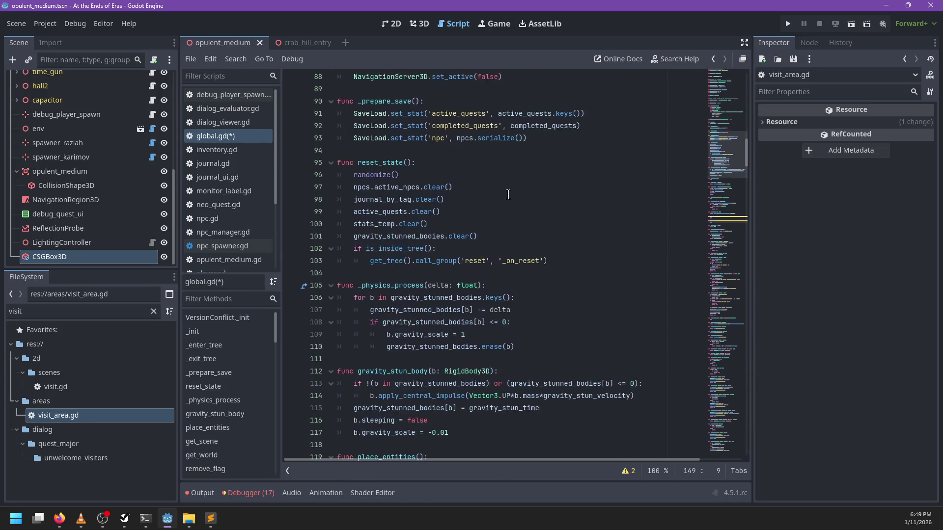
scroll(525, 195, up, 20)
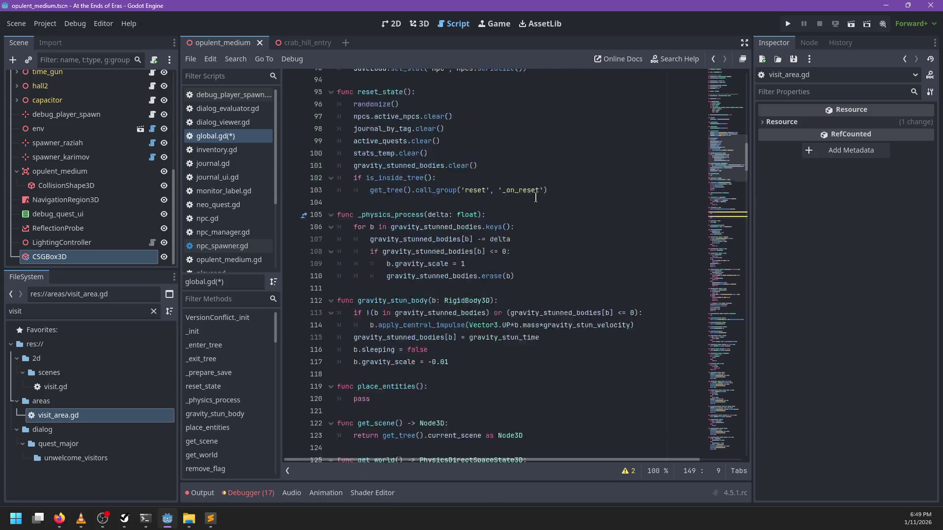
scroll(536, 193, down, 20)
scroll(535, 193, up, 2)
key(Return)
key(Return)
text(func withing(id))
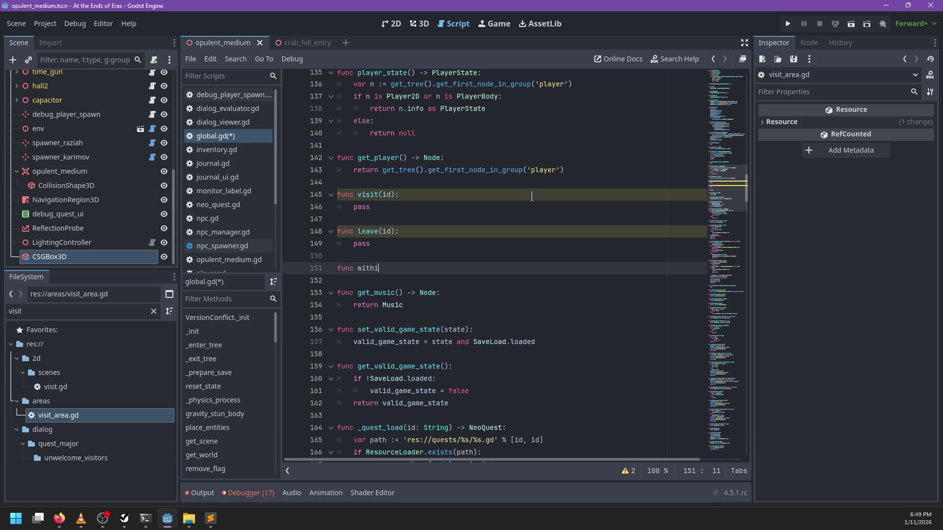
text(:)
key(Return)
text(s)
click(386, 269)
key(BackSpace)
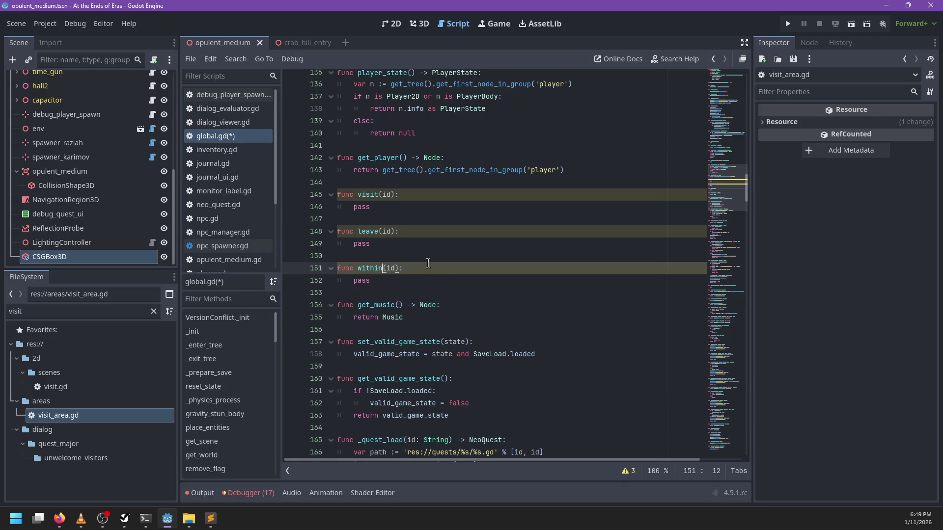
Step: Type the id parameter as String in visit, leave and within at once
click(392, 194)
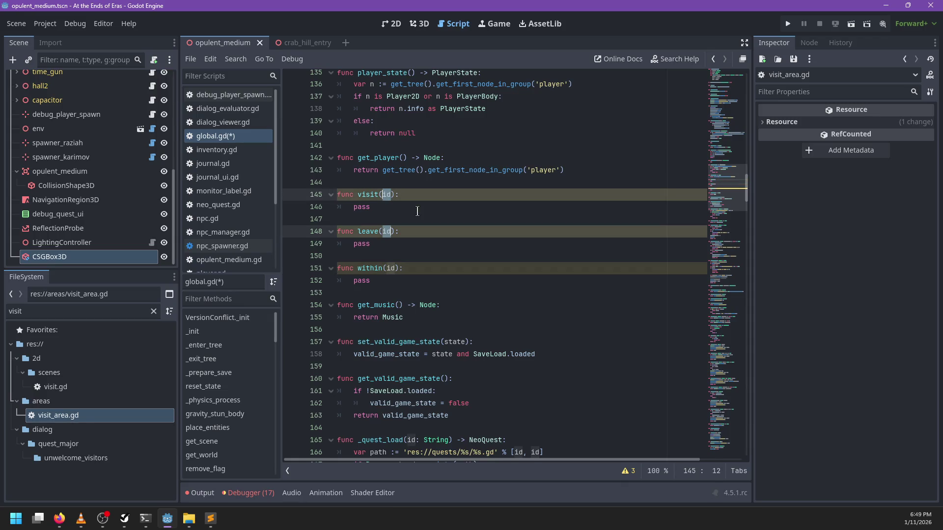
text(: String)
key(Escape)
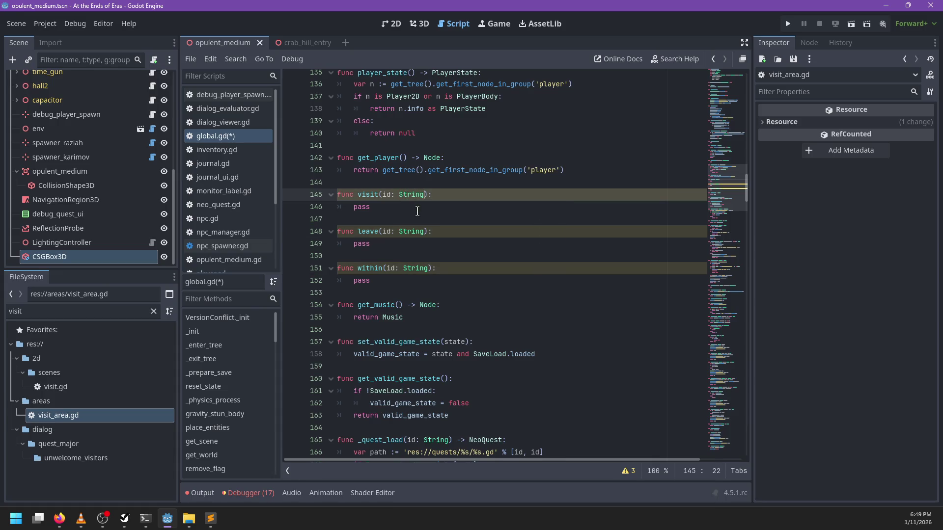
scroll(490, 264, up, 15)
scroll(489, 264, up, 4)
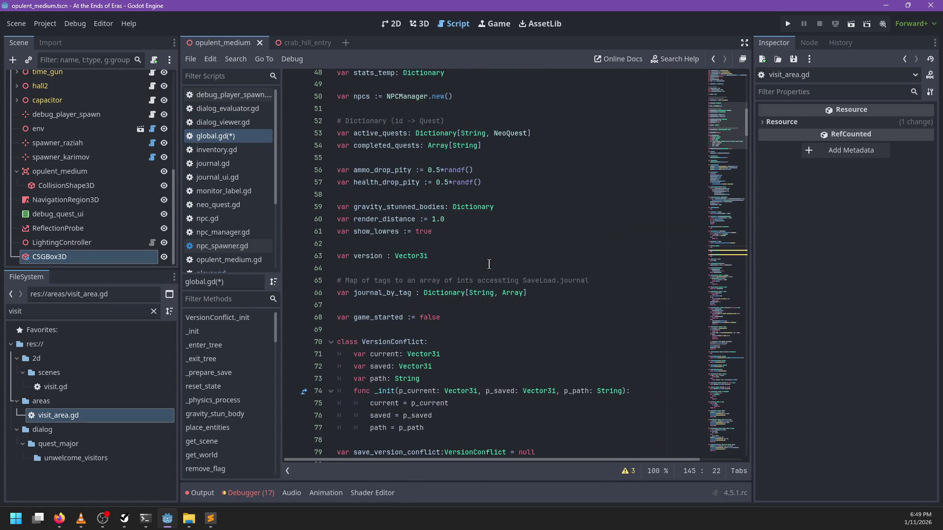
click(451, 229)
Step: Declare 'var visited_areas: Array[String]' below show_lowres
key(Return)
text(var visited_areas: Array[String])
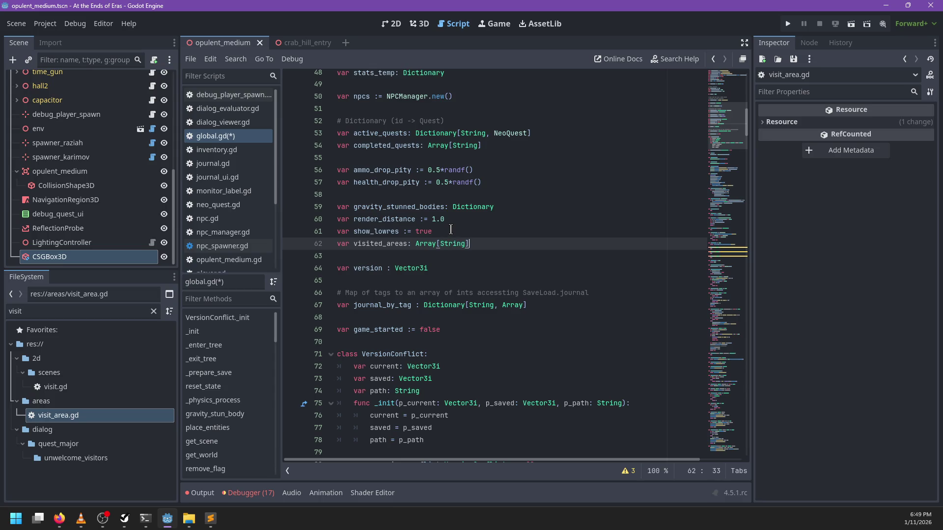
scroll(451, 229, down, 20)
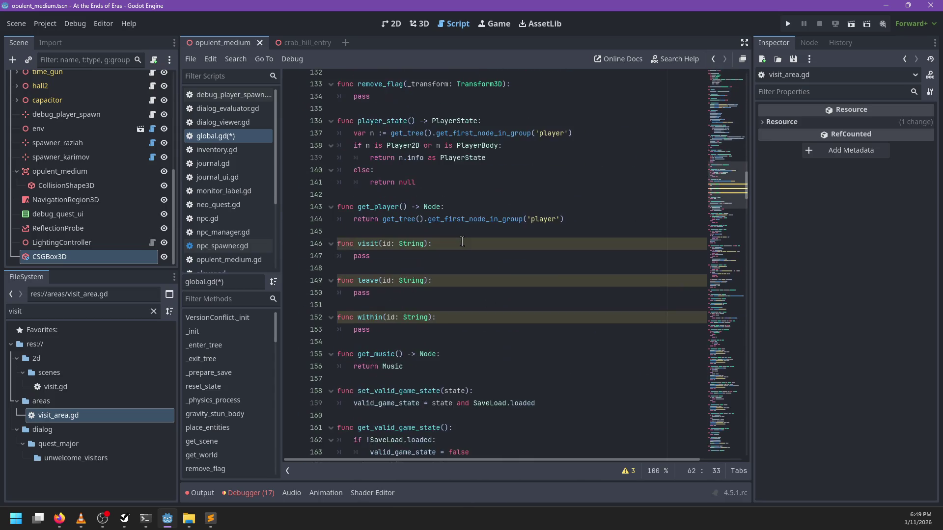
Step: Replace visit's pass with 'if id not in visited_areas:'
click(397, 187)
key(BackSpace)
key(BackSpace)
key(BackSpace)
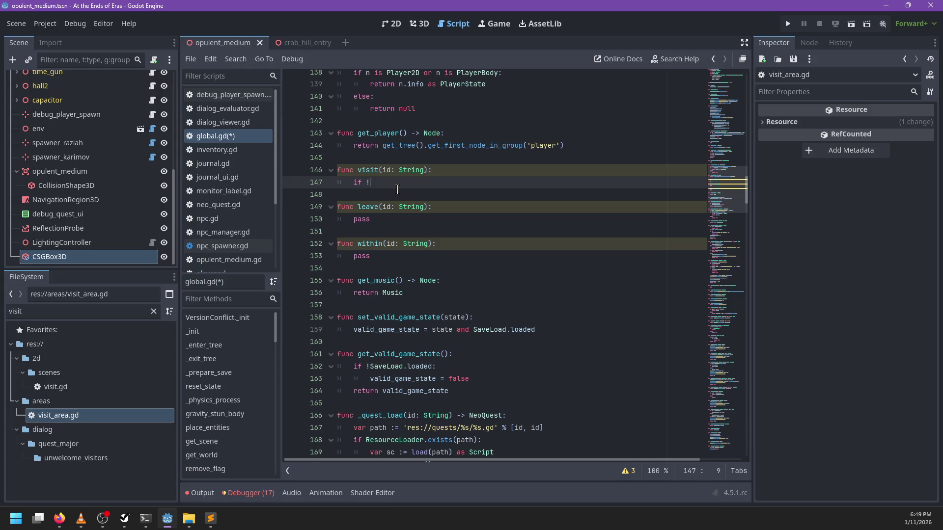
text(d not )
text(in vis)
key(Down)
key(Return)
text(:)
key(Return)
Step: Append id to visited_areas with push_back inside the if
text(vis)
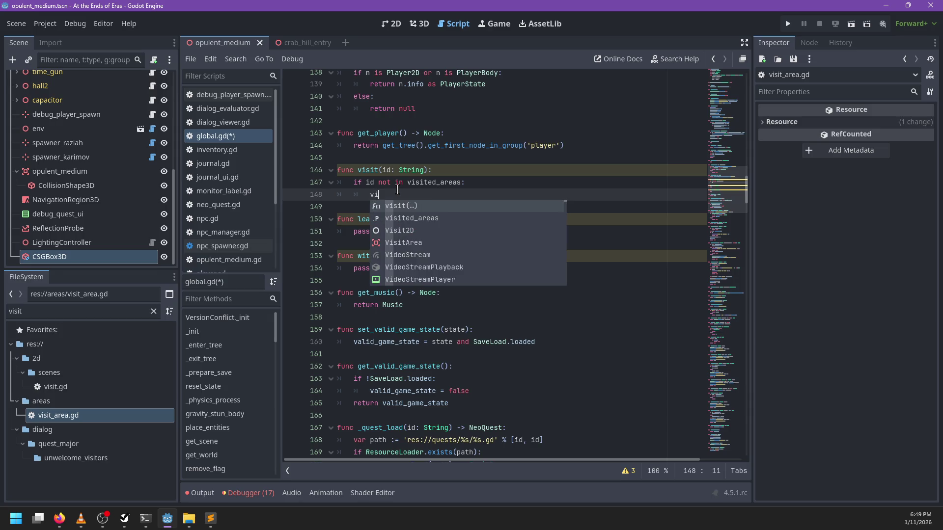
key(Down)
key(Return)
key(BackSpace)
text(pu)
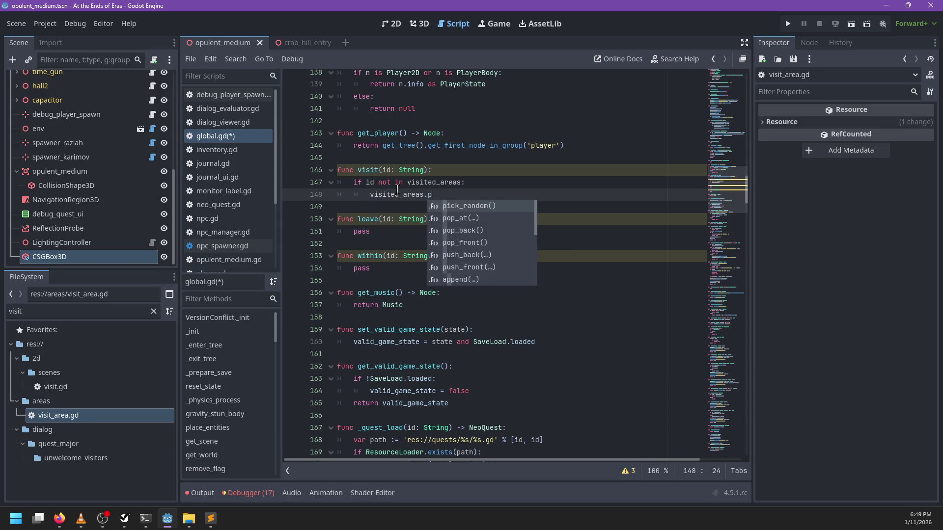
key(Return)
text())
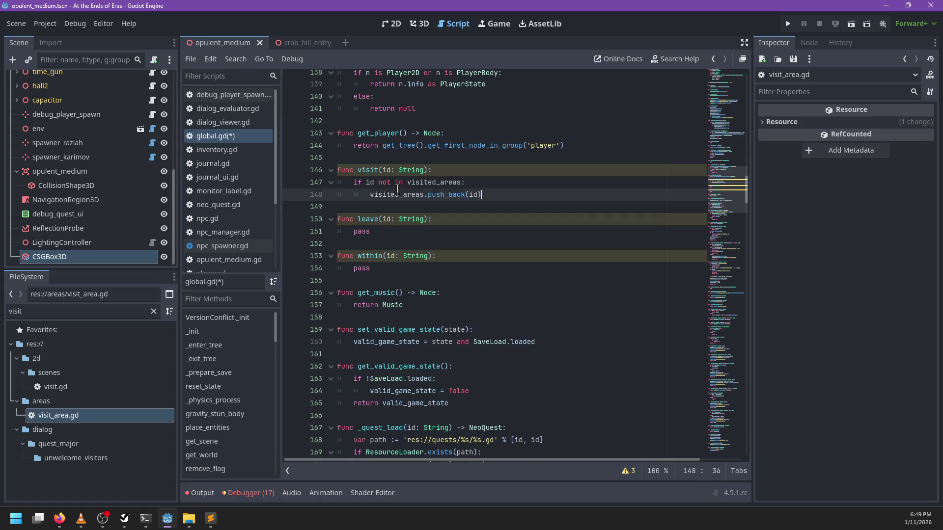
key(Return)
text(visited.em)
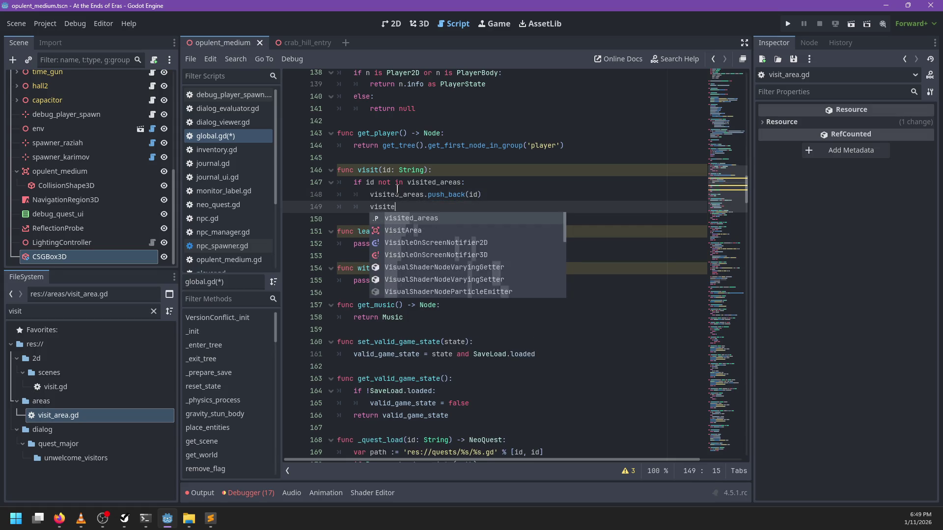
key(ctrl+BackSpace)
key(ctrl+BackSpace)
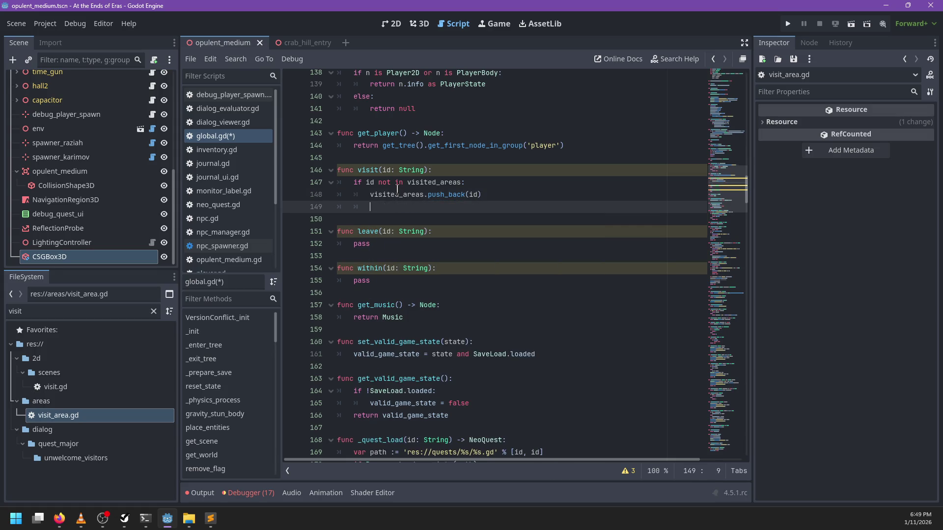
Step: Add signals zone_visited(id: String) and zone_exited(id: String) after player_spawned
drag(727, 189, 727, 74)
click(511, 178)
key(Return)
key(Return)
text(signal z)
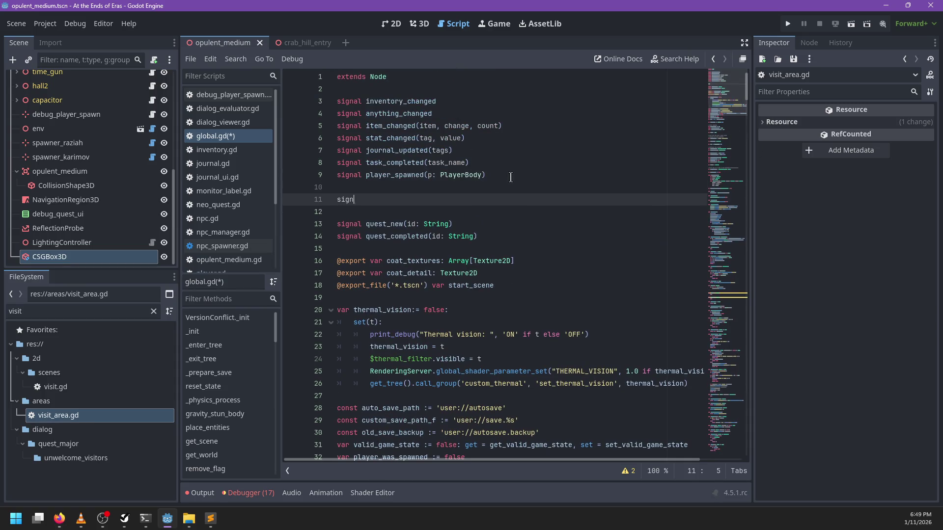
text(one_visited(id: S)
text(tring)
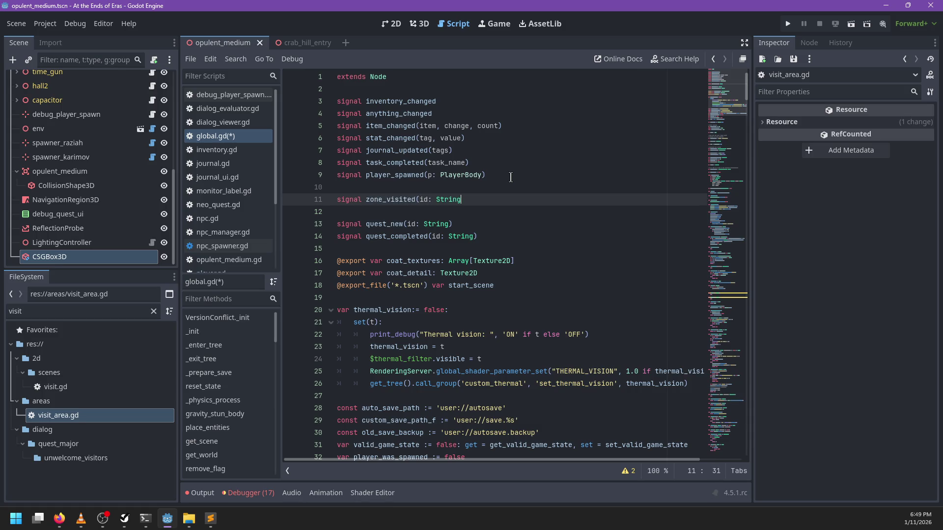
key(Return)
text(signal zone_exited)
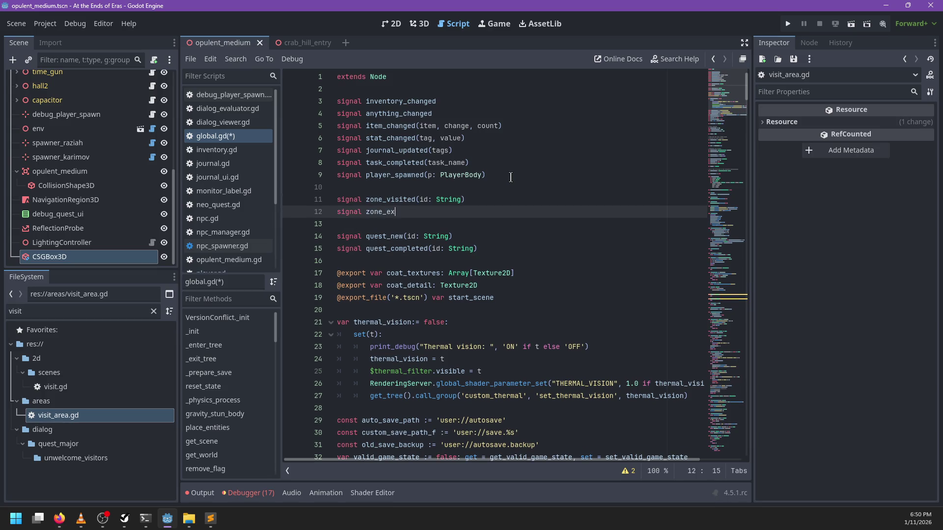
text((id: S)
text(tring))
Step: Delete the inventory_changed, item_changed, stat_changed and journal_updated signals
triple_click(442, 101)
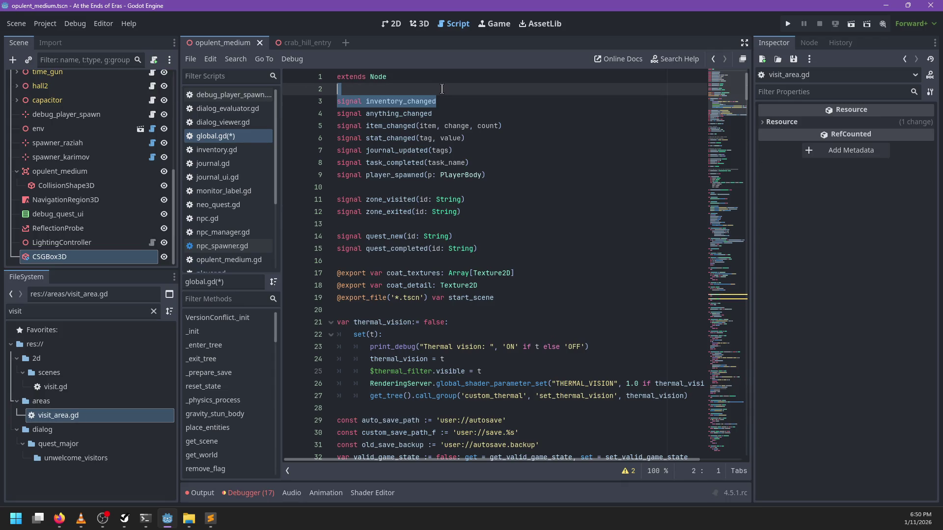
key(BackSpace)
click(525, 113)
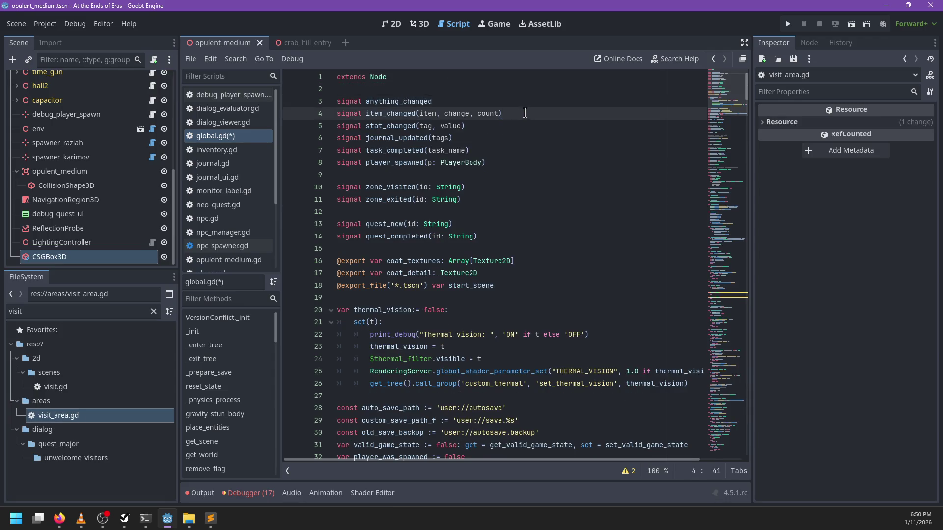
key(ctrl+shift+k)
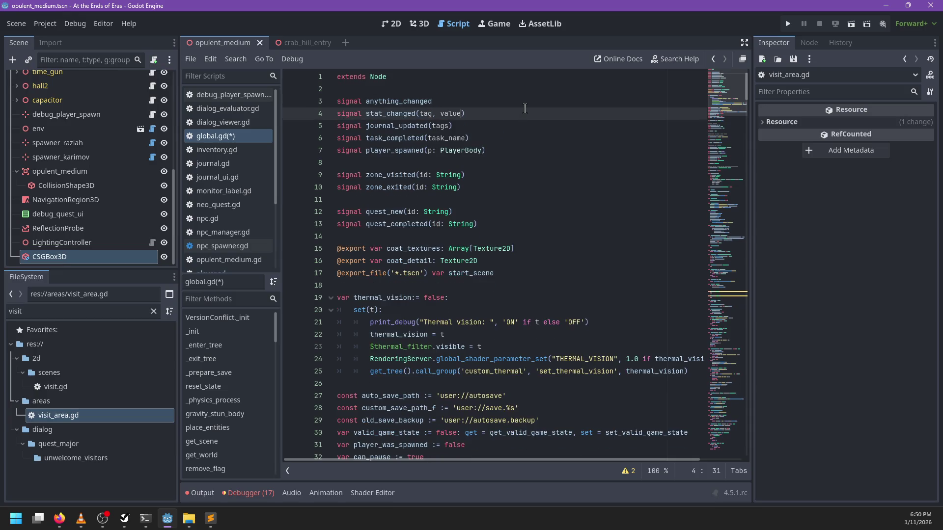
key(ctrl+shift+k)
key(shift+Up)
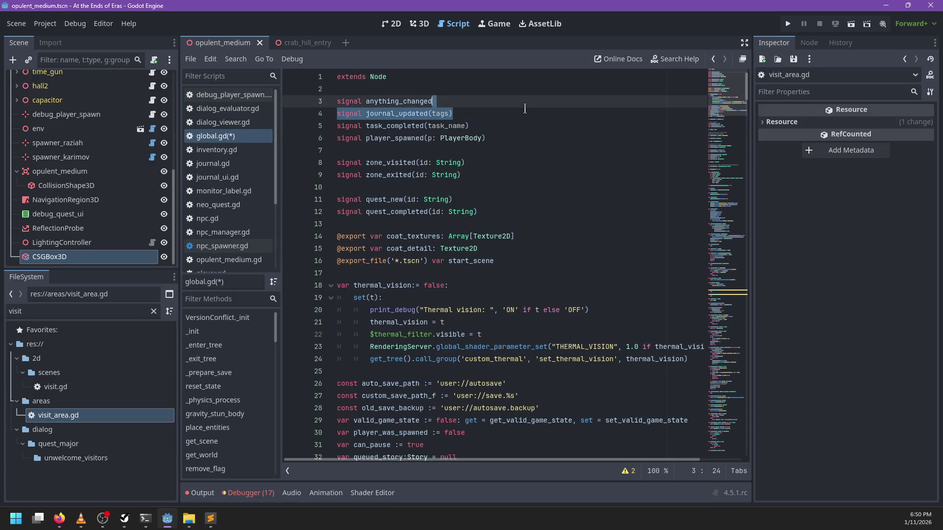
key(BackSpace)
Step: Remove the anything_changed and task_completed signals, keeping player_spawned
click(525, 109)
key(shift+Up)
key(shift+Up)
key(BackSpace)
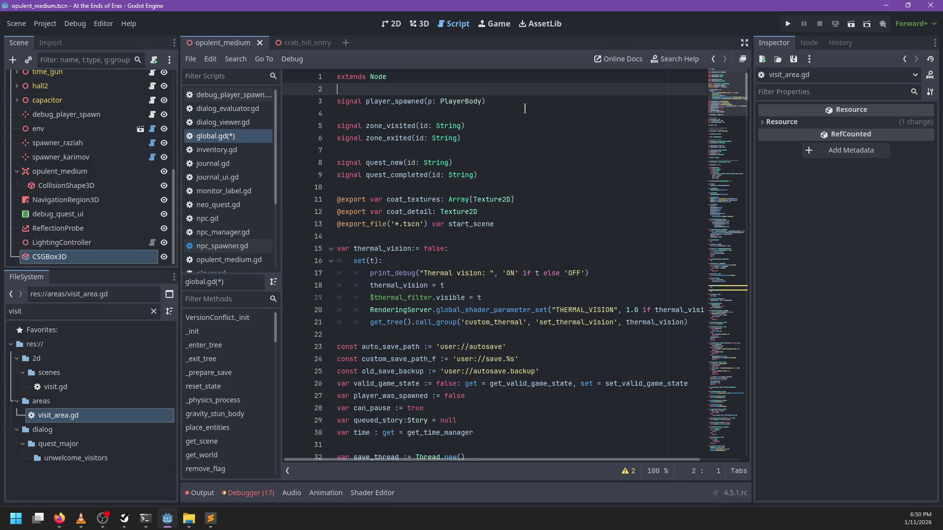
key(Down)
key(shift+Down)
key(BackSpace)
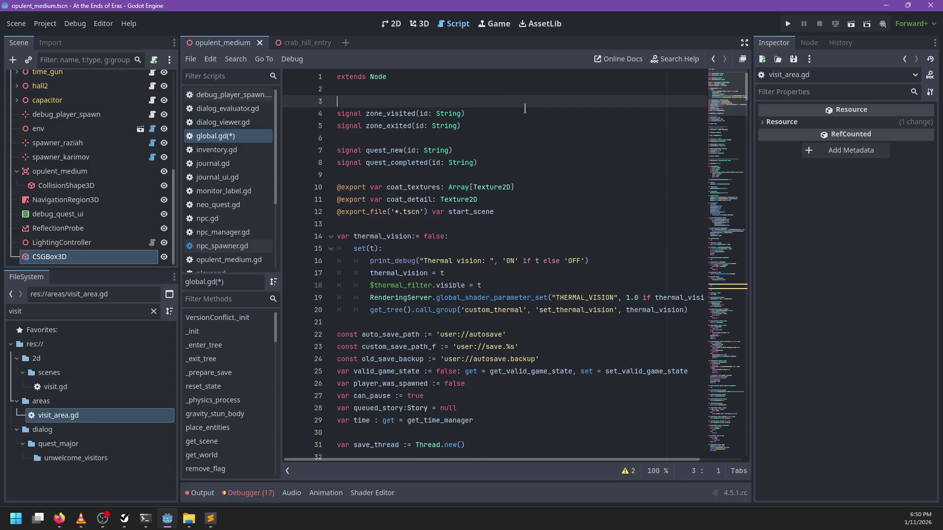
key(BackSpace)
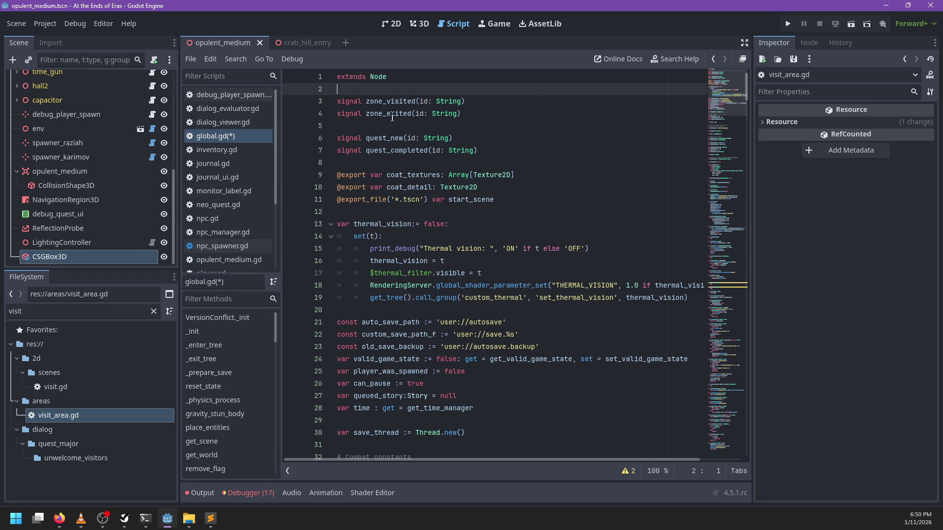
key(ctrl+z)
key(ctrl+z)
key(ctrl+z)
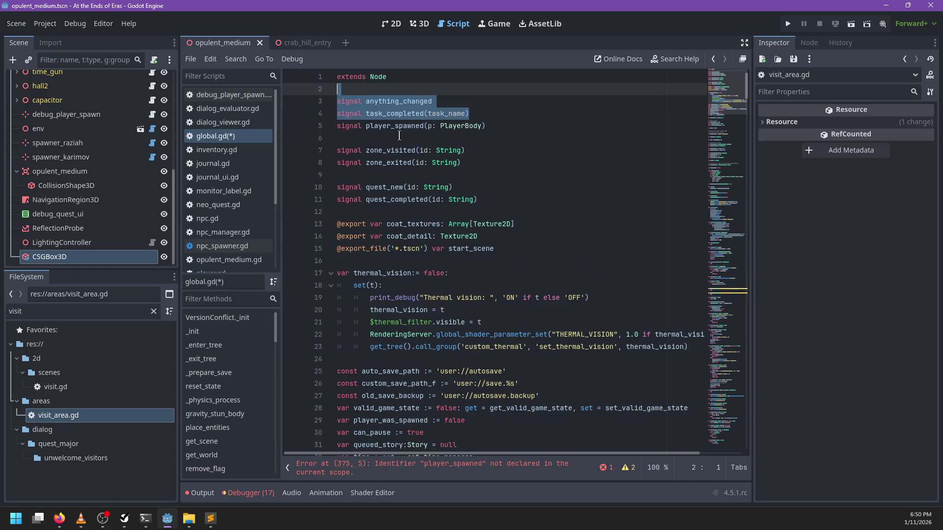
key(ctrl+y)
Step: Rename zone_exited to zone_left and add zone_visited.emit(id) in visit
drag(387, 138, 412, 138)
text(left)
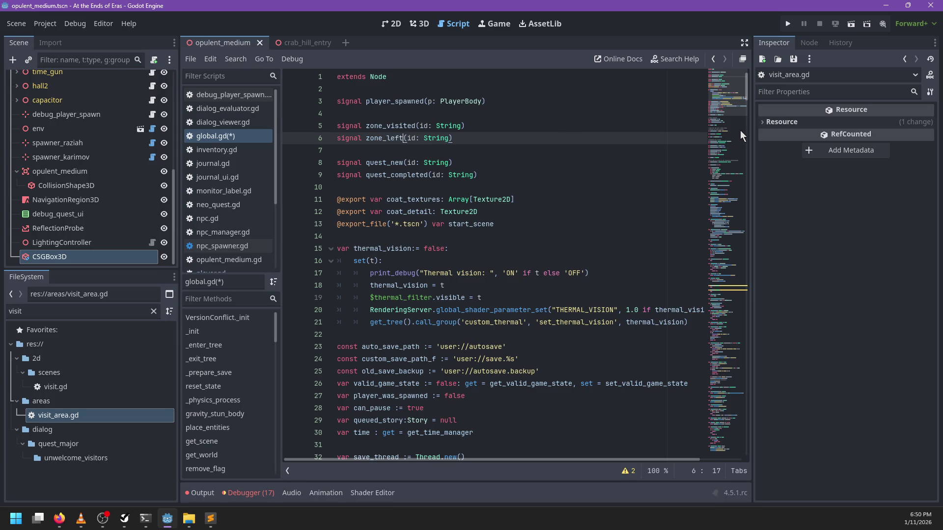
click(742, 136)
scroll(412, 227, up, 15)
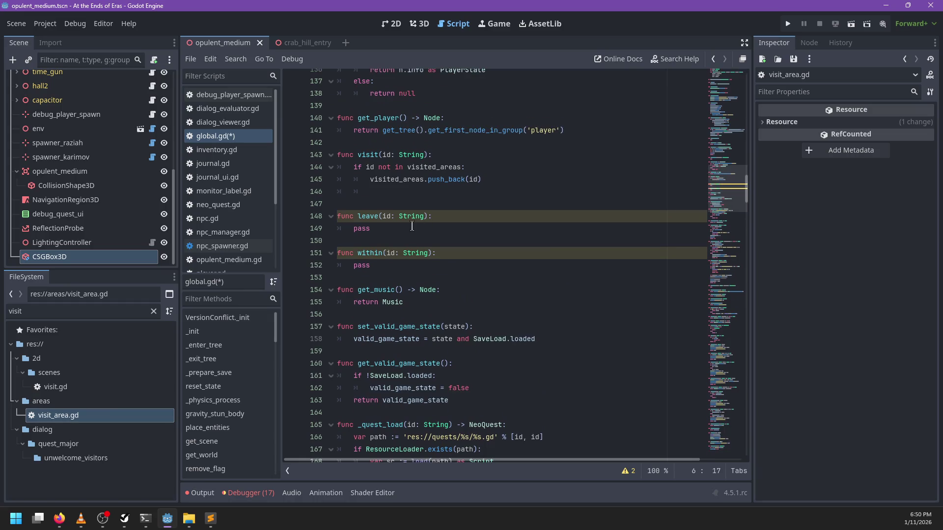
click(399, 188)
text(zo)
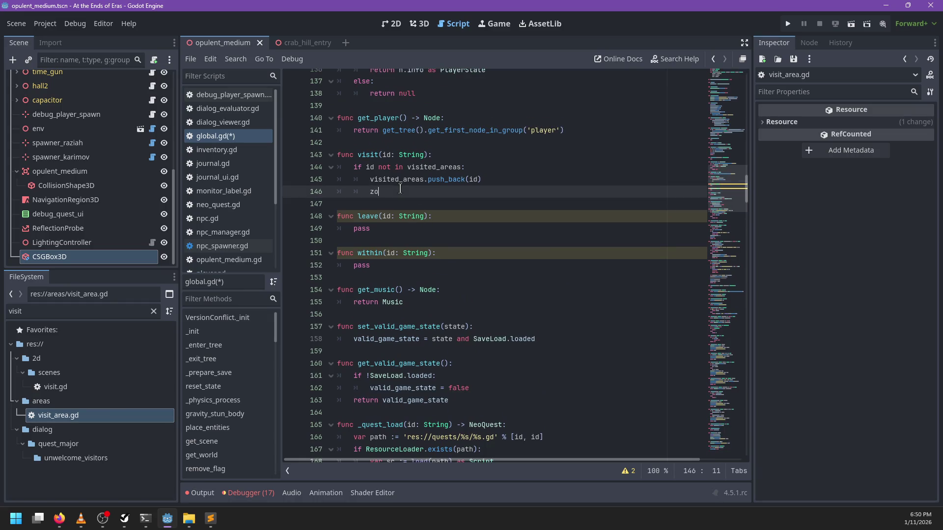
text(visited.emo)
text((id))
double_click(383, 191)
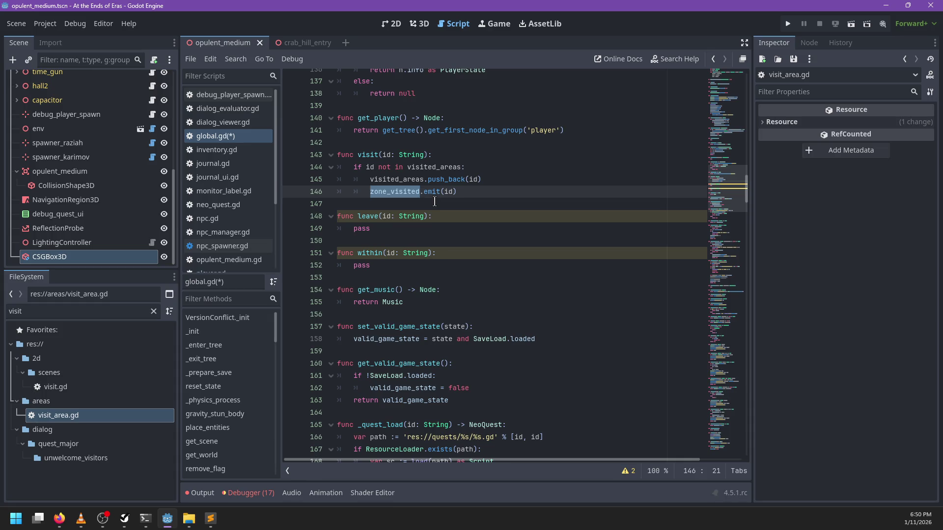
Step: Replace pass in within() with a return checking whether id is in visited_areas
click(395, 264)
key(BackSpace)
key(BackSpace)
key(BackSpace)
text(rn id in )
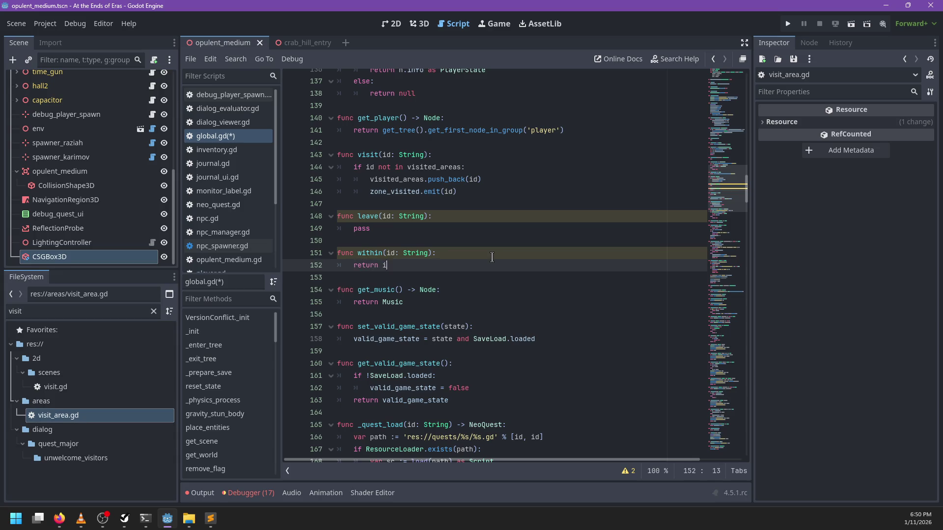
text(zon)
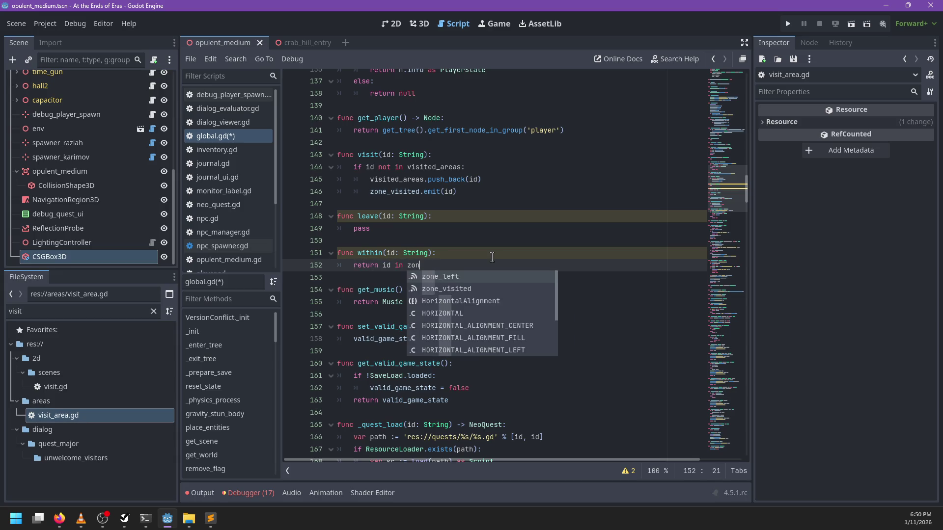
key(BackSpace)
key(BackSpace)
key(BackSpace)
text(visited)
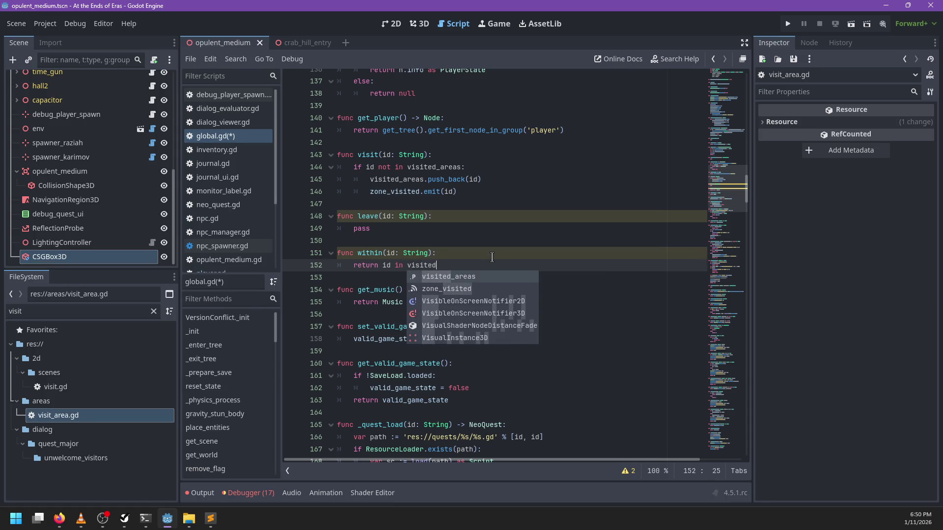
key(Return)
Step: Rename every visited_areas occurrence to current_zones using multiple cursors
key(Up)
key(Down)
key(ctrl+Left)
scroll(492, 258, up, 20)
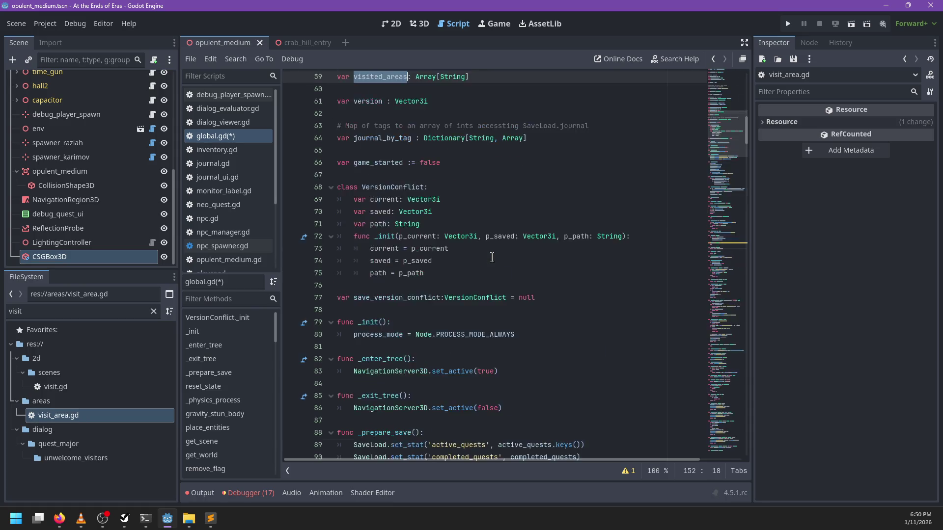
scroll(492, 258, down, 20)
text(visited_zones)
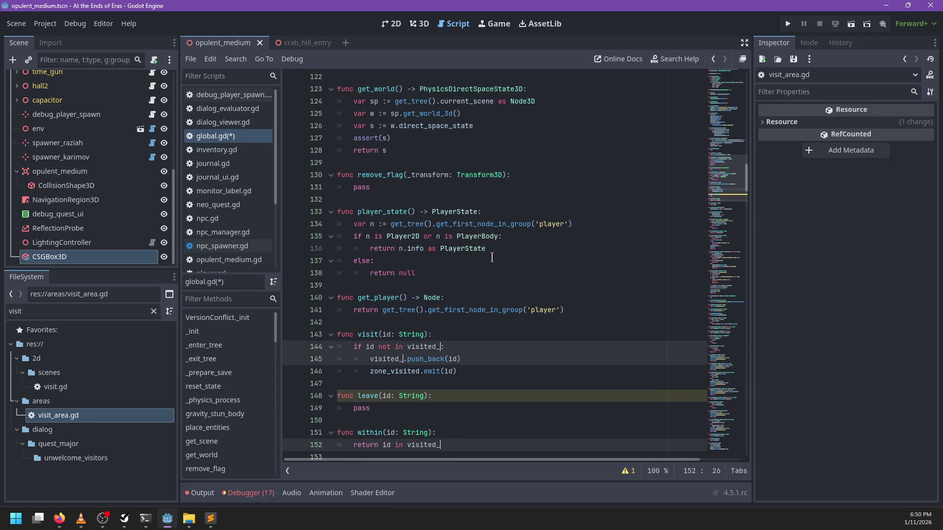
scroll(410, 412, down, 2)
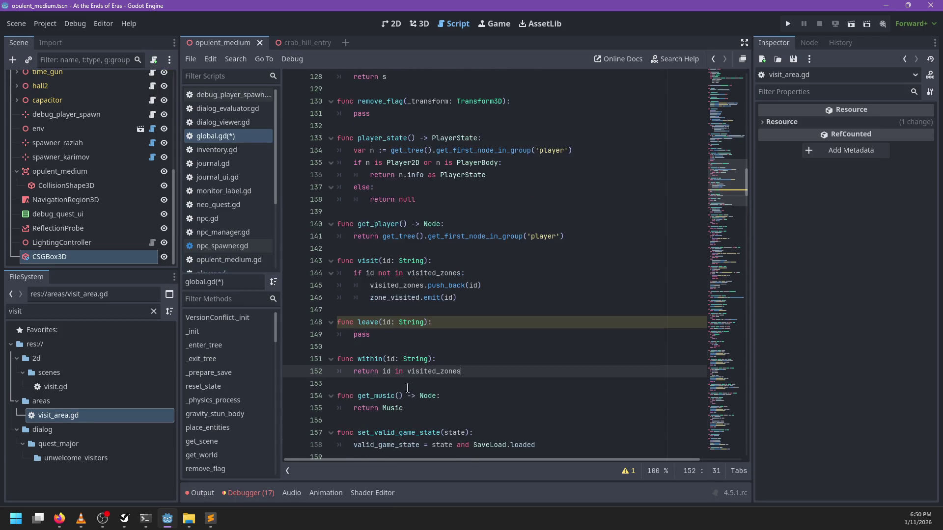
scroll(425, 372, up, 20)
scroll(531, 343, down, 20)
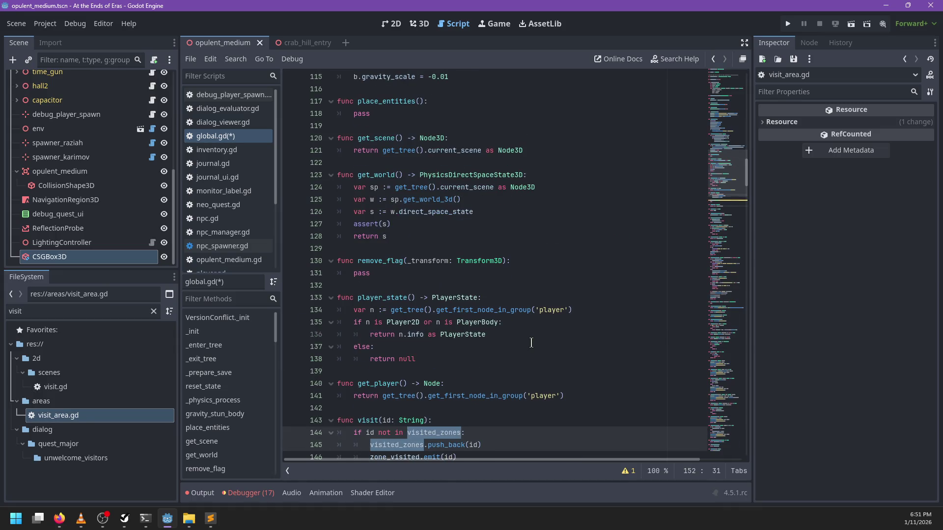
text(current_zones)
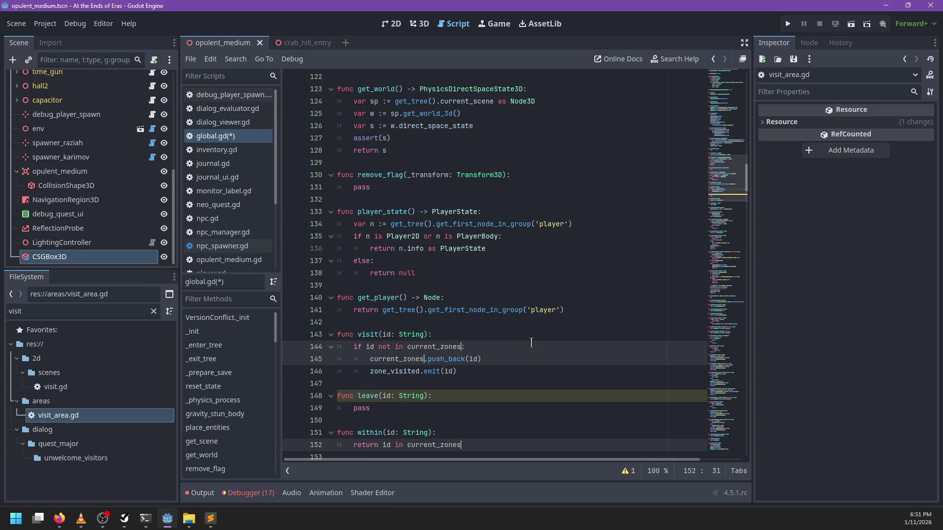
key(Escape)
Step: Add the comment '# Zones the player is currently within' above current_zones and save global.gd
ctrl+click(427, 347)
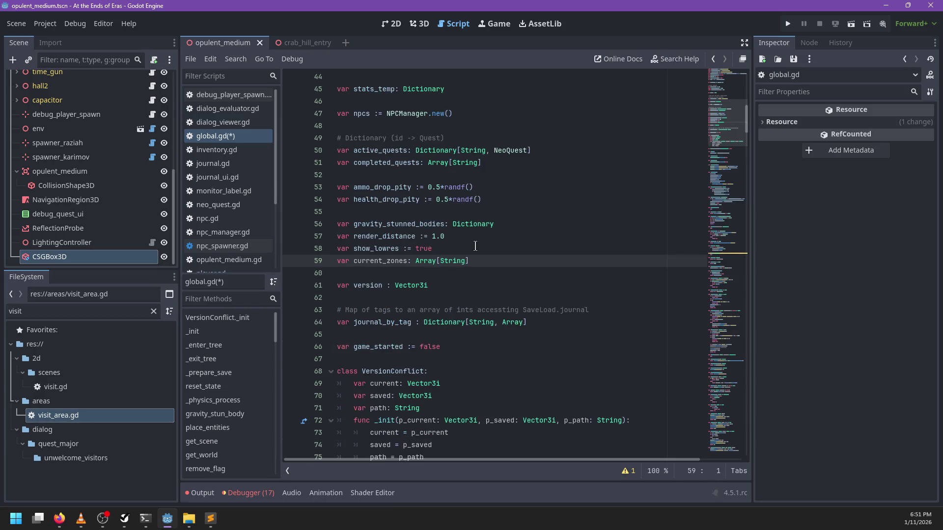
key(Return)
key(Up)
text(# Zones the palyer)
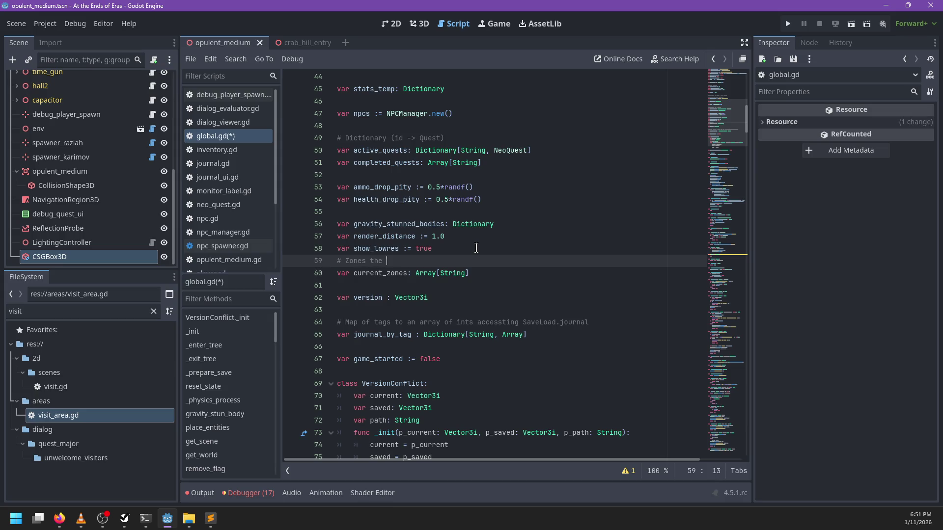
key(BackSpace)
key(BackSpace)
key(BackSpace)
text(layer is cu)
text(rrently within)
click(628, 471)
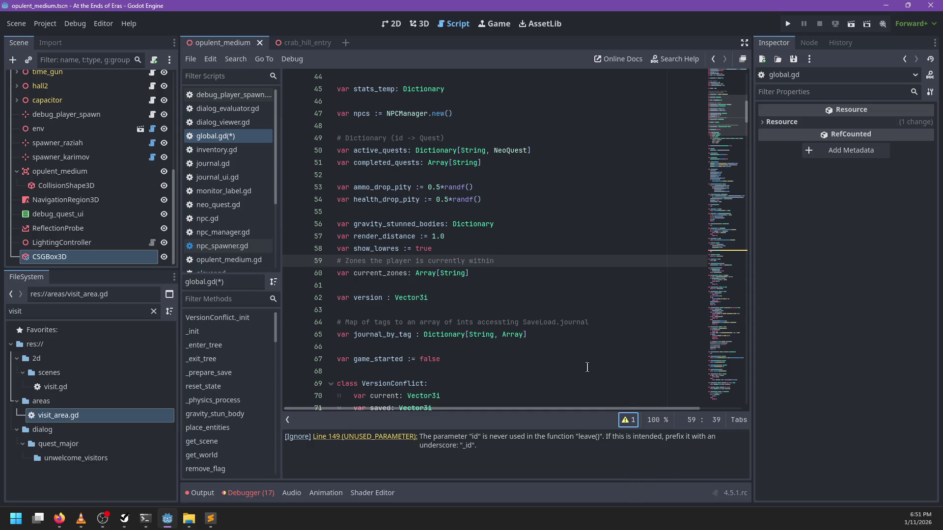
click(629, 423)
click(588, 346)
key(ctrl+s)
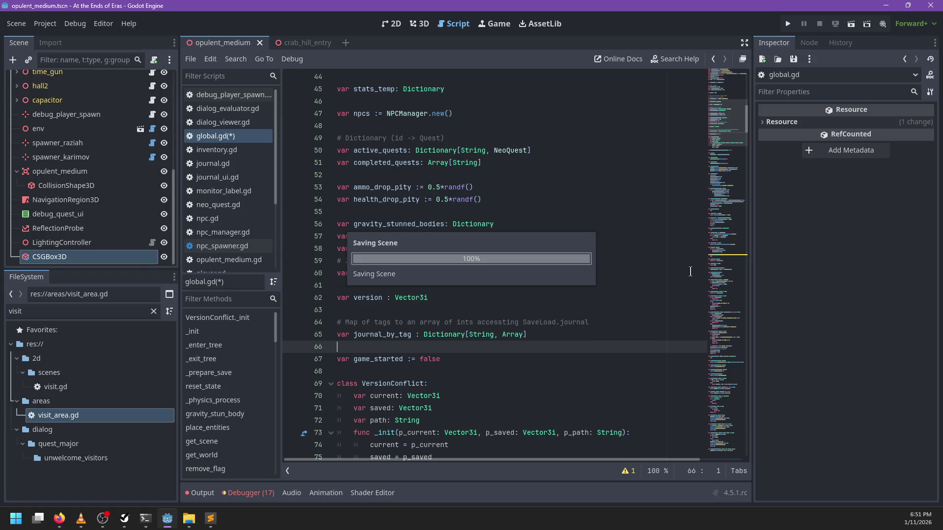
mouse_move(717, 184)
mouse_down()
mouse_move(733, 193)
mouse_move(730, 181)
mouse_up()
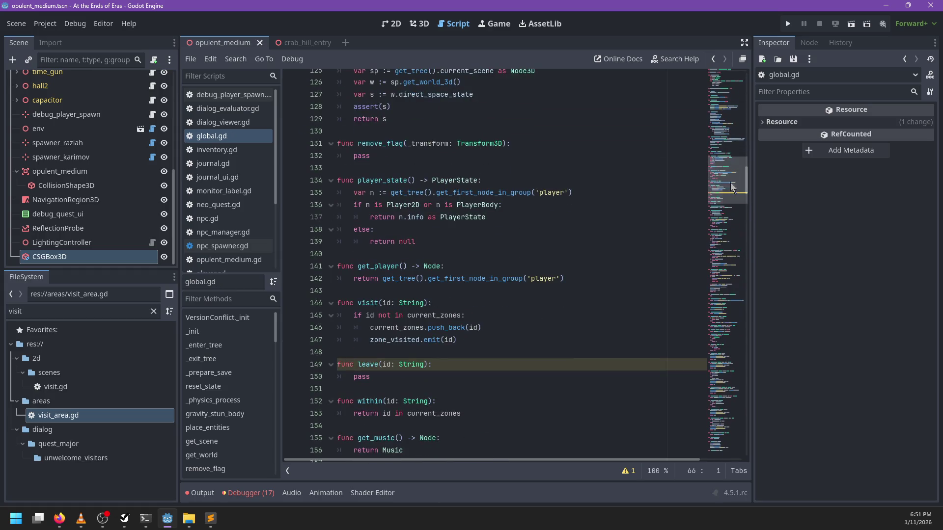
Step: Make leave() erase the id from current_zones when 'id in current_zones'
click(383, 374)
key(BackSpace)
key(BackSpace)
key(BackSpace)
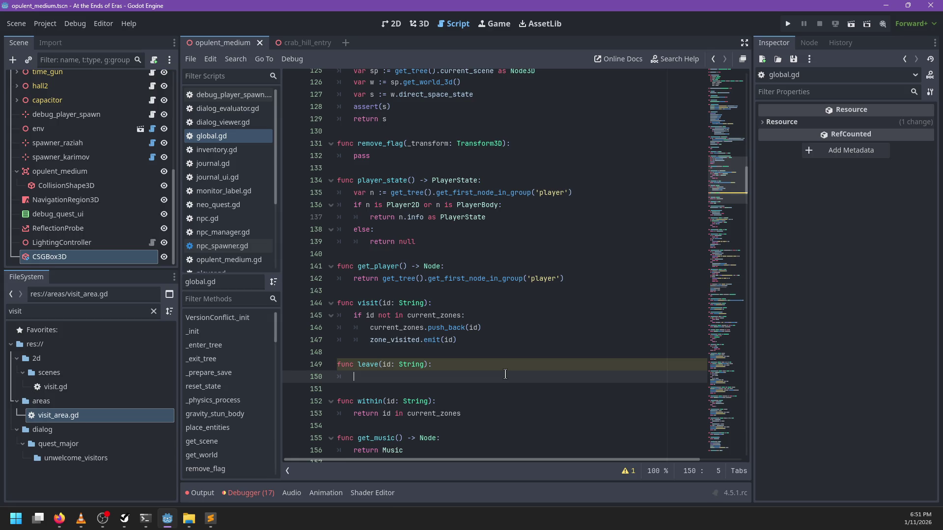
text(id in current_zone)
text(s:)
key(Return)
key(BackSpace)
text(cur)
key(Return)
text(.era)
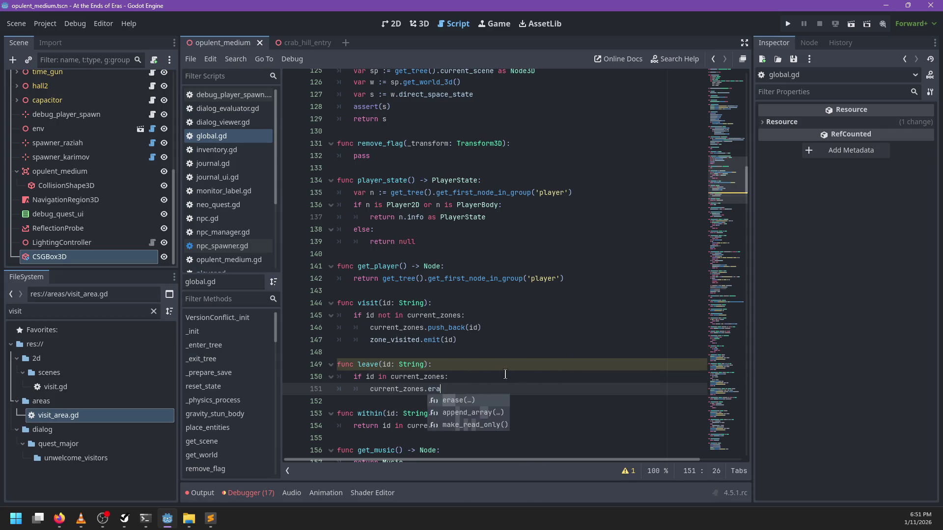
key(Return)
text(id))
Step: Emit zone_left inside that if block and save the script
key(Return)
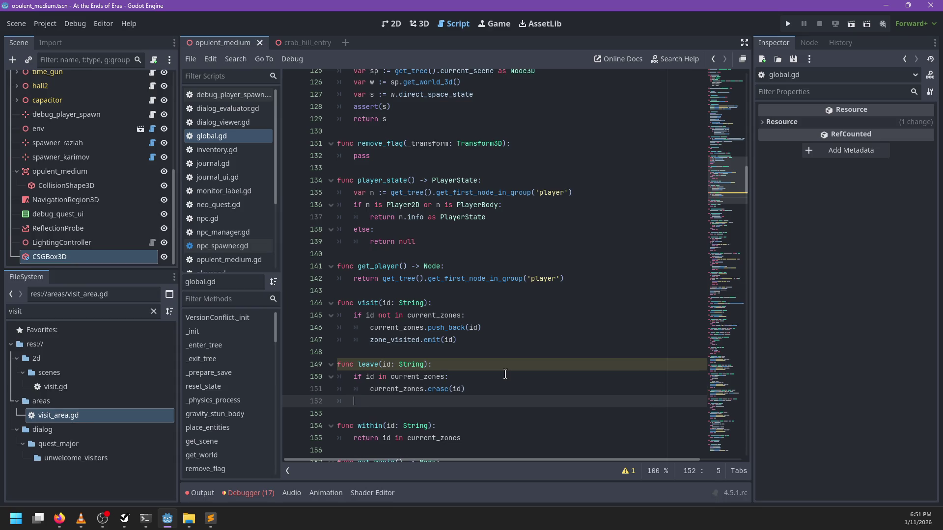
text(oe)
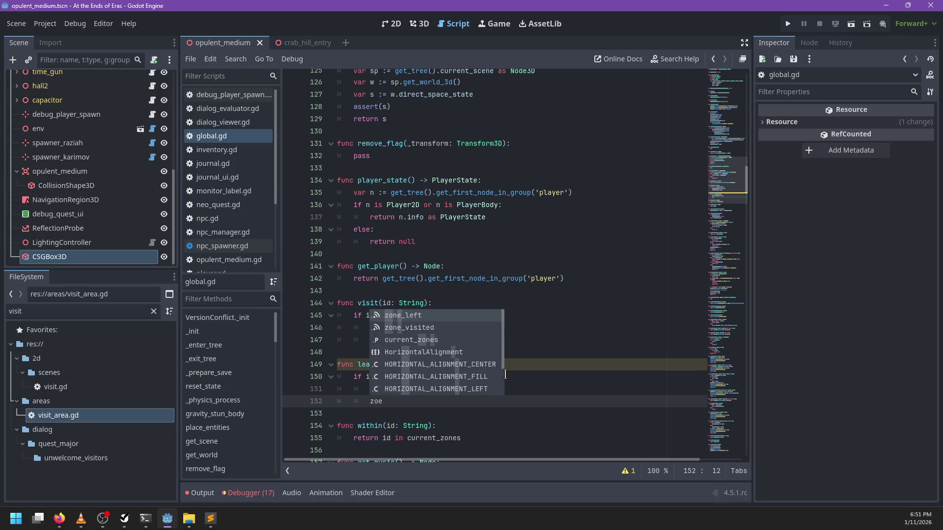
key(Return)
text(.e)
key(Return)
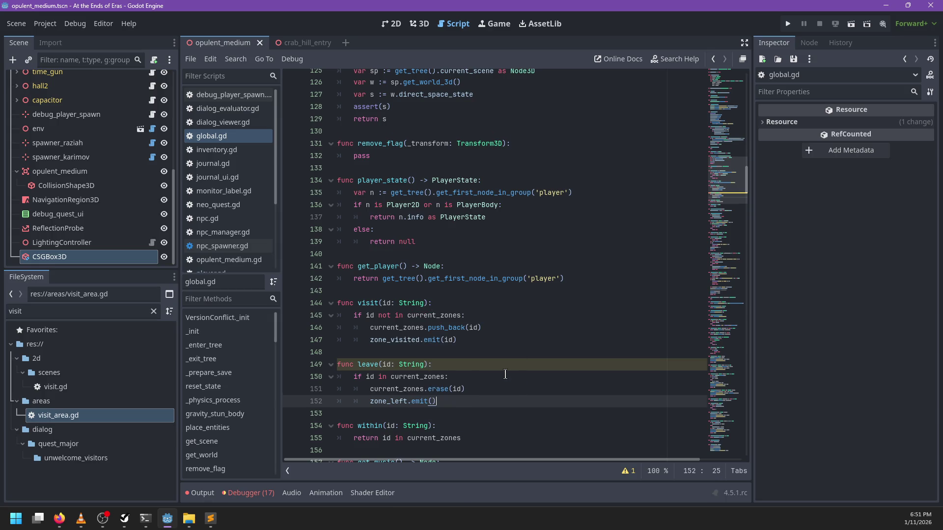
scroll(506, 374, down, 4)
key(ctrl+s)
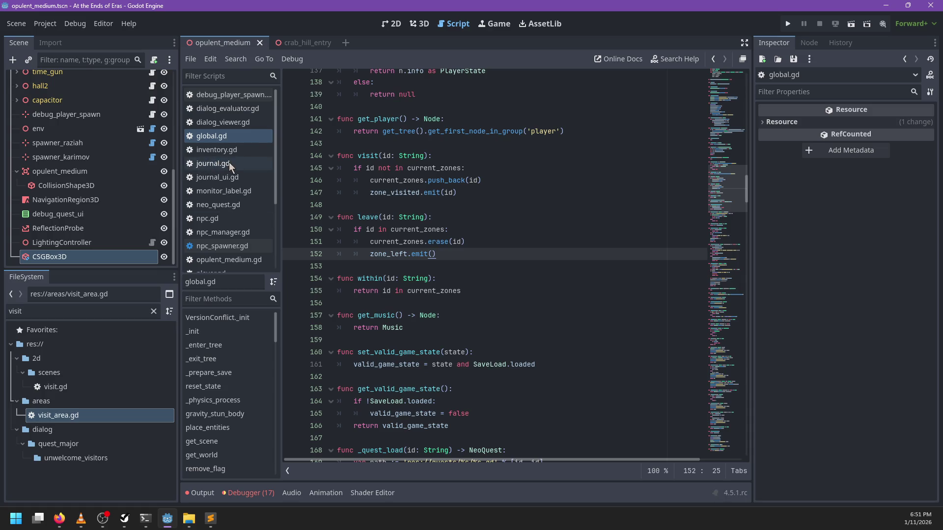
Step: In neo_quest.gd, replace the Visit case's pass with a Global.zone_visited.is_connected(_on_zone_visited) check
click(219, 205)
scroll(444, 171, up, 5)
scroll(441, 237, down, 4)
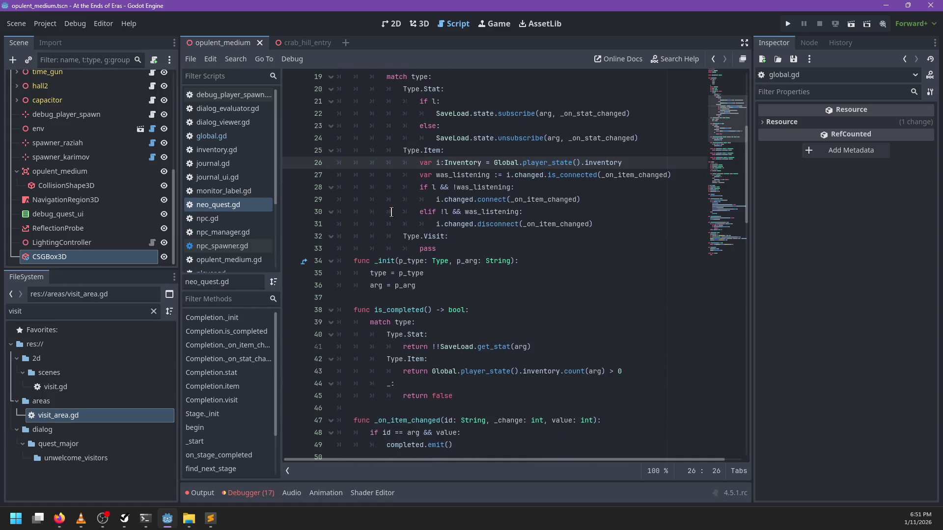
click(473, 322)
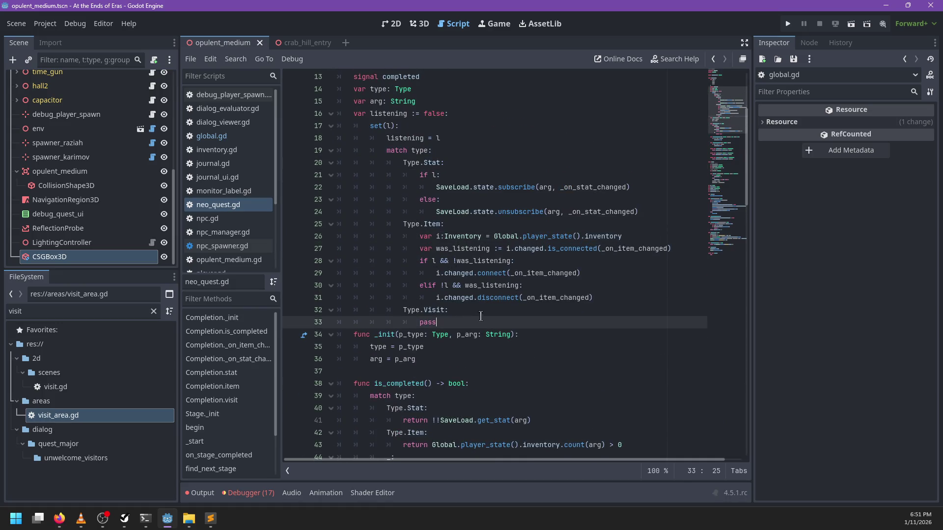
key(ctrl+BackSpace)
text(was_li)
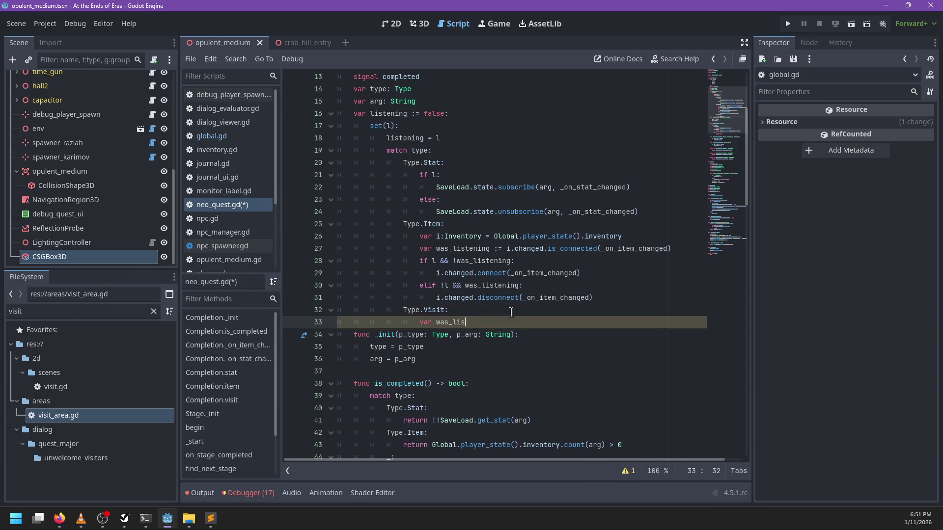
text(.)
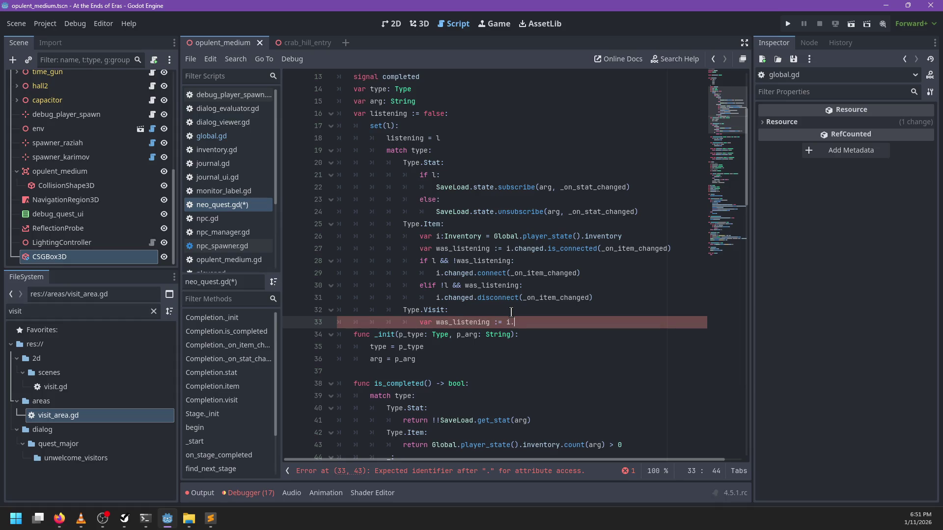
text(obal.zone)
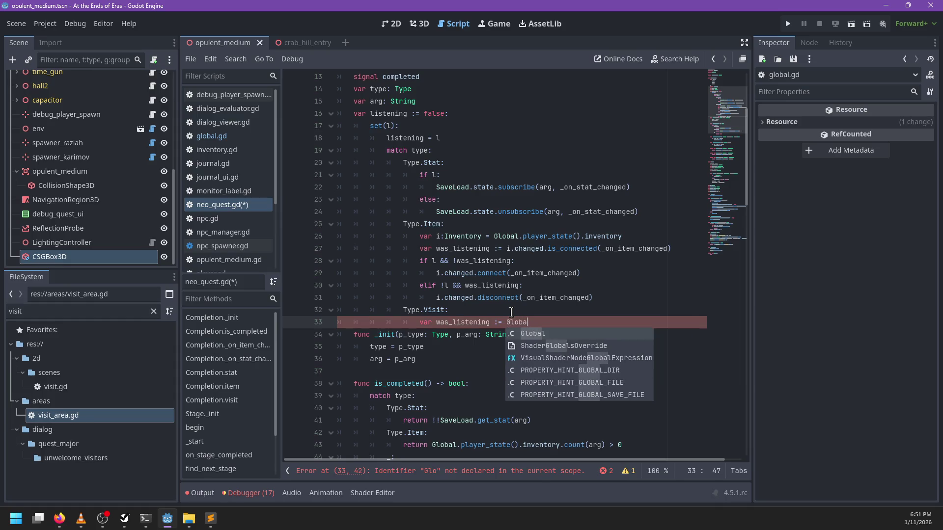
key(Down)
key(Return)
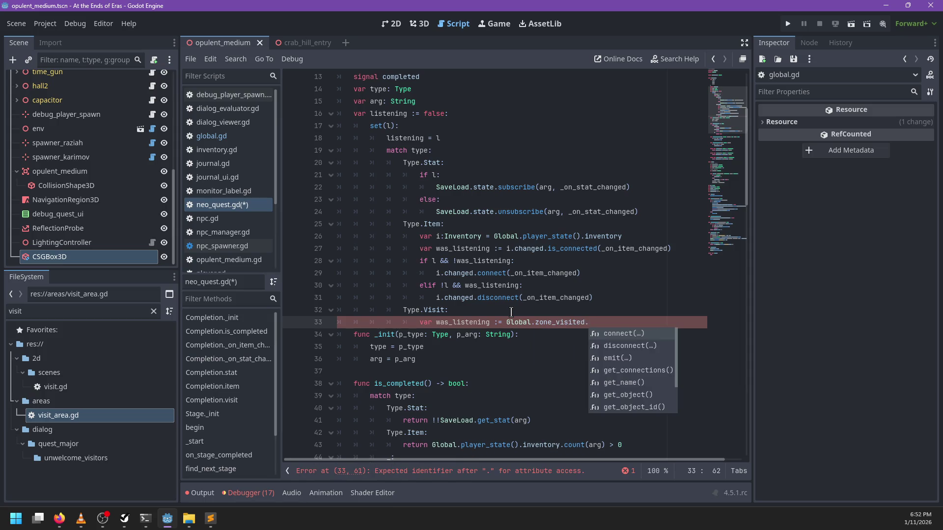
text(is_c)
key(Return)
text(on_zone_entered))
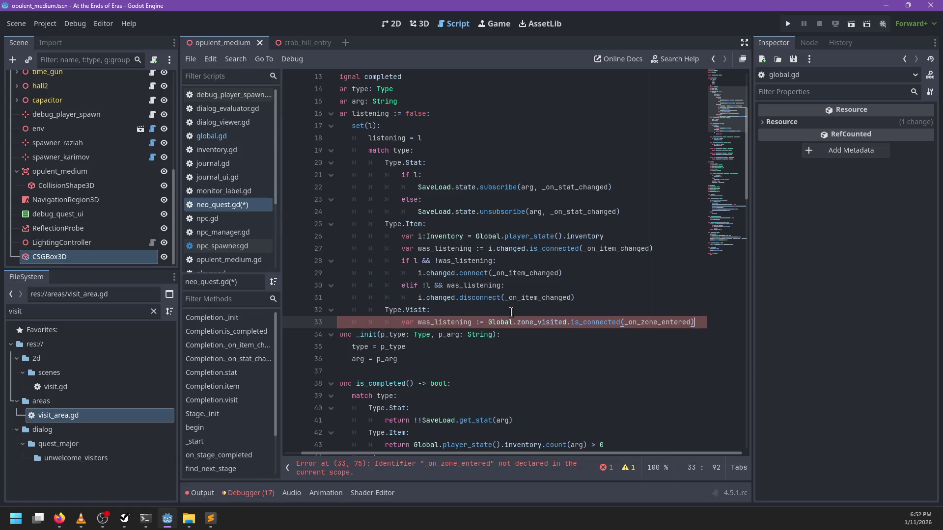
key(ctrl+shift+Left)
text(_on_zone_visited)
key(ctrl+shift+Left)
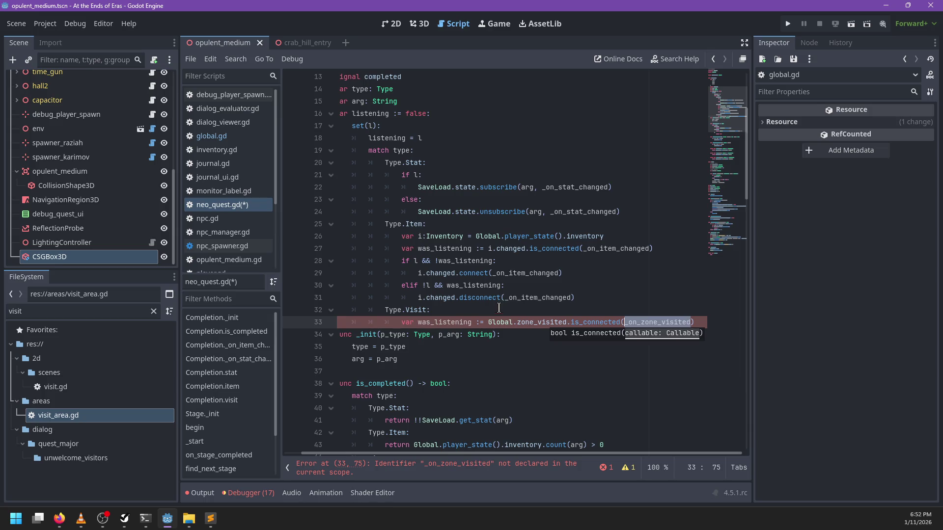
Step: Add 'func _on_zone_visited(id: String):' with a return body after _on_stat_changed
scroll(434, 333, down, 6)
click(478, 349)
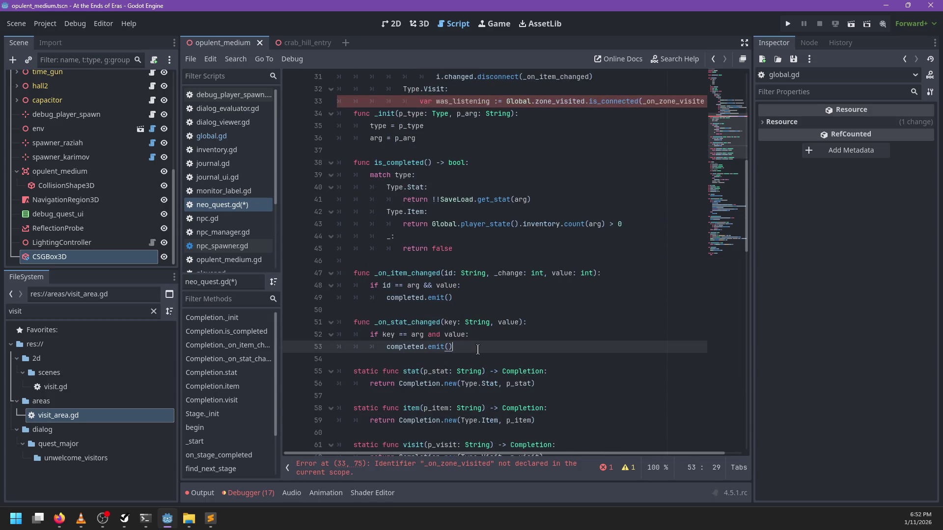
key(Return)
key(Return)
key(BackSpace)
text(func _on_zone_visited(id: Strin)
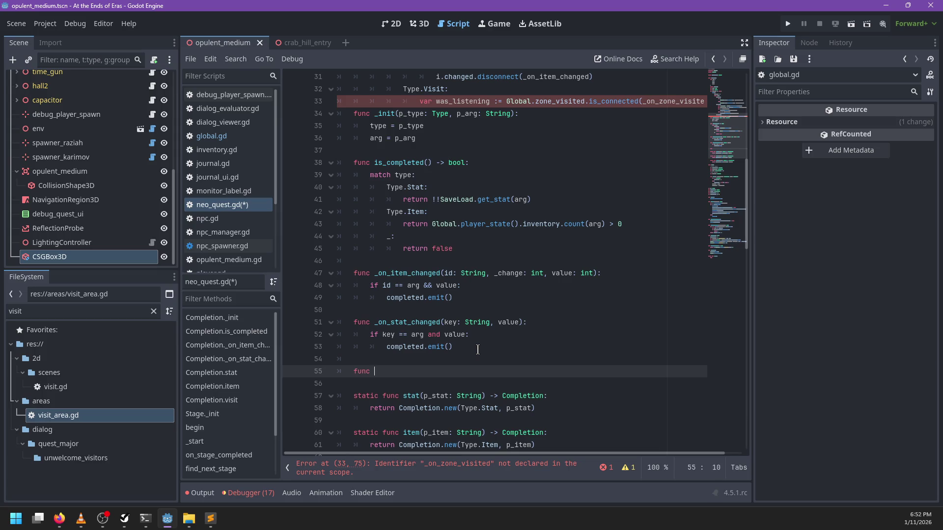
text(g):)
key(Return)
text(return)
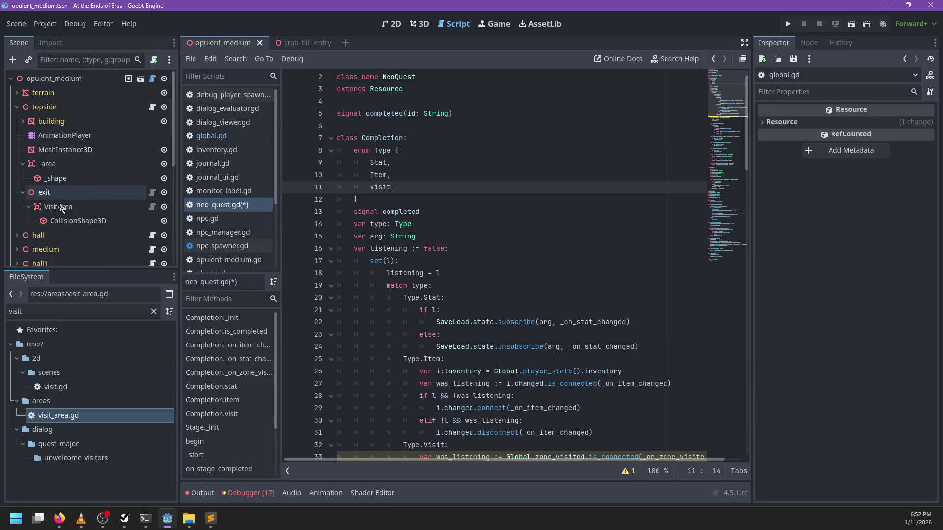
Step: Move VisitArea under topside and delete the exit node
click(58, 206)
click(420, 27)
drag(82, 200, 48, 186)
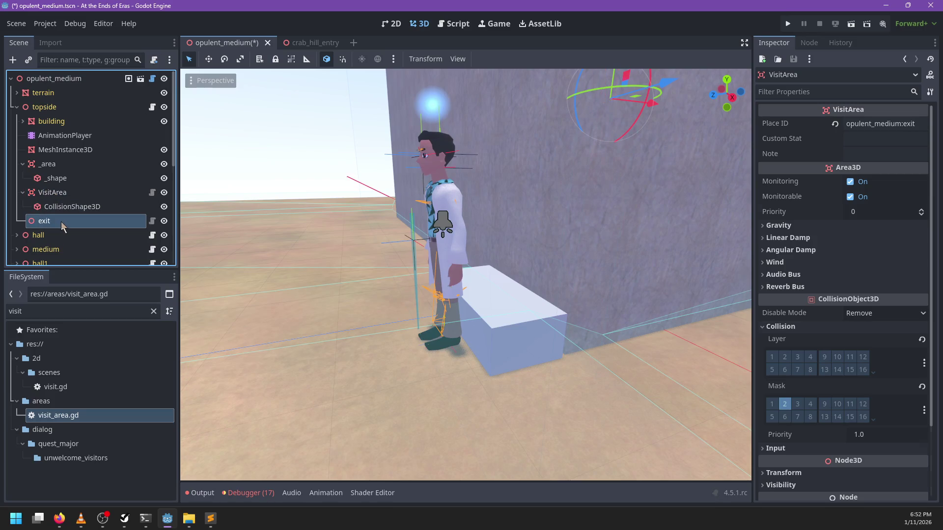
key(Delete)
key(Return)
click(51, 193)
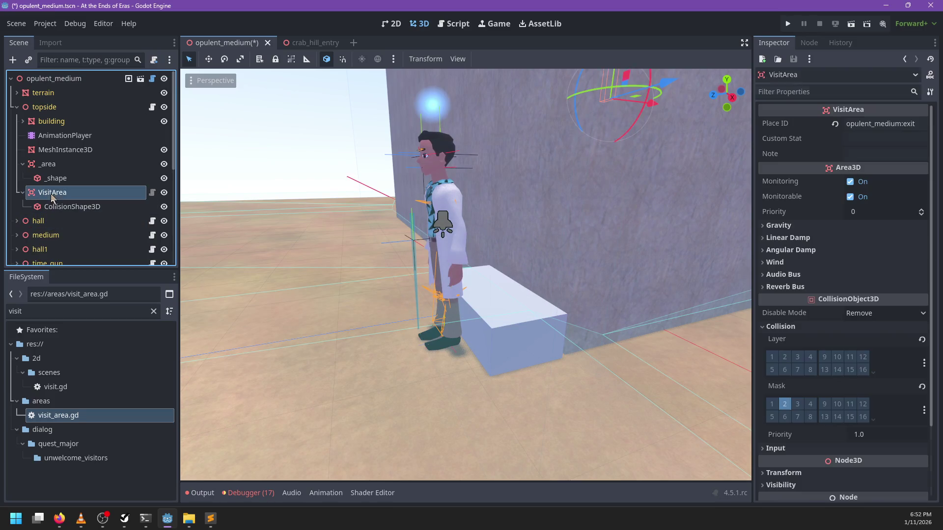
double_click(51, 194)
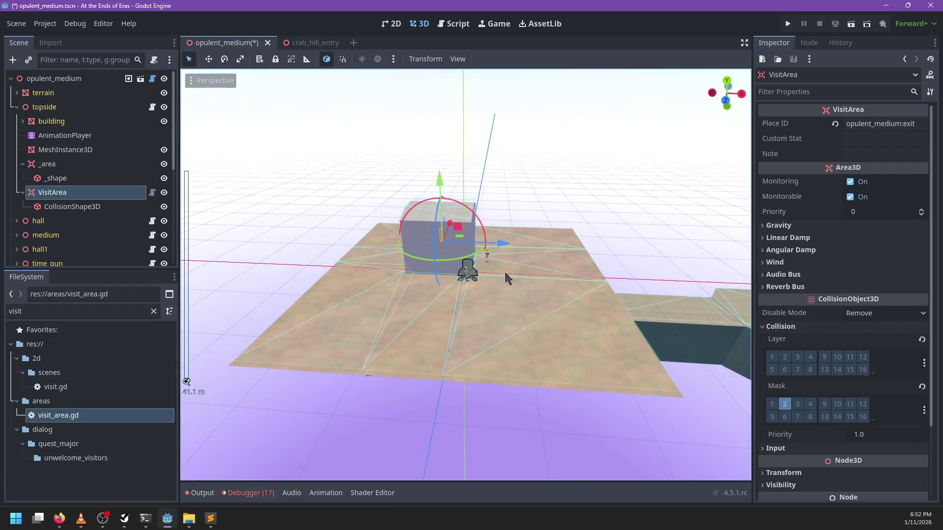
scroll(485, 288, up, 3)
Step: Stretch VisitArea's collision box to about 58.41 by 58.55 and save the scene
click(72, 207)
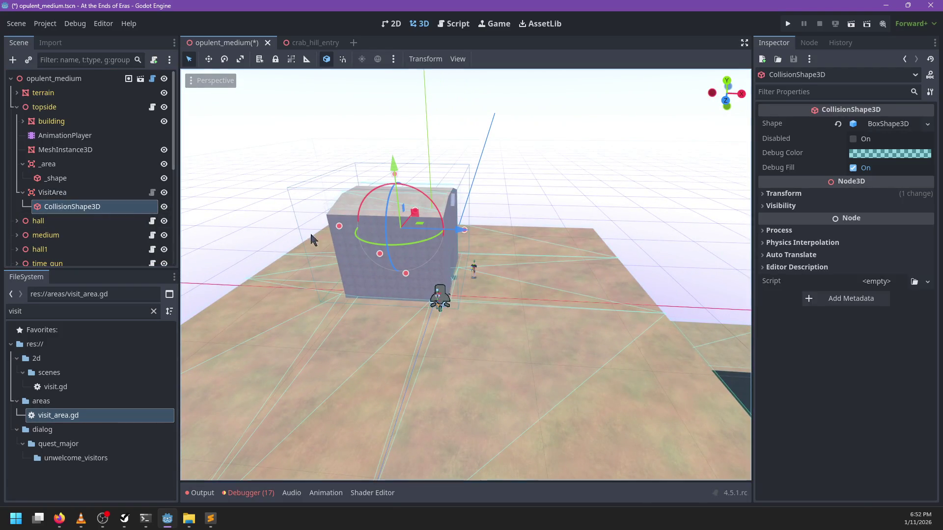
click(94, 197)
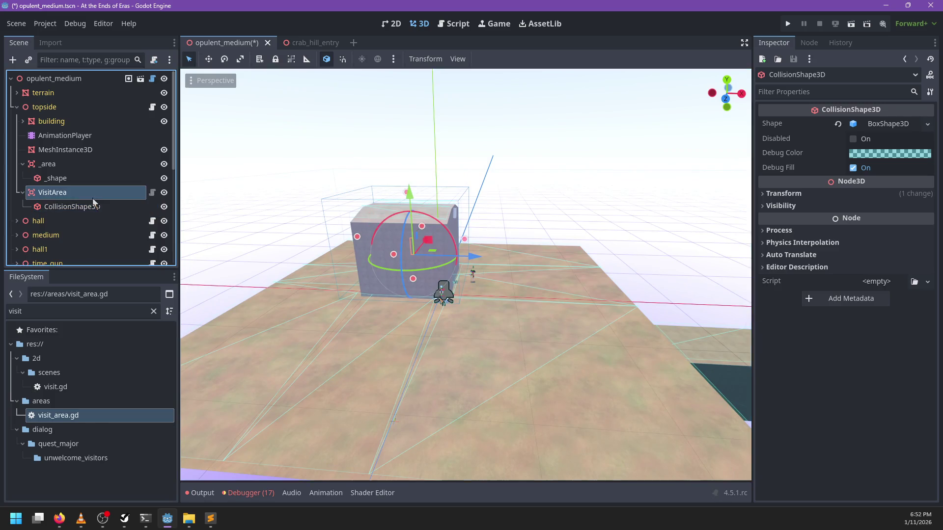
mouse_move(478, 228)
mouse_down()
mouse_move(311, 238)
mouse_move(532, 261)
mouse_up()
click(72, 207)
mouse_move(457, 235)
mouse_down()
mouse_move(467, 248)
mouse_move(594, 247)
mouse_move(530, 274)
mouse_move(321, 292)
mouse_up()
mouse_move(449, 265)
mouse_down()
mouse_move(240, 242)
mouse_move(344, 221)
mouse_move(400, 193)
mouse_up()
mouse_move(546, 277)
mouse_down()
mouse_move(623, 260)
mouse_move(599, 265)
mouse_move(421, 238)
mouse_move(468, 262)
mouse_up()
key(ctrl+s)
Step: Check VisitArea's Place ID is opulent_medium:exit, then return to the Script workspace
scroll(402, 410, up, 10)
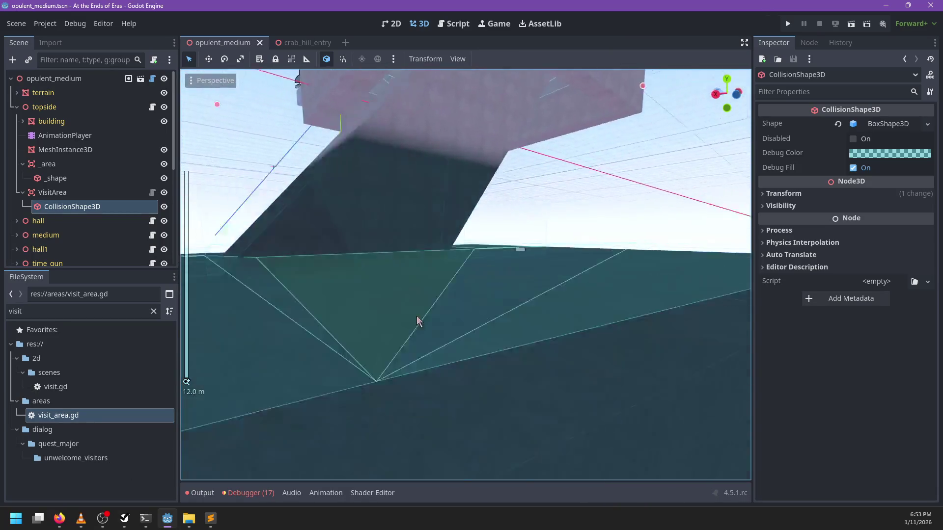
scroll(521, 329, up, 8)
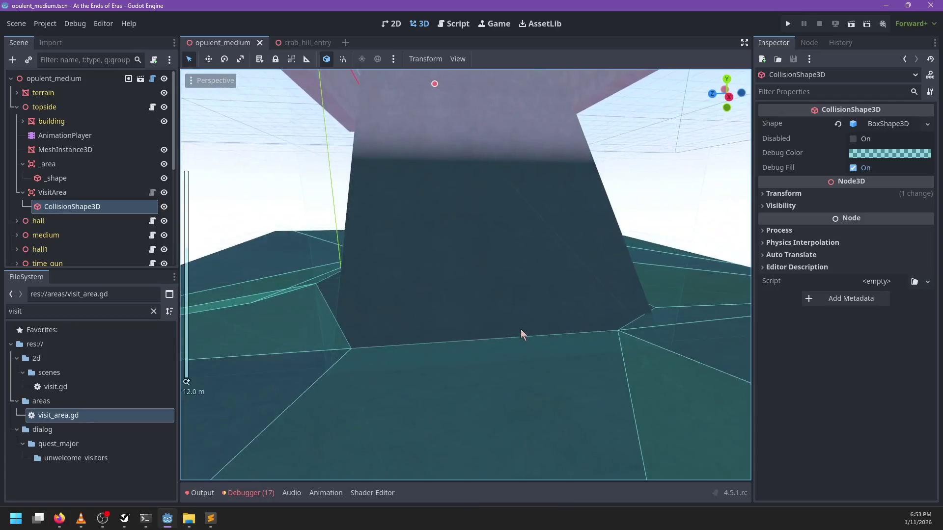
scroll(566, 265, down, 15)
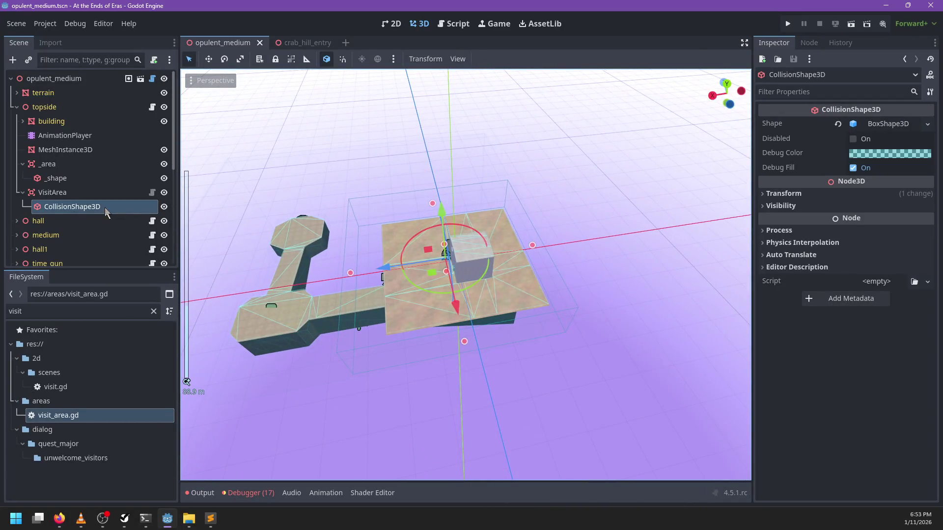
click(57, 194)
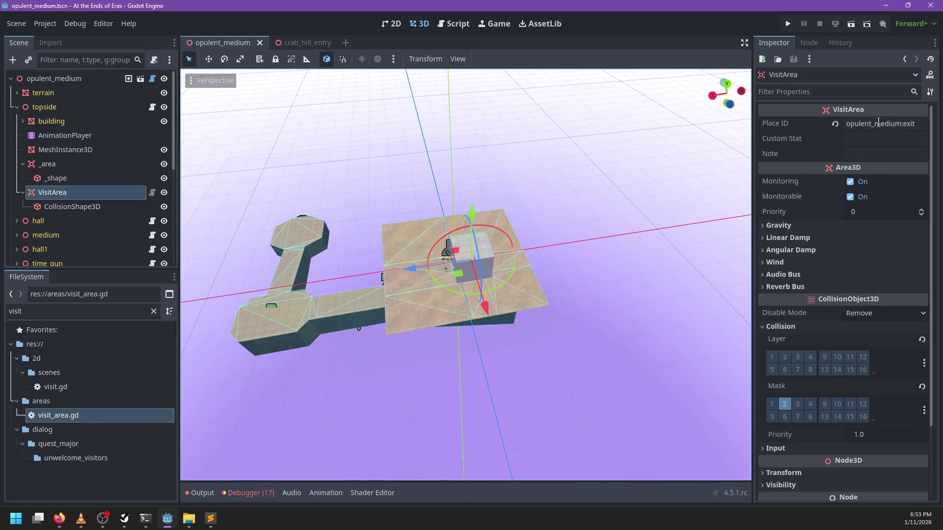
click(879, 123)
click(454, 23)
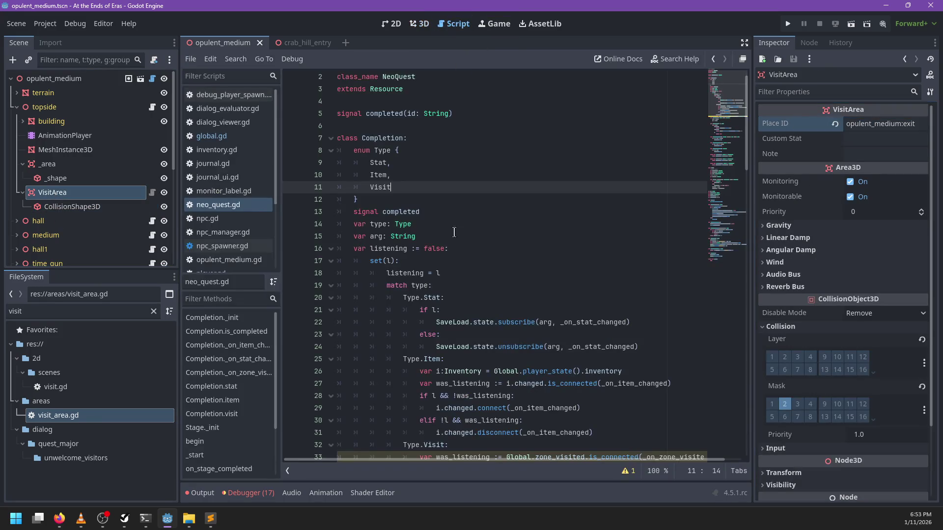
Step: Review visit and leave in global.gd, then open a new line below neo_quest.gd's was_listening check
click(234, 139)
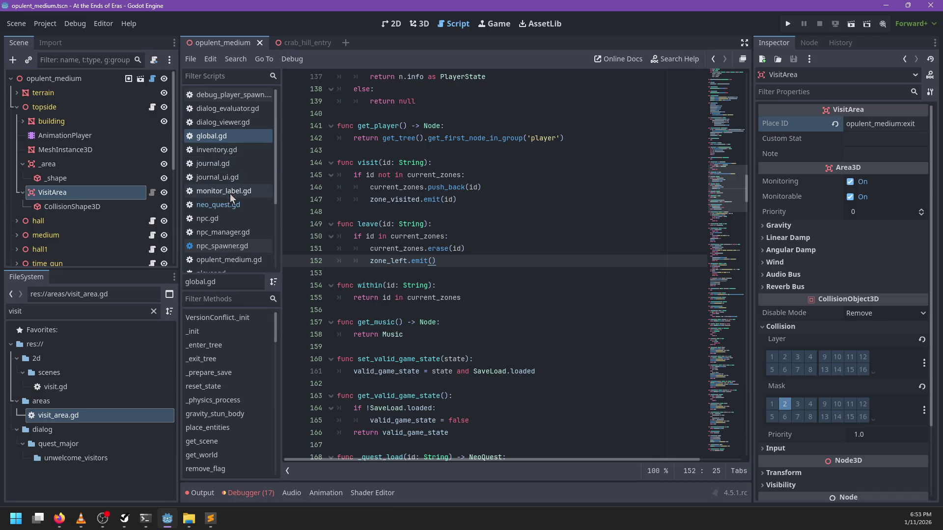
click(253, 205)
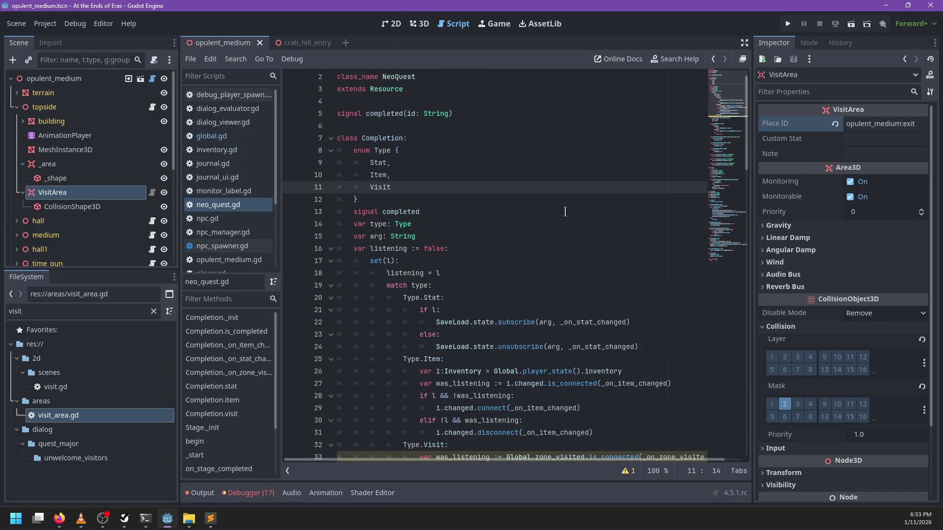
scroll(565, 212, down, 5)
click(475, 273)
key(End)
key(Return)
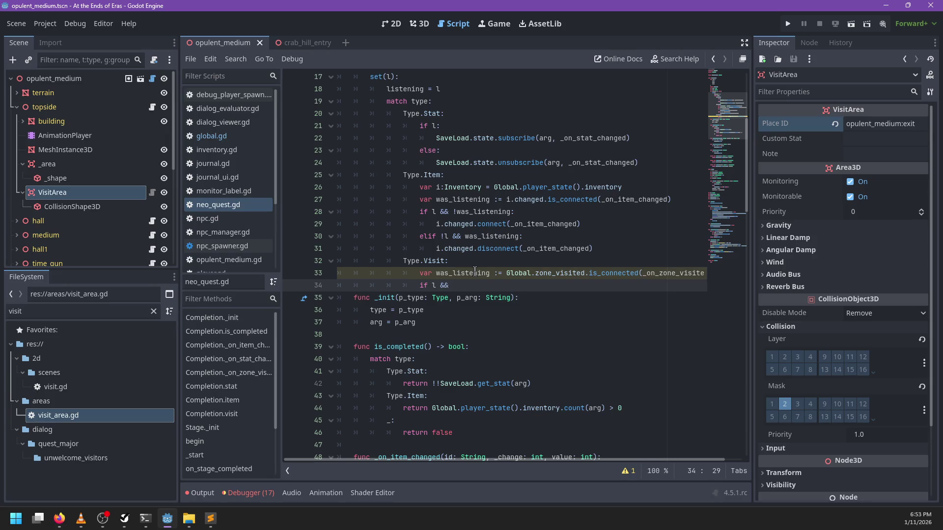
Step: Connect Global.zone_visited to _on_zone_visited when listening starts and was_listening is false
text(l)
key(Return)
text(:)
key(Return)
text(lobal.zone)
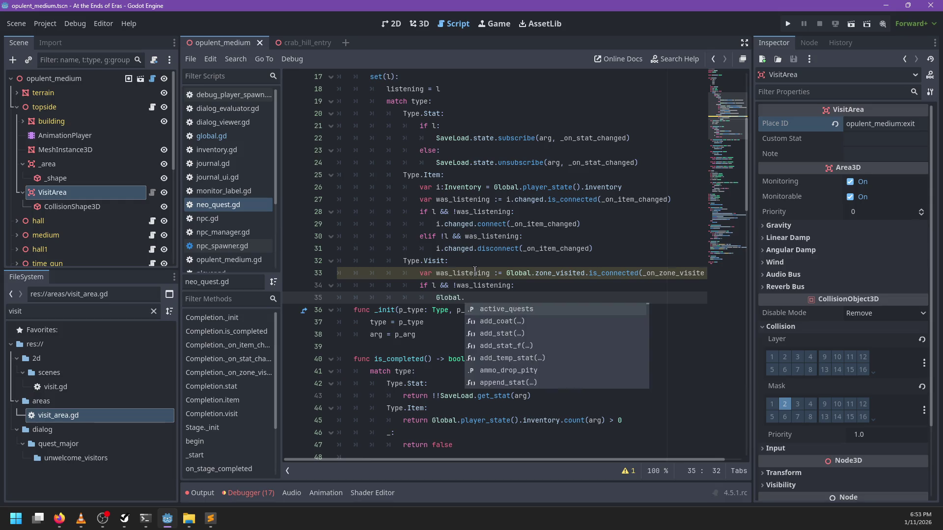
key(Down)
key(Return)
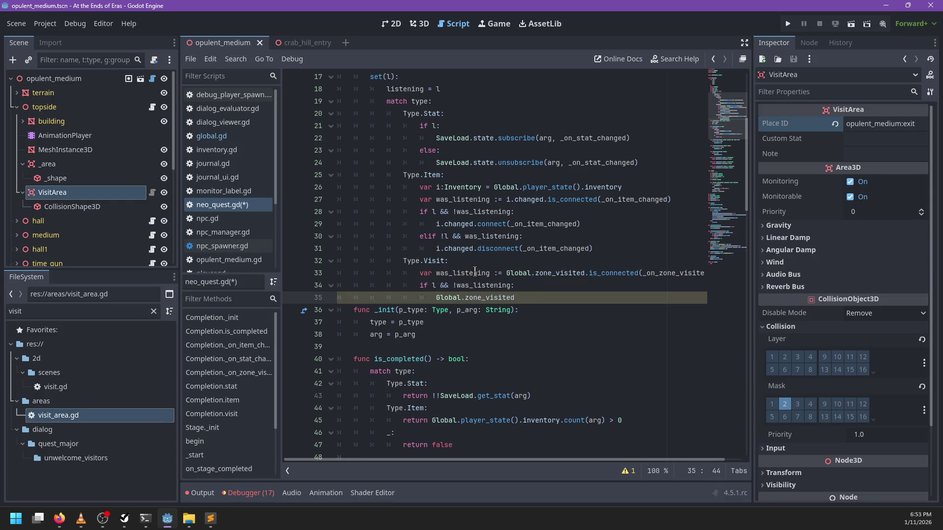
text(con)
key(Return)
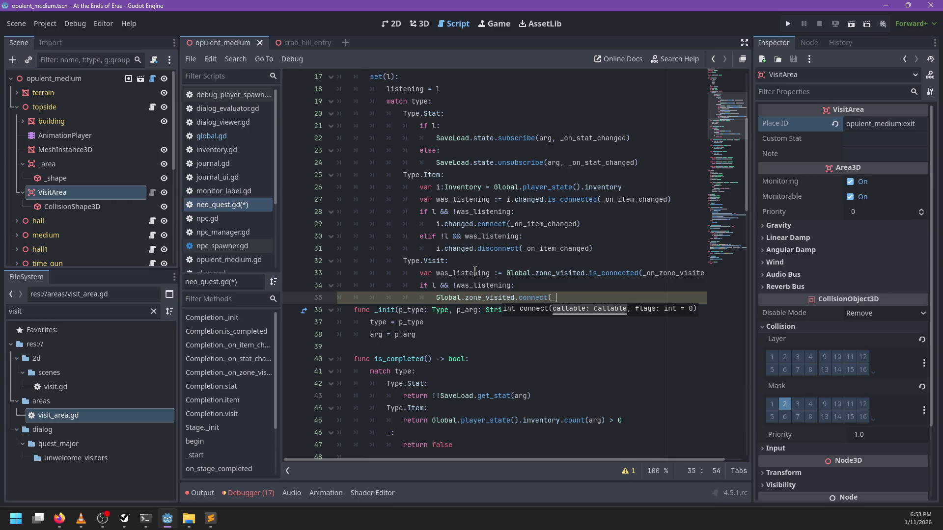
text(_zone_vi)
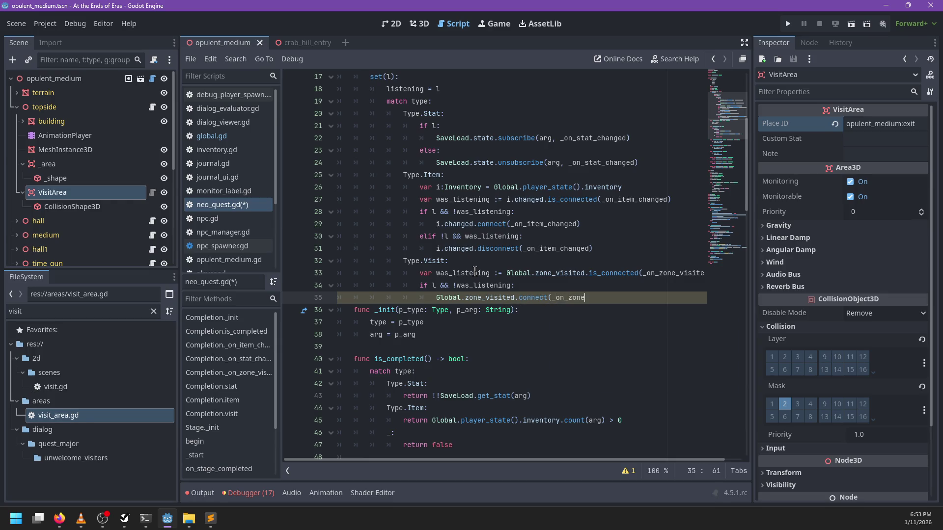
text(sited)
key(Return)
Step: Add an elif disconnecting _on_zone_visited when listening stops, and save neo_quest.gd
text(lif !l && was_)
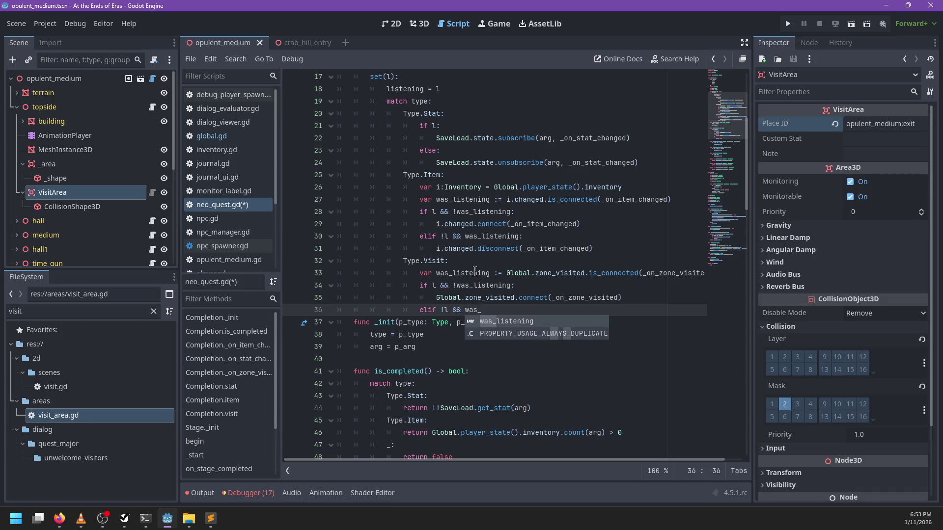
key(Return)
text(:)
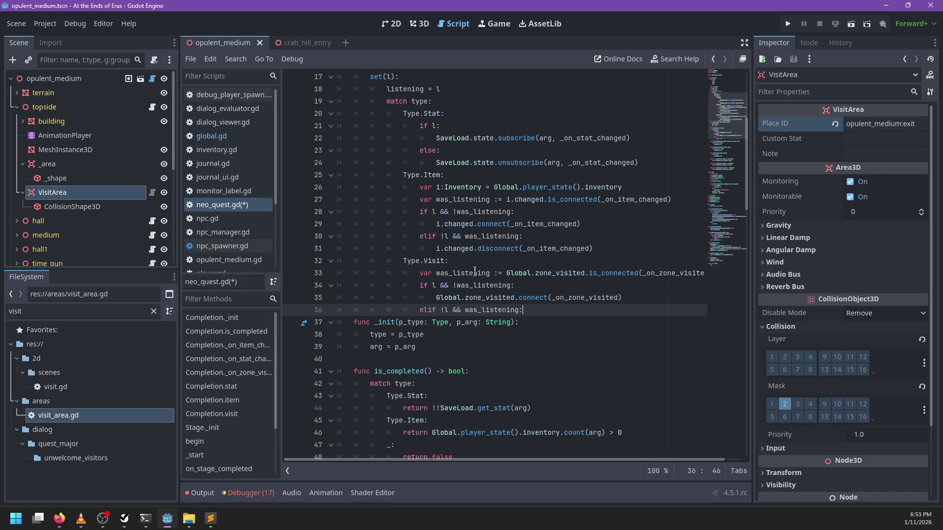
key(Return)
text(Global.zon)
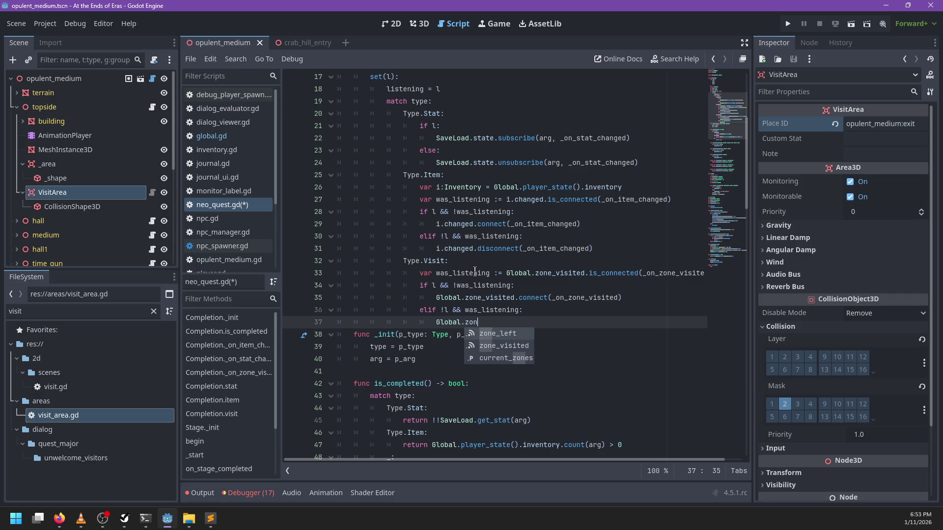
key(Down)
key(Return)
text(.con)
text((_on_zone_)
text(visited))
text(dis)
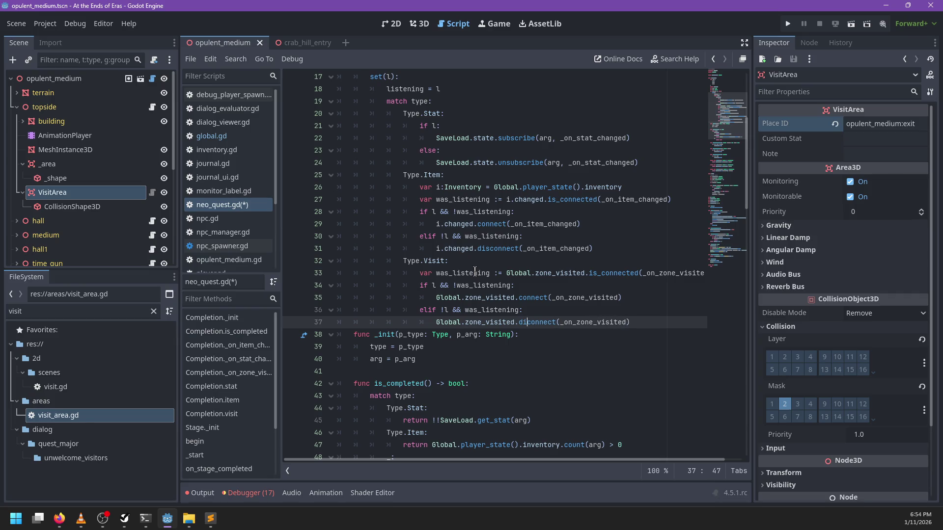
scroll(479, 258, down, 2)
scroll(479, 257, up, 2)
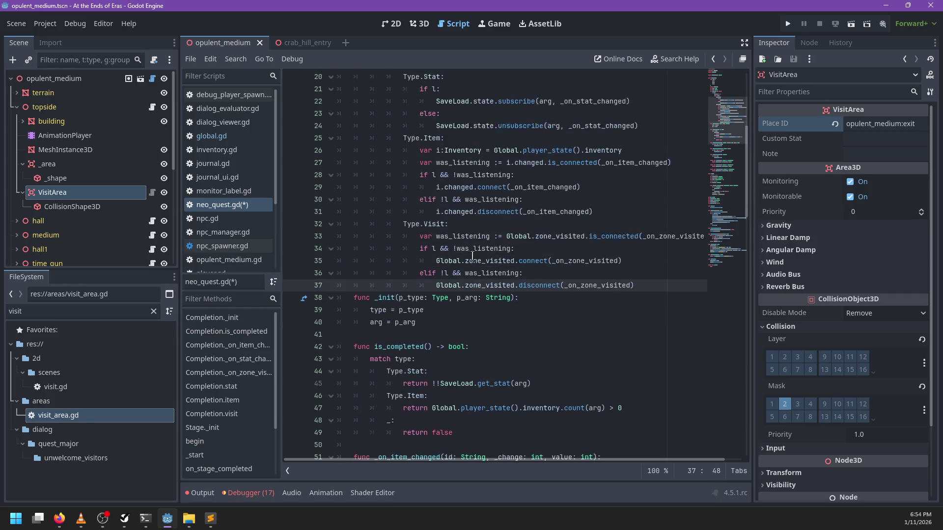
key(ctrl+s)
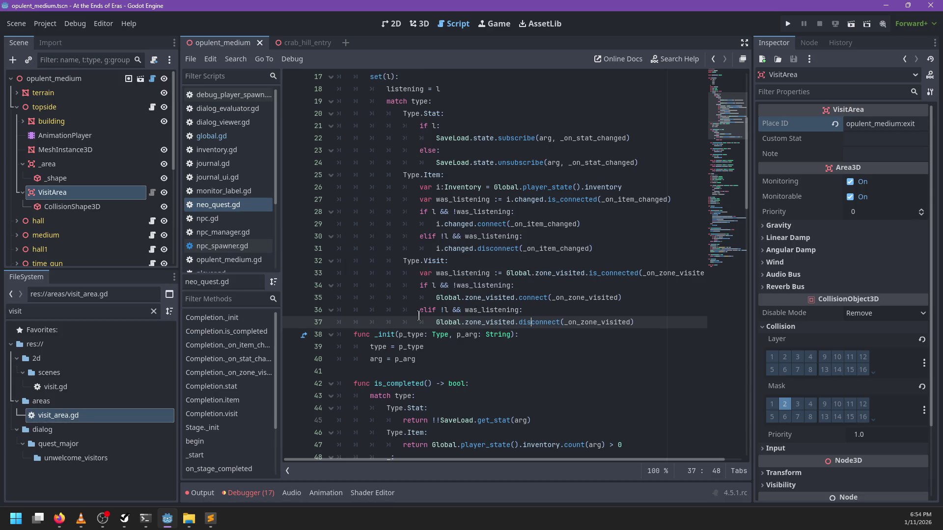
key(Return)
scroll(493, 291, up, 5)
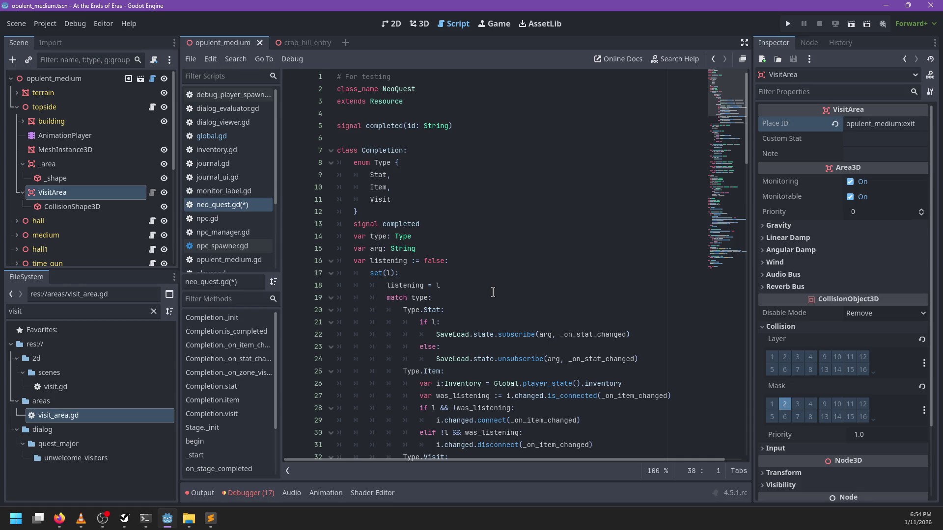
Step: Add a Visit case after the Item case in is_completed()
scroll(494, 292, down, 5)
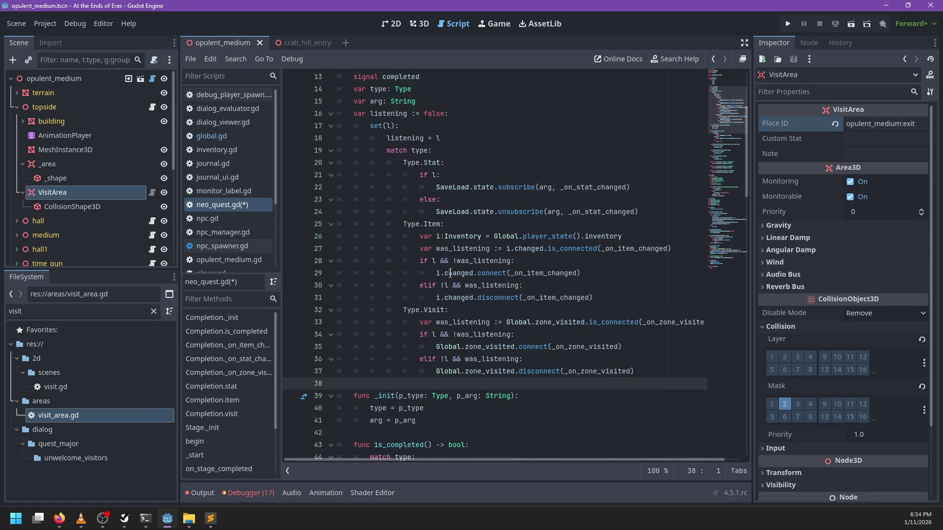
scroll(444, 286, down, 5)
scroll(444, 286, down, 10)
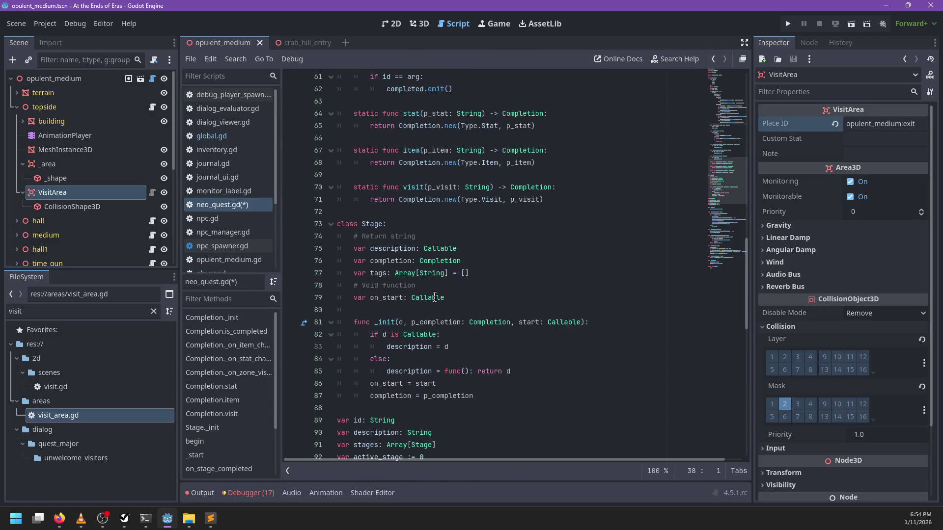
scroll(435, 297, down, 4)
scroll(501, 289, up, 8)
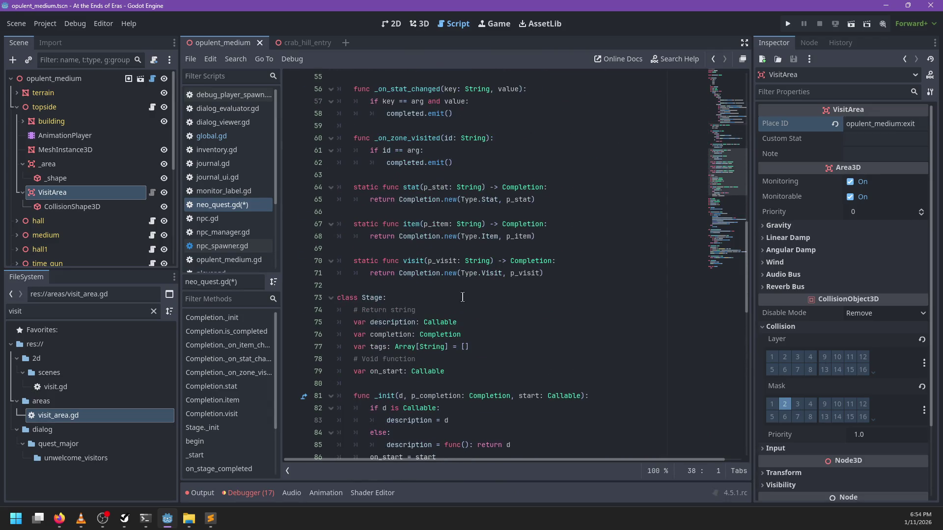
scroll(501, 289, up, 5)
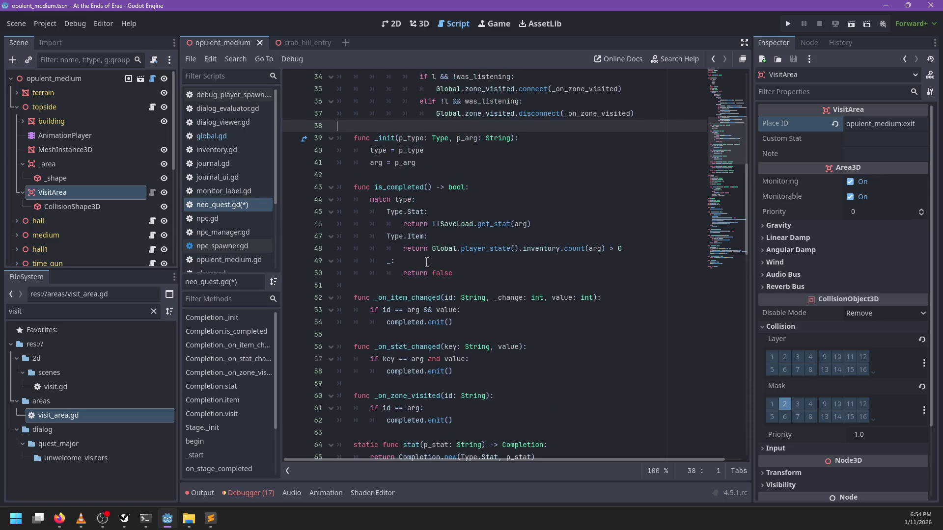
click(492, 275)
click(639, 250)
key(Return)
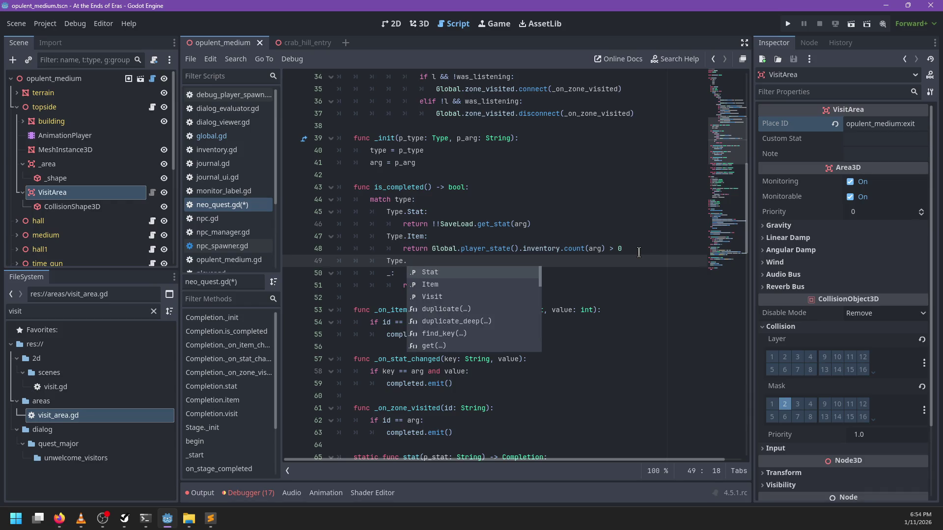
text(Visit:)
key(Return)
Step: Make the Visit case return Global.within(arg), save neo_quest.gd, and reopen global.gd
text(return Global.)
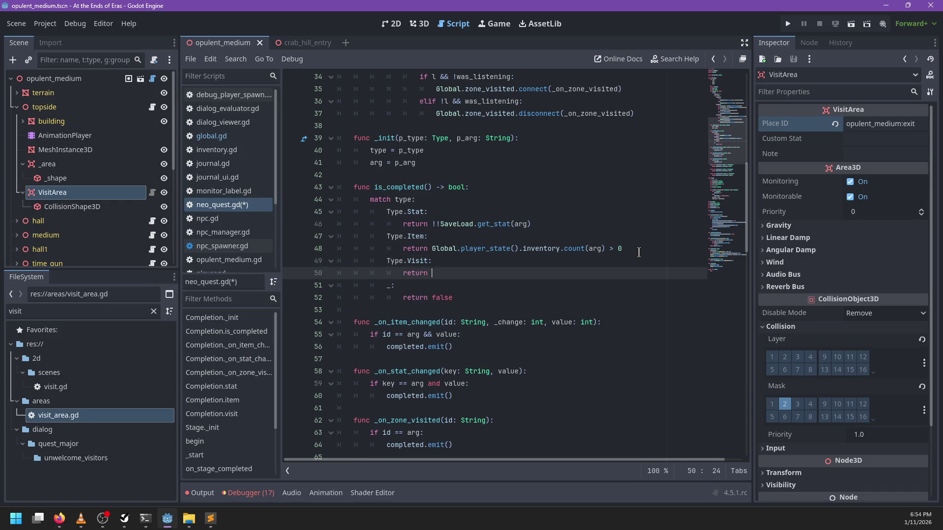
text(is_)
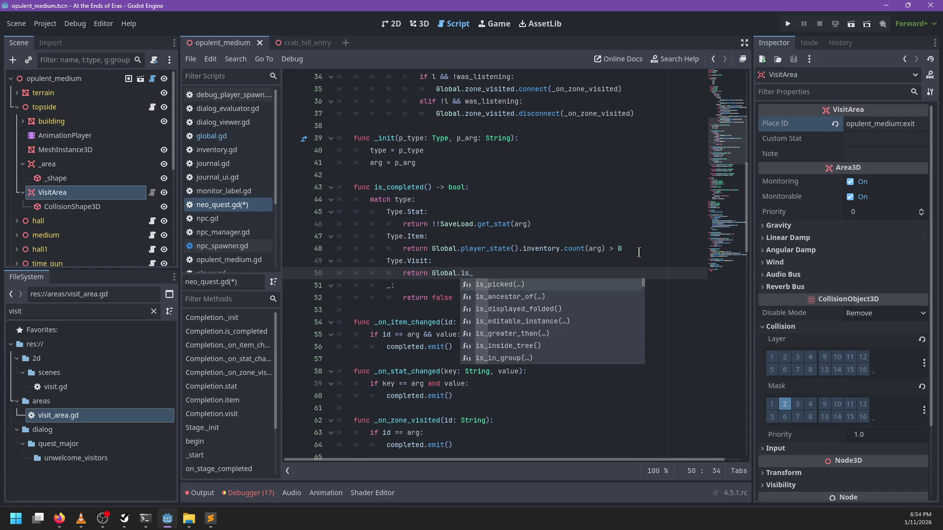
key(BackSpace)
key(BackSpace)
key(BackSpace)
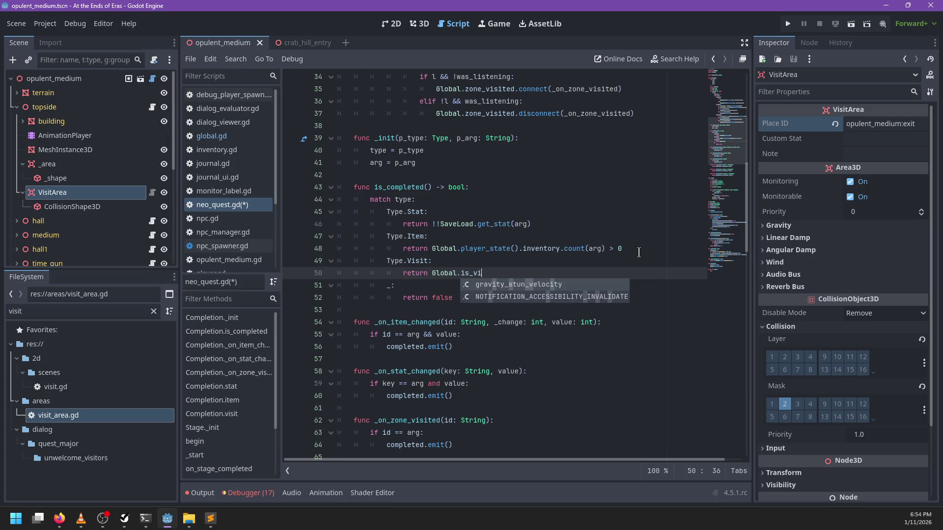
text(inside)
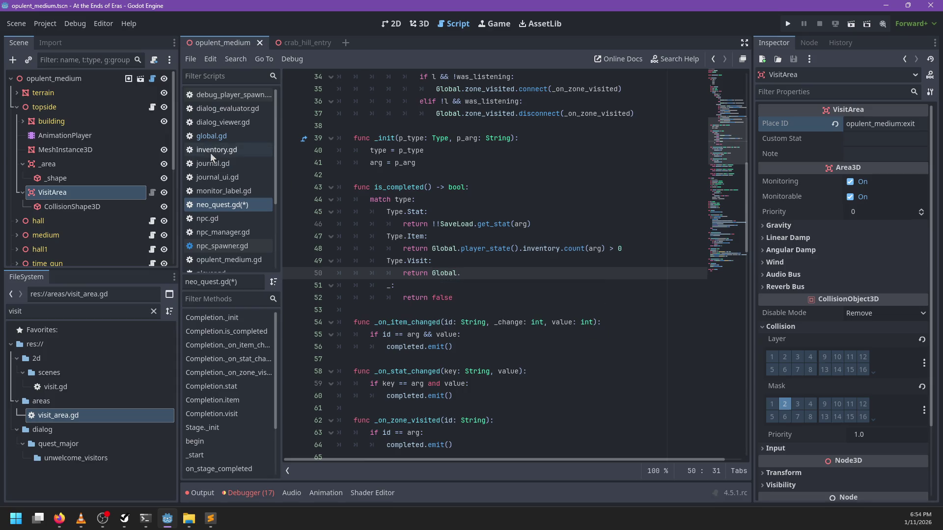
click(213, 138)
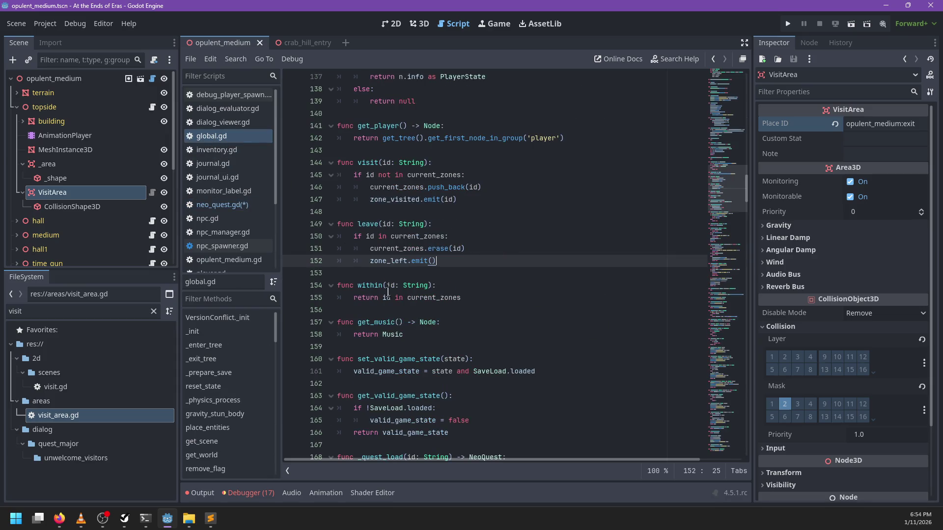
click(231, 206)
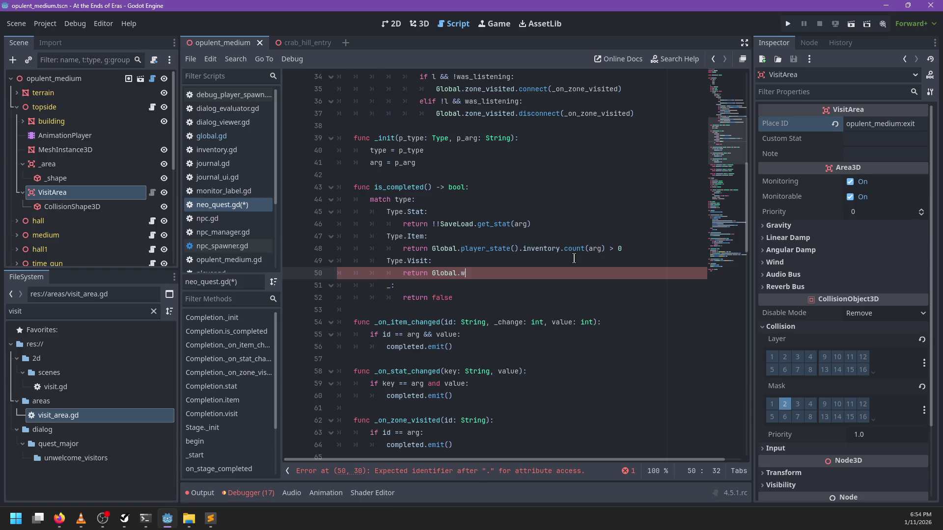
text(()
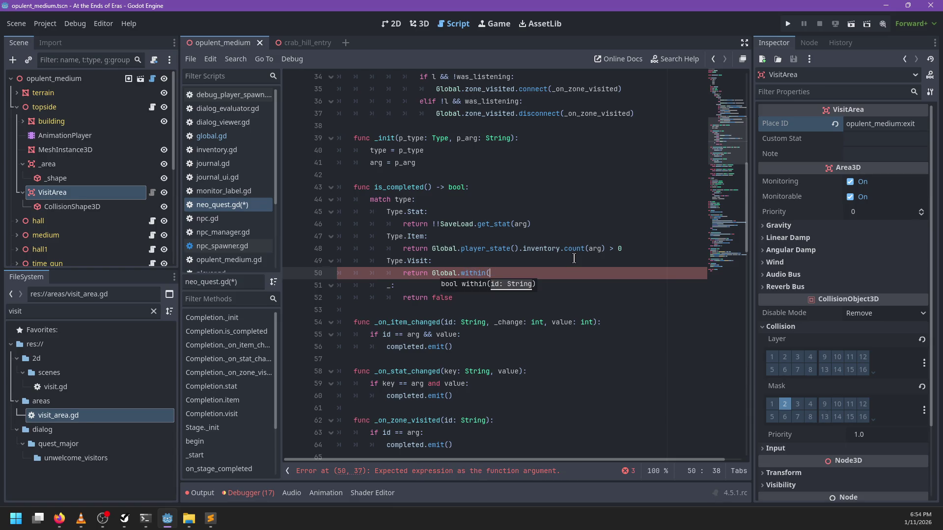
text(arg))
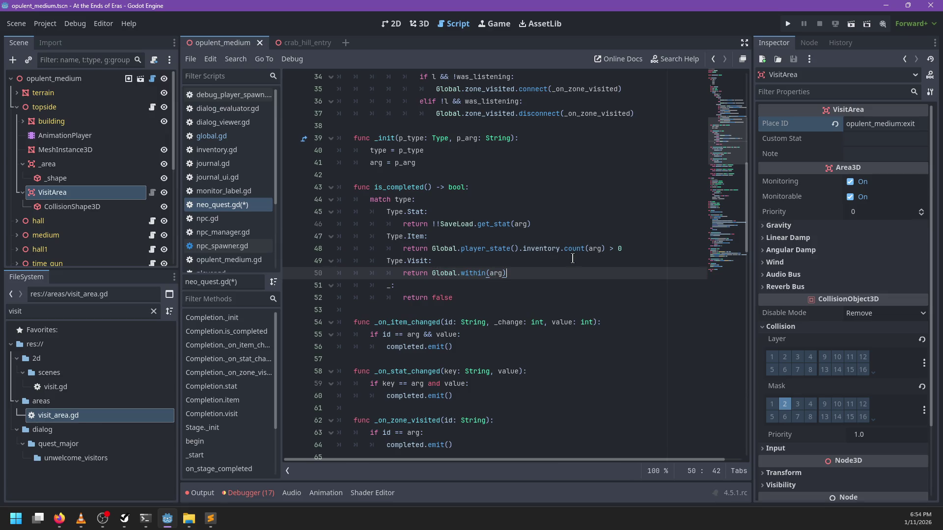
key(ctrl+s)
click(224, 137)
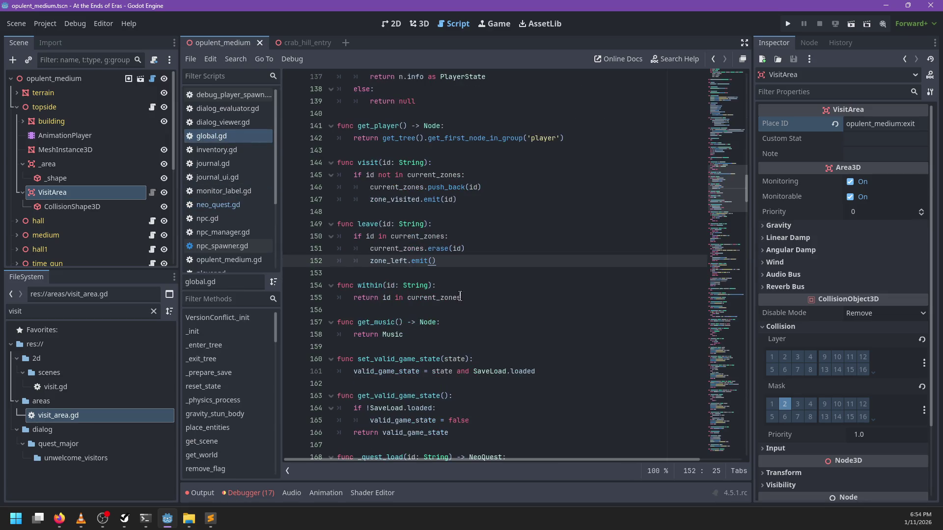
Step: In global.gd, rename visit, leave and within to zone_visit, zone_leave and zone_within, then save
click(371, 163)
double_click(371, 164)
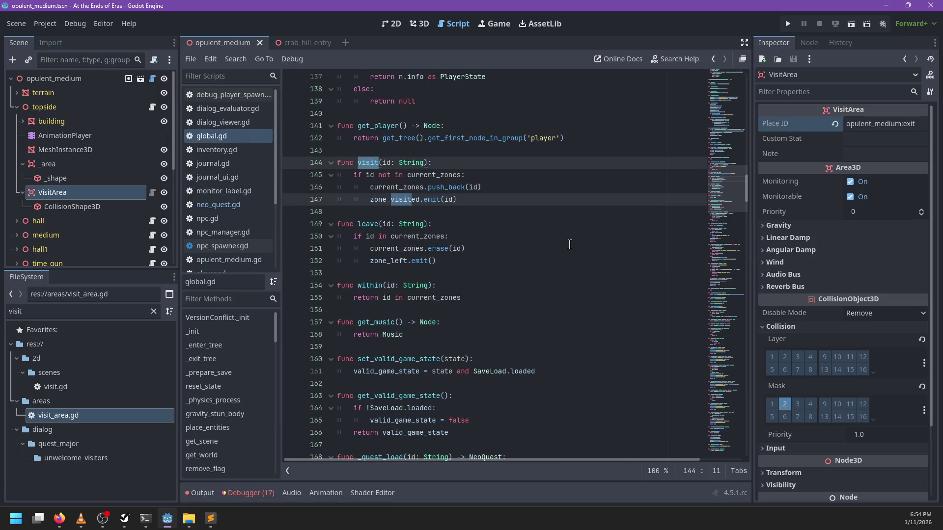
key(Right)
text(_zone)
key(ctrl+BackSpace)
text(zone_visit)
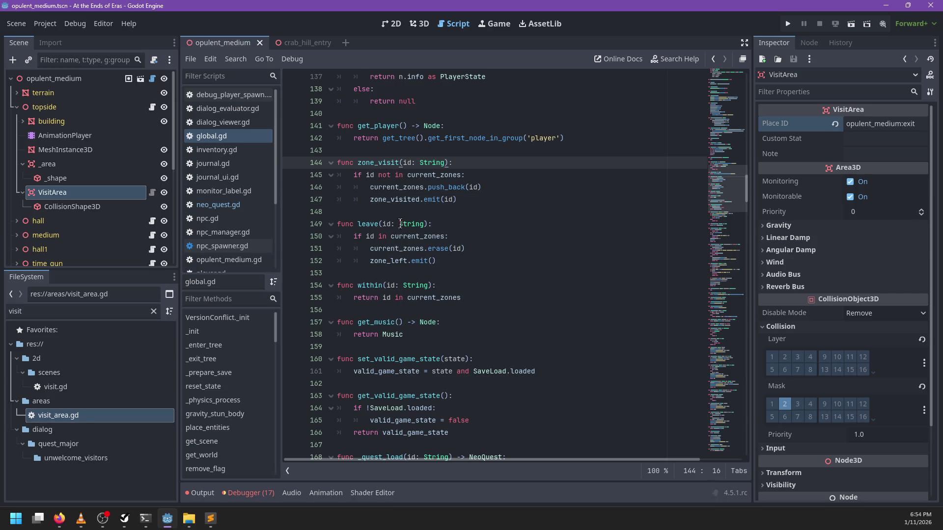
click(359, 225)
text(zone_)
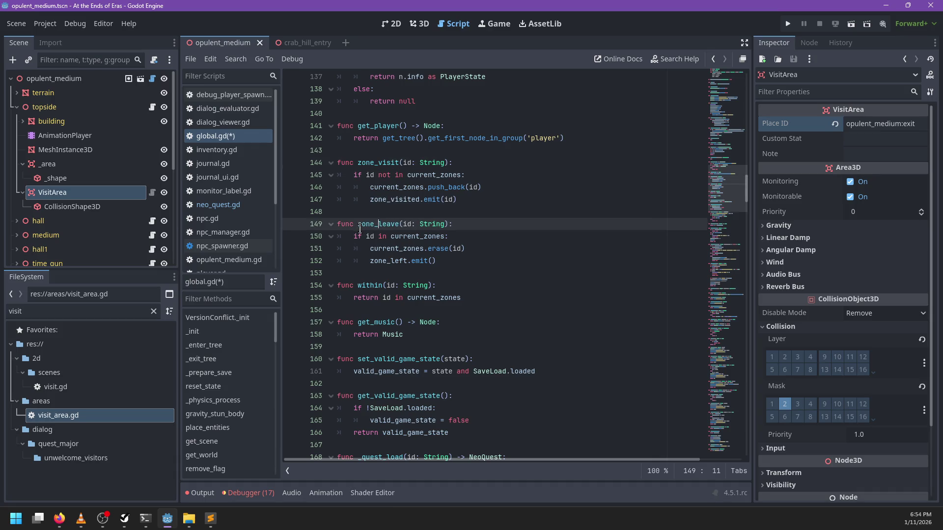
click(355, 284)
text(zone_)
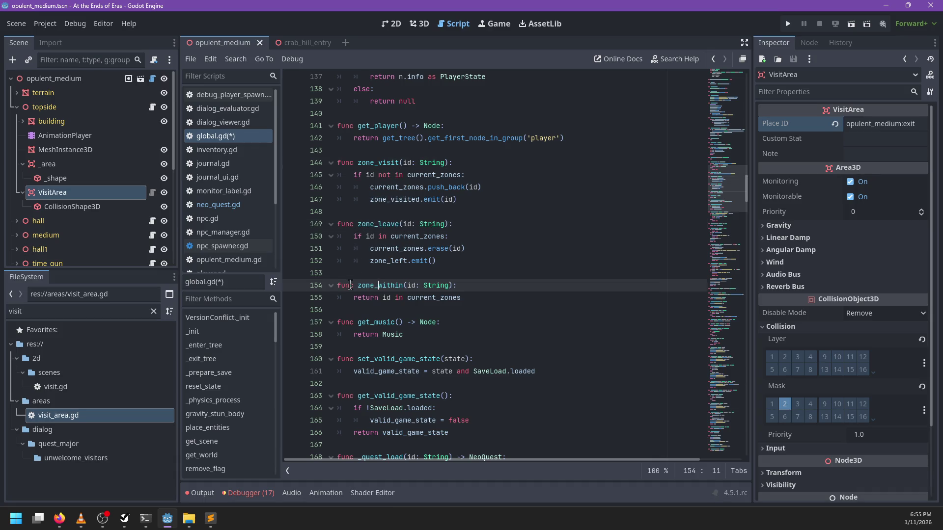
key(ctrl+s)
Step: Update neo_quest.gd's call to Global.zone_within and save it
click(218, 205)
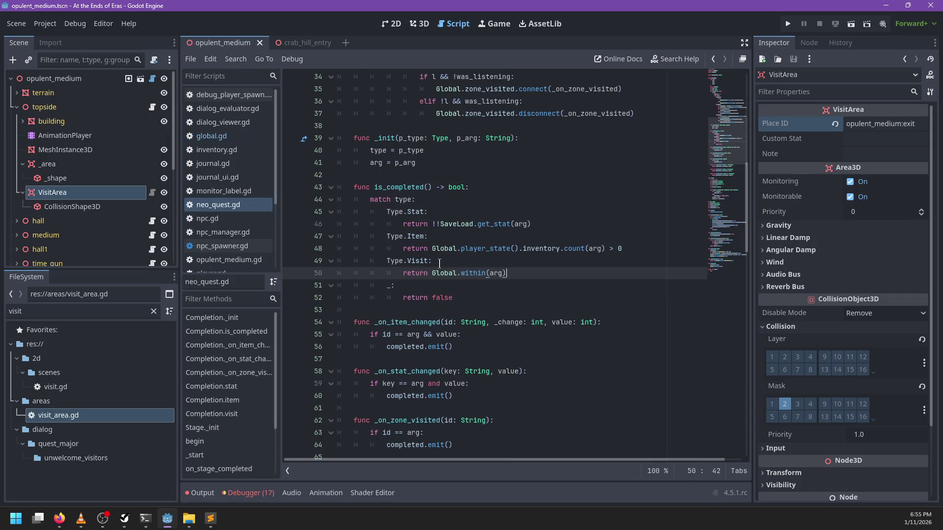
text(zone_)
key(ctrl+s)
Step: In visit_area.gd, change the calls to Global.zone_visit and Global.zone_leave, then save
scroll(235, 251, down, 2)
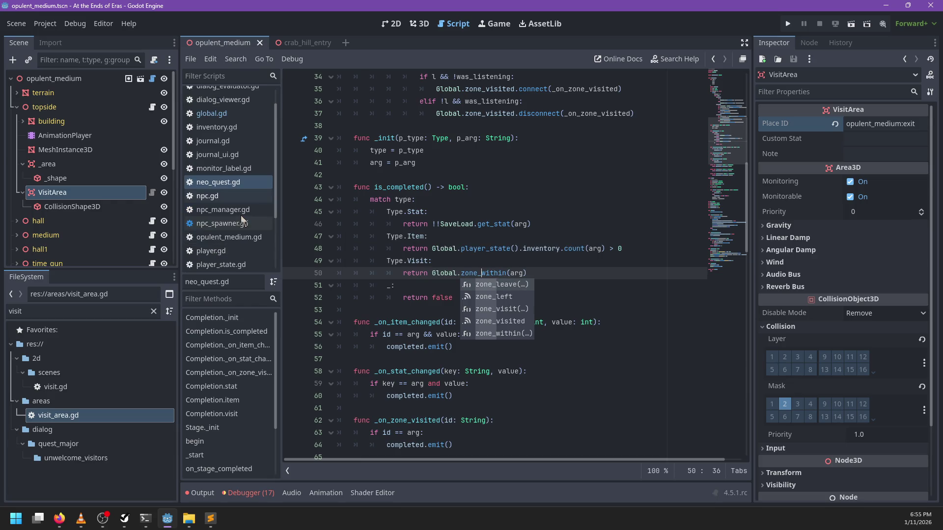
scroll(237, 238, down, 3)
scroll(236, 236, down, 3)
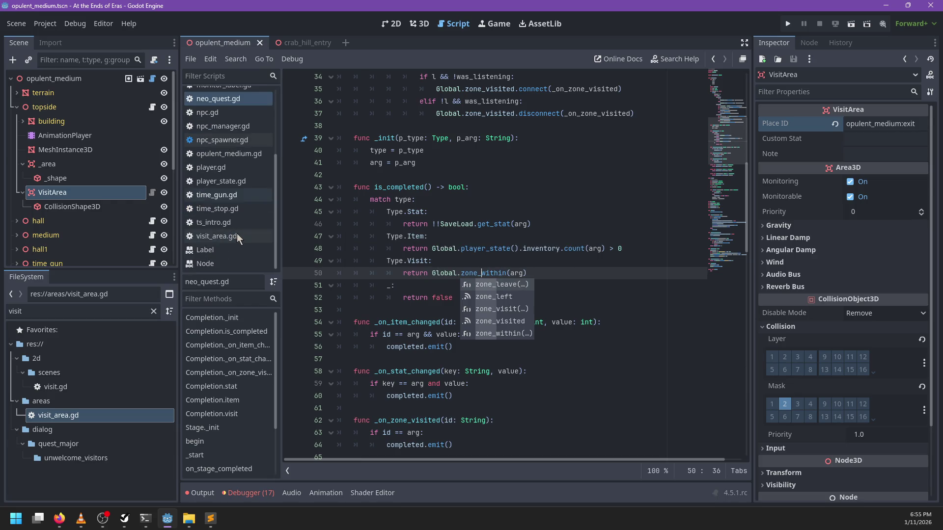
click(236, 237)
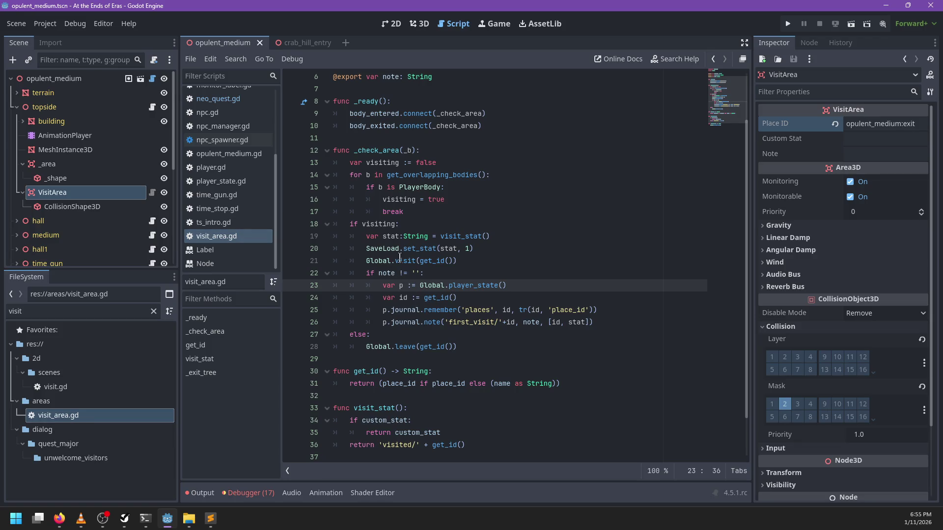
click(398, 261)
text(zone_)
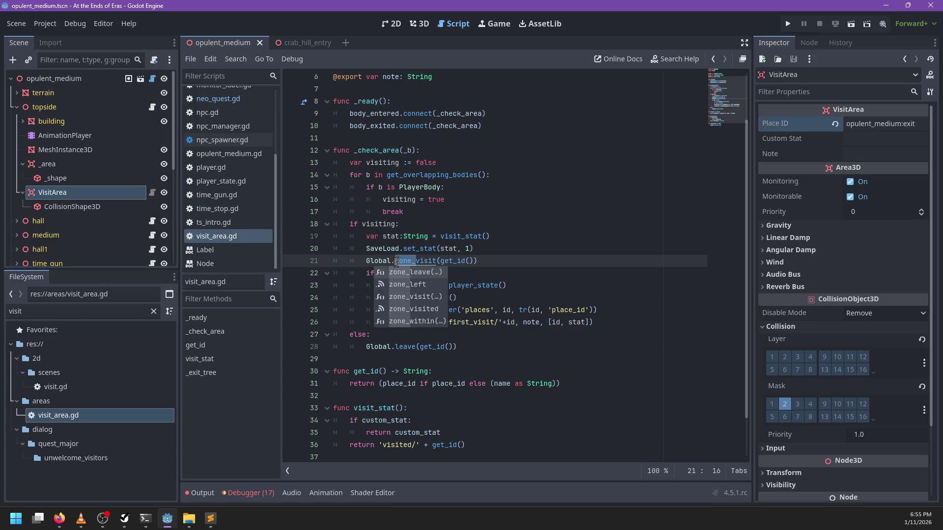
click(395, 347)
text(zone_)
click(504, 339)
key(ctrl+s)
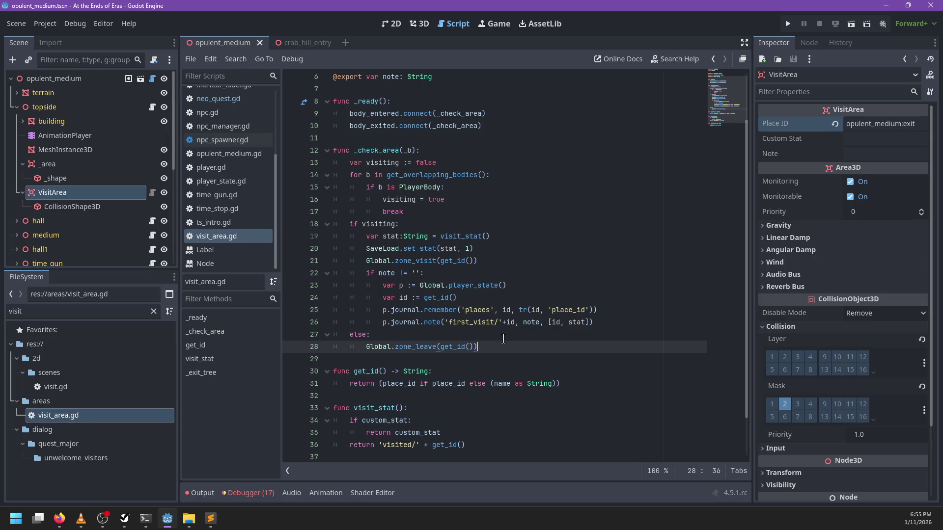
click(249, 493)
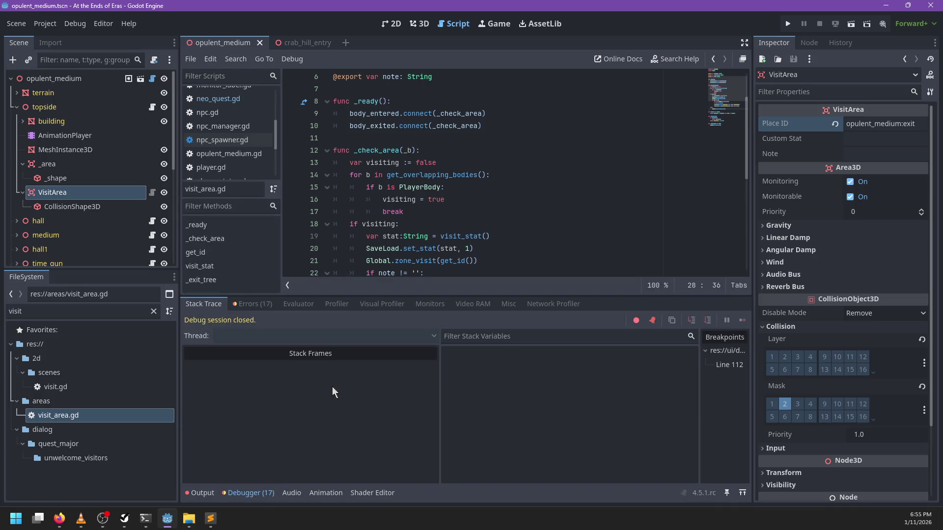
Step: Clear the debugger's Errors list and the Output log
click(248, 304)
scroll(386, 404, down, 3)
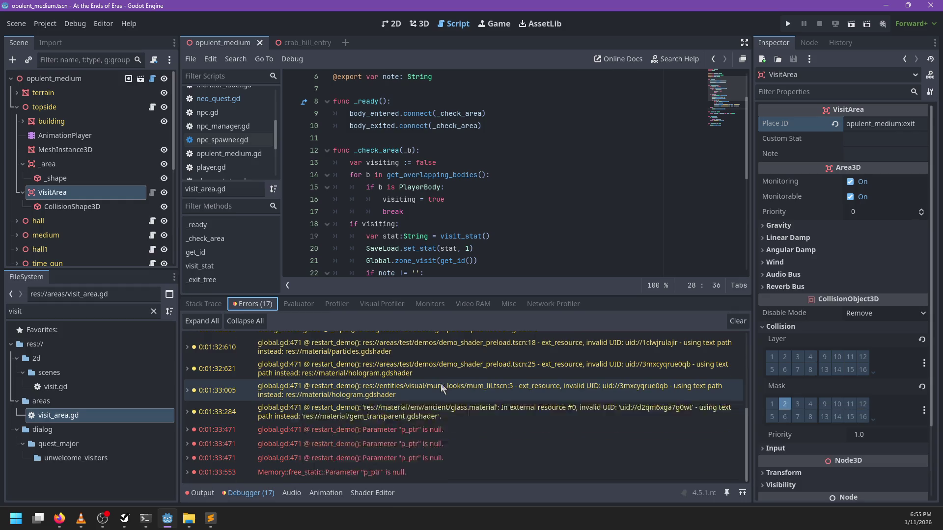
scroll(439, 389, up, 5)
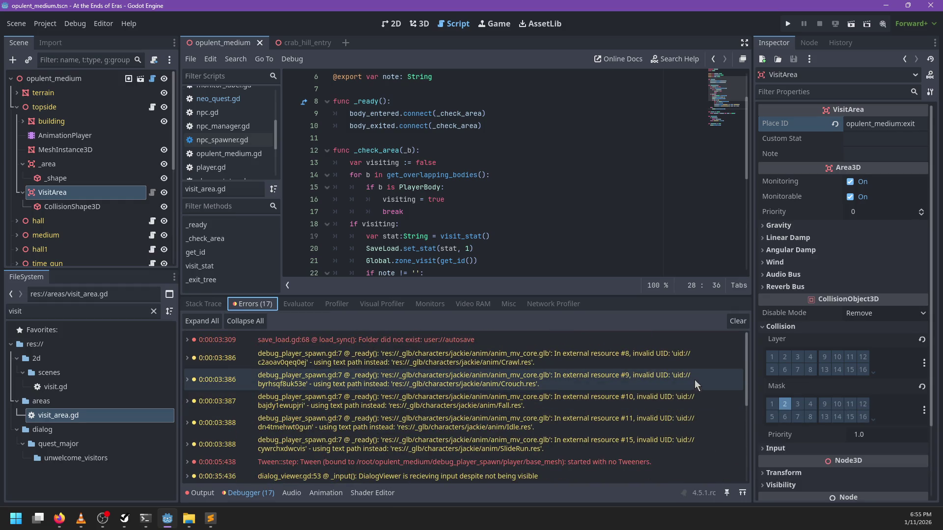
click(737, 321)
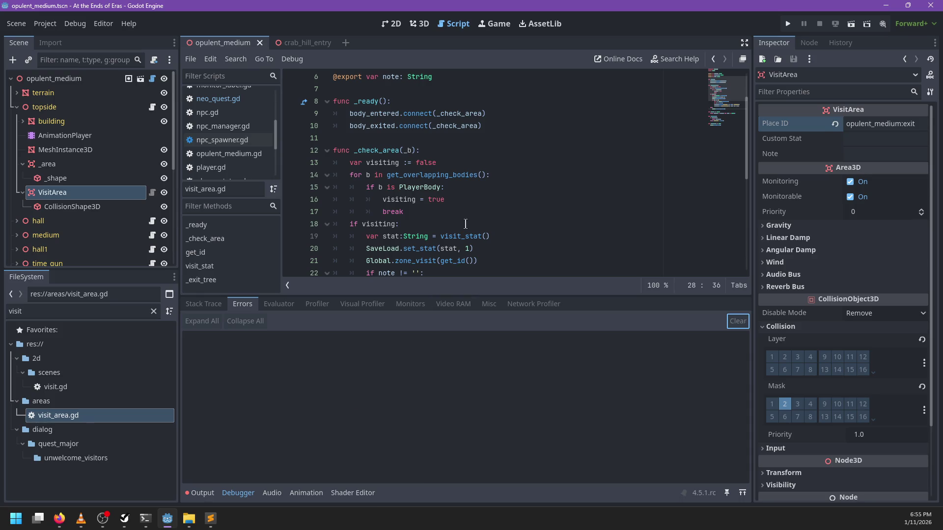
click(198, 493)
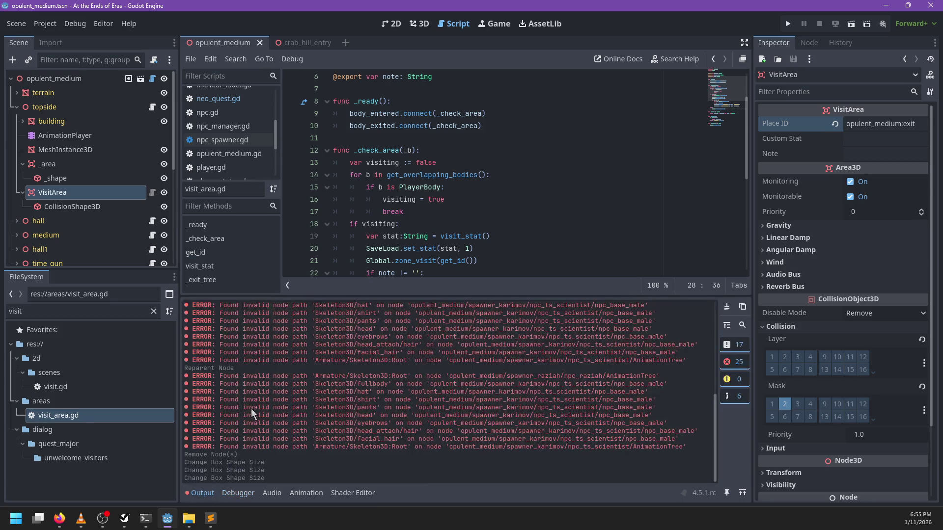
click(727, 306)
Step: Save the scene, frame VisitArea in the 3D view and run the project with F5
key(ctrl+s)
click(417, 25)
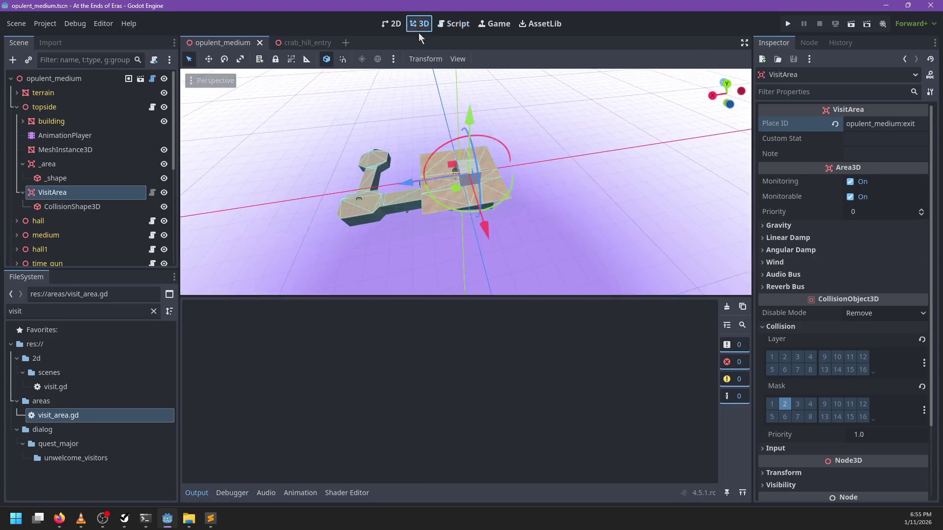
key(f)
scroll(488, 176, down, 3)
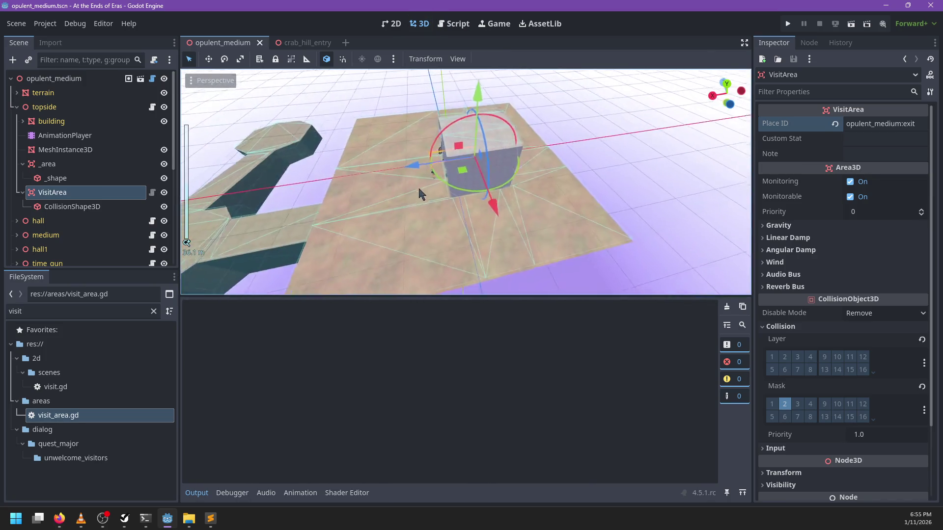
key(F5)
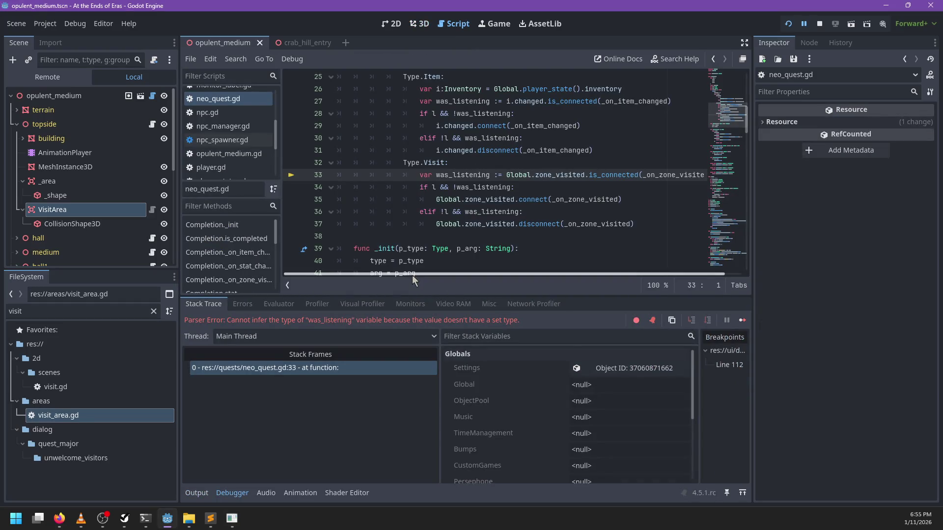
scroll(411, 276, right, 2)
Step: Inspect the zone_visited signal definition and the is_connected documentation from neo_quest.gd
scroll(491, 281, left, 2)
ctrl+click(546, 176)
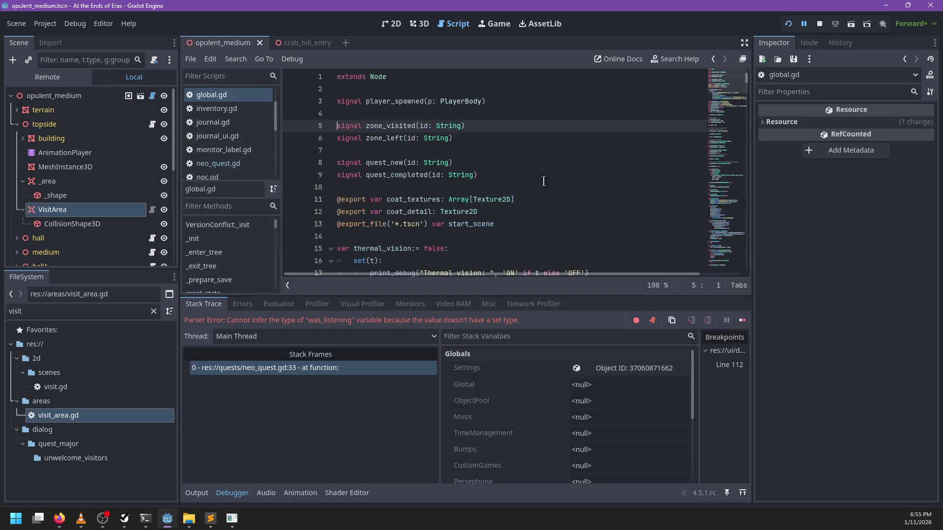
click(234, 165)
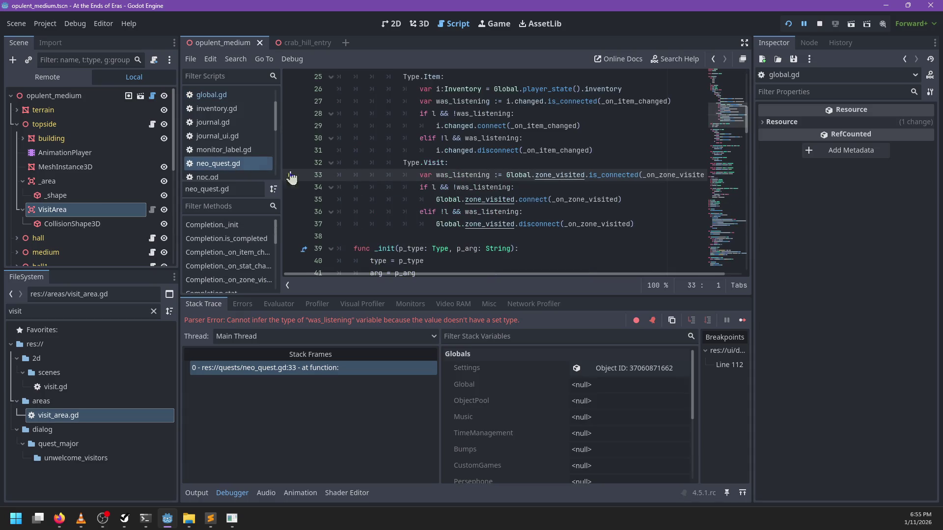
ctrl+click(612, 178)
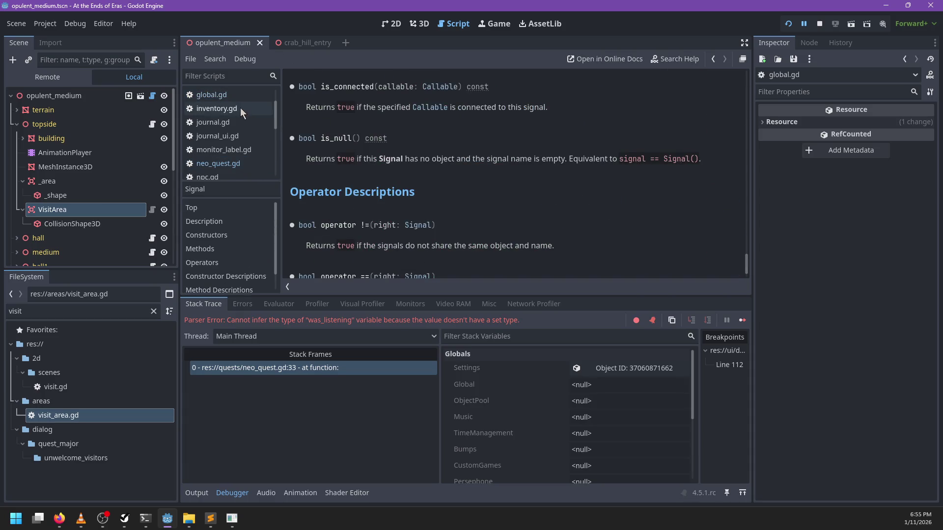
click(237, 164)
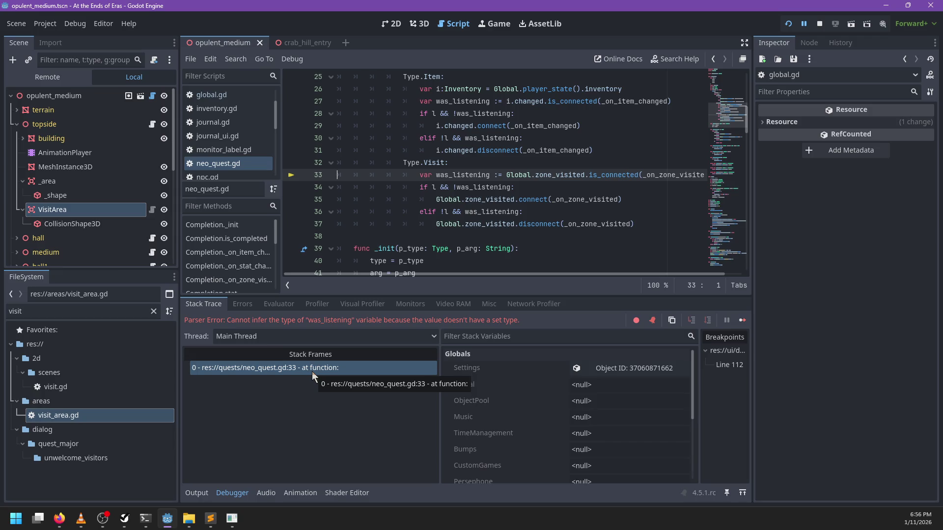
Step: Type was_listening as ':bool =' on lines 33 and 27 of neo_quest.gd and rerun with F5
mouse_move(515, 172)
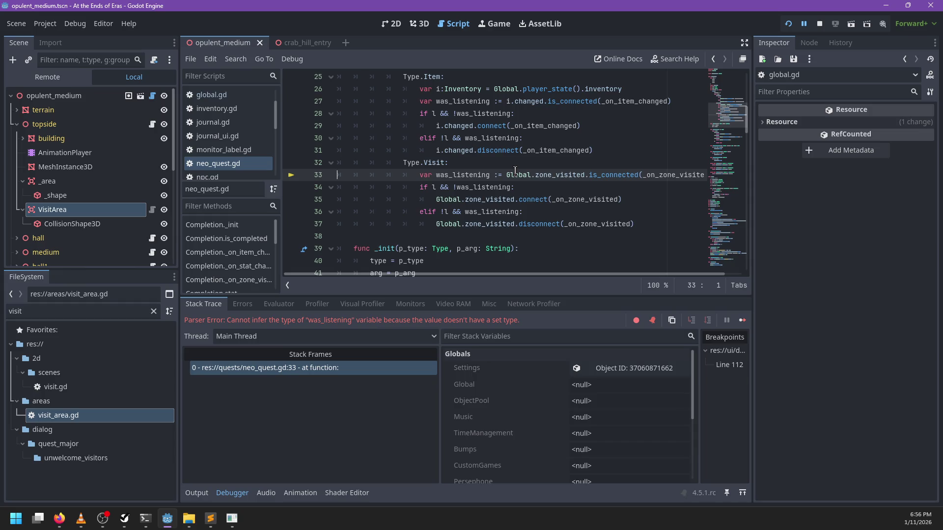
text(bool)
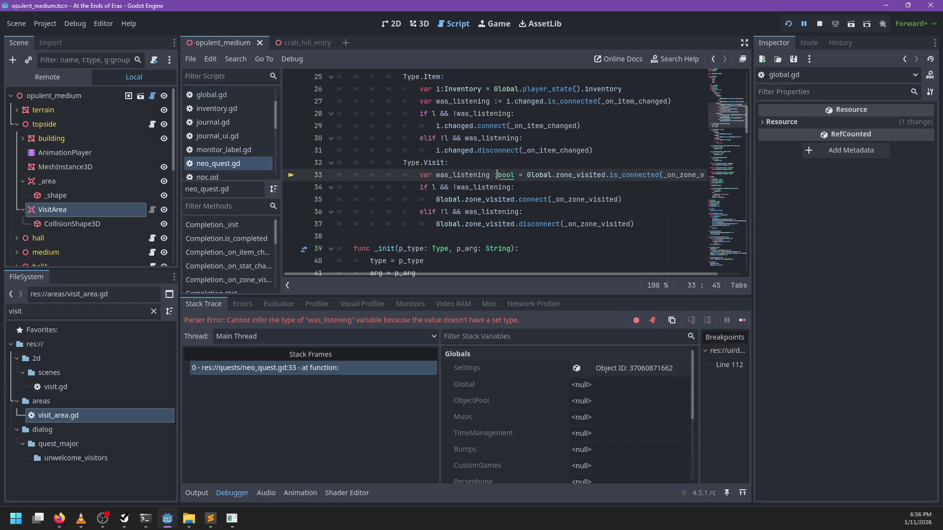
key(BackSpace)
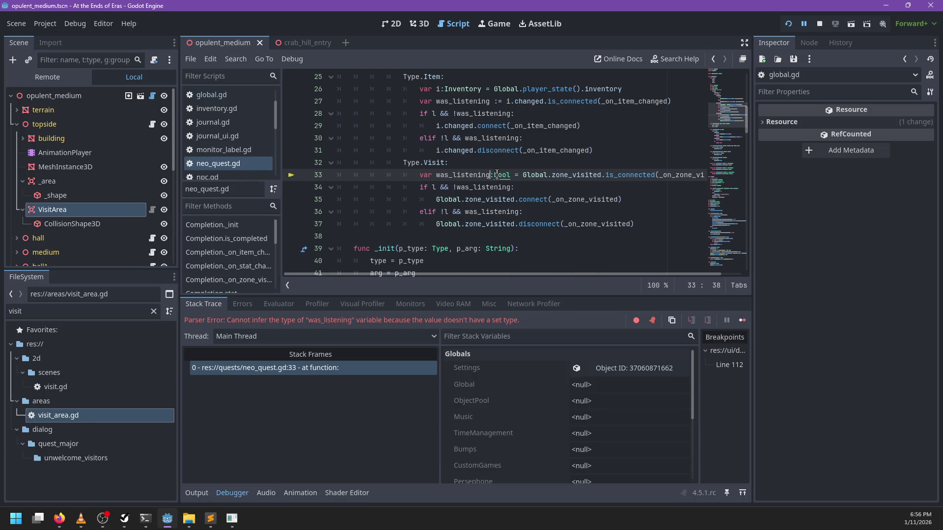
double_click(497, 175)
scroll(497, 174, up, 2)
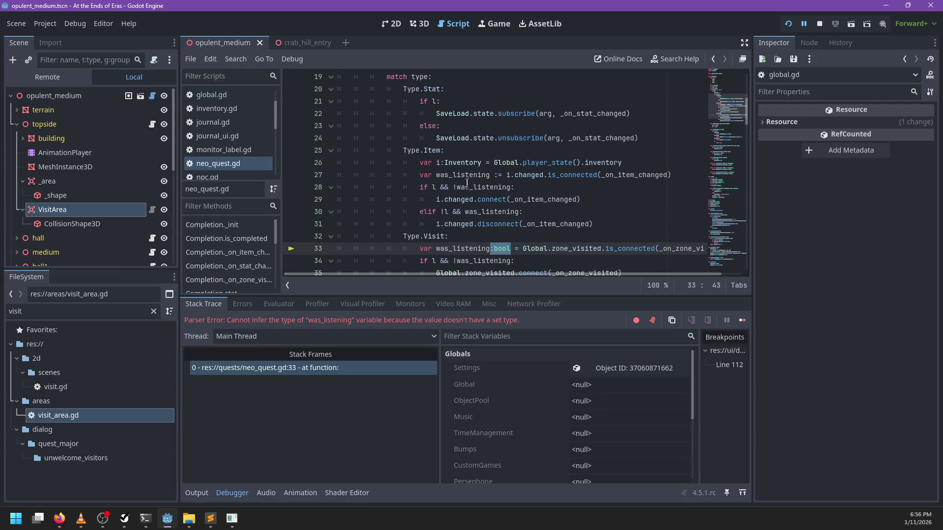
click(539, 186)
click(498, 176)
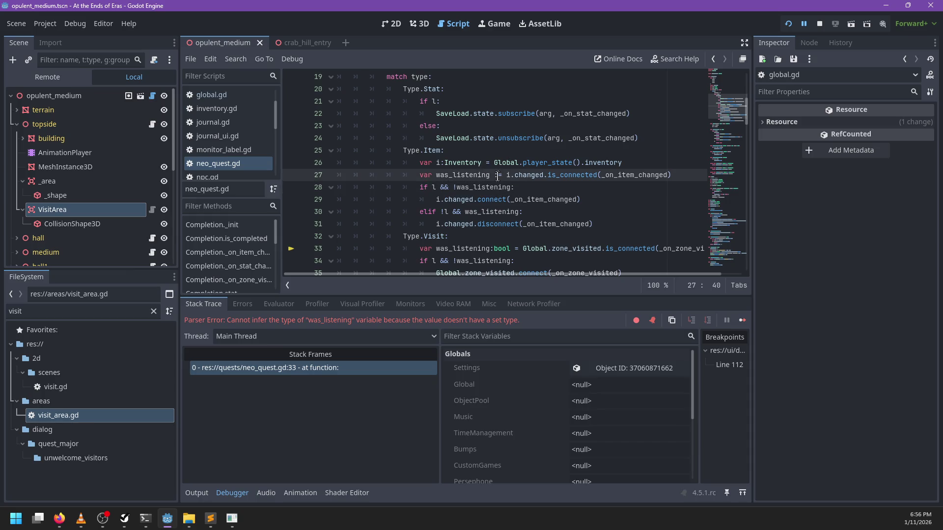
key(BackSpace)
key(BackSpace)
text(:bool)
key(F5)
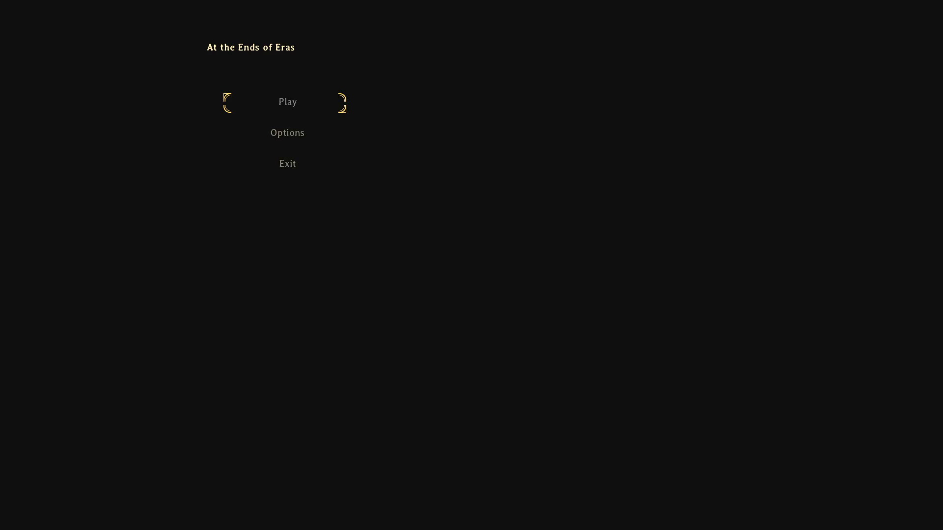
Step: Start the game, move onto the ledge, drop into the dark room and open the journal
key(Return)
key(w)
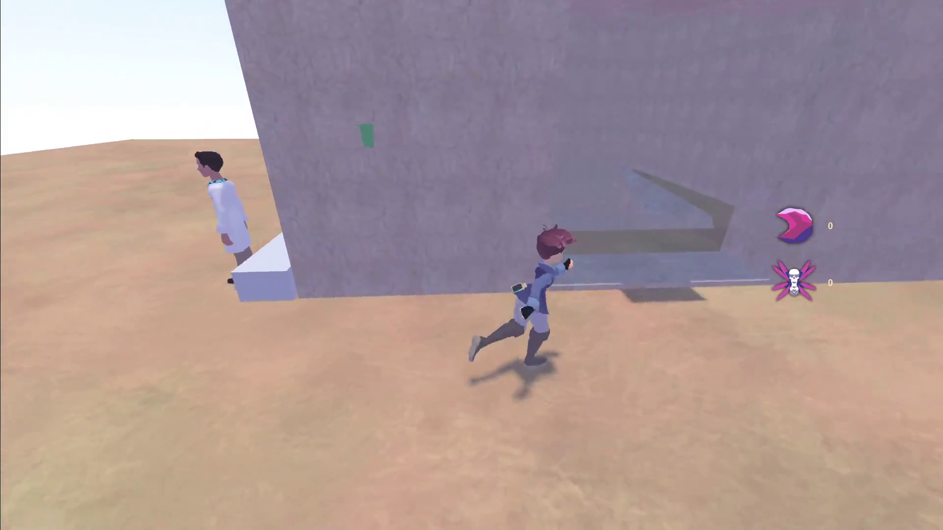
key(space)
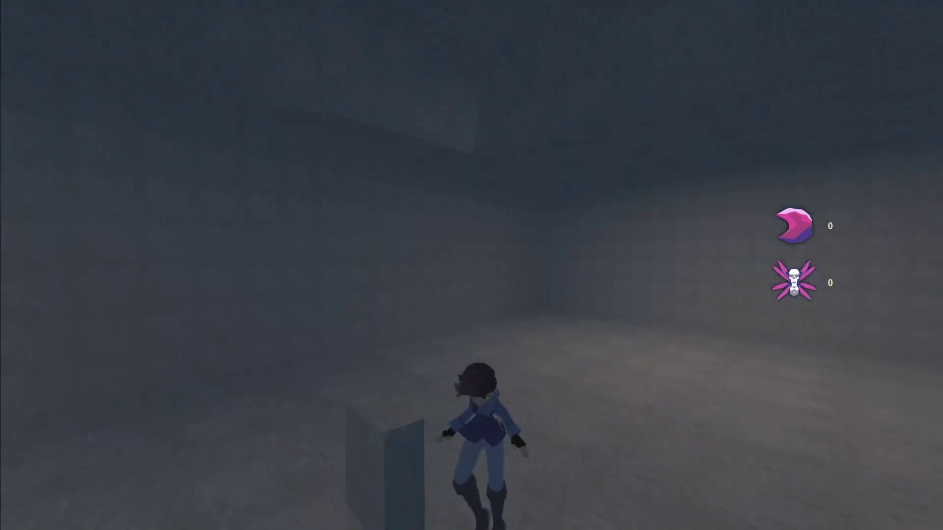
key(s)
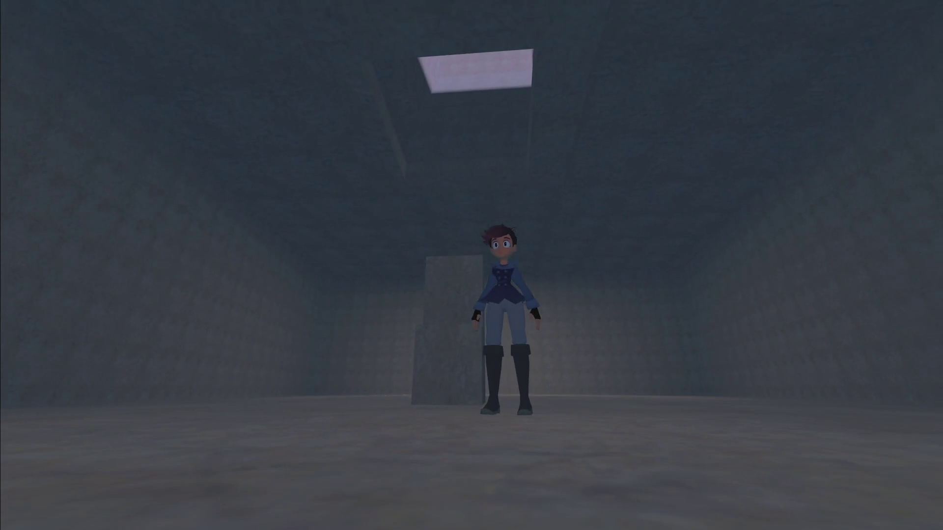
key(Escape)
key(e)
key(e)
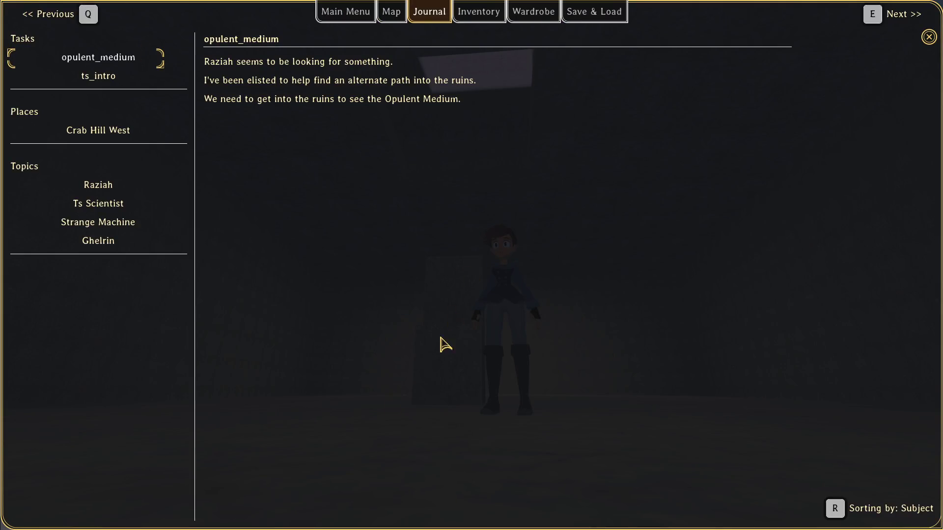
Step: Return to the editor and show the debugger's Errors list
key(alt+Tab)
click(243, 493)
click(256, 305)
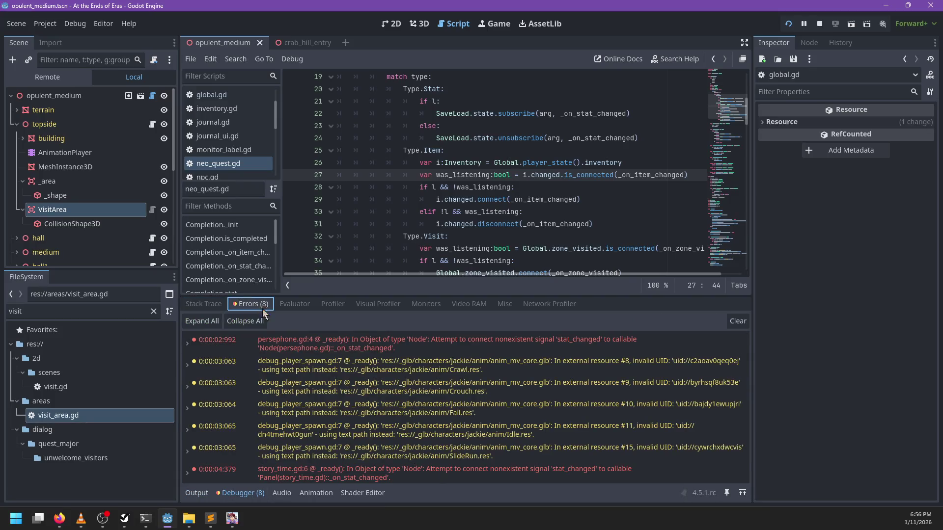
Step: Jump from the stat_changed error to persephone.gd line 4 and place the caret after _ready's declaration
click(427, 341)
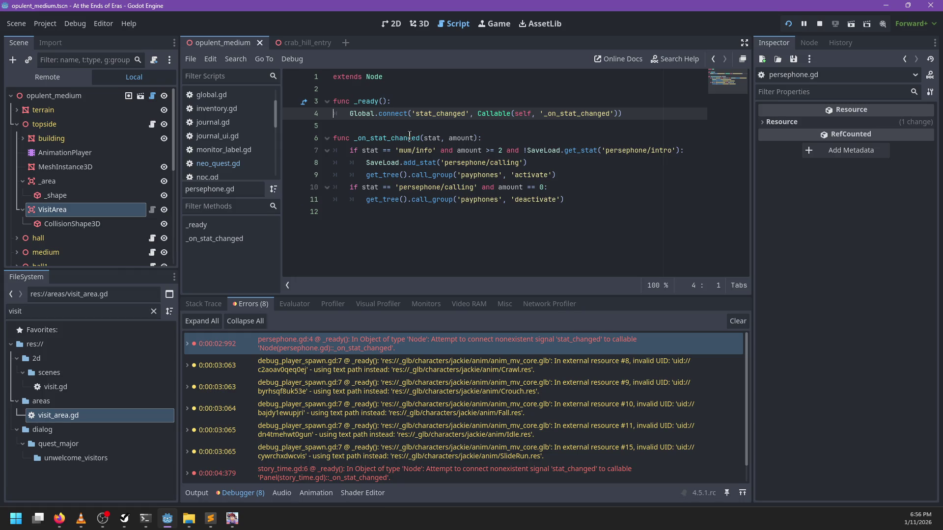
scroll(246, 162, down, 3)
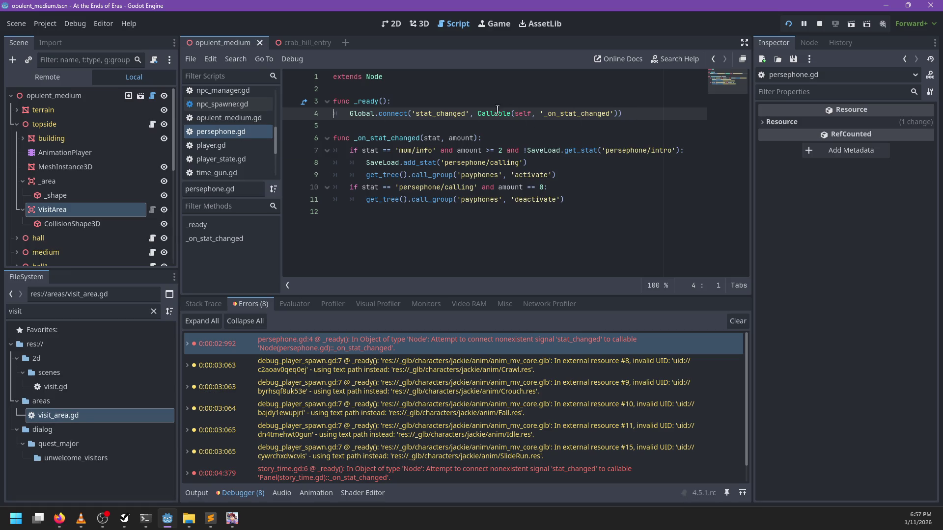
click(443, 104)
Step: Add SaveLoad.state.subscribe('mum/info', _on_mum_info_added) as a new line in _ready
key(Return)
text(SaveLoad.sub)
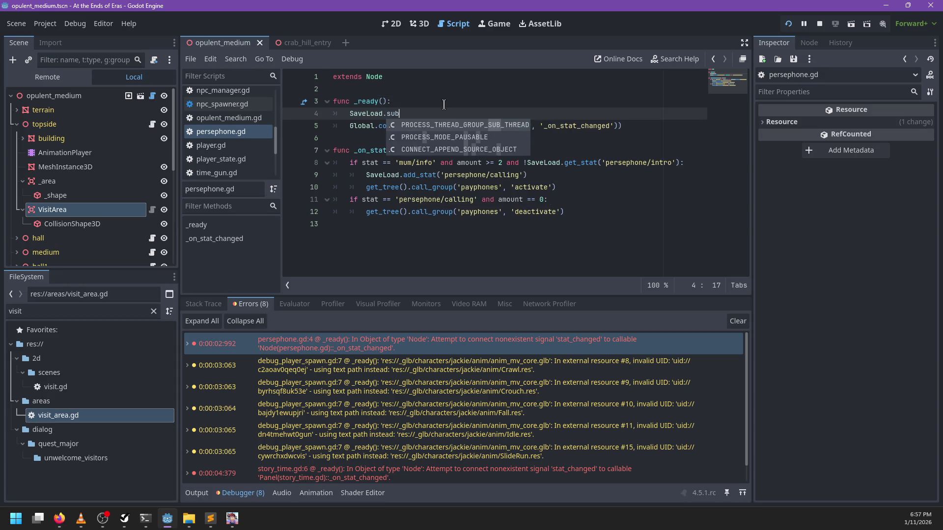
key(BackSpace)
key(BackSpace)
key(BackSpace)
text(state.subsc)
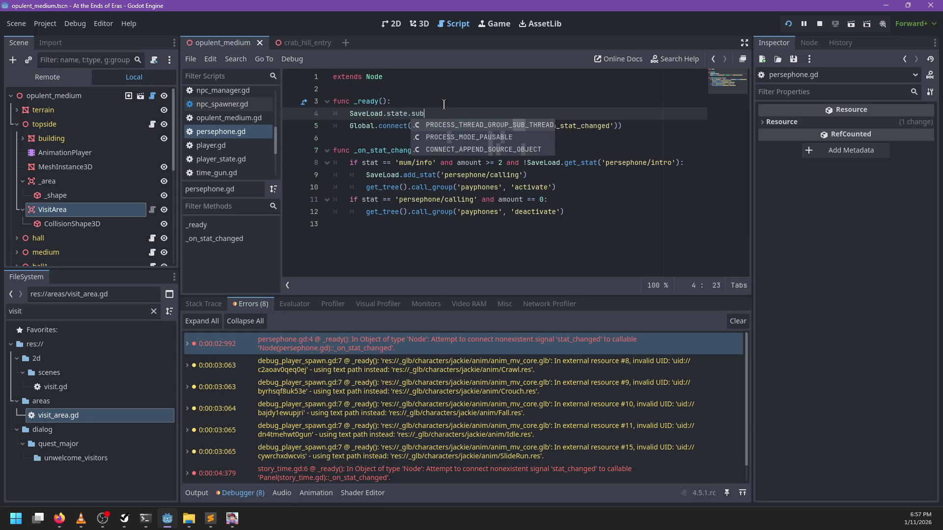
text(r)
key(Return)
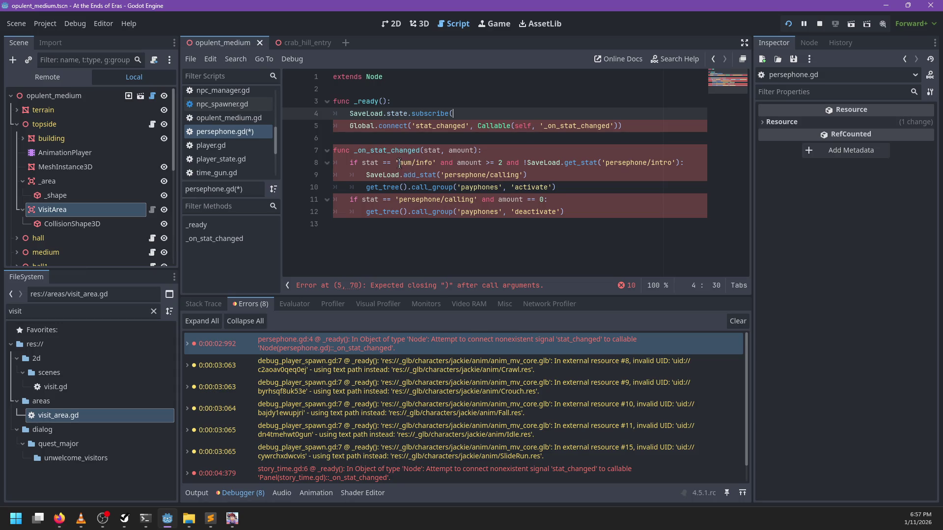
drag(399, 162, 430, 165)
click(479, 116)
text('mum/info', _o)
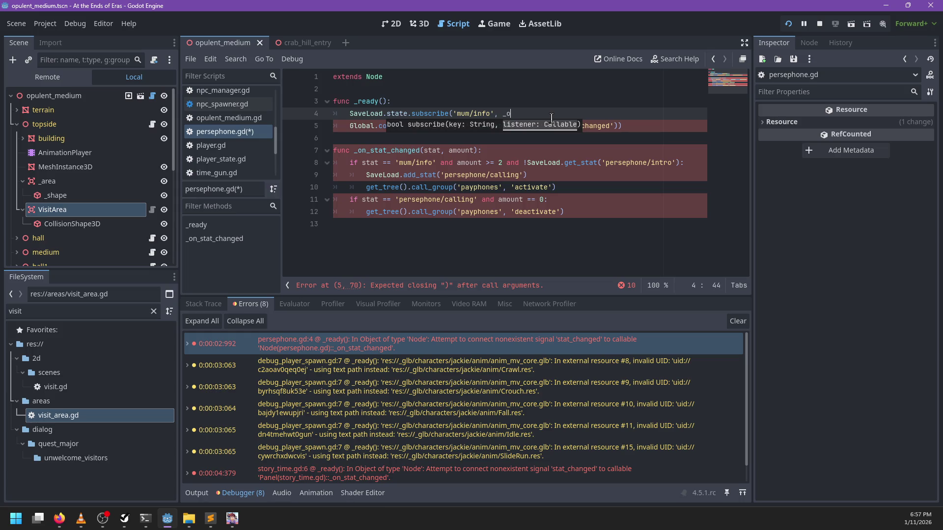
key(BackSpace)
key(BackSpace)
text(um_in)
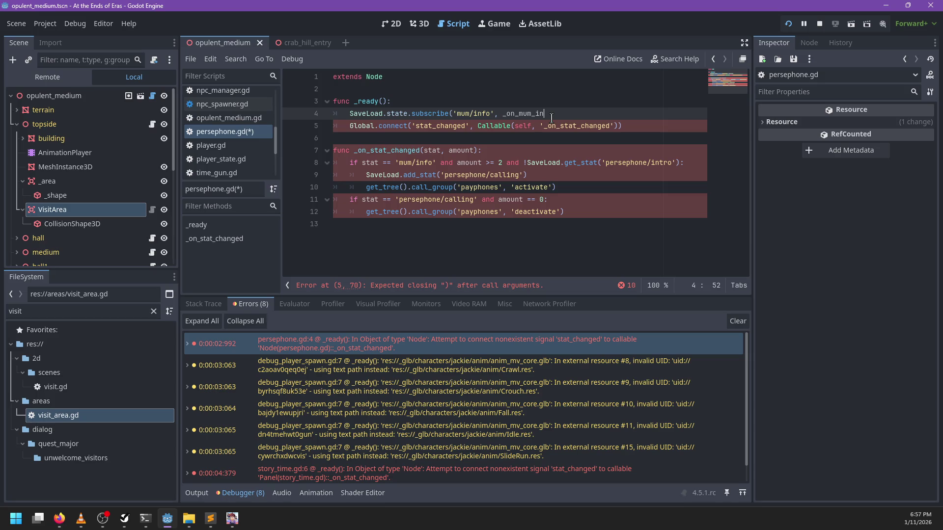
text(ded)
key(ctrl+shift+Left)
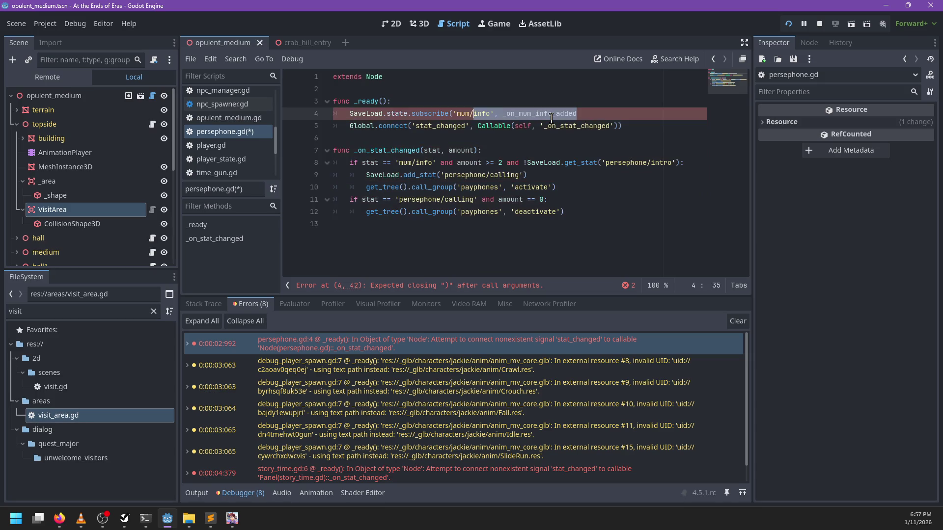
Step: Cut the persephone/intro check into a new if in _ready and indent the subscribe call beneath it
drag(528, 162, 679, 166)
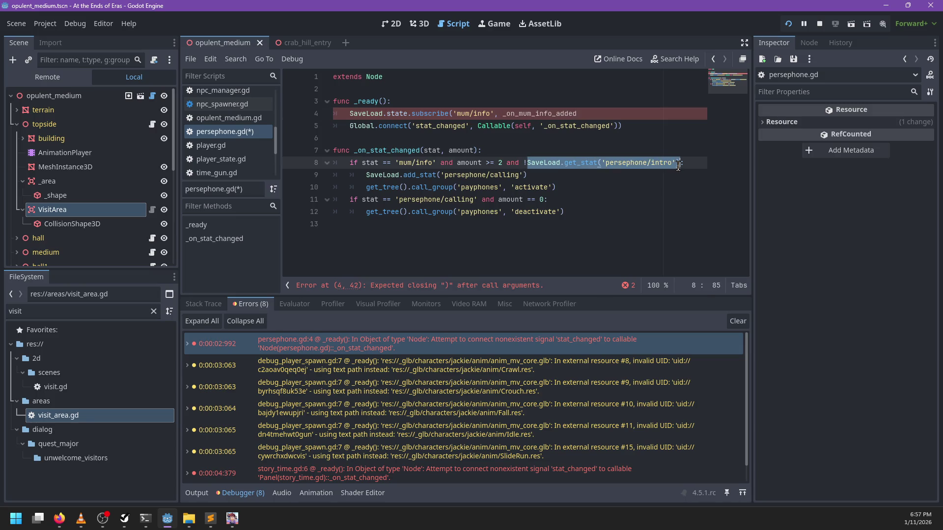
drag(524, 162, 678, 166)
key(ctrl+x)
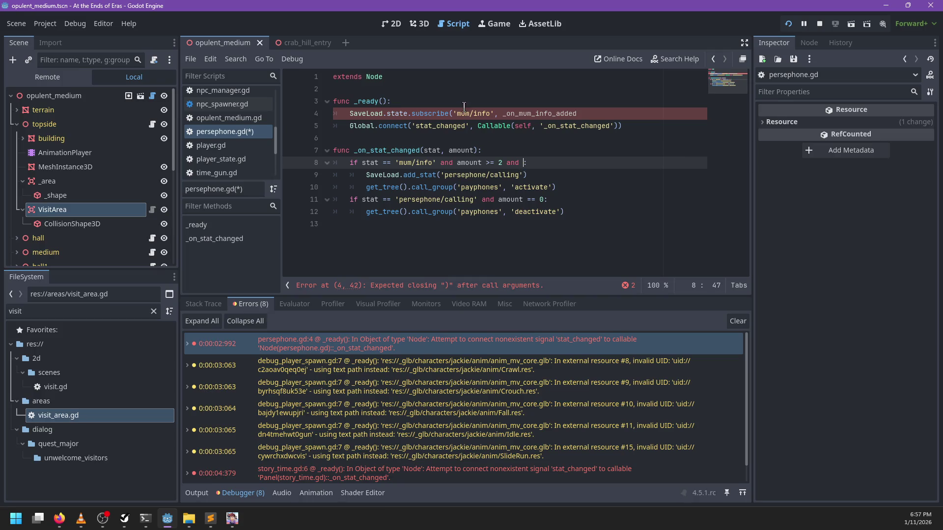
click(458, 103)
key(Return)
text(if)
key(ctrl+v)
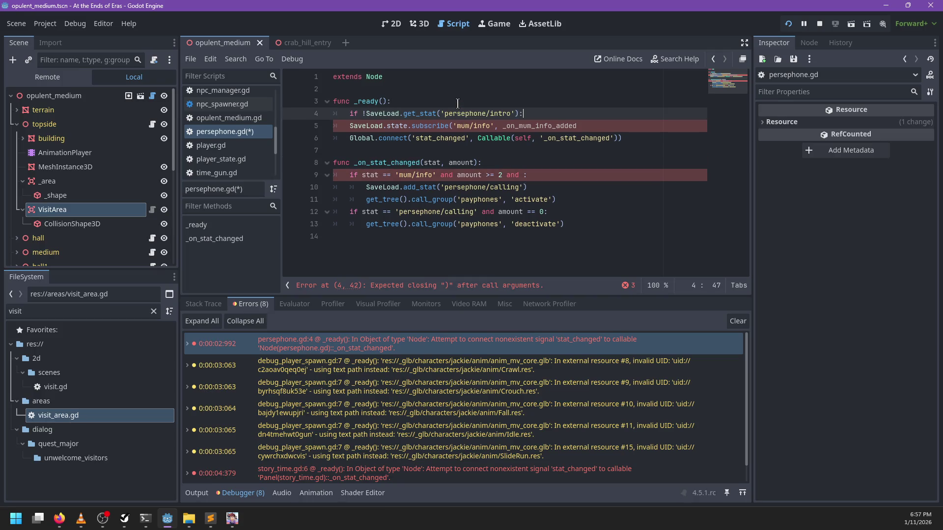
click(349, 125)
key(Tab)
Step: Tidy the end of the new if line and select the _on_mum_info_added callback name
click(551, 175)
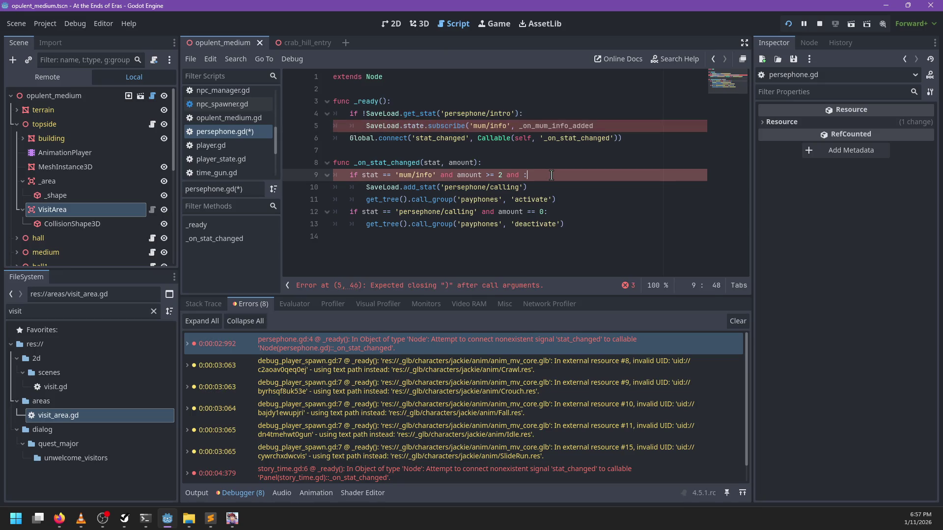
key(Up)
key(Up)
key(Up)
key(Left)
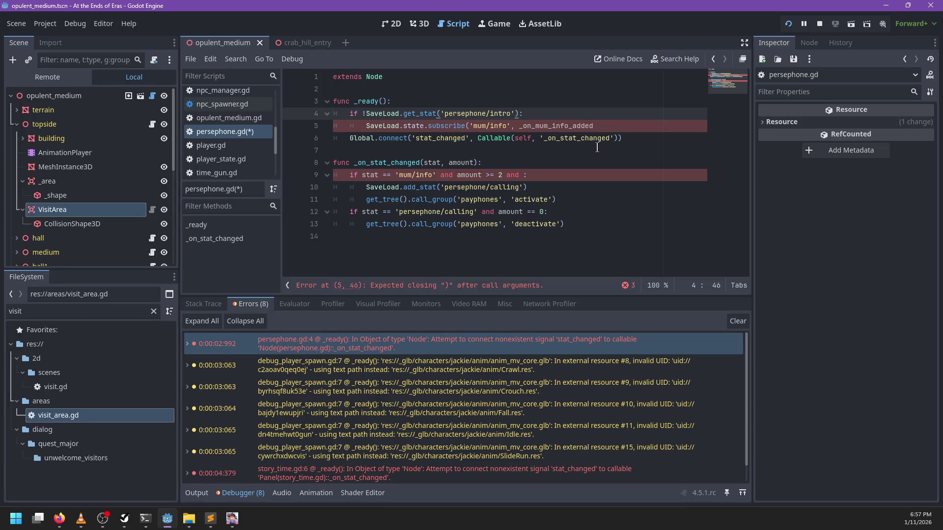
text(and)
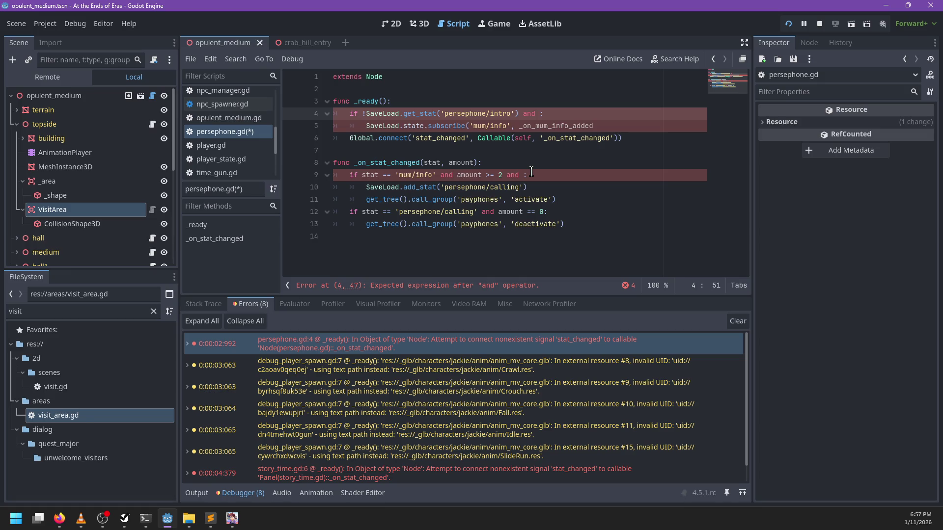
key(BackSpace)
key(BackSpace)
key(BackSpace)
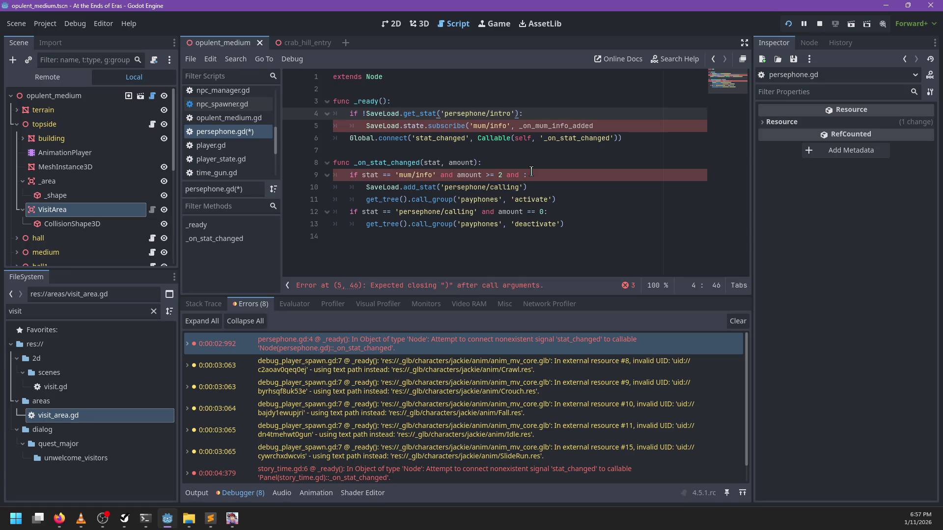
double_click(573, 127)
click(613, 128)
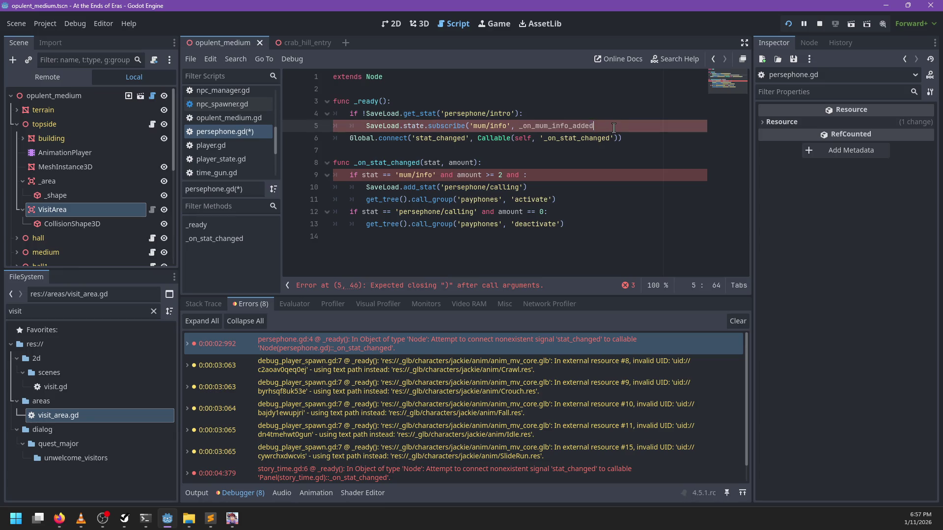
click(418, 150)
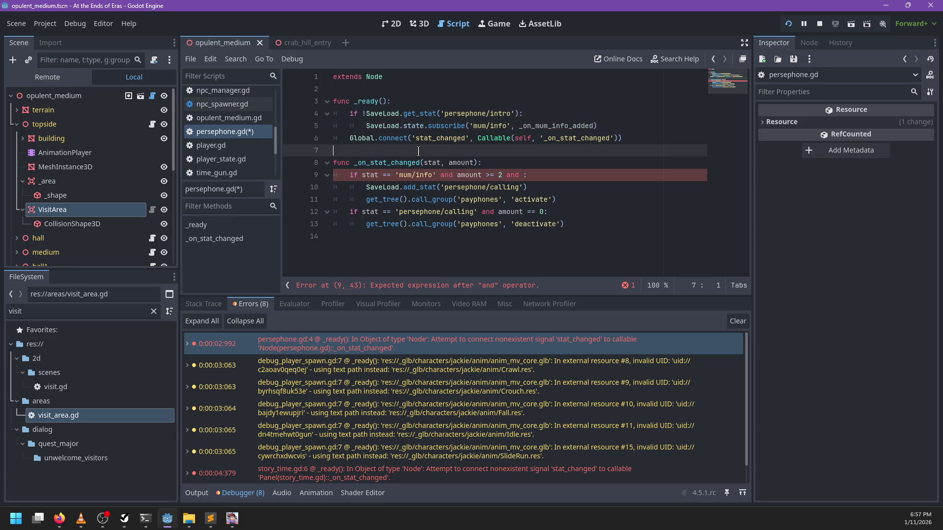
Step: Start a new function _on_mum_info_added(_s, amount:) below _ready
key(Return)
key(Up)
key(Return)
text(func)
key(ctrl+v)
text((_s,)
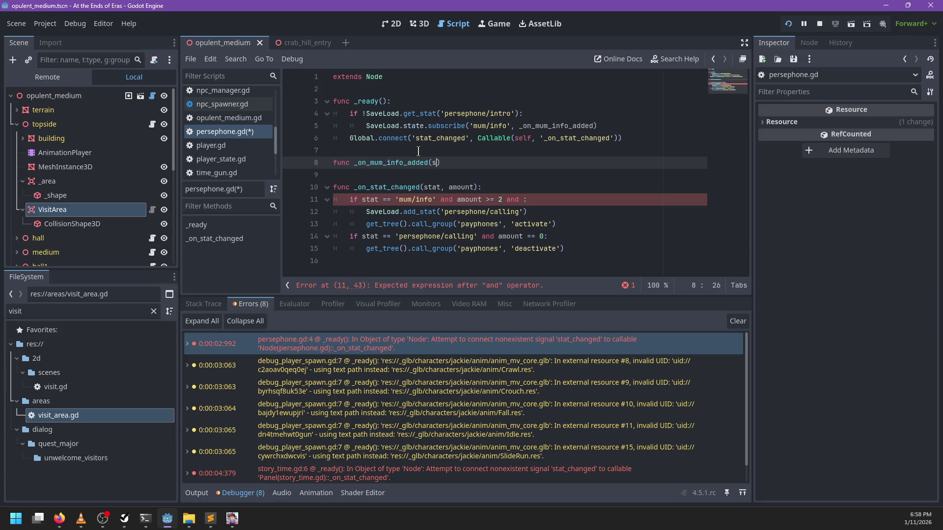
text( amount:)
Step: Begin its body with an 'if amount is int' condition, correcting the amount typo
key(Return)
text(if ammount is int)
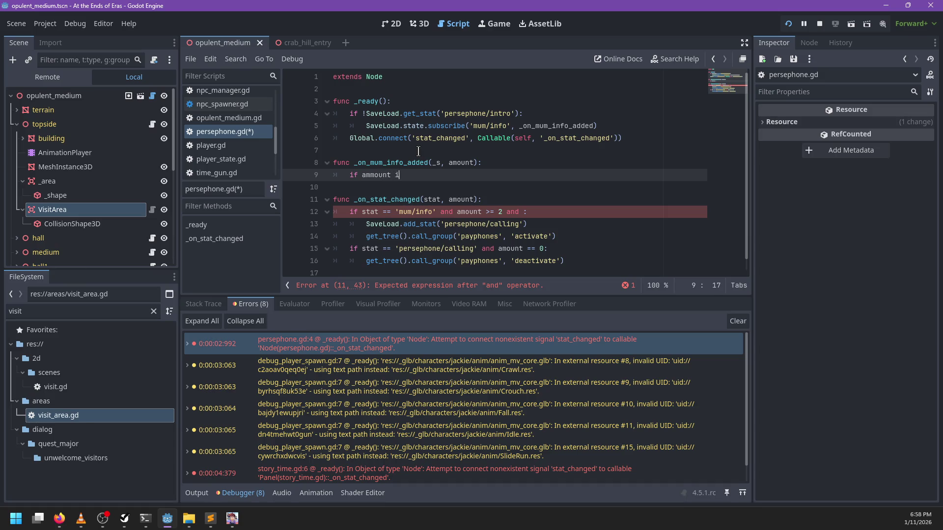
key(ctrl+Left)
key(ctrl+Left)
key(Left)
key(Left)
key(Left)
key(BackSpace)
key(End)
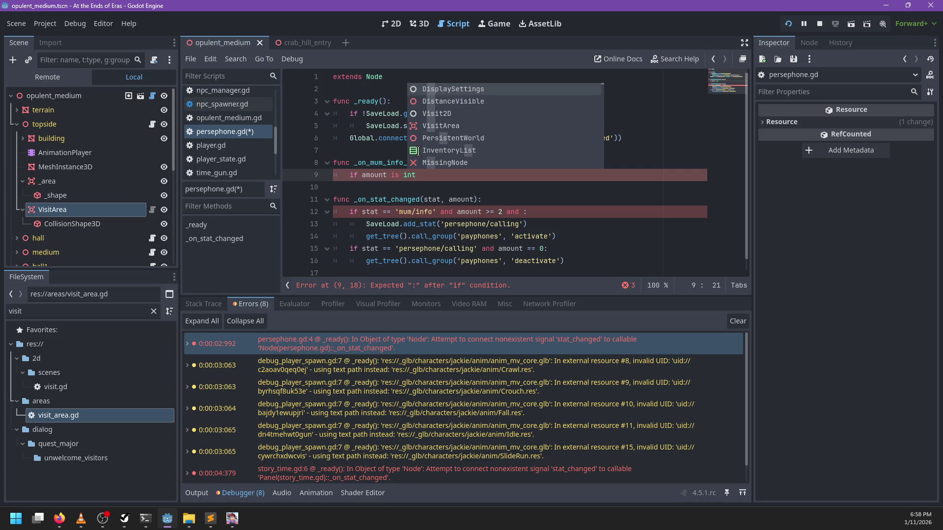
text(&)
text(mou)
key(BackSpace)
text(2)
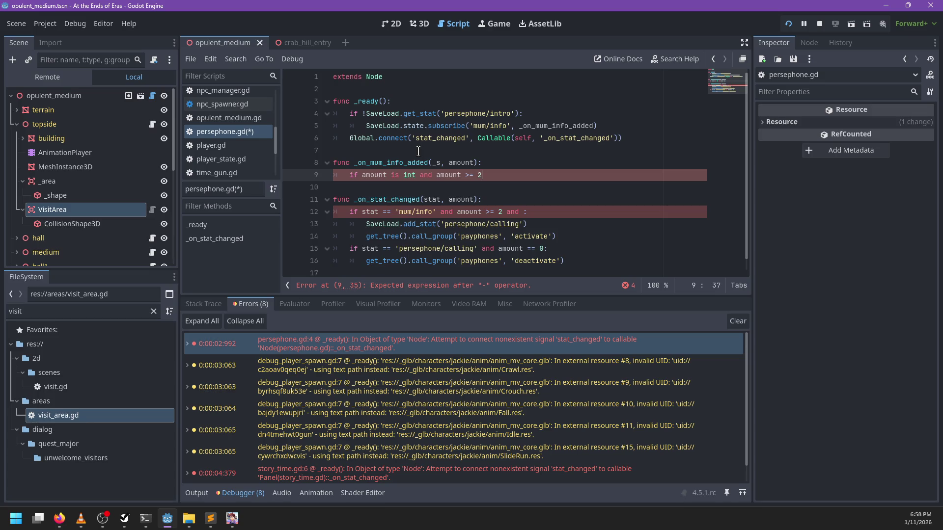
key(Return)
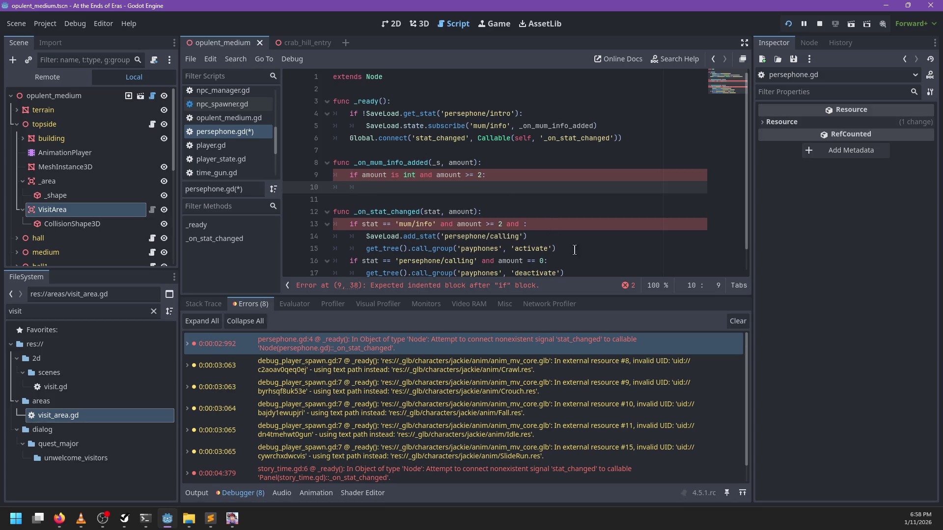
Step: Move the add_stat and activate lines into the new if body
drag(575, 251, 535, 224)
key(ctrl+x)
click(506, 176)
key(ctrl+v)
click(445, 207)
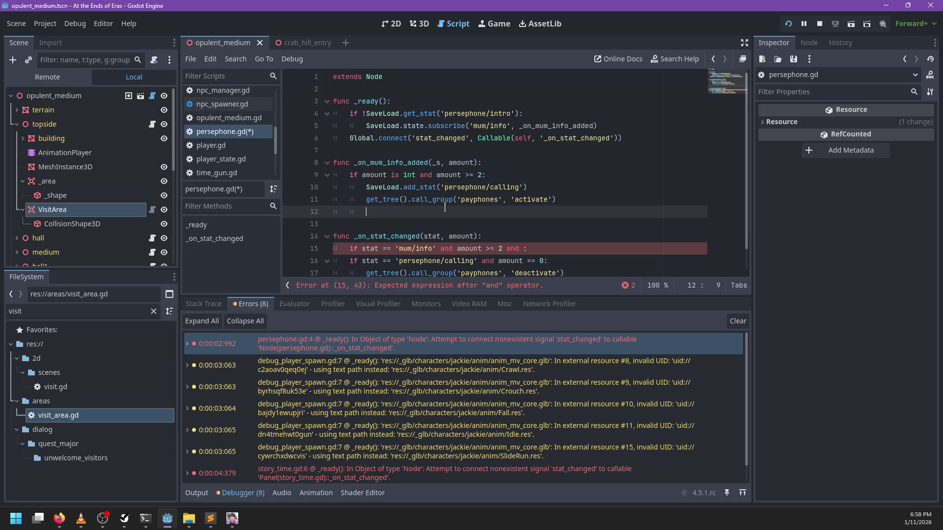
key(BackSpace)
key(BackSpace)
key(BackSpace)
scroll(509, 203, down, 1)
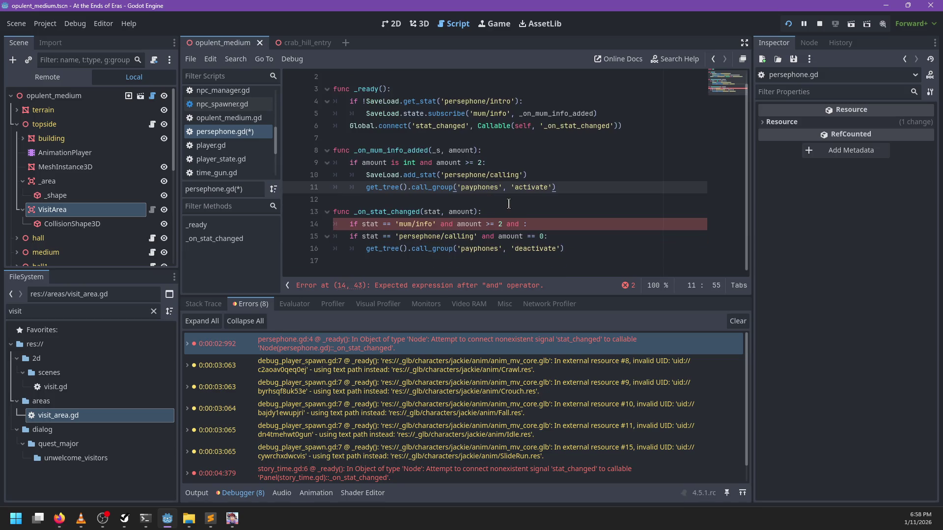
Step: After the activate call, add SaveLoad.state.unsubscribe('mum/info', _on_mum_info_added)
key(Return)
text(SaveLoa)
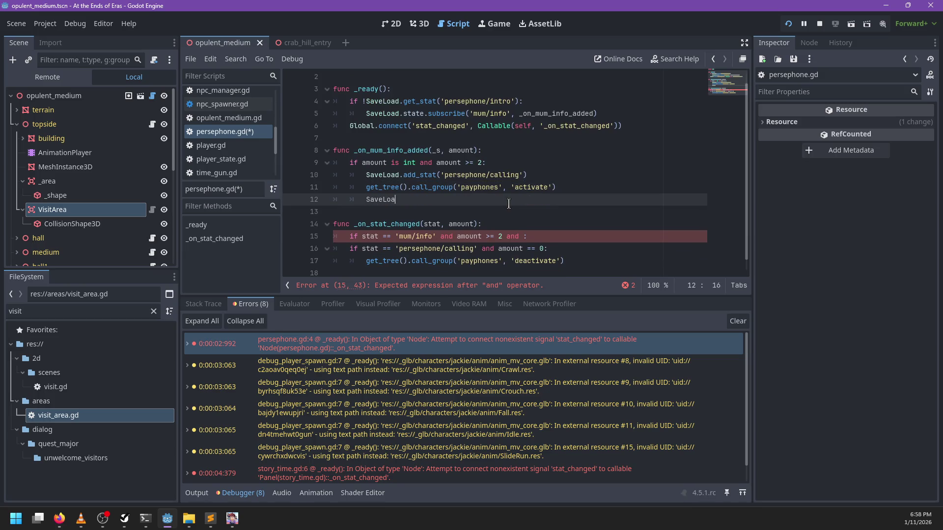
text(d.state.)
text(unsubscribe()
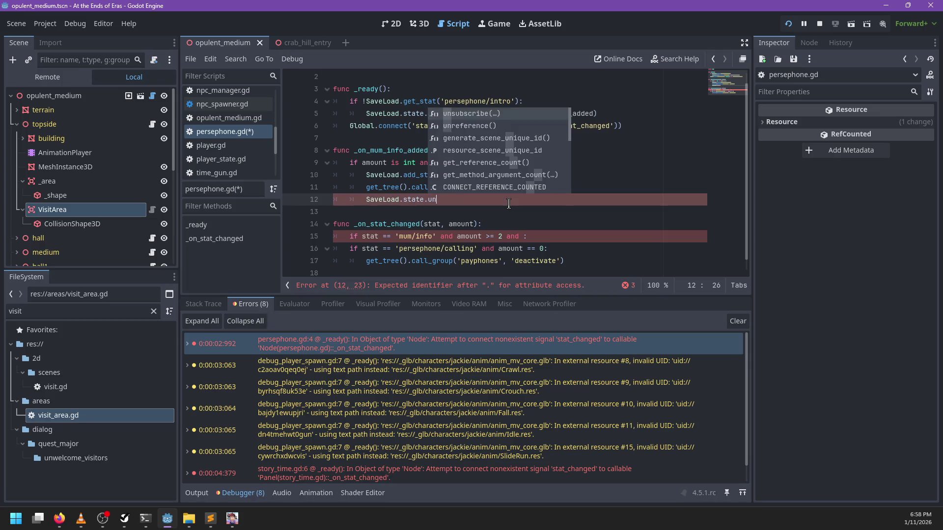
drag(470, 113, 594, 113)
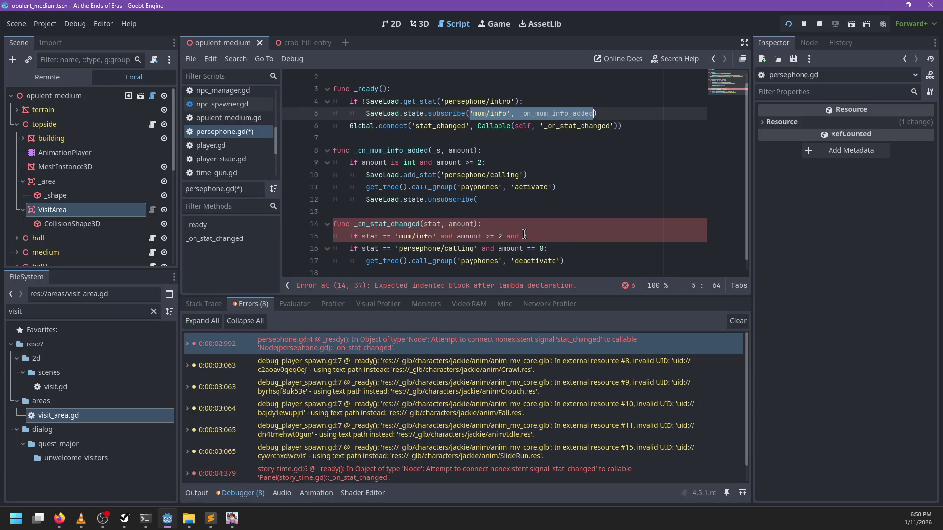
click(498, 201)
key(ctrl+v)
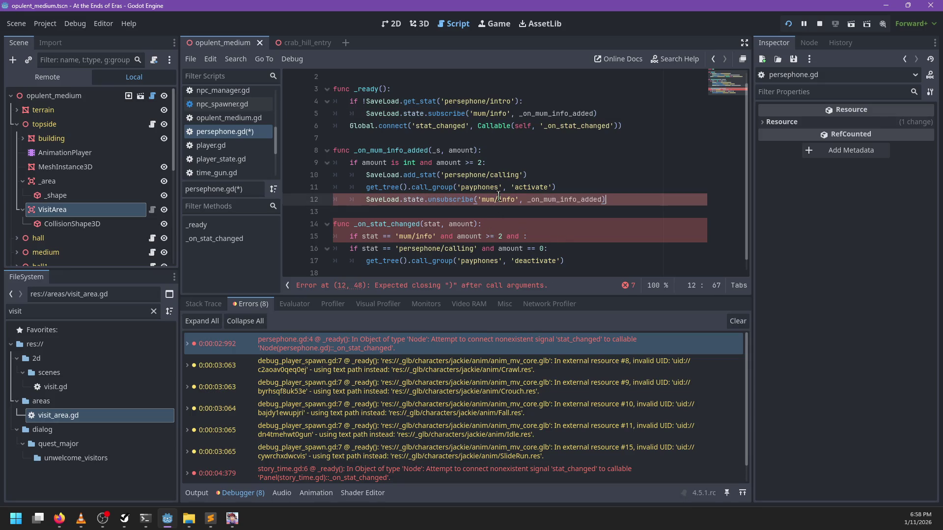
click(629, 116)
key(Return)
Step: Add a SaveLoad.state.subscribe call in _ready, moving the 'persephone/calling' string into it from line 17
text(Load.state.subscribe()
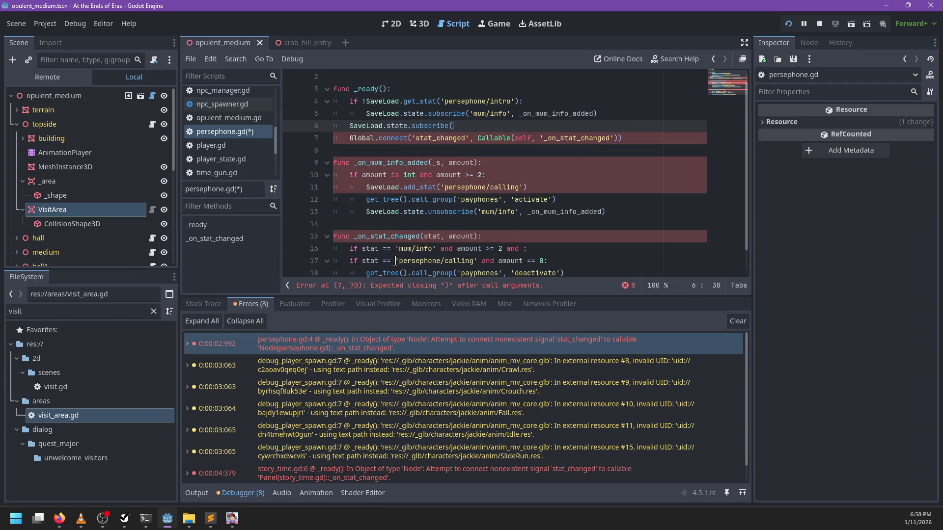
drag(396, 261, 480, 260)
key(BackSpace)
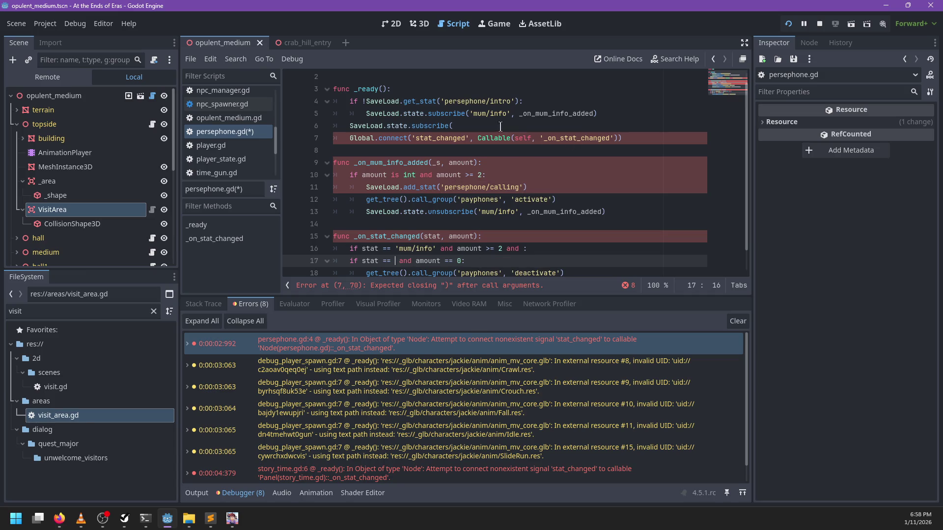
click(500, 127)
key(ctrl+v)
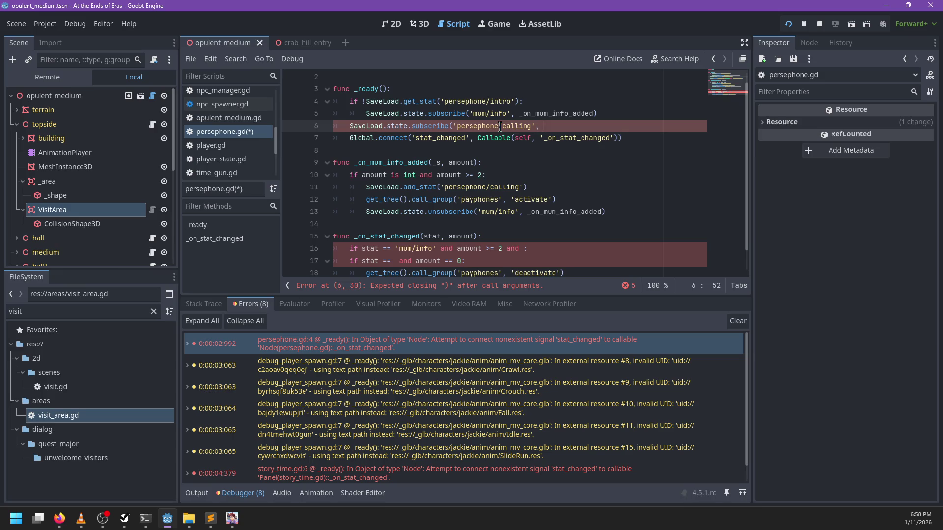
Step: Rename the _on_stat_changed handler to _call and delete its two broken if-lines
scroll(496, 166, down, 1)
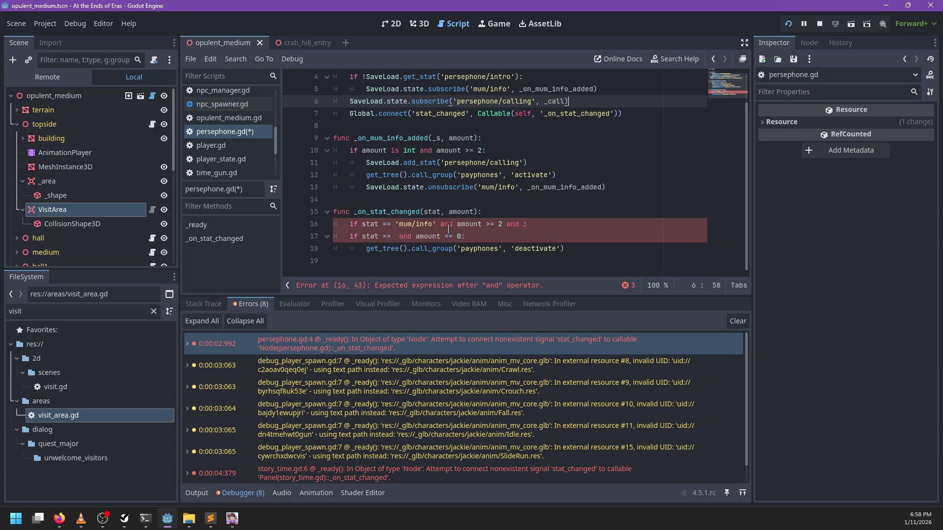
double_click(388, 213)
text(_call)
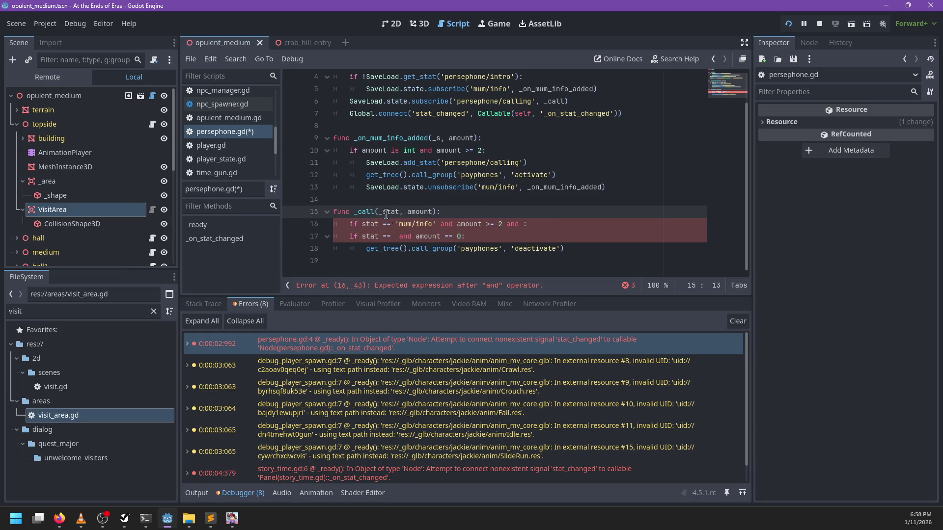
drag(511, 236, 507, 209)
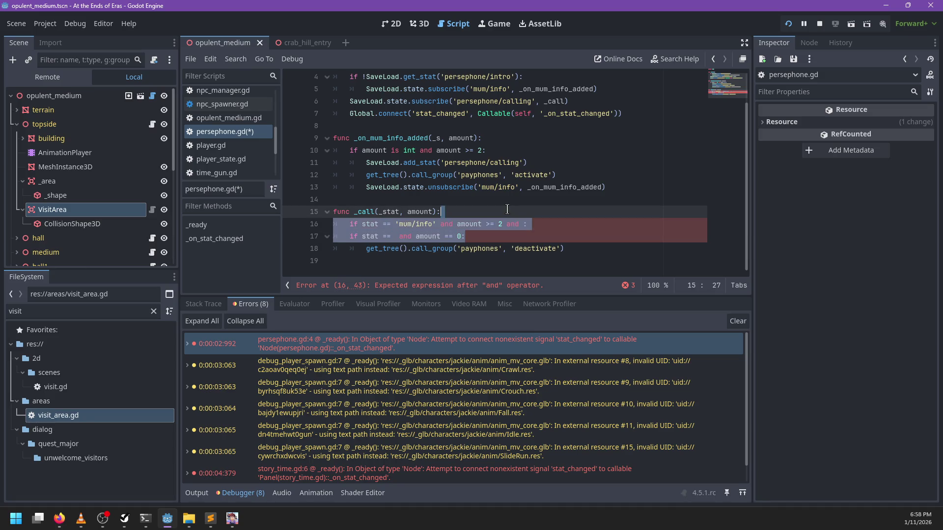
key(BackSpace)
key(Return)
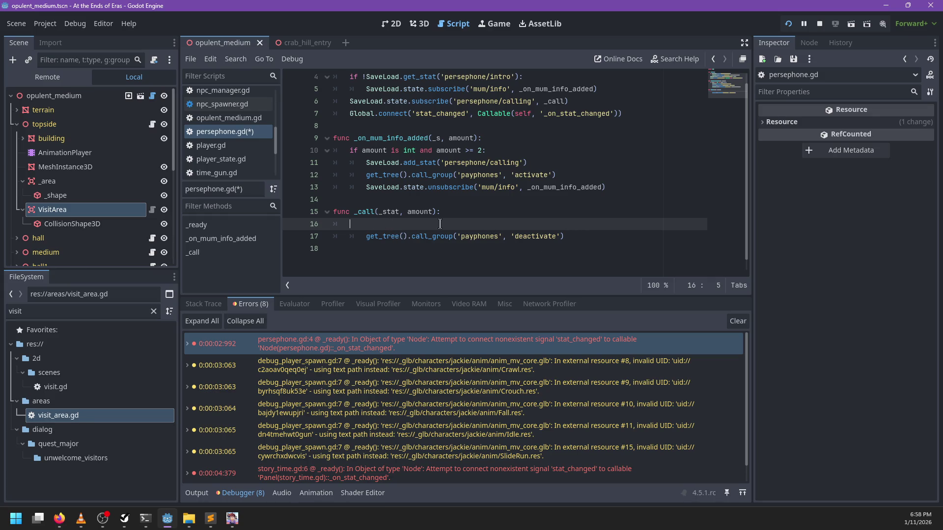
Step: Try an amount condition, then undo back so _call keeps only its deactivate call
key(ctrl+z)
key(ctrl+z)
key(ctrl+z)
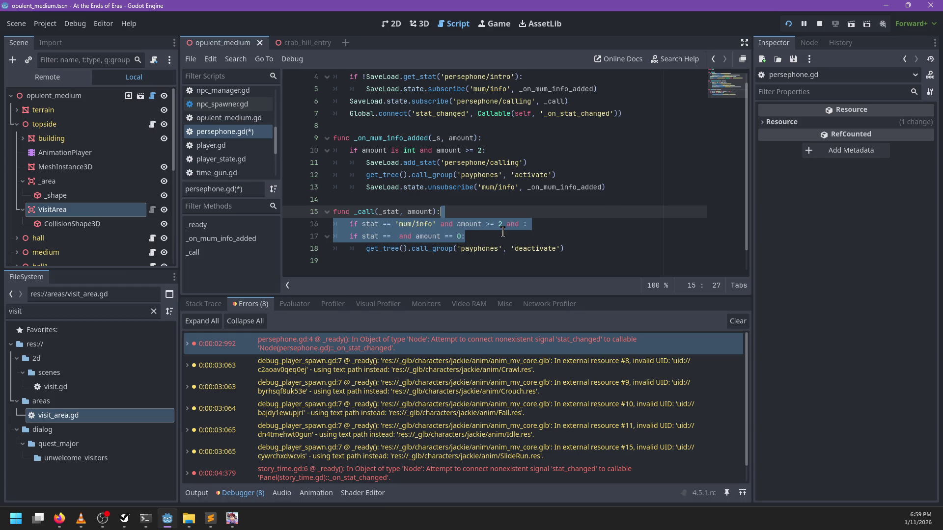
key(ctrl+y)
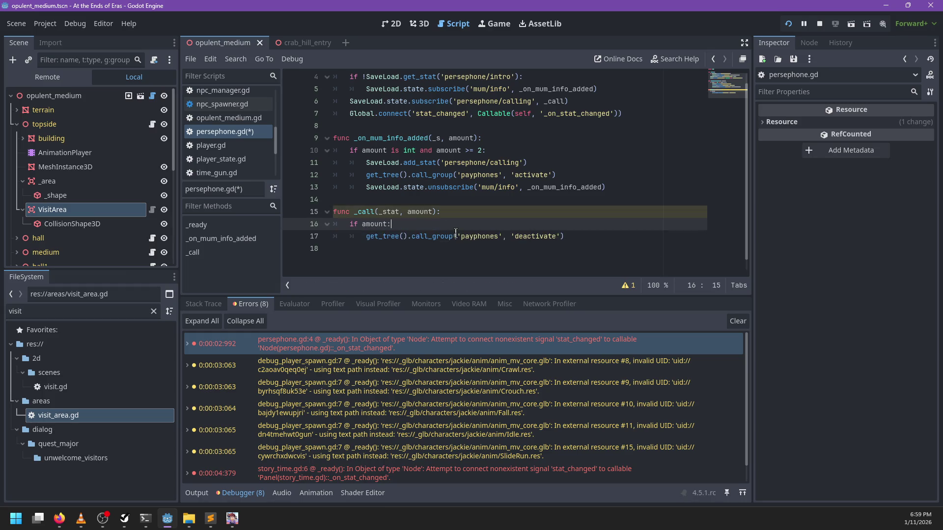
click(362, 227)
text(!)
key(BackSpace)
key(ctrl+z)
key(ctrl+z)
key(ctrl+z)
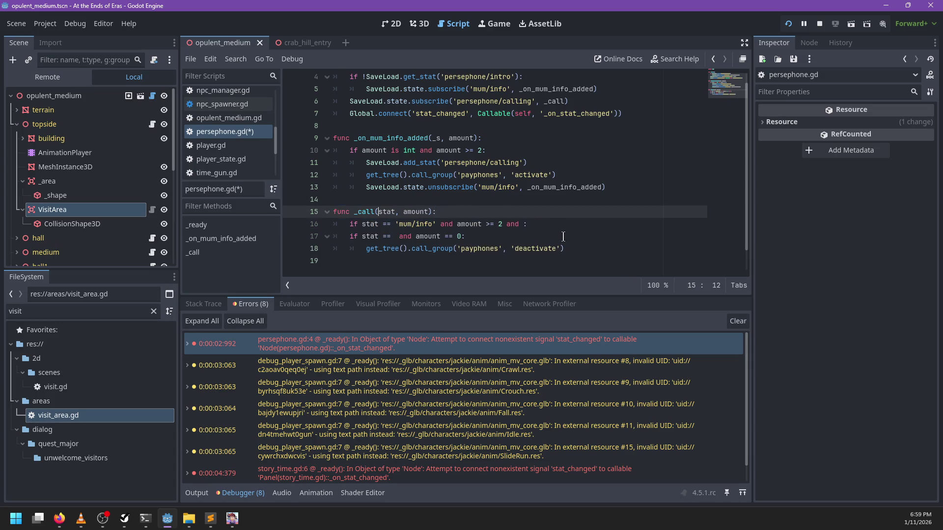
key(ctrl+z)
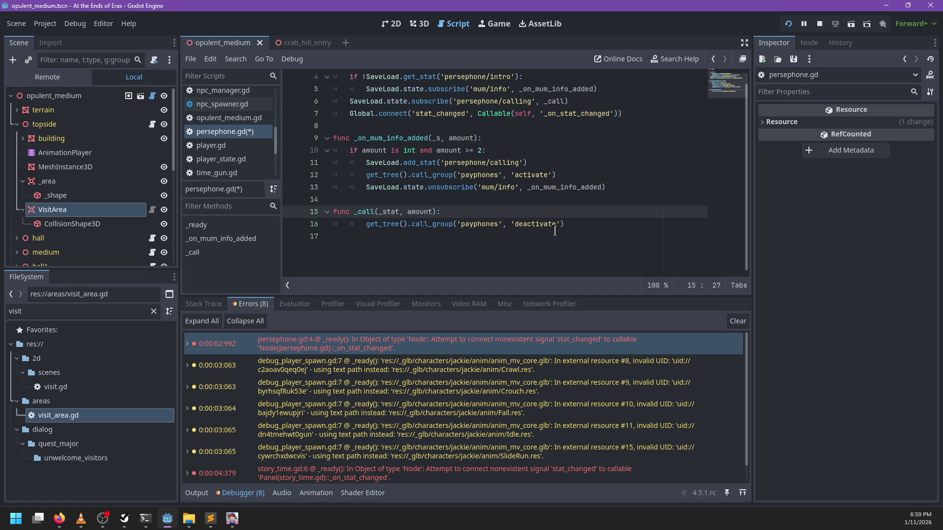
drag(572, 173, 572, 167)
click(473, 211)
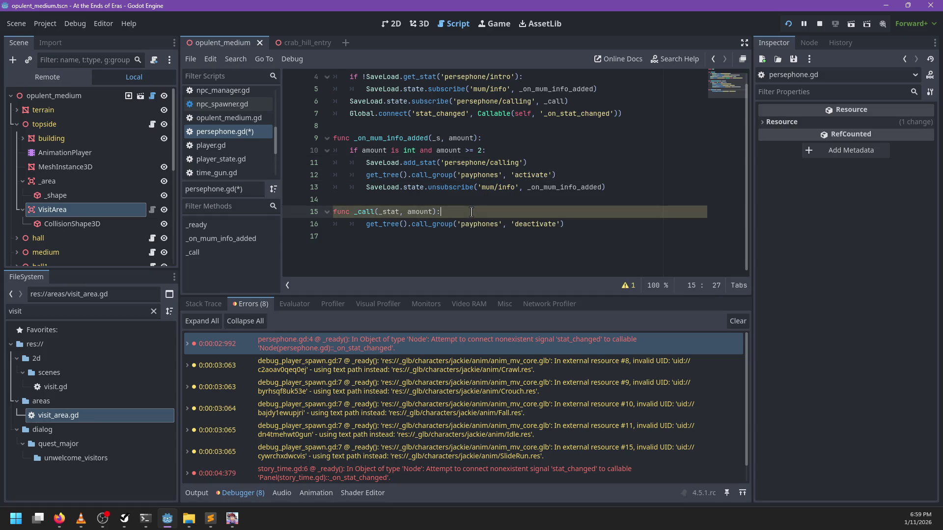
Step: Add an 'if amount:' branch in _call holding the pasted activate call_group line
key(Return)
text(if amount:)
key(Return)
key(ctrl+v)
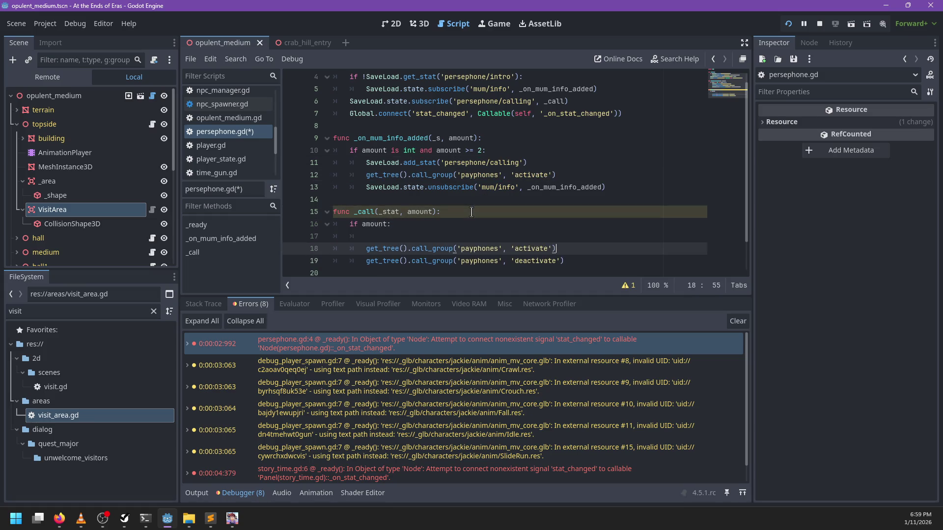
key(Return)
key(Up)
key(Up)
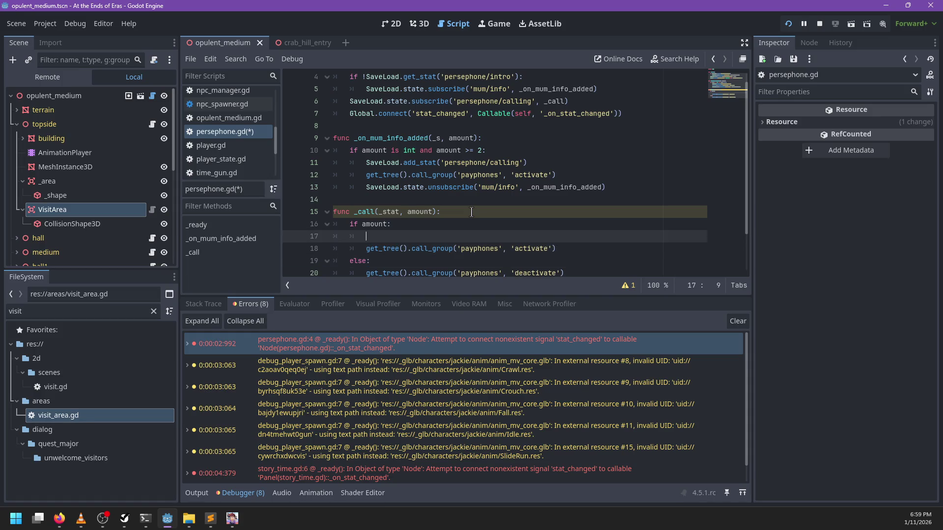
key(BackSpace)
key(BackSpace)
key(BackSpace)
Step: Collapse _call to one call_group line: activate if amount else deactivate, and save
click(555, 238)
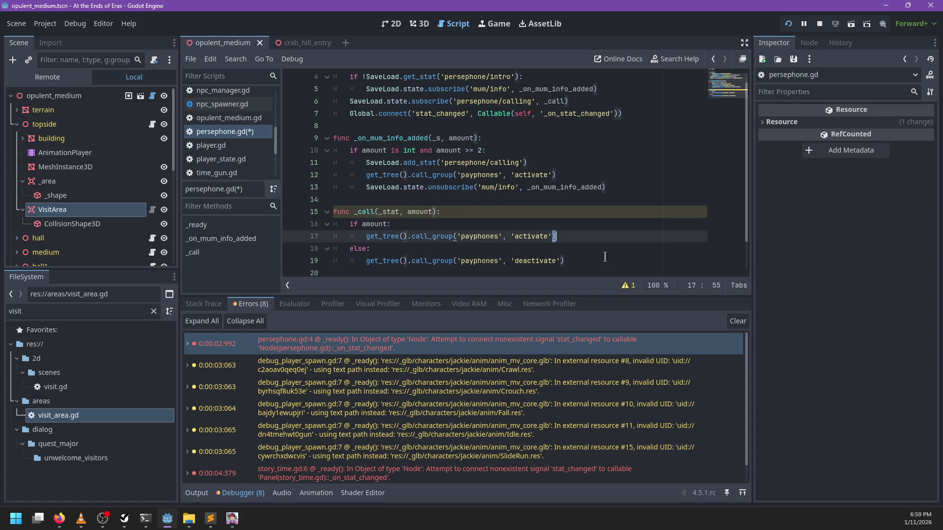
text(moun)
key(BackSpace)
key(BackSpace)
text(else )
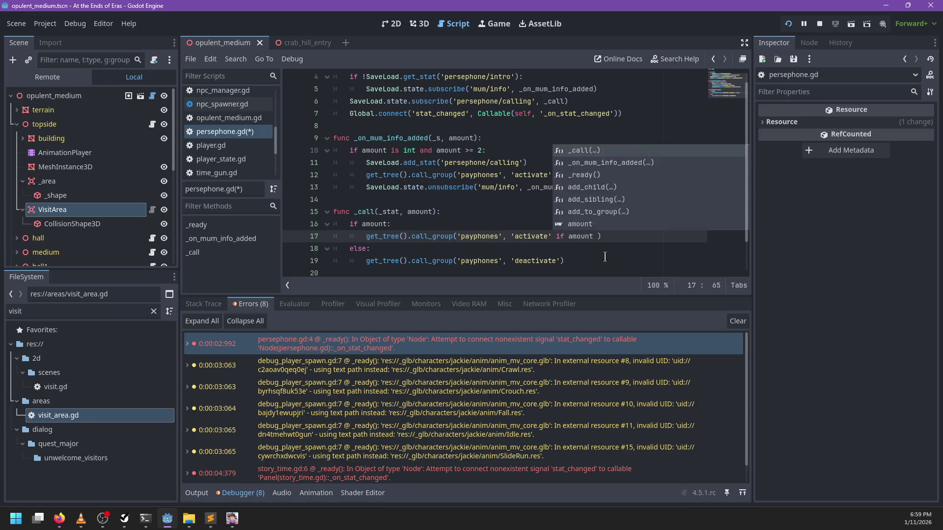
text(deactivate)
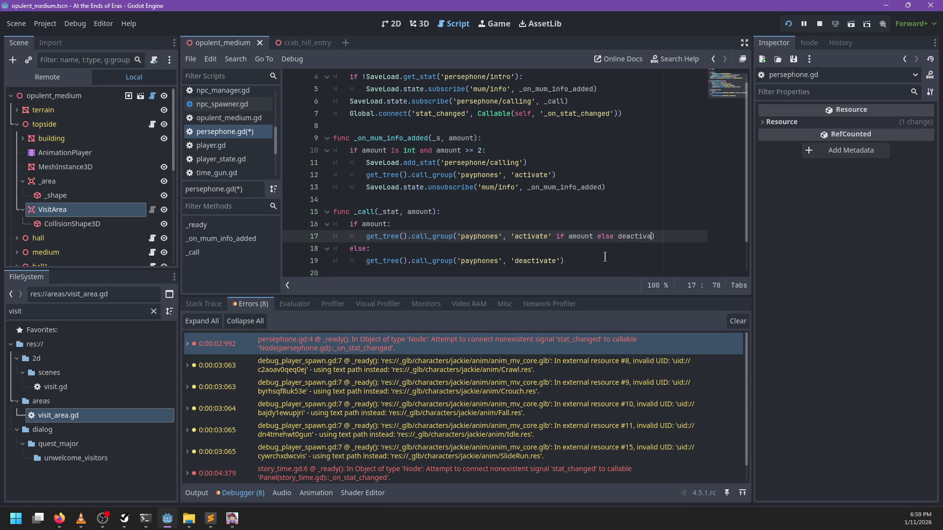
text())
key(ctrl+x)
drag(564, 249, 350, 224)
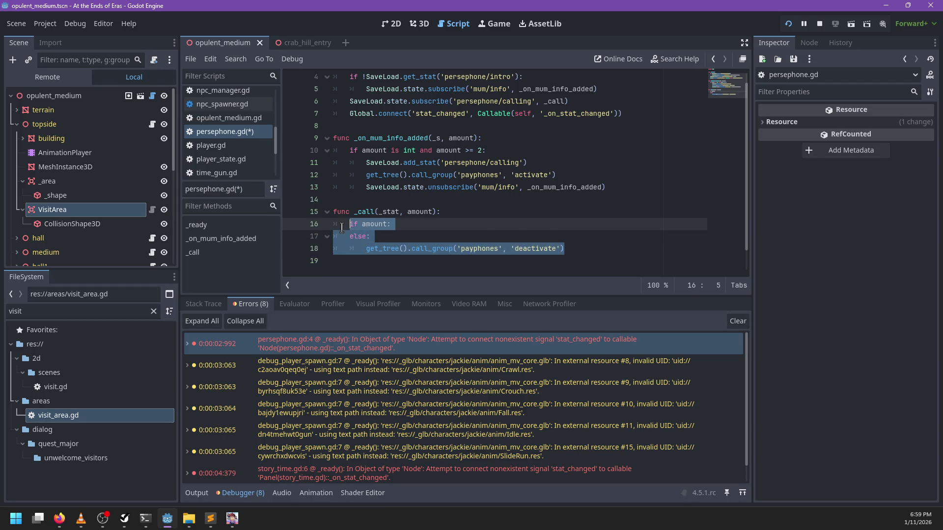
key(ctrl+v)
key(Home)
key(BackSpace)
key(BackSpace)
key(BackSpace)
key(Up)
key(End)
key(ctrl+s)
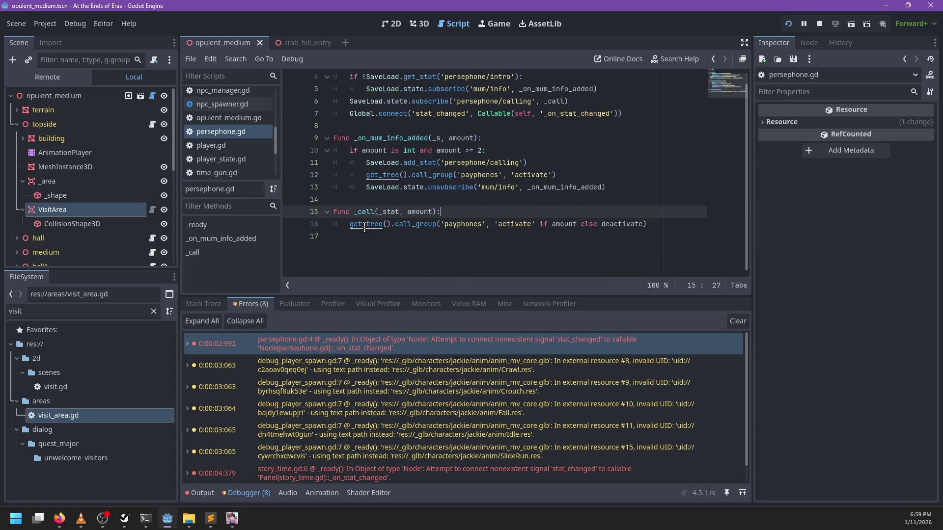
Step: Put quotes around deactivate on line 16, save, and rerun the game with F5
scroll(392, 228, up, 1)
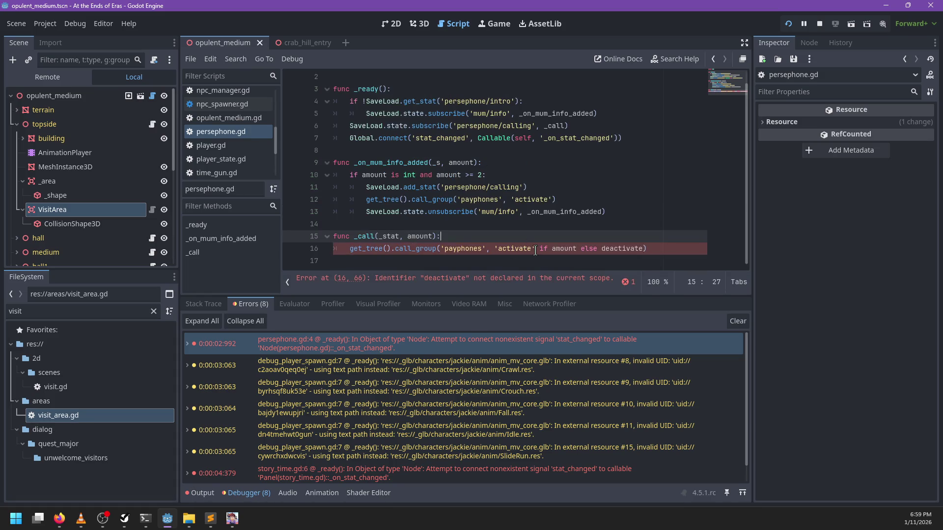
click(608, 249)
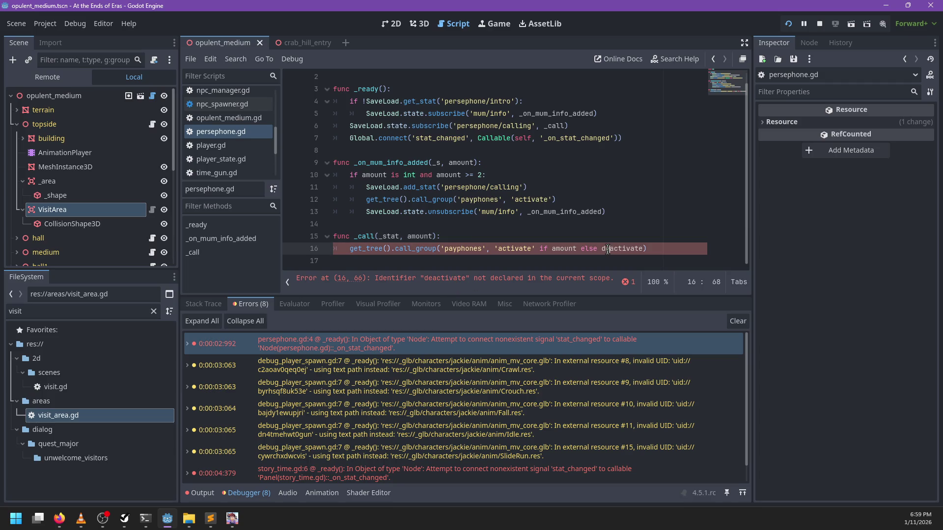
text(')
key(ctrl+Right)
text(')
key(ctrl+s)
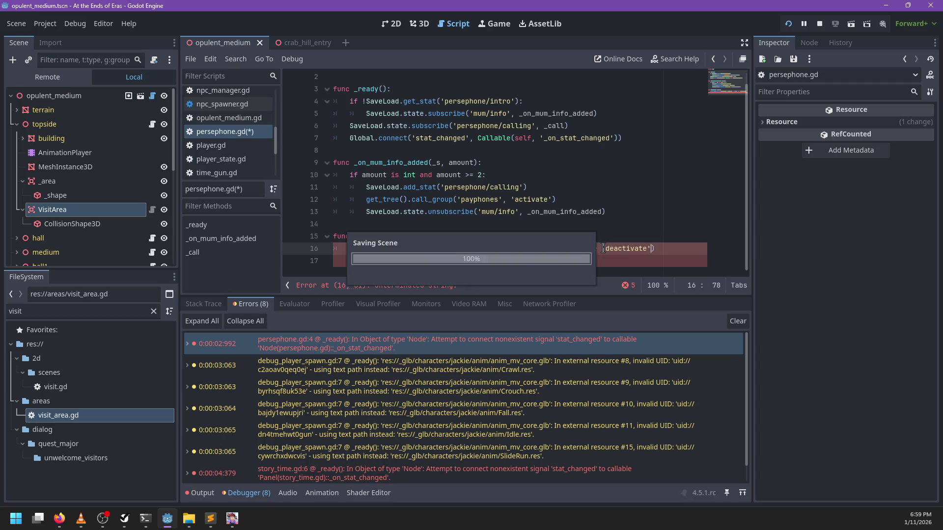
click(500, 224)
key(F5)
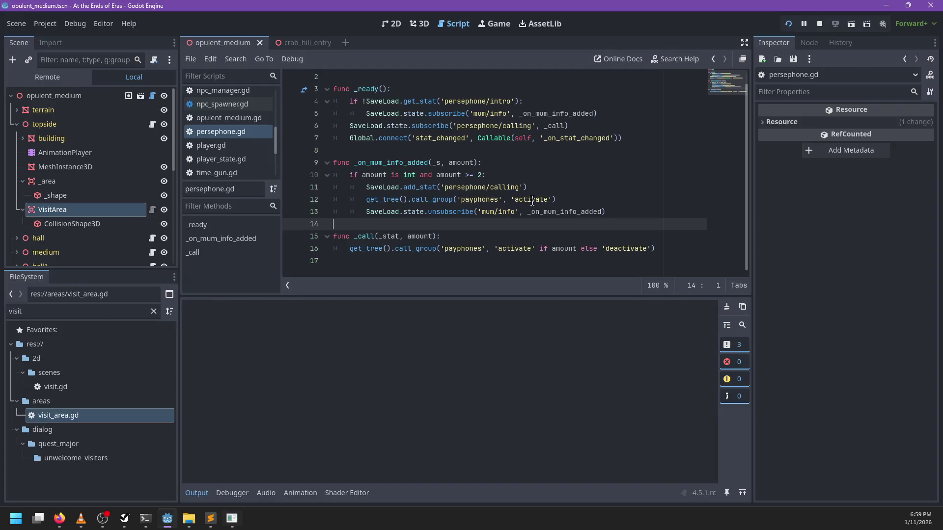
Step: Stop the game, delete the Global.connect line from _ready, and save the script
click(821, 25)
click(428, 141)
click(666, 138)
shift+click(652, 129)
key(BackSpace)
key(ctrl+s)
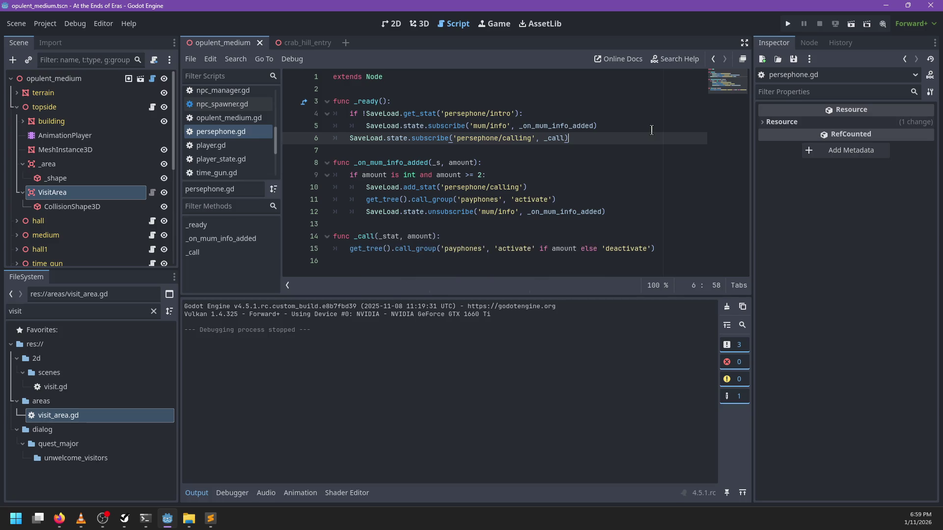
Step: Playtest with F5, running and jumping the character into the ruins, then quit with F8
key(F5)
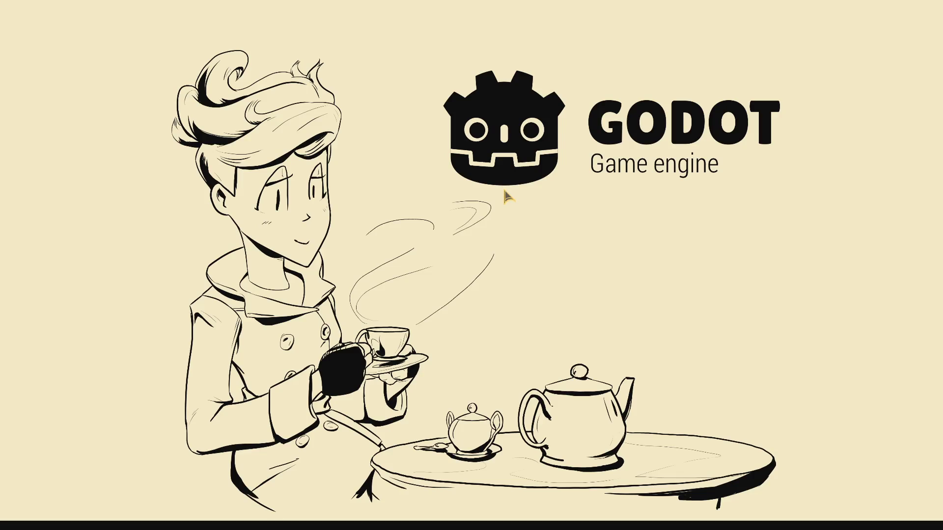
key(w)
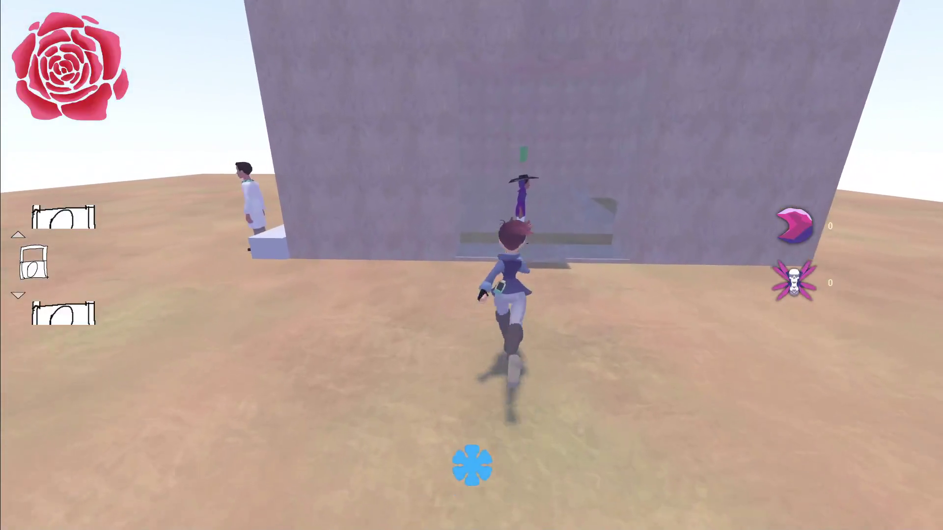
key(s)
key(space)
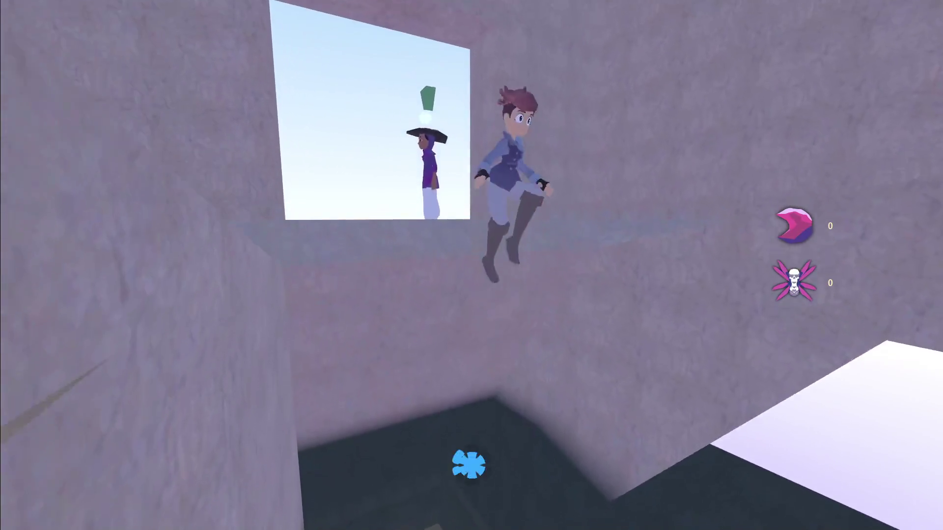
key(w)
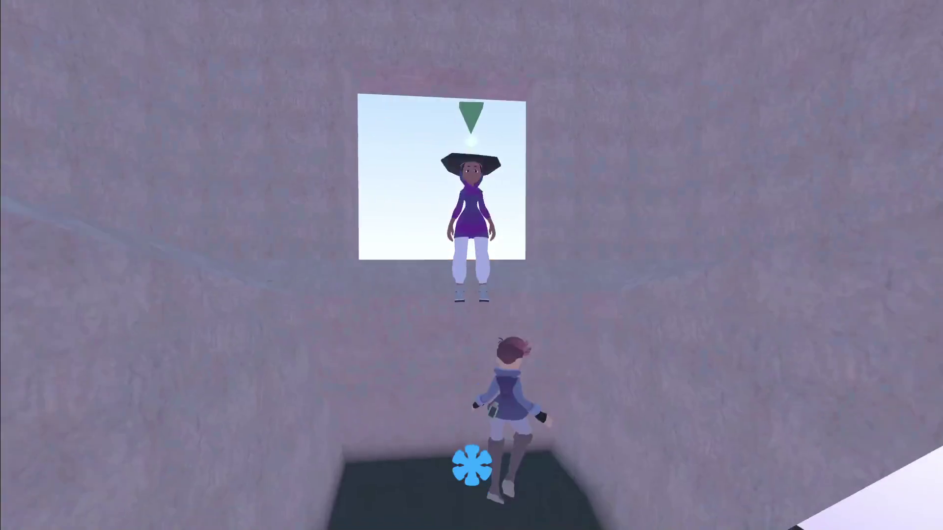
key(s)
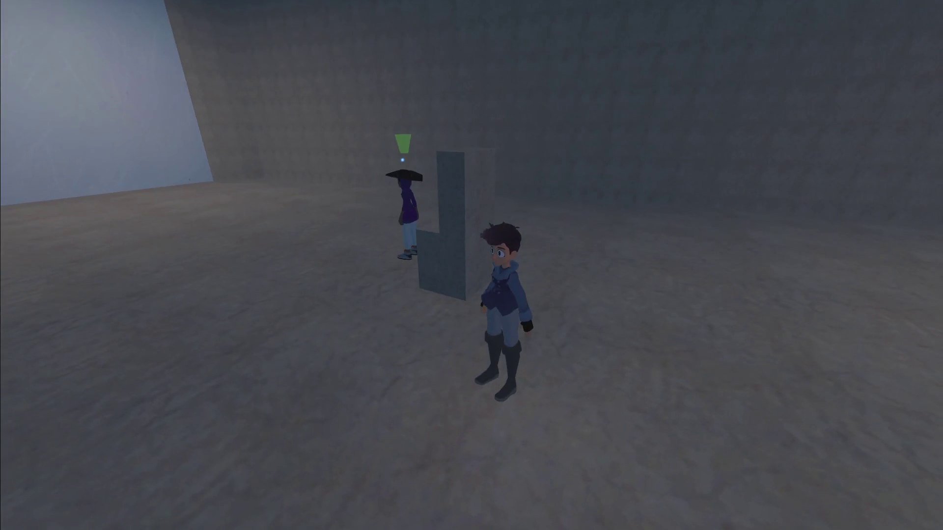
key(F8)
scroll(237, 142, down, 5)
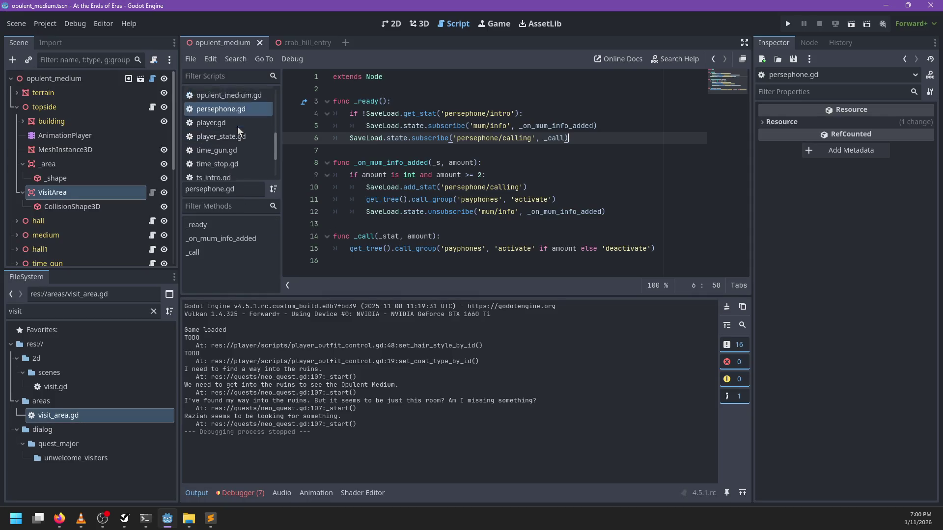
Step: In neo_quest.gd, find stage_complete and set a breakpoint on line 113 in on_stage_completed
scroll(239, 142, up, 5)
scroll(237, 142, up, 2)
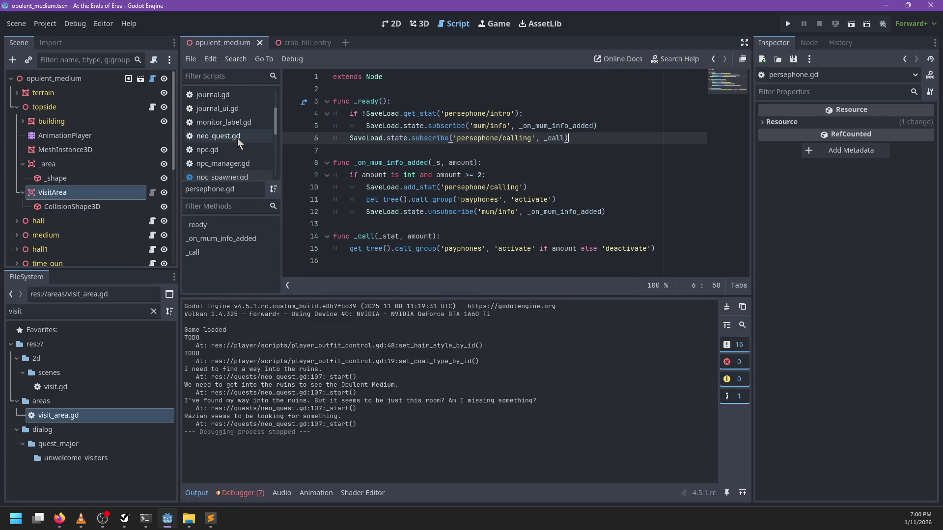
click(231, 136)
scroll(511, 187, down, 1)
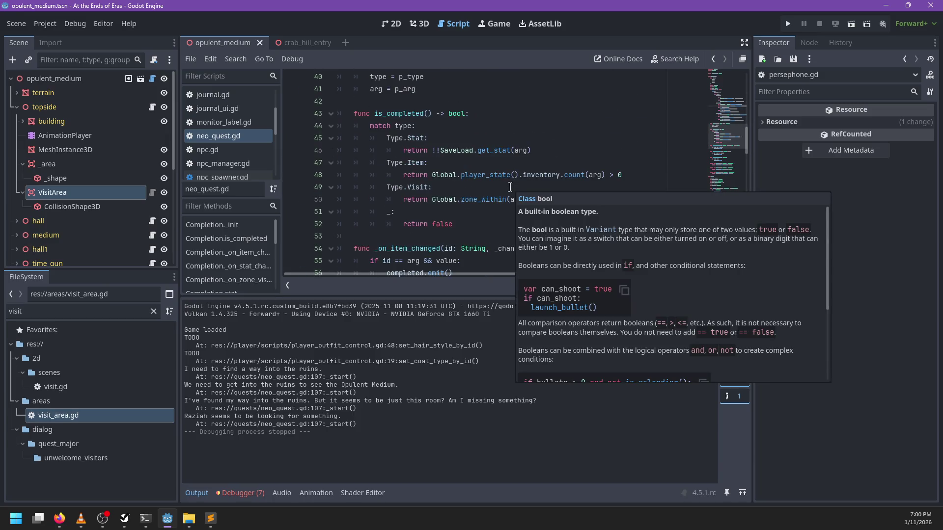
scroll(511, 187, up, 4)
scroll(452, 198, up, 2)
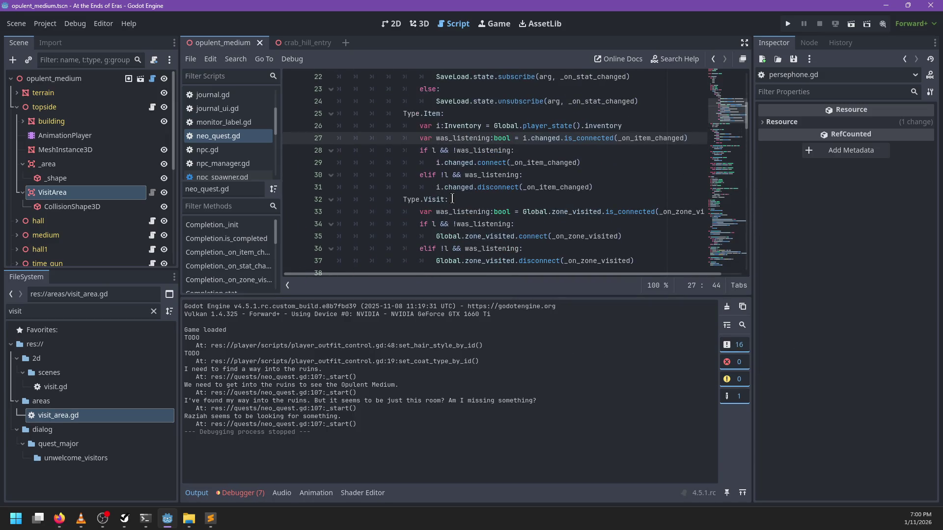
scroll(453, 199, down, 9)
key(ctrl+f)
text(c)
key(BackSpace)
text(stage_complete)
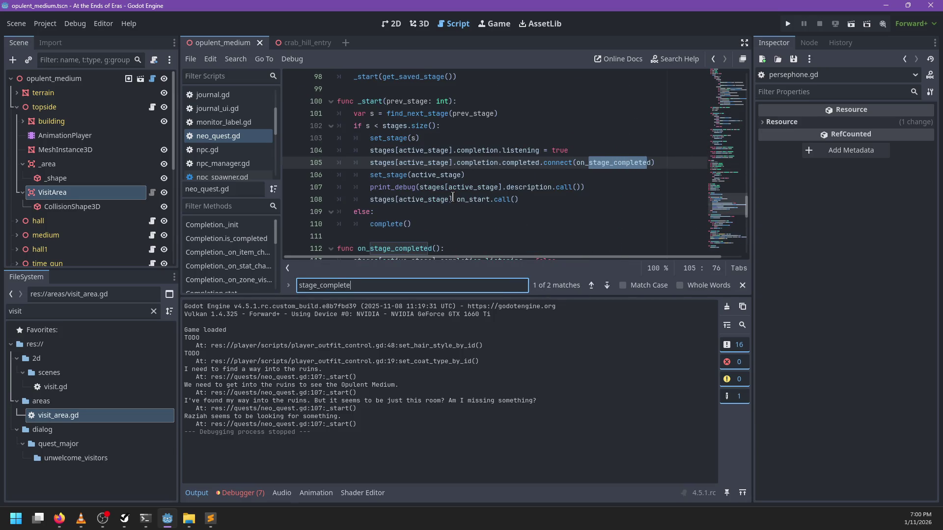
key(Return)
key(Escape)
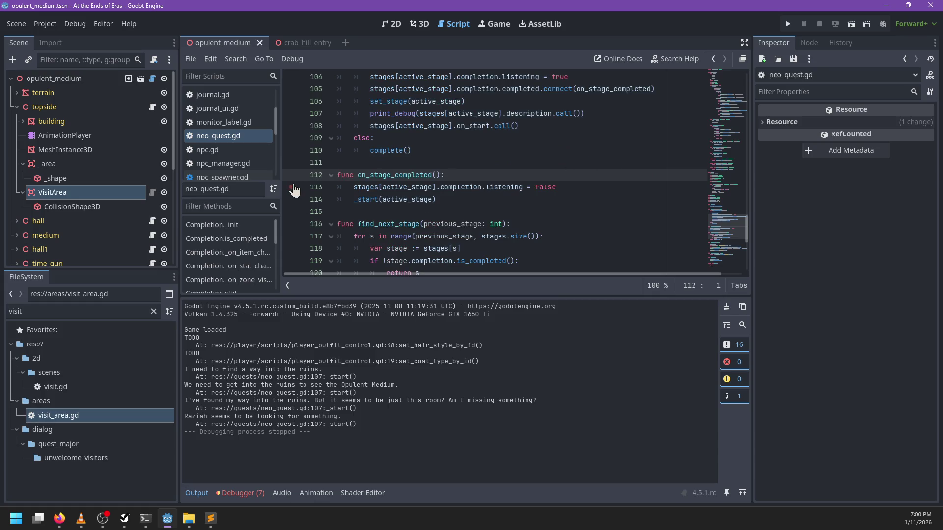
click(295, 190)
click(554, 194)
Step: Set a breakpoint on line 19 of visit_area.gd's _check_area
scroll(503, 193, up, 4)
scroll(259, 156, down, 10)
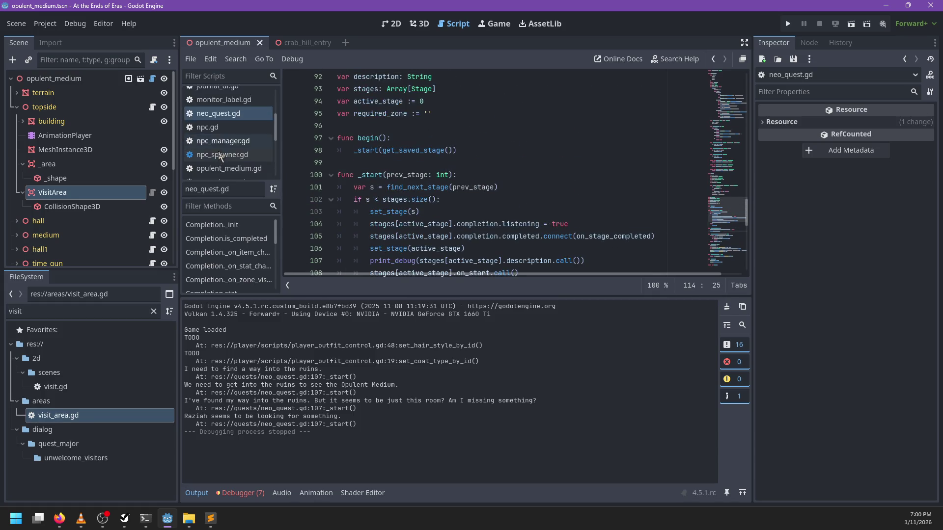
click(216, 130)
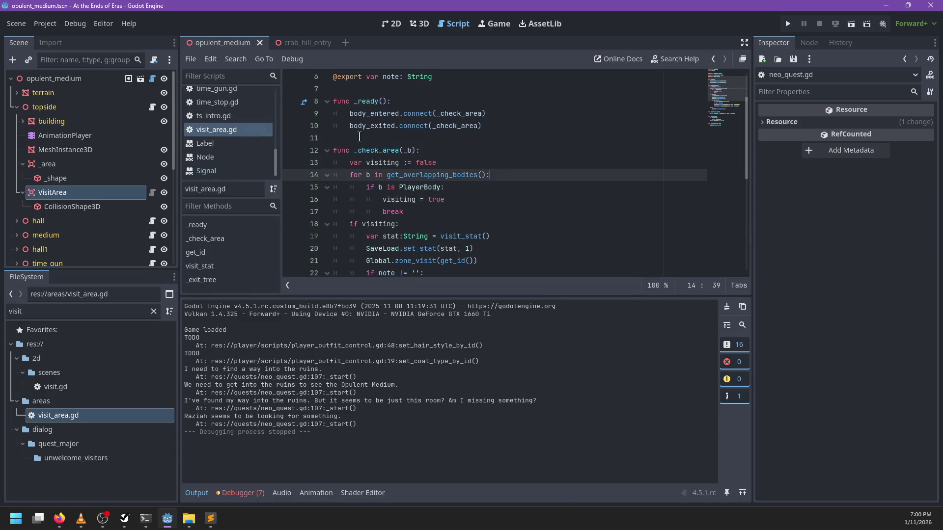
scroll(390, 176, down, 2)
click(292, 163)
click(440, 148)
Step: Run the game with F5 and continue with F12 past each breakpoint hit
key(F5)
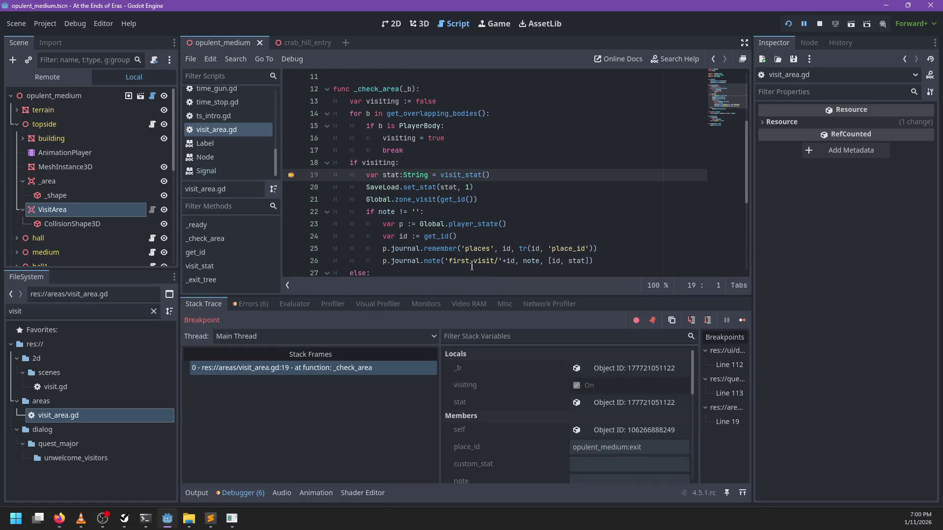
key(F12)
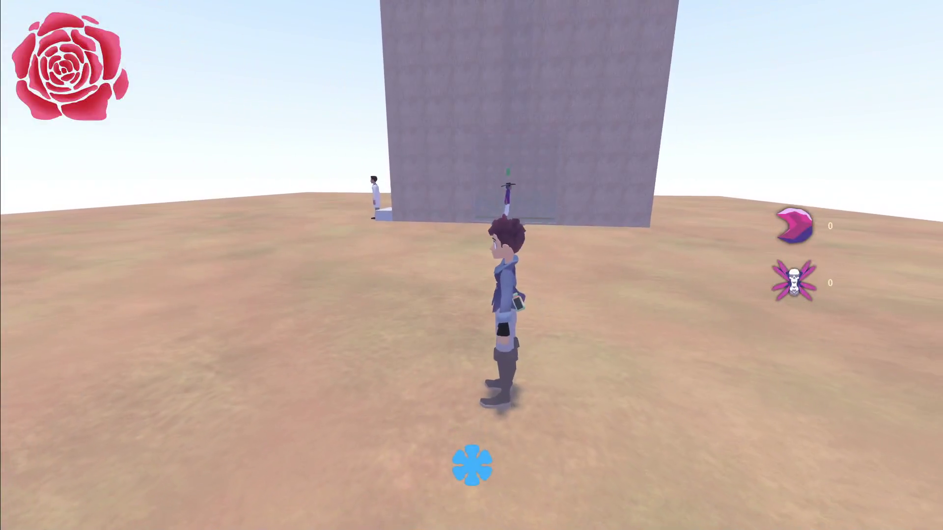
key(Escape)
key(Escape)
key(w)
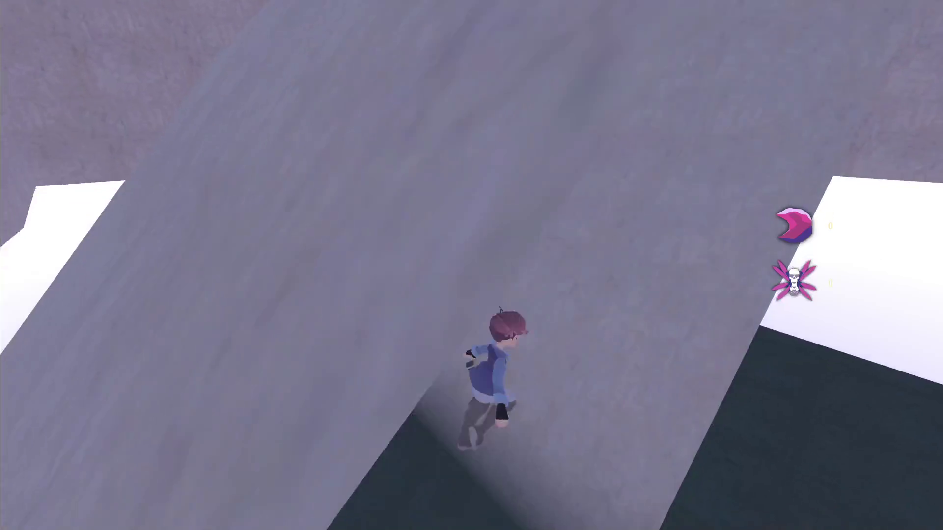
key(F12)
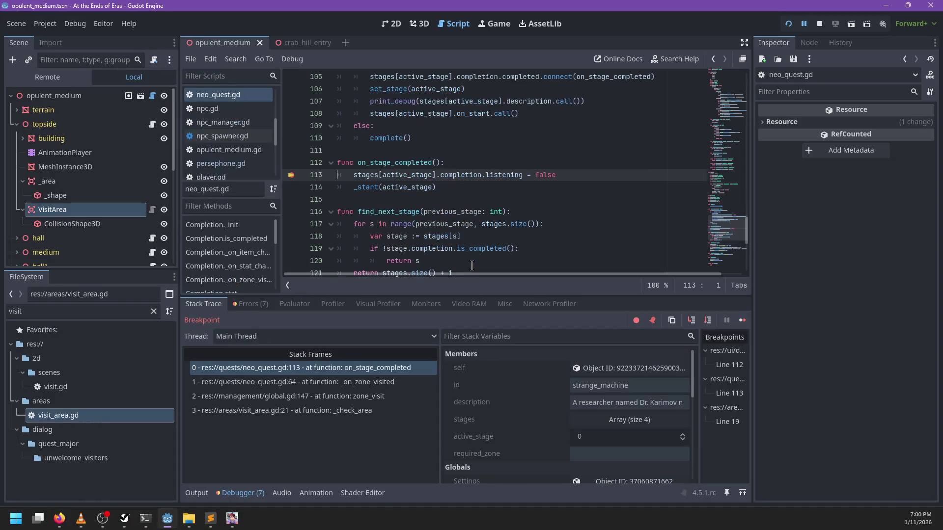
key(F12)
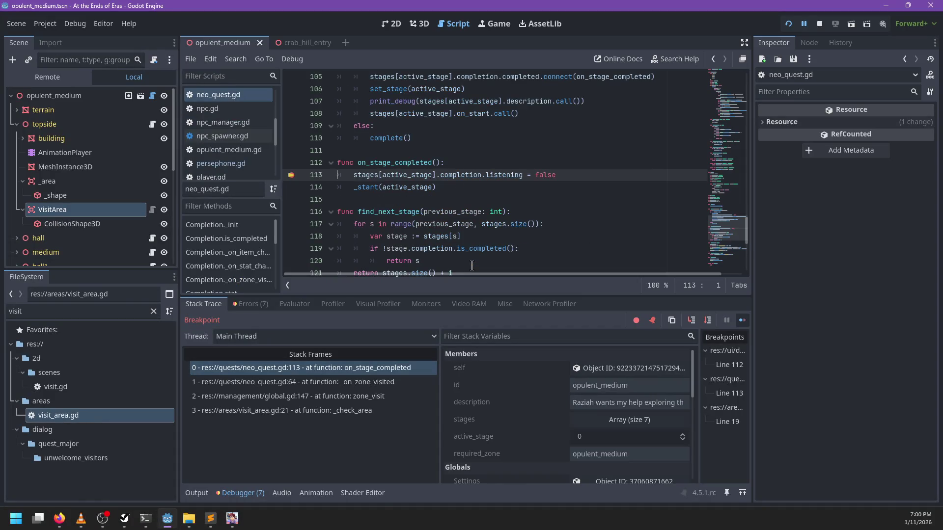
key(F12)
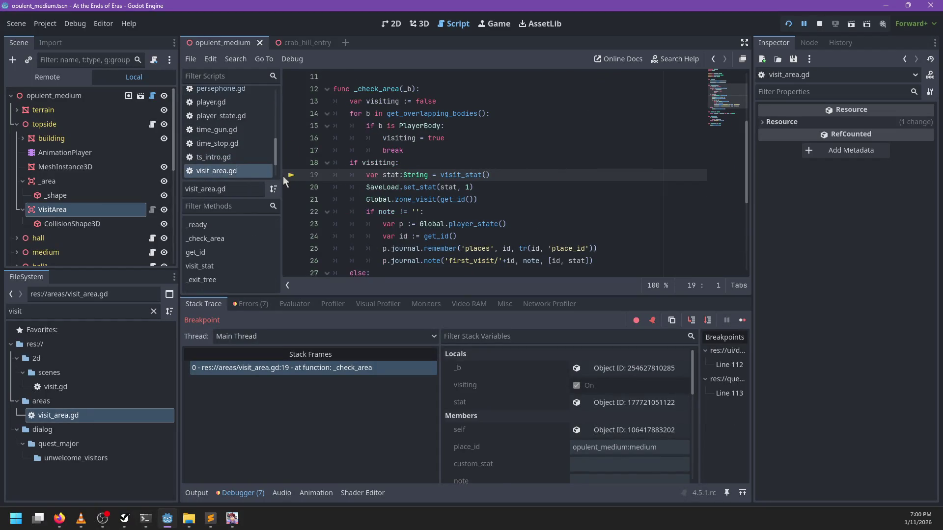
key(F12)
Step: Run around the room, then check the opulent_medium task in the journal
key(s)
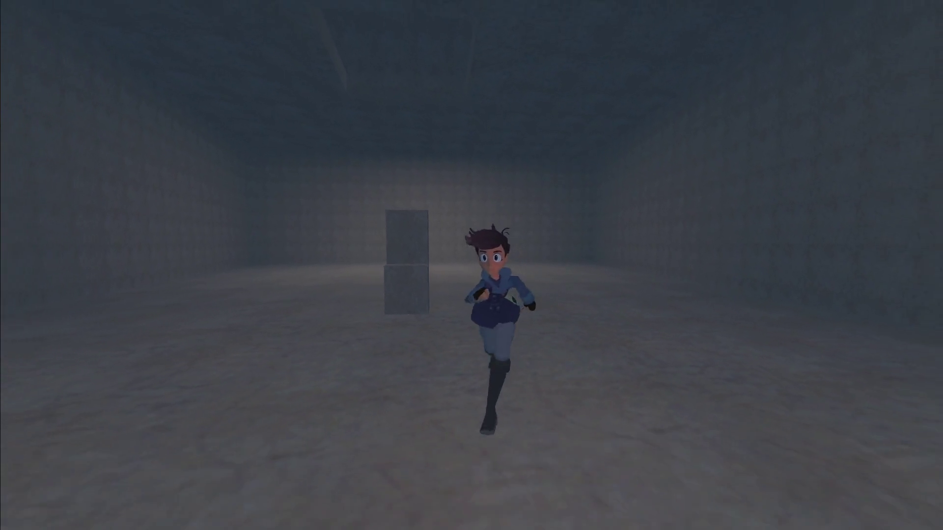
key(a)
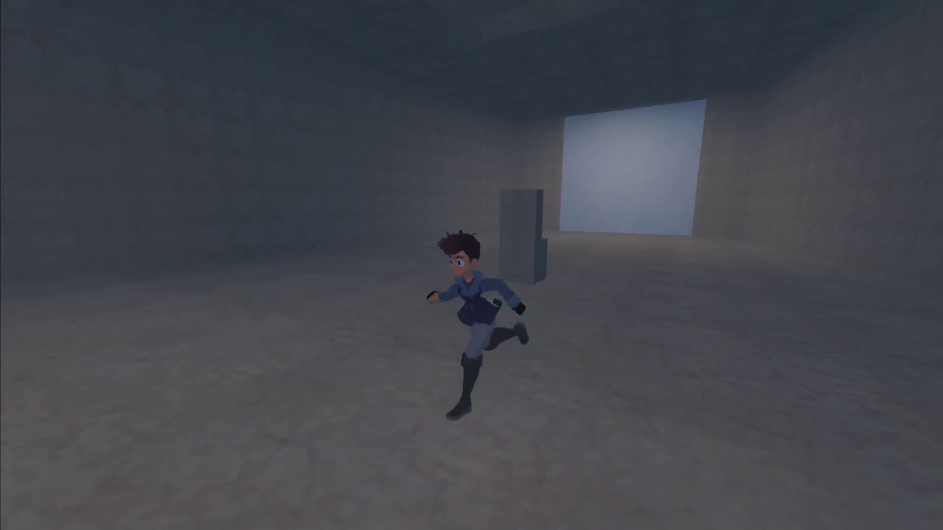
key(w)
key(Escape)
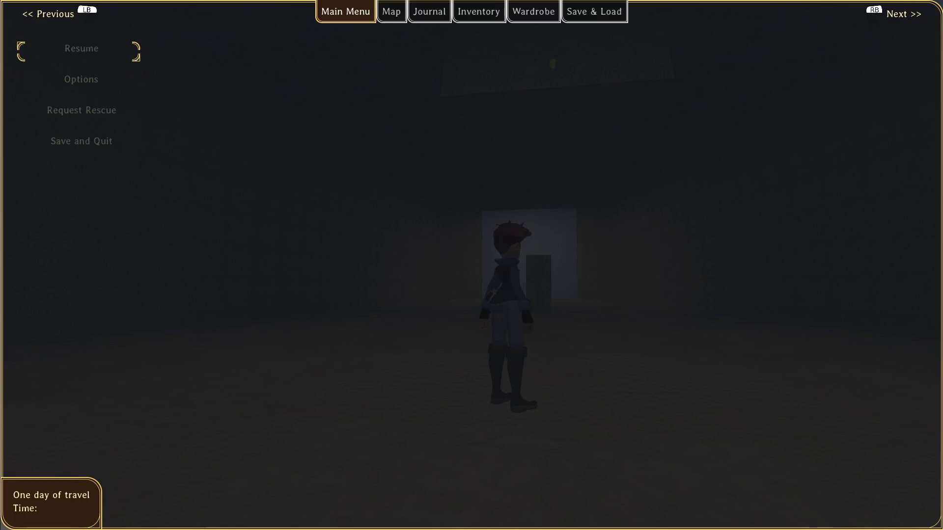
key(j)
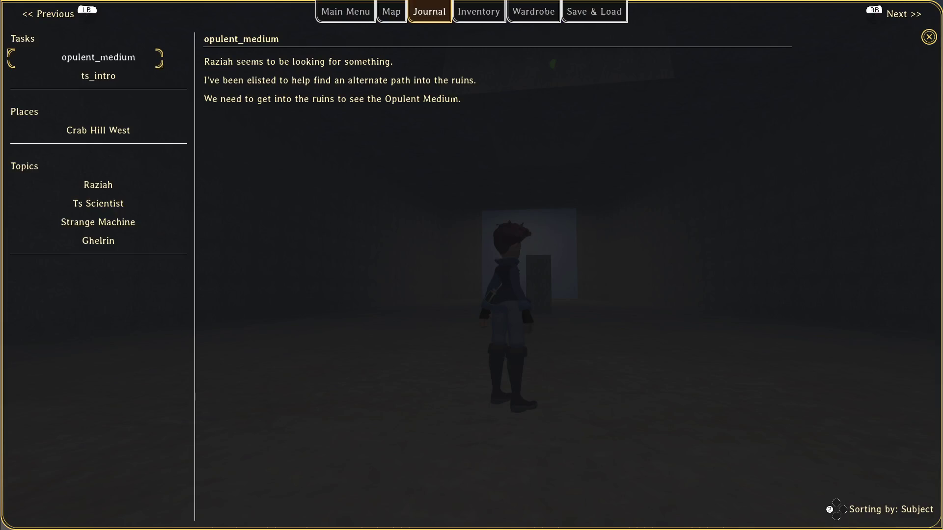
key(Escape)
Step: Climb the raised block and wall, then run through the ruins' rooms and corridor
key(w)
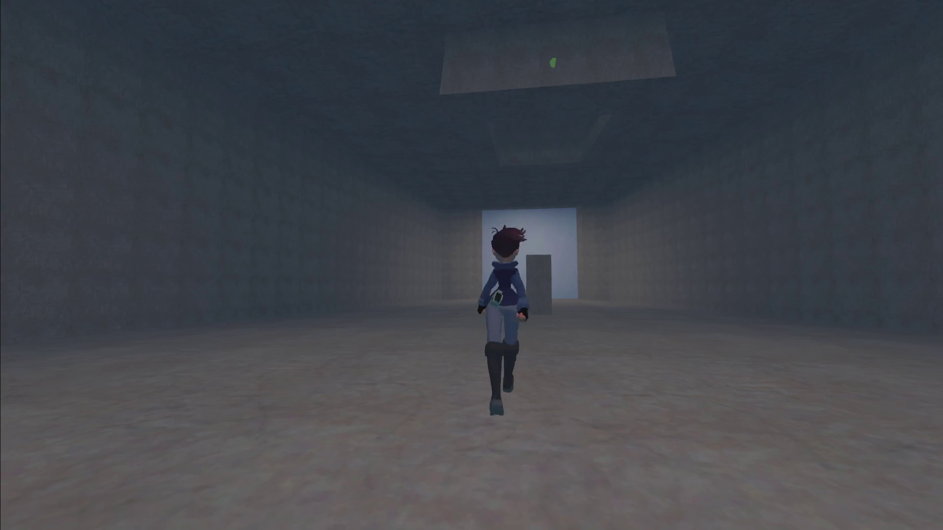
key(space)
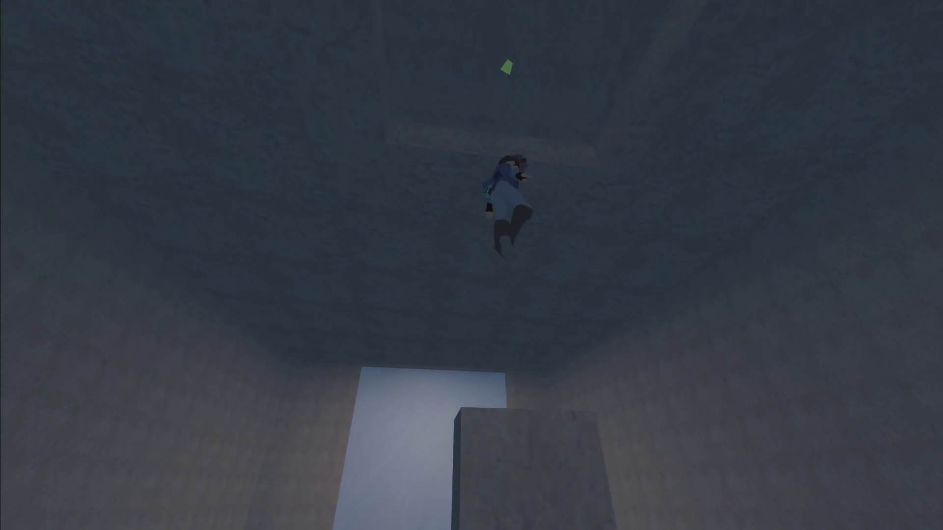
key(space)
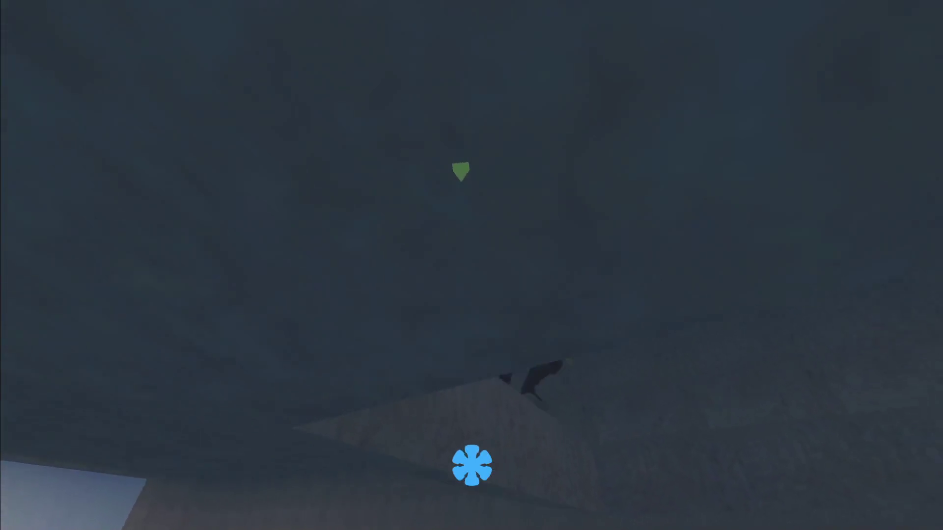
key(w)
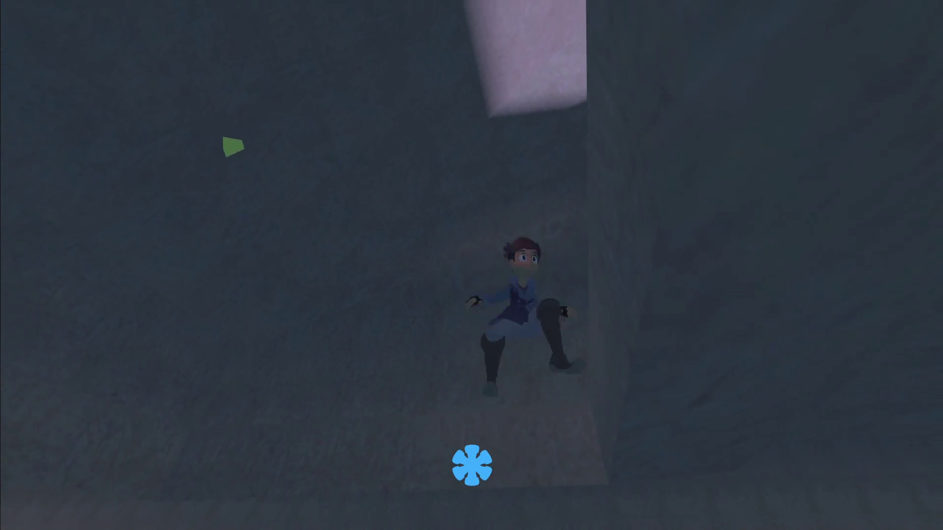
key(w)
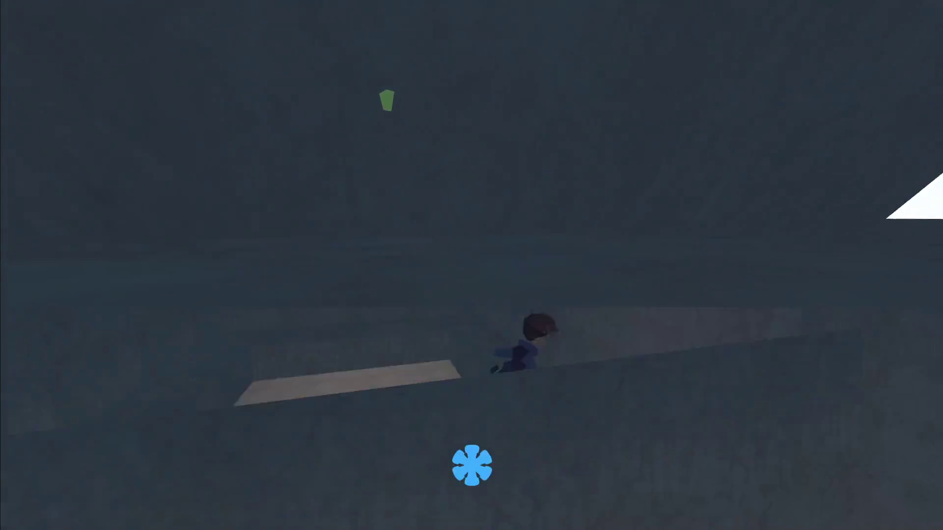
key(space)
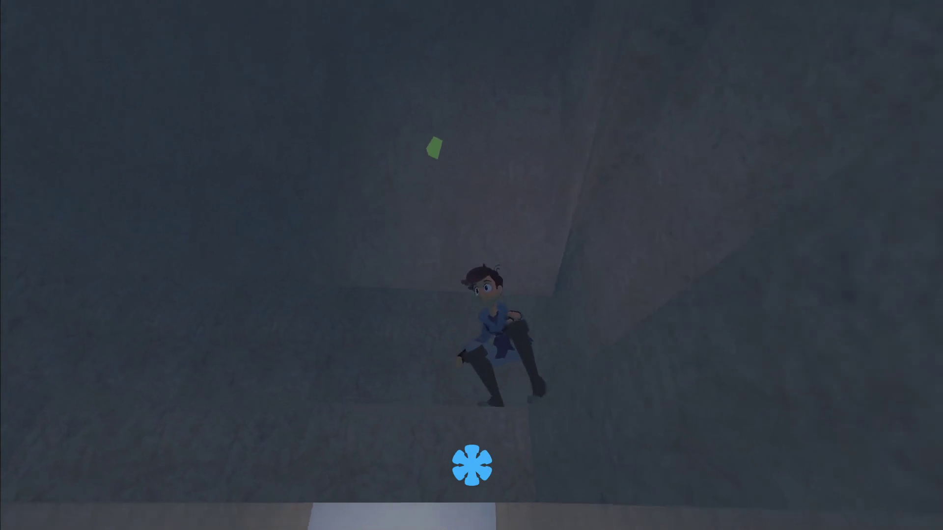
key(space)
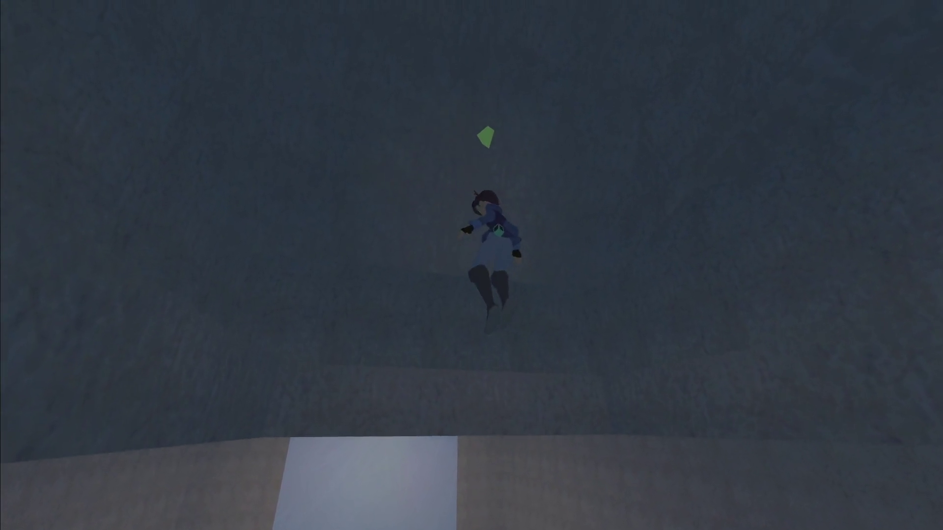
key(w)
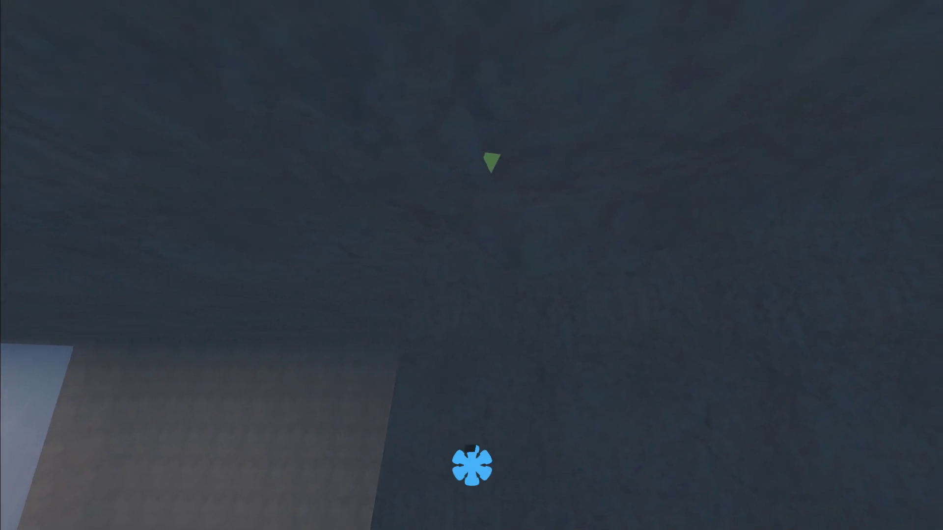
key(w)
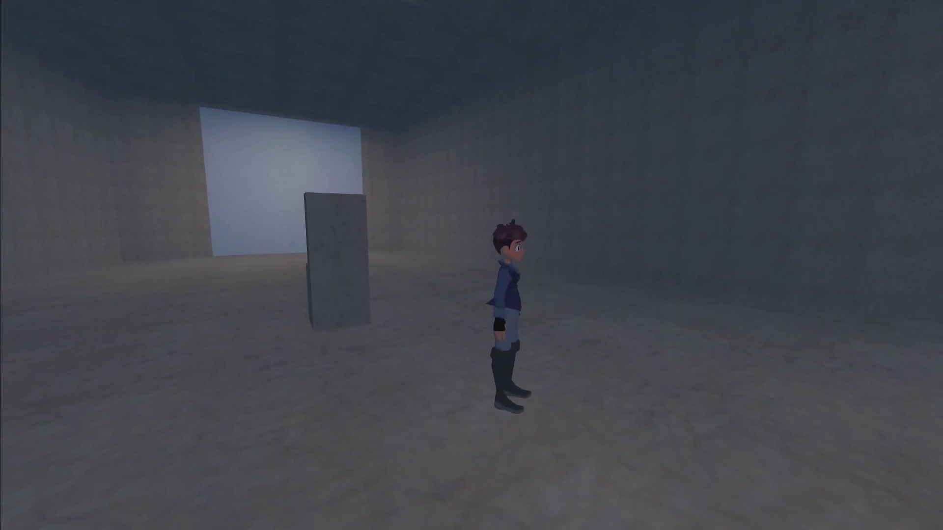
key(a)
key(d)
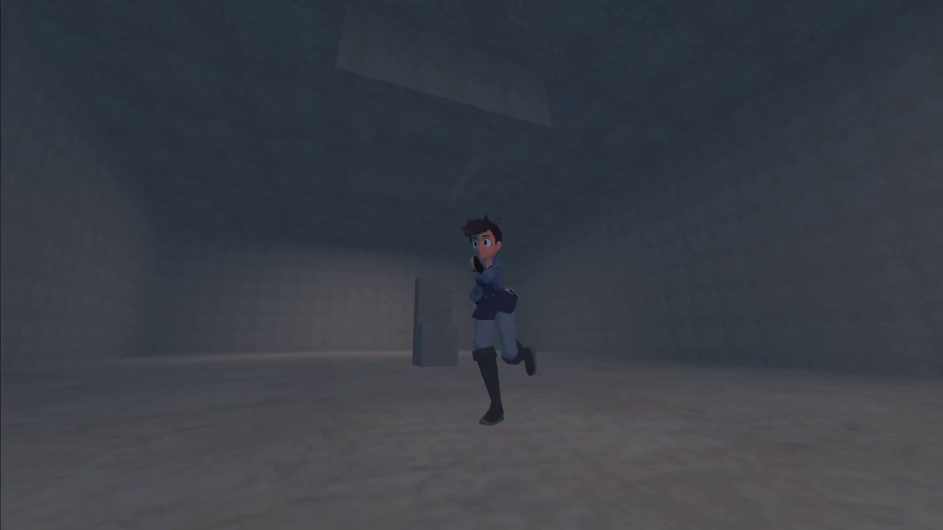
key(w)
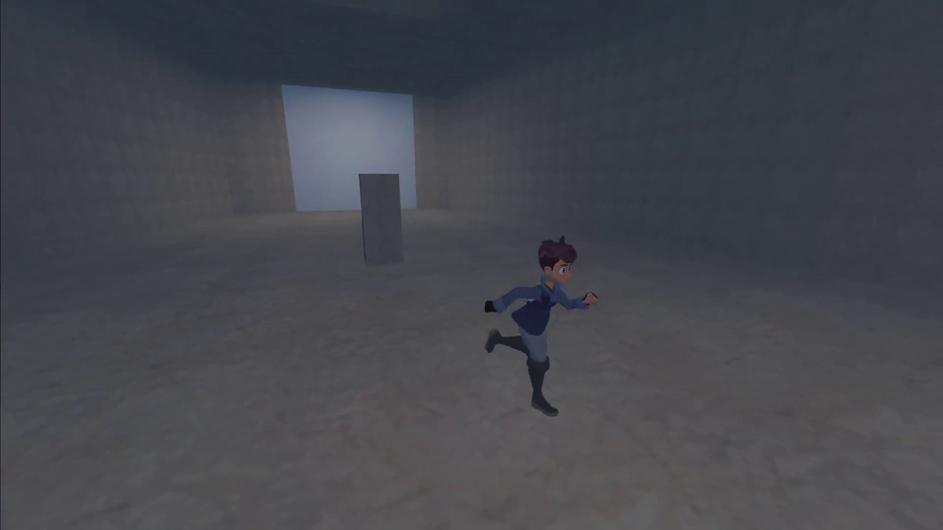
key(a)
key(d)
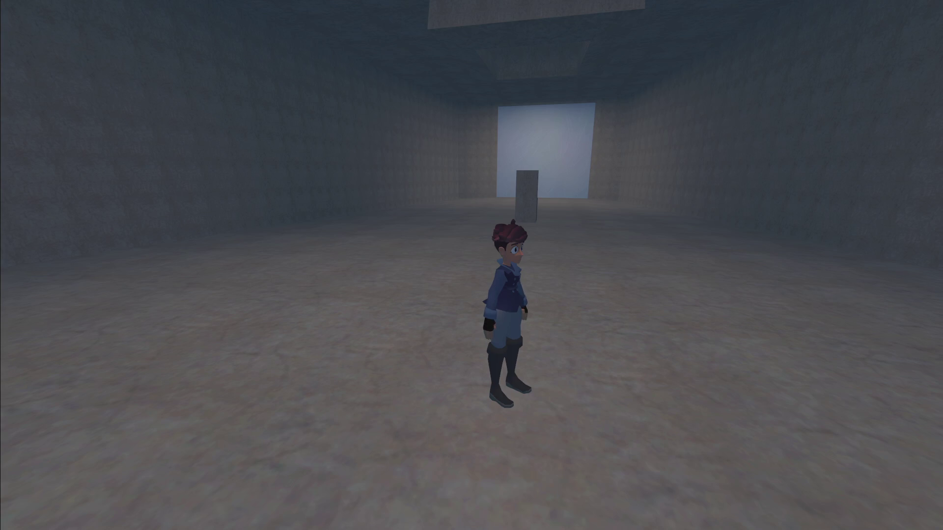
Step: Review the ts_intro and opulent_medium journal tasks, resume play, and open the live debug console
key(s)
key(j)
key(Down)
key(Up)
key(j)
key(w)
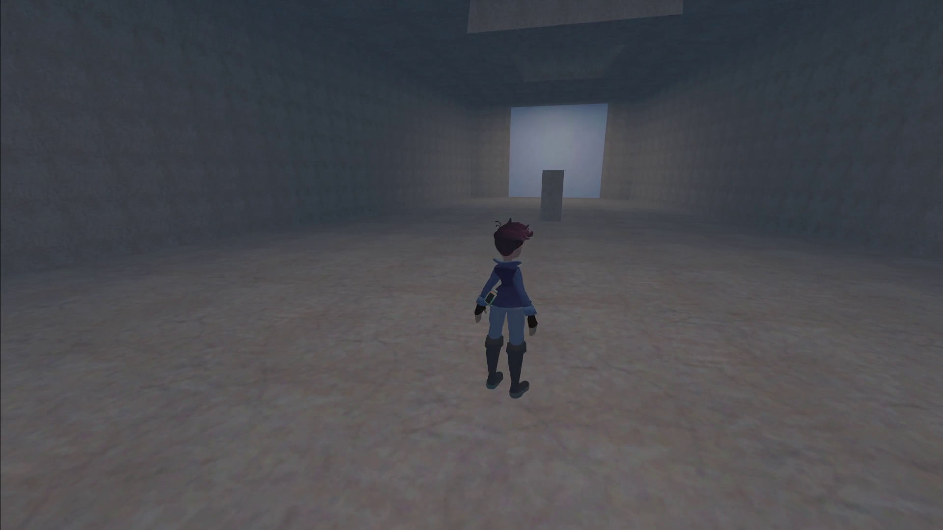
key(grave)
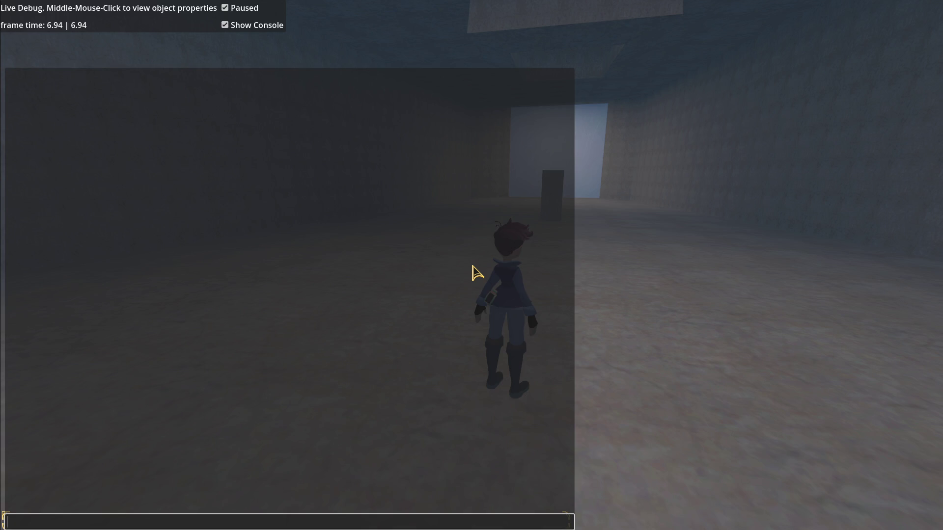
Step: Query Global.npcs.active_npcs in the debug console and expand the result
text(bal.)
text(s.a)
text(ve_npcs)
key(Return)
click(10, 77)
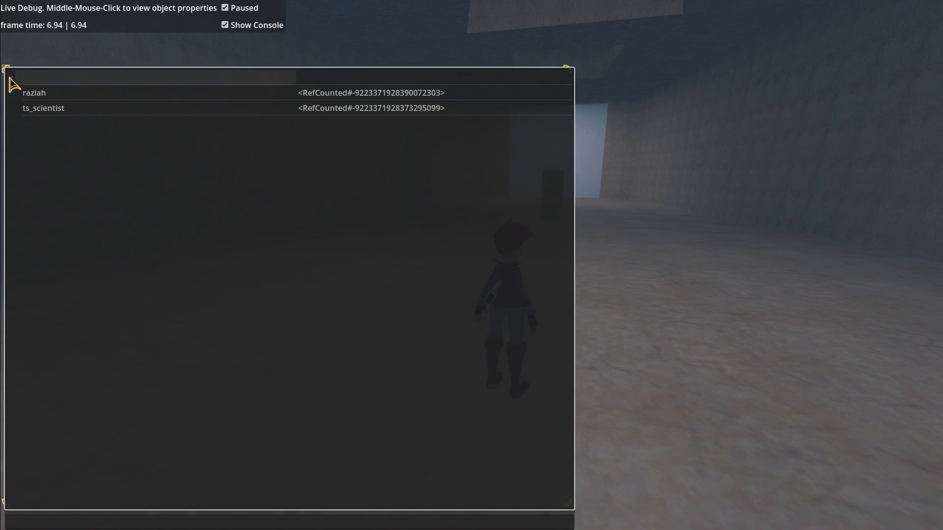
click(113, 520)
Step: Try running _failsafe_teleport() on Raziah's nav node from the console
key(Up)
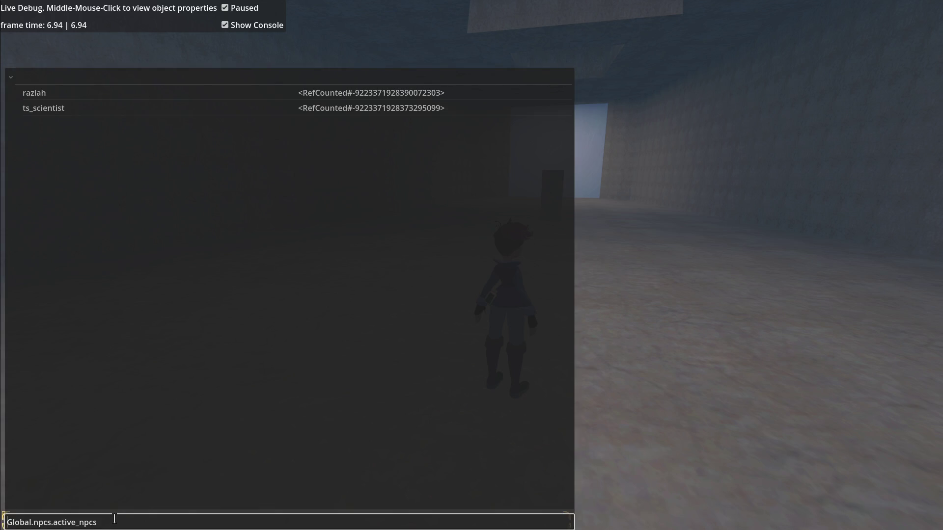
text(razi)
text(ah'].nav._failsafe)
key(ctrl+BackSpace)
text(failsfe_teleport())
key(Return)
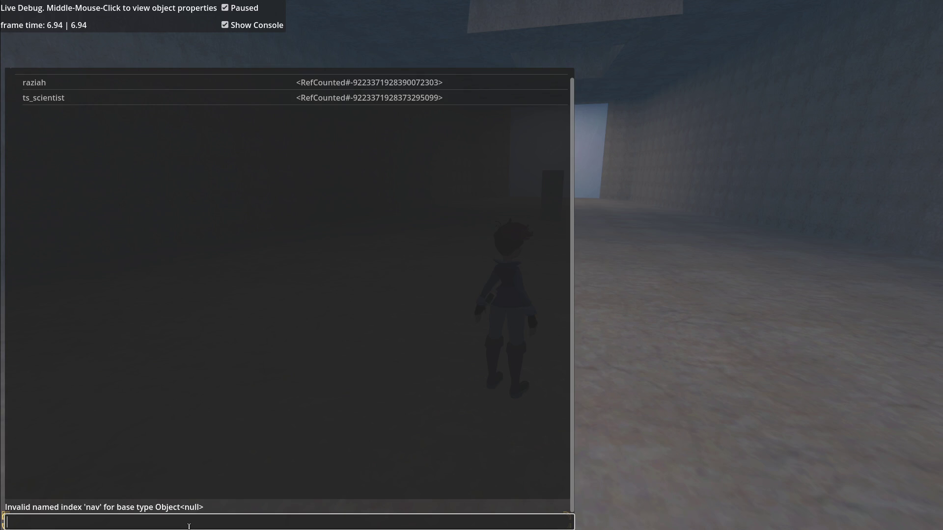
Step: Trim the command back to inspect Raziah's entry in active_npcs
key(Up)
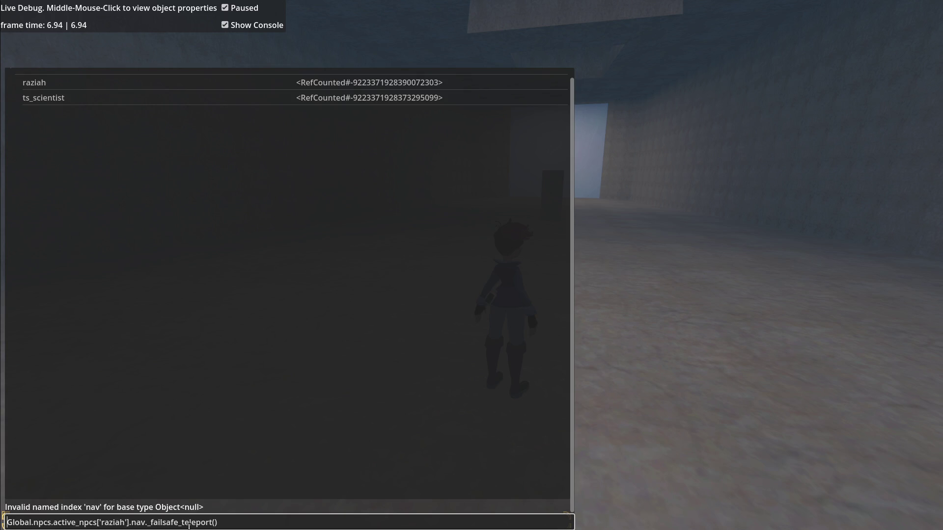
click(97, 523)
click(130, 523)
drag(130, 524, 307, 526)
key(BackSpace)
key(Return)
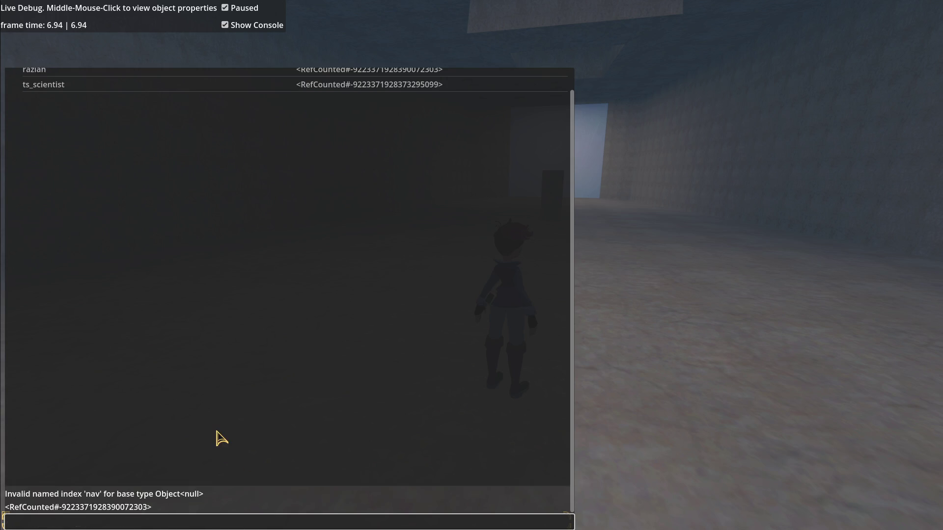
Step: Inspect Raziah's node.nav object in the console
key(Up)
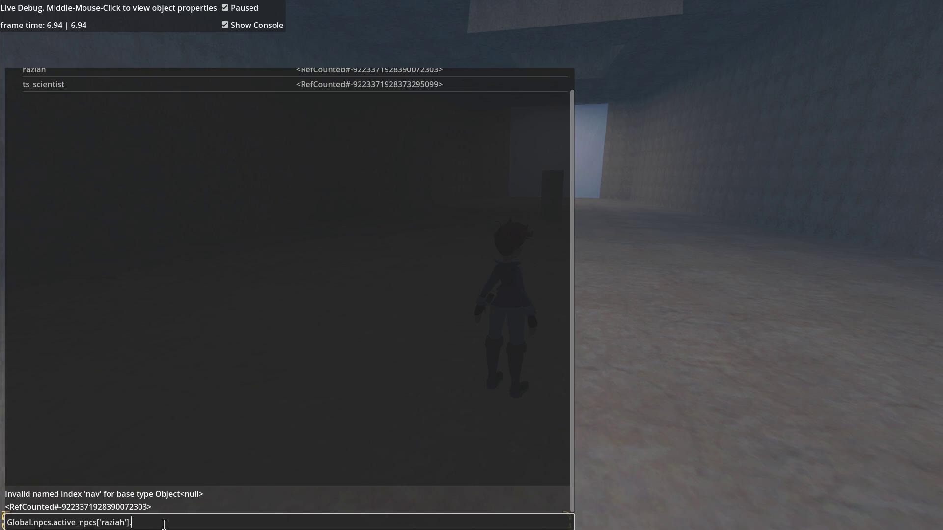
text(node.)
text(nav)
key(Return)
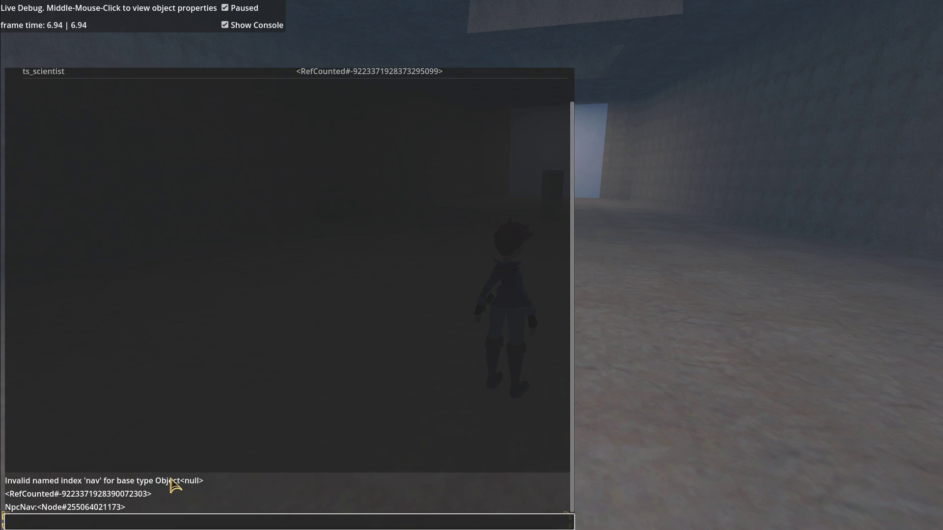
Step: Run _teleport_failsafe on Raziah's nav node and return to gameplay
key(Up)
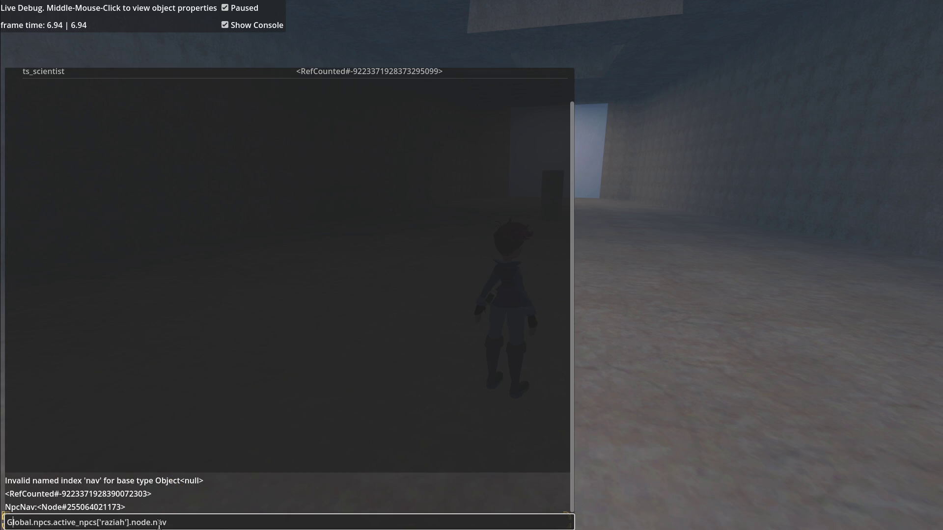
text(_teleport_failsa)
text(fe()
key(Return)
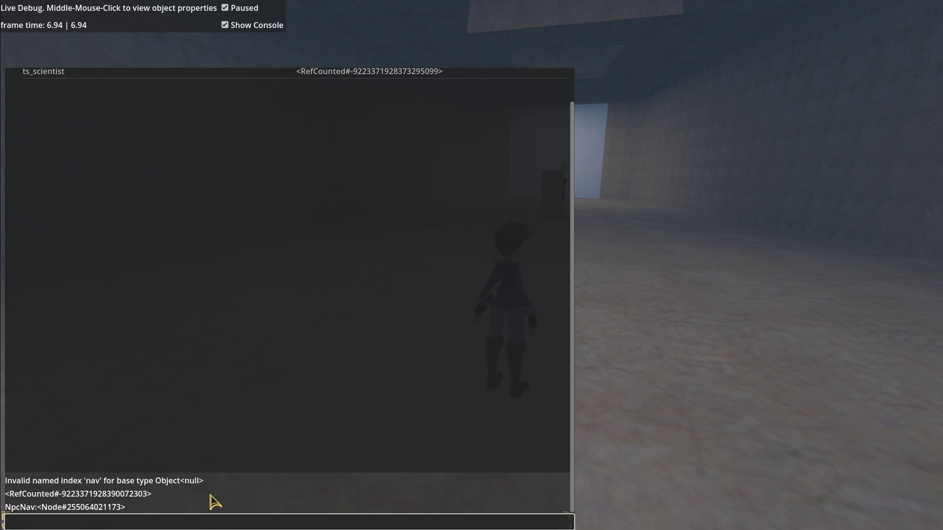
key(Escape)
key(j)
key(Escape)
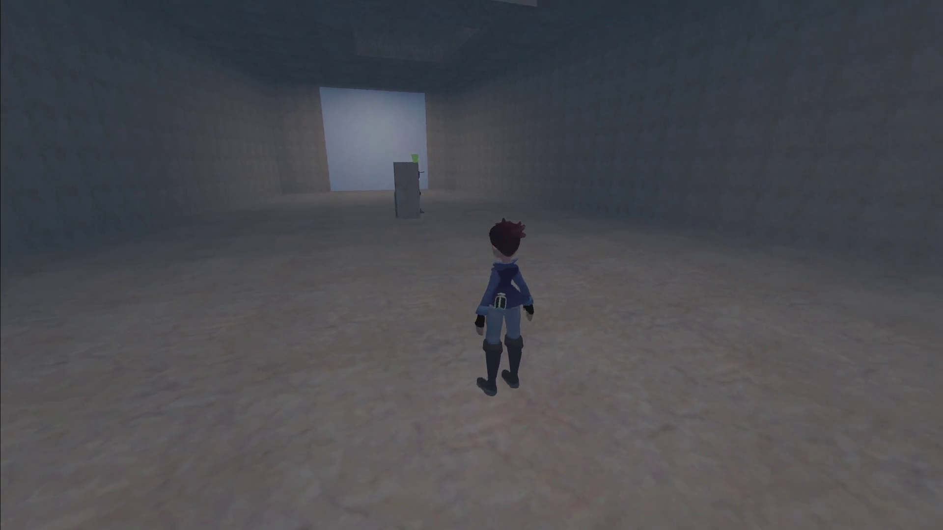
Step: Walk to Raziah, start talking, and resume past the line-113 breakpoint
key(w)
key(a)
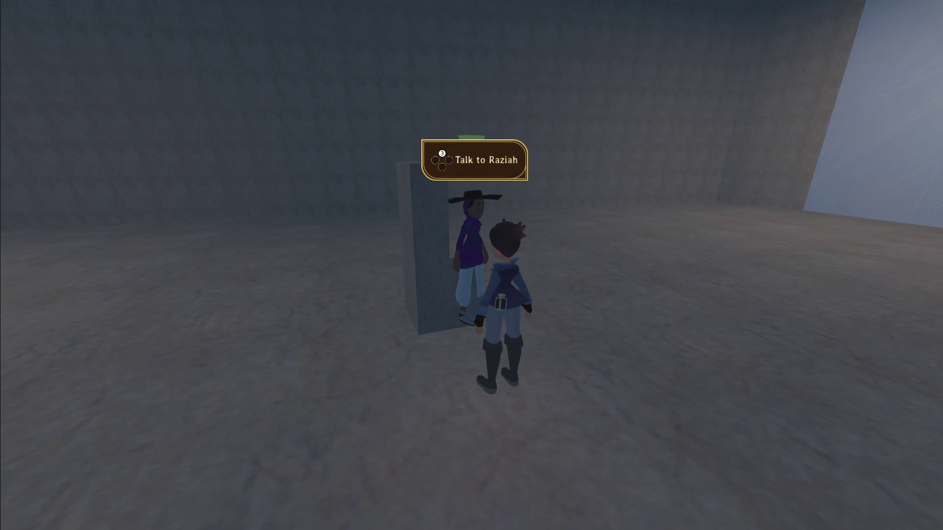
key(e)
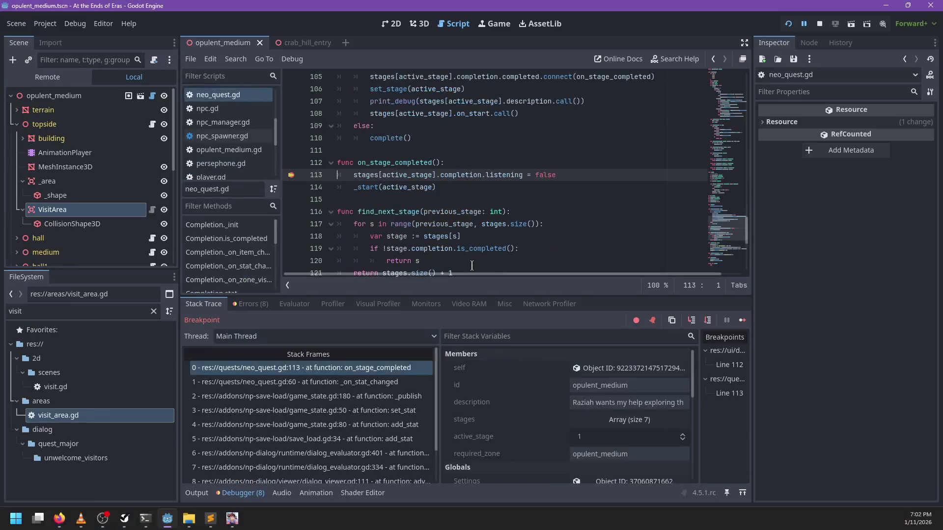
click(307, 174)
key(F12)
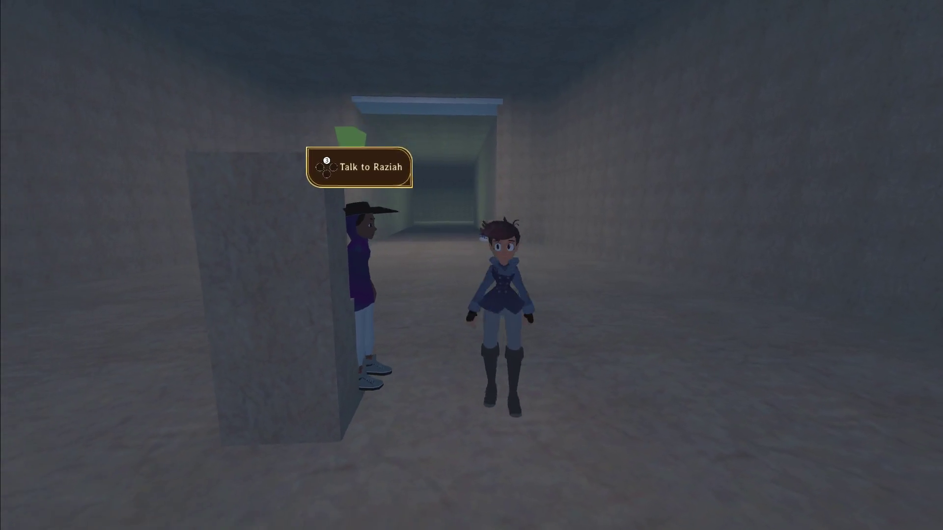
Step: Run down the corridor, talk to Raziah in the far room, then pull the lever
key(w)
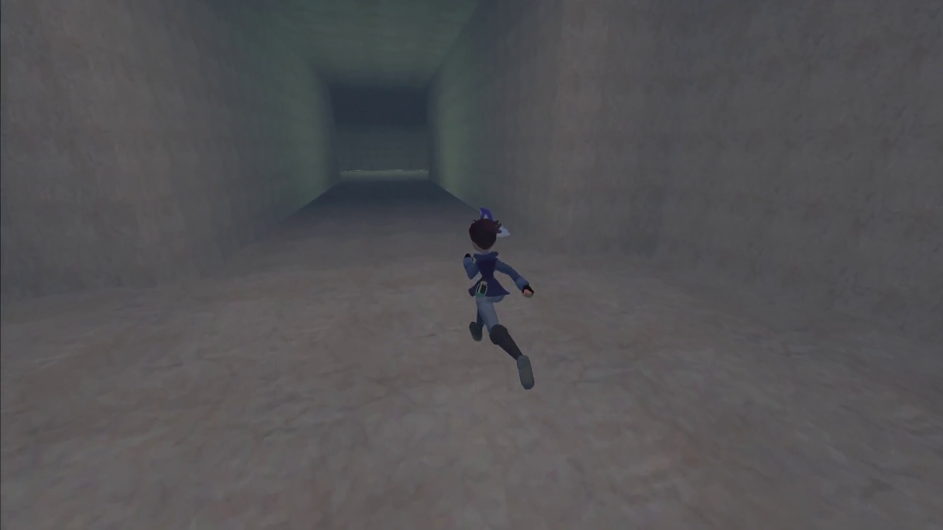
key(d)
key(d)
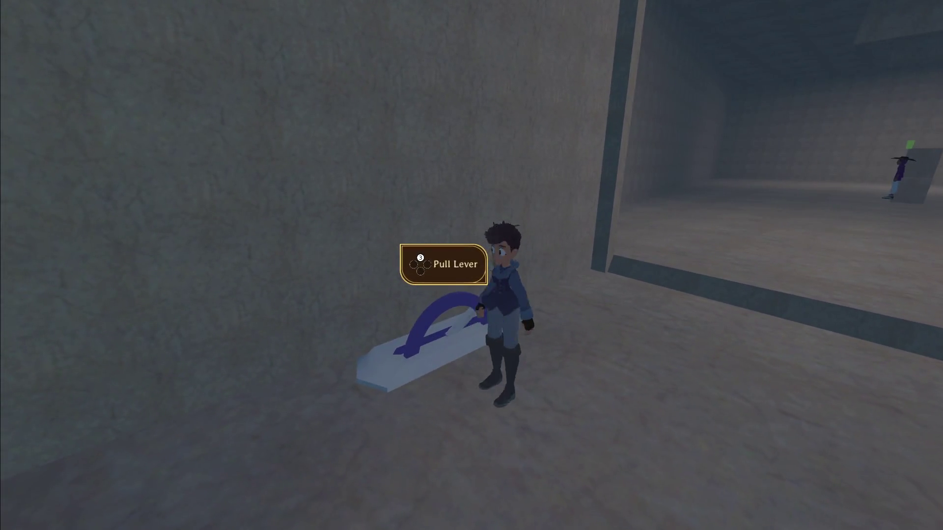
key(w)
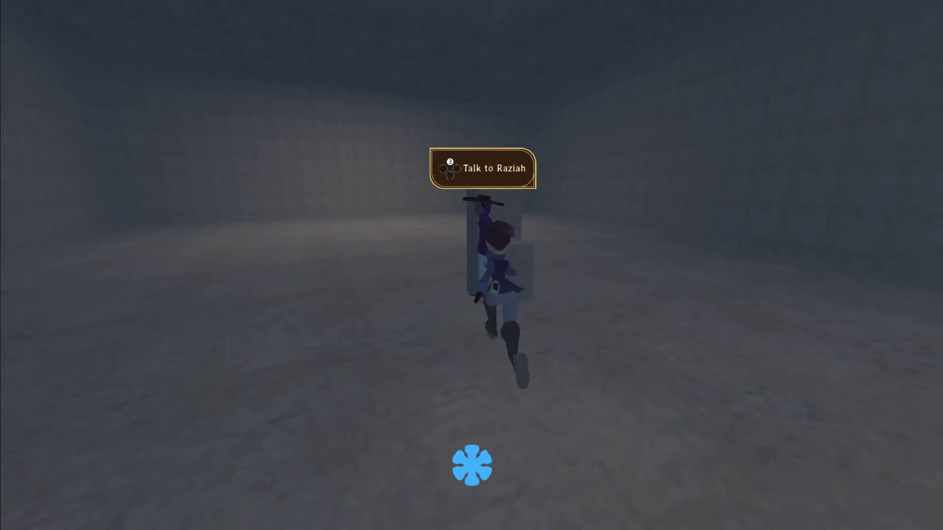
key(e)
key(Escape)
key(s)
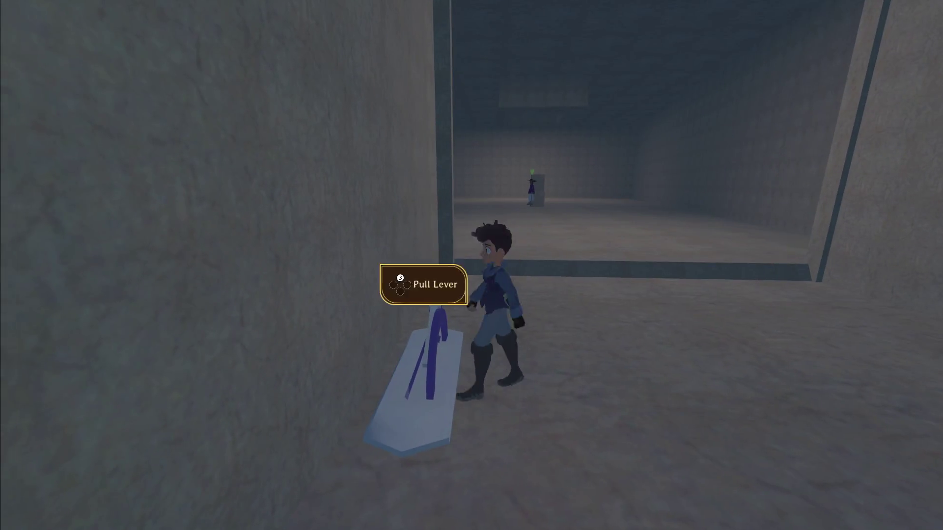
key(e)
Step: Talk to Raziah again, pick up the Time Distorter weapon, and open the journal
key(d)
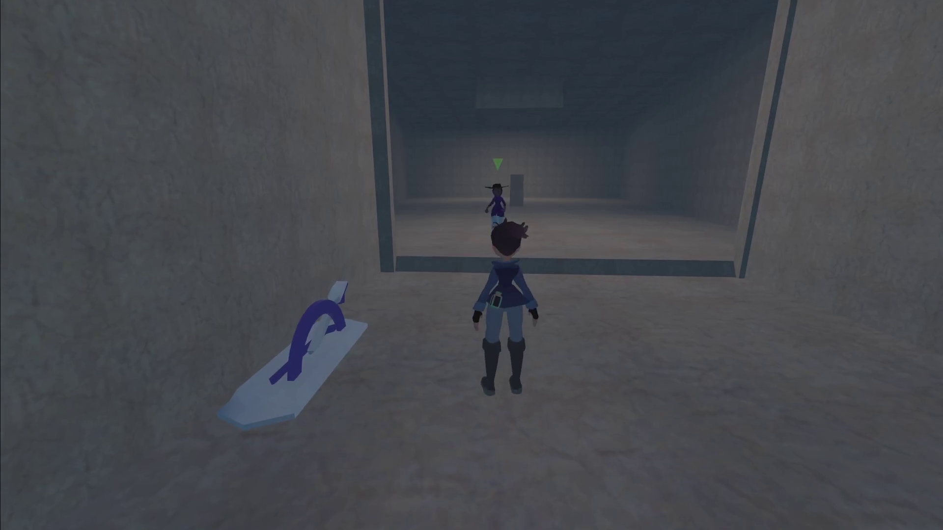
key(s)
key(w)
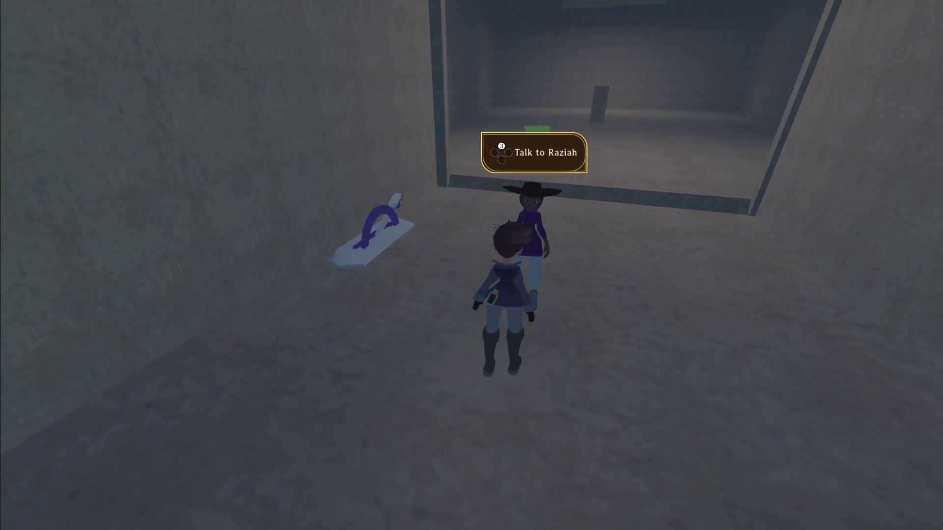
key(e)
key(e)
key(s)
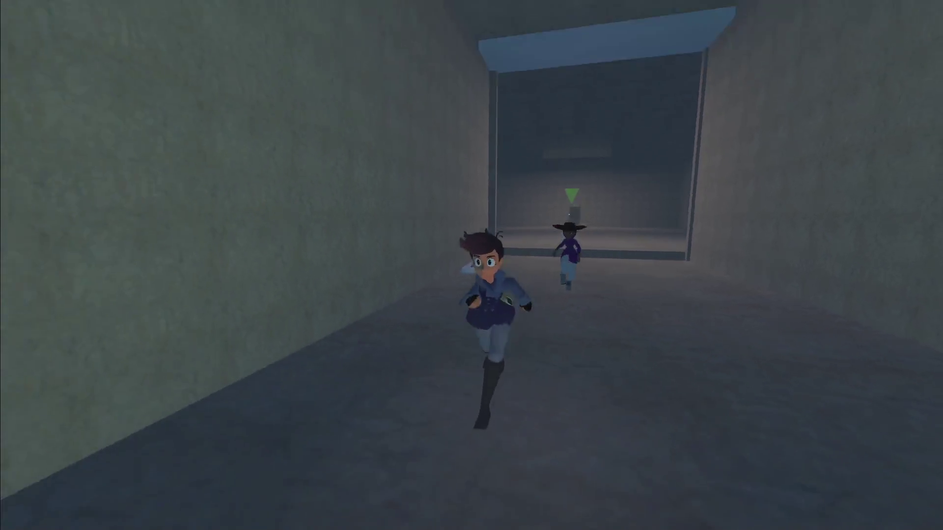
key(a)
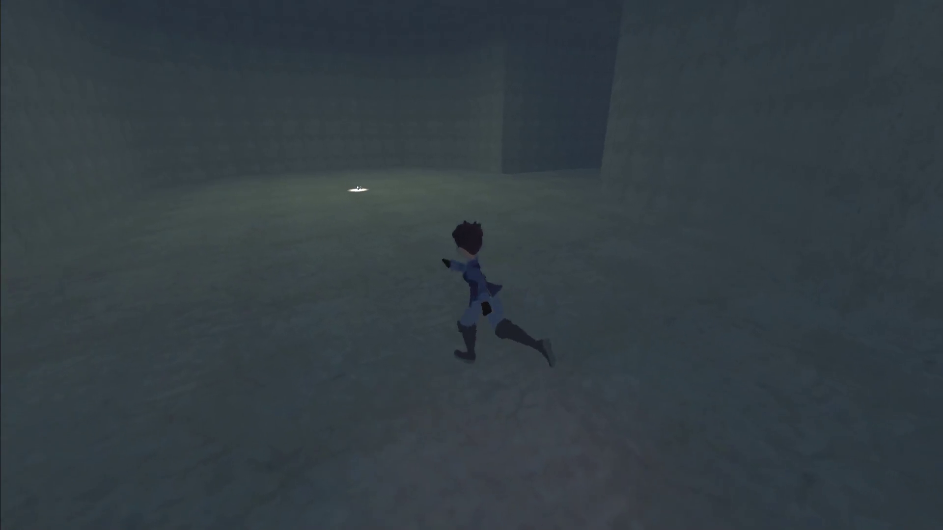
key(s)
key(j)
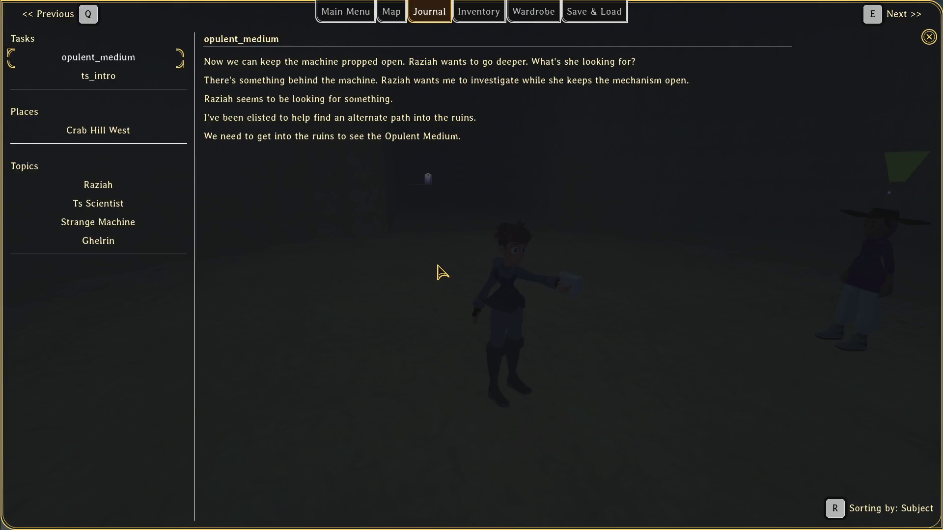
Step: Under Bugs, add 'Switches still sometimes need to be hit a few times to activate', save, and hide NP-ToDo
key(alt+Tab)
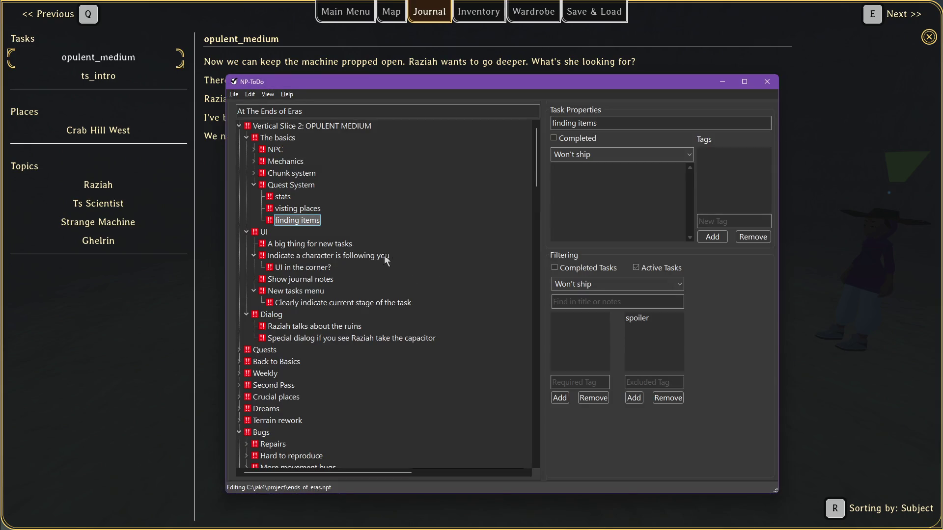
click(240, 126)
click(261, 220)
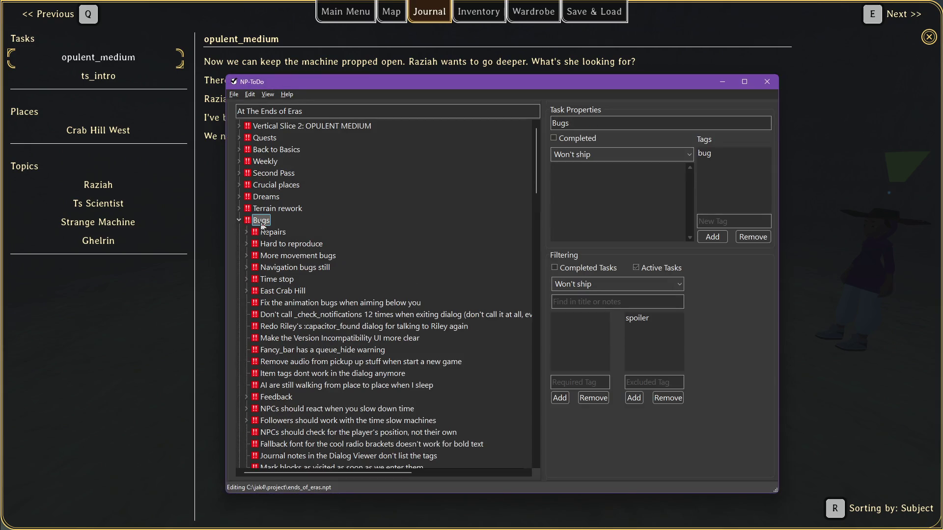
scroll(383, 237, down, 1)
key(Insert)
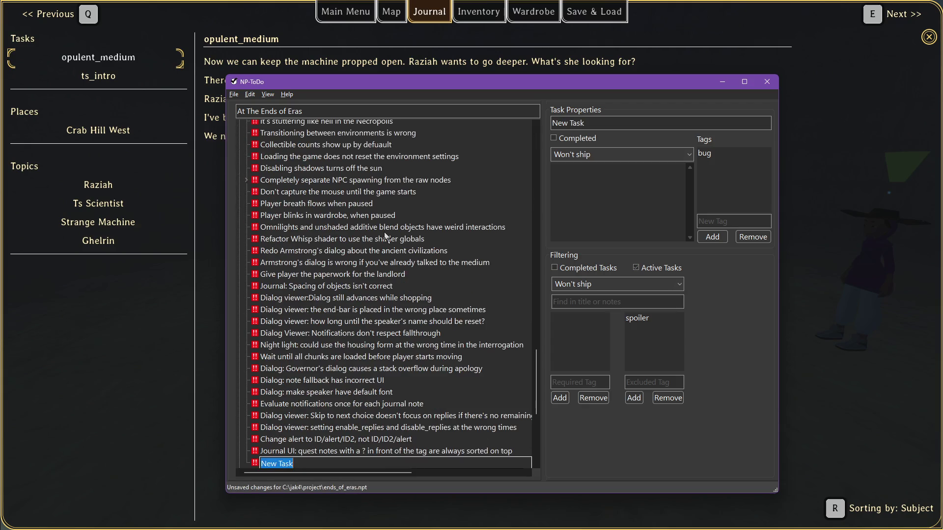
text(Switches still s)
text(ometimes n)
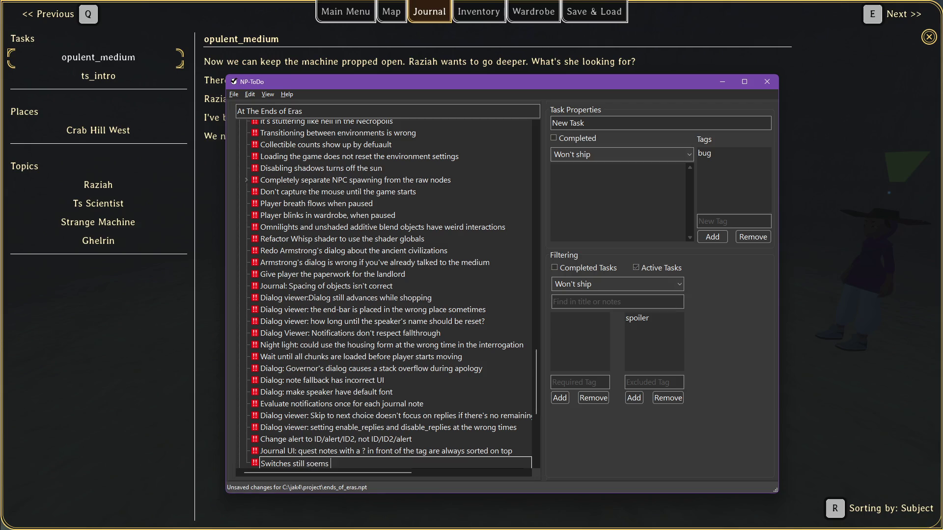
text(eed to be hit a fe)
text(w times to activate)
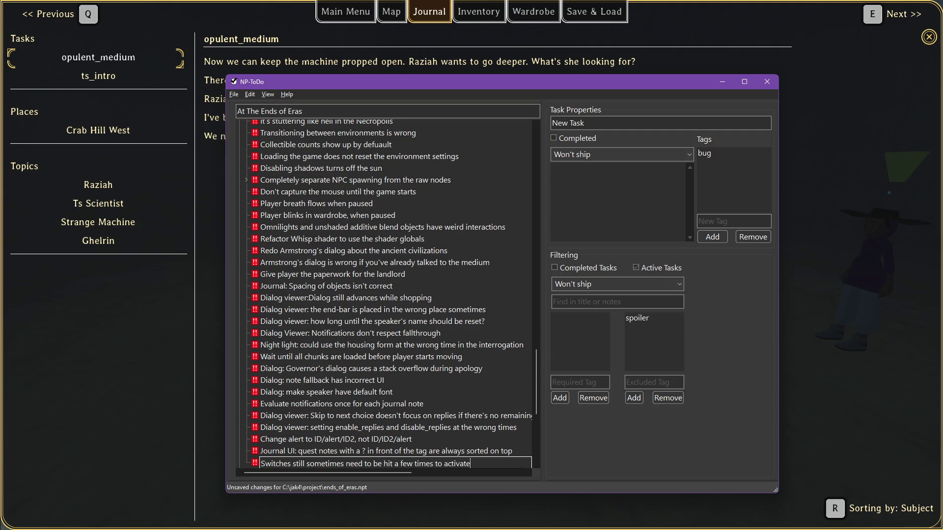
key(Return)
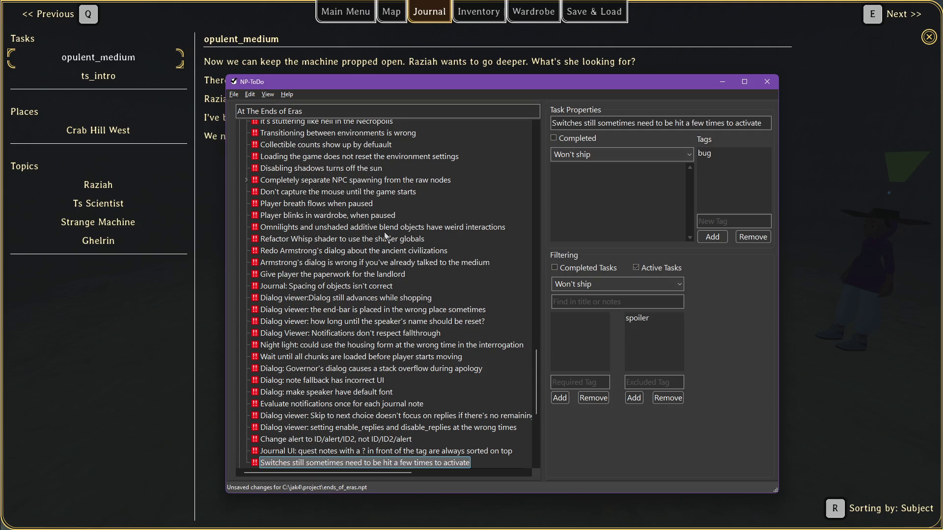
key(ctrl+s)
key(alt+Tab)
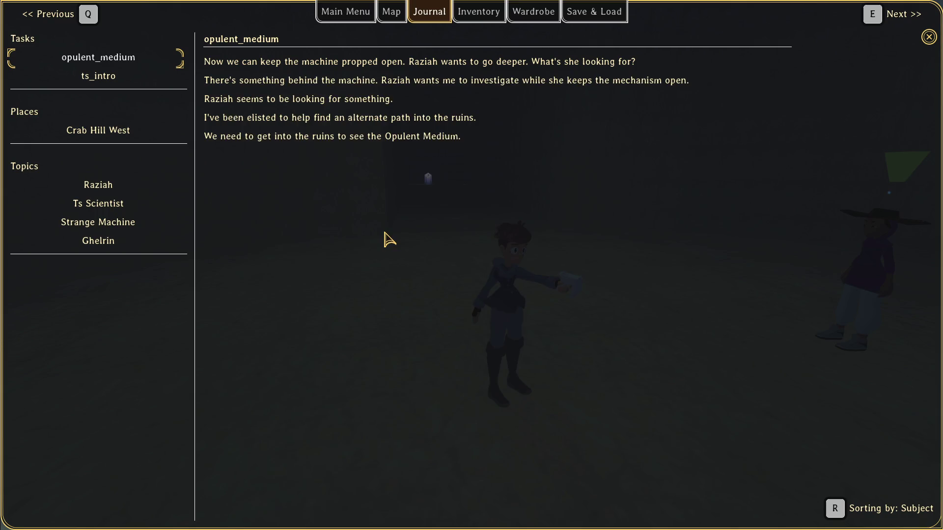
Step: Switch the journal to the ts_intro task, close it, and move near Raziah
key(Down)
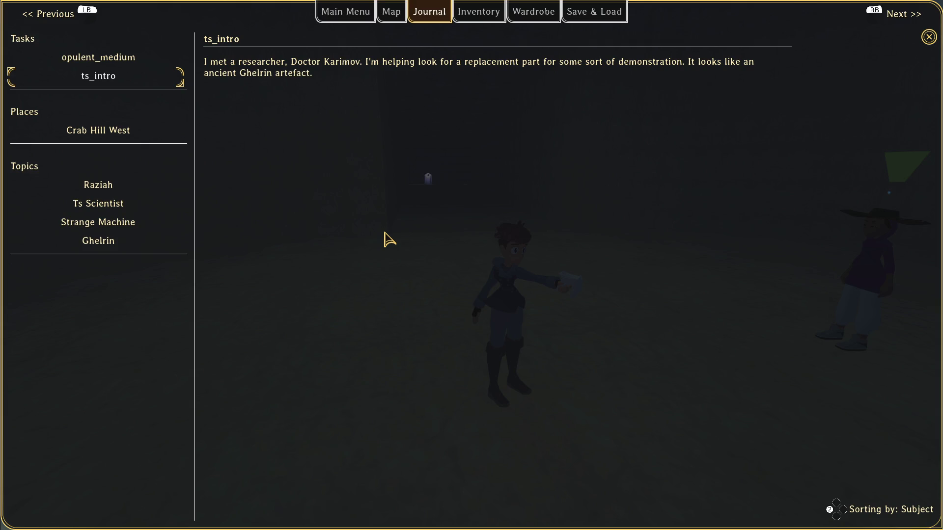
key(Escape)
key(a)
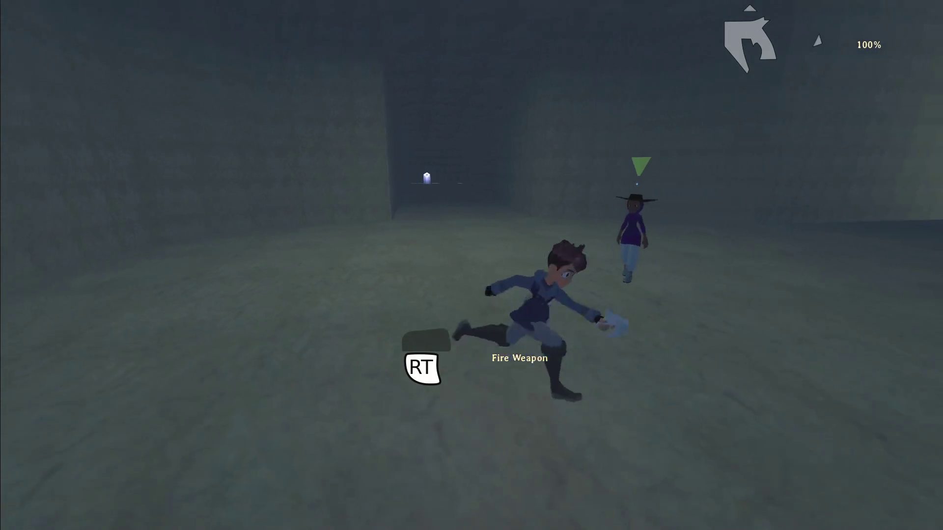
key(d)
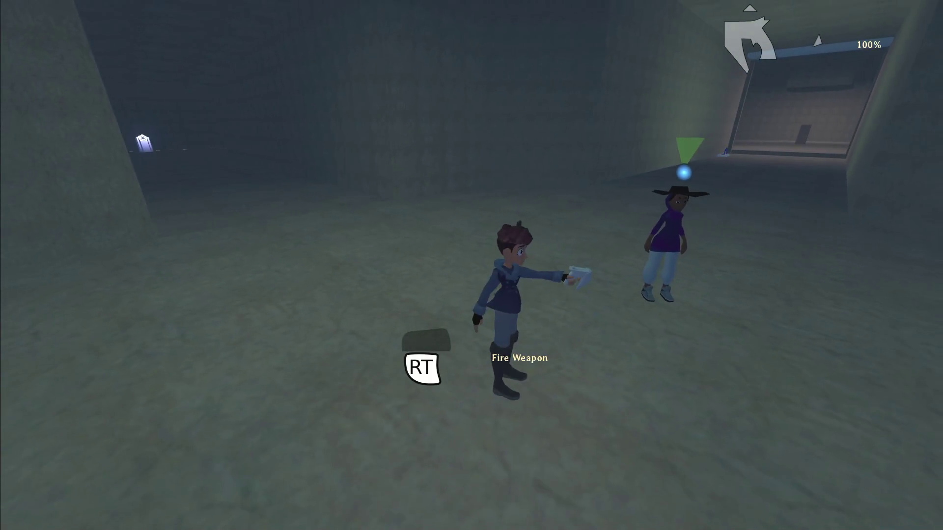
key(a)
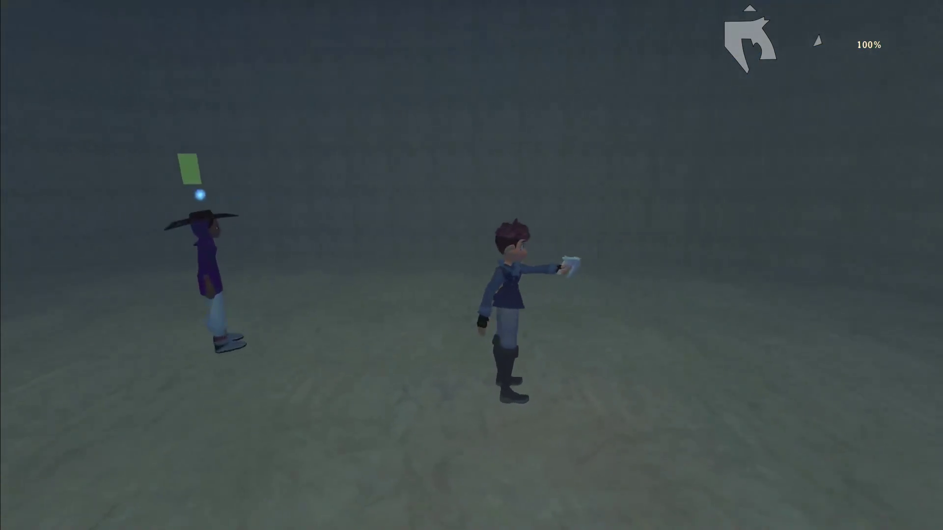
key(w)
Step: Run player.inventory.slots in the debug console, expand the list, and switch to the editor
key(quoteleft)
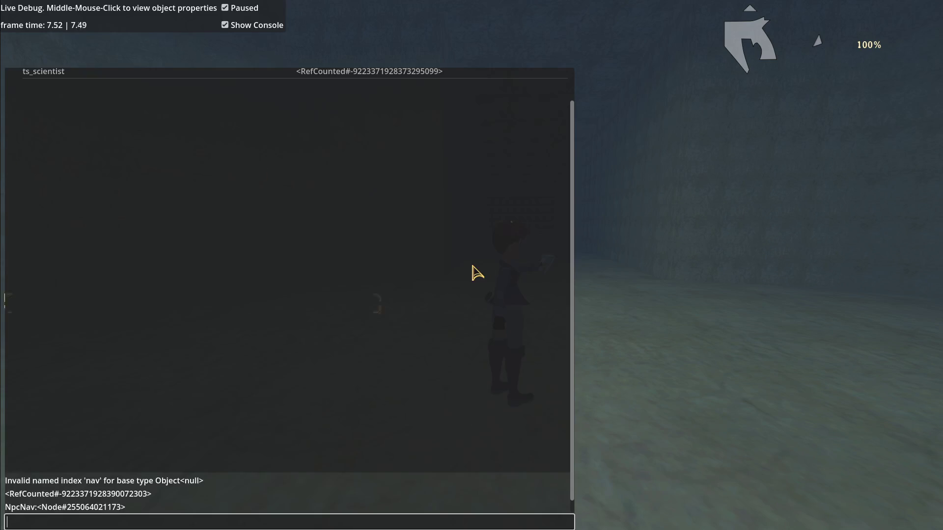
text(yer.inventory.dat)
key(Return)
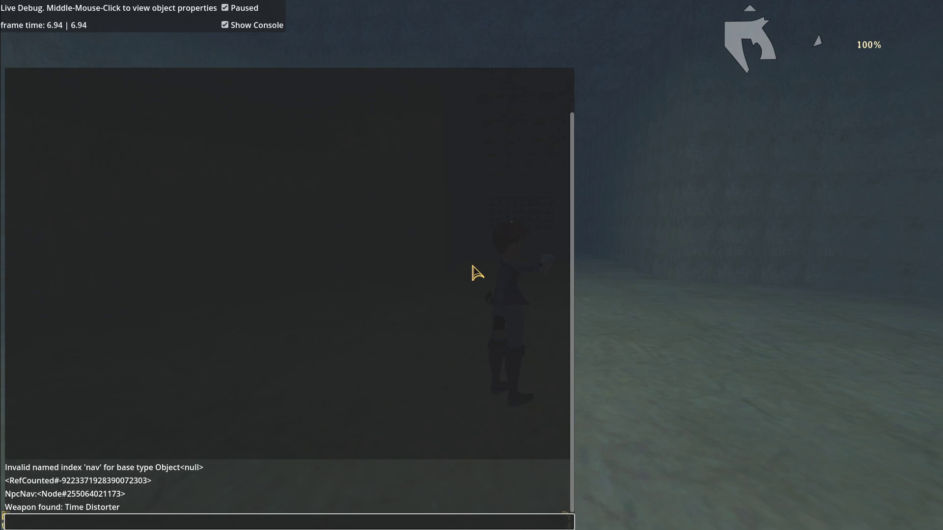
middle_click(317, 456)
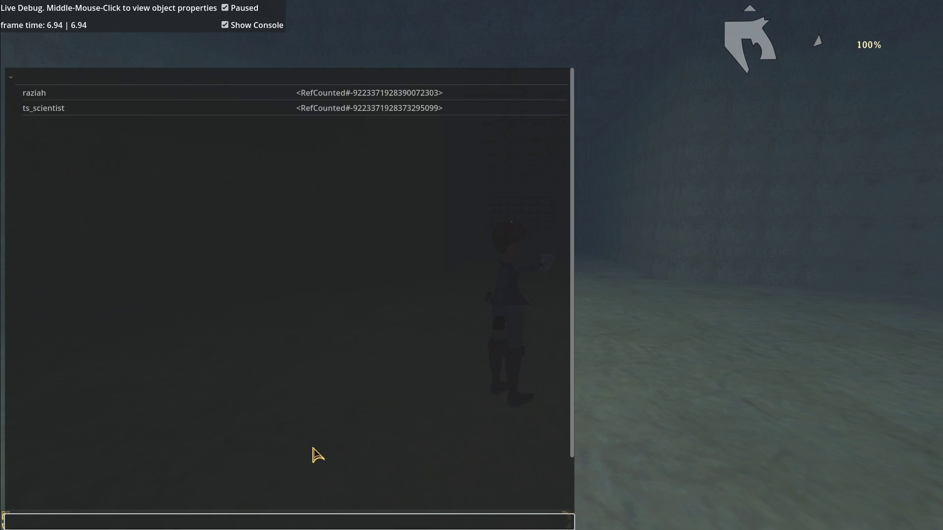
text(player.inventory)
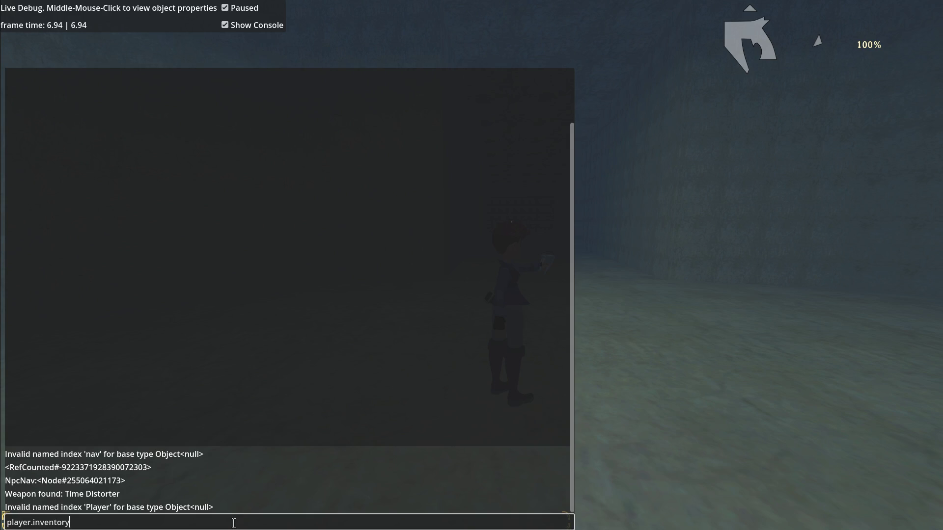
text(lots)
key(Return)
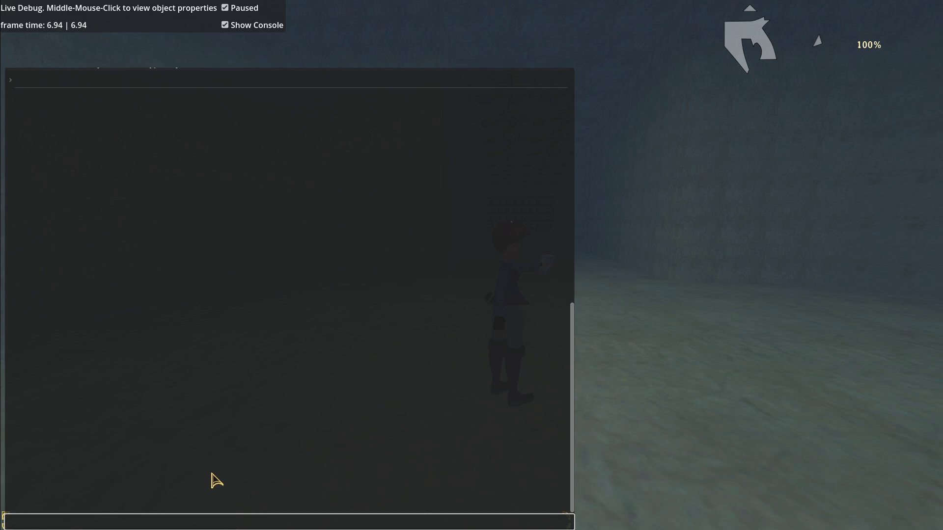
click(15, 80)
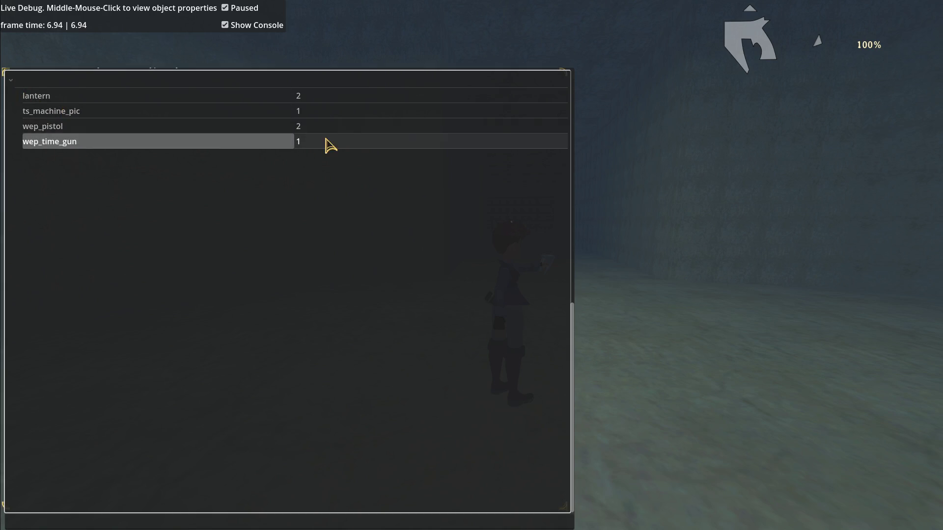
key(alt+Tab)
key(alt+Tab)
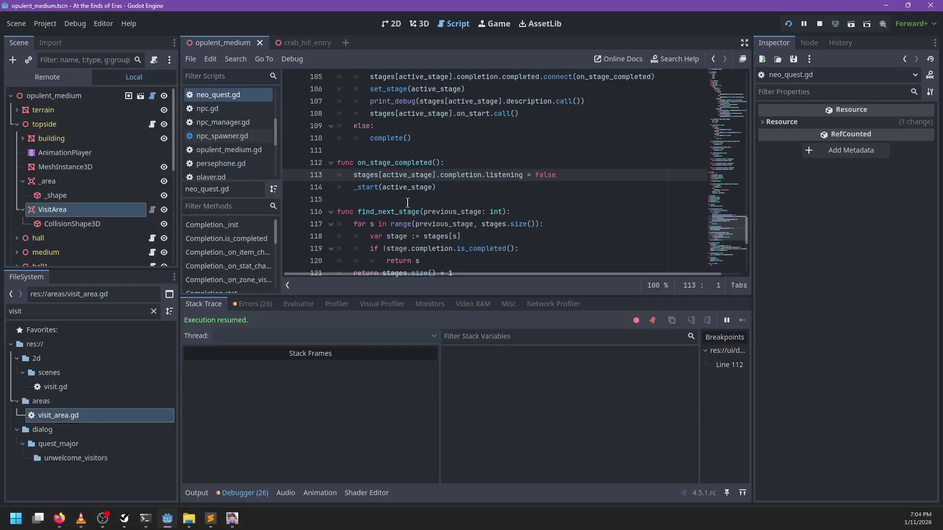
Step: Open inventory.gd and locate the changed signal emitted in add_item
scroll(239, 144, down, 5)
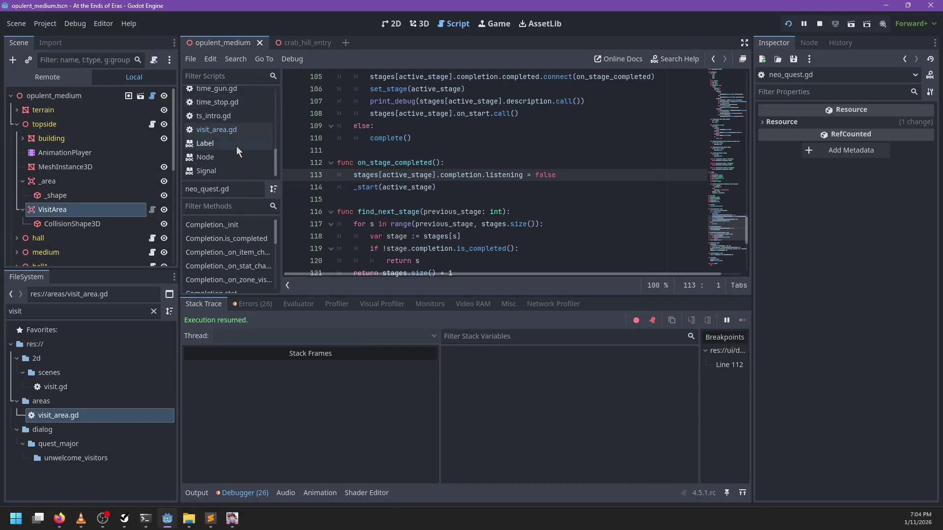
scroll(243, 149, up, 6)
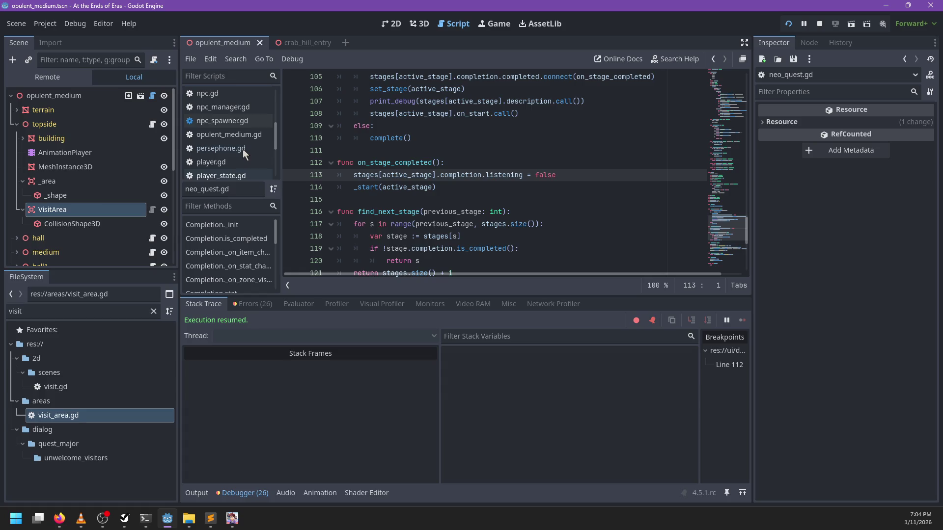
scroll(243, 148, up, 2)
click(231, 137)
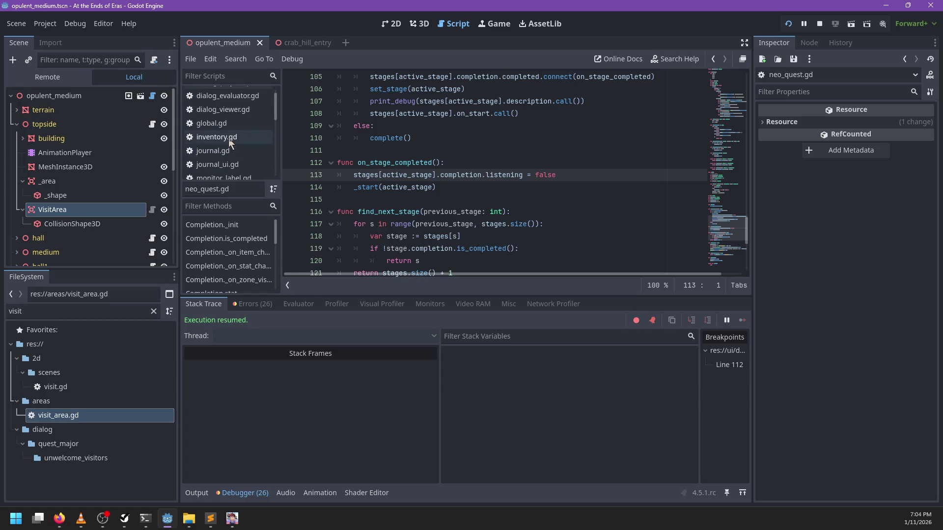
scroll(508, 169, down, 10)
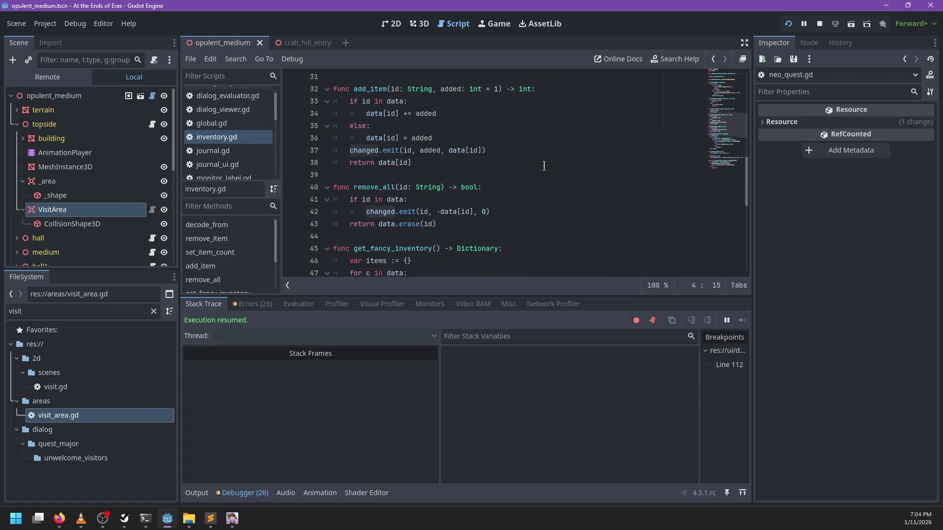
double_click(367, 151)
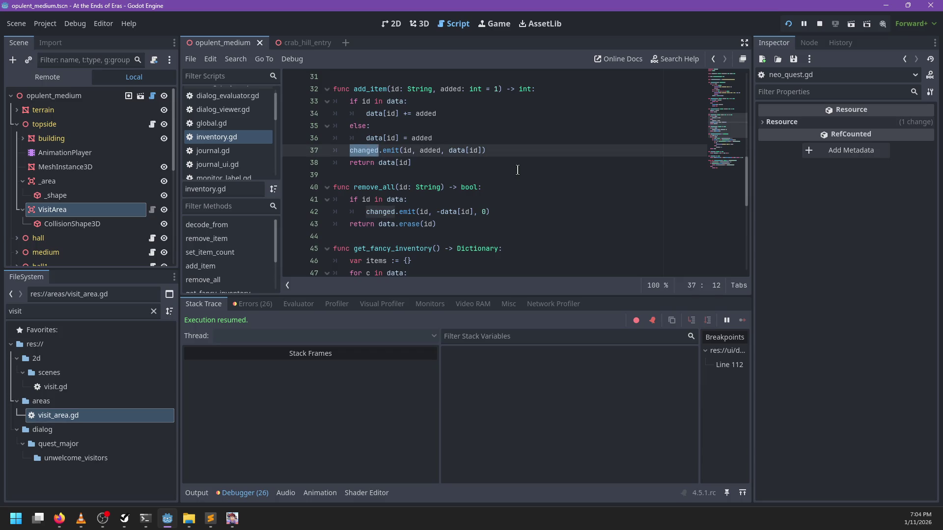
scroll(518, 170, down, 2)
Step: Hide the Debugger panel and start a new line after set_item_count's data[id] assignment
mouse_move(484, 176)
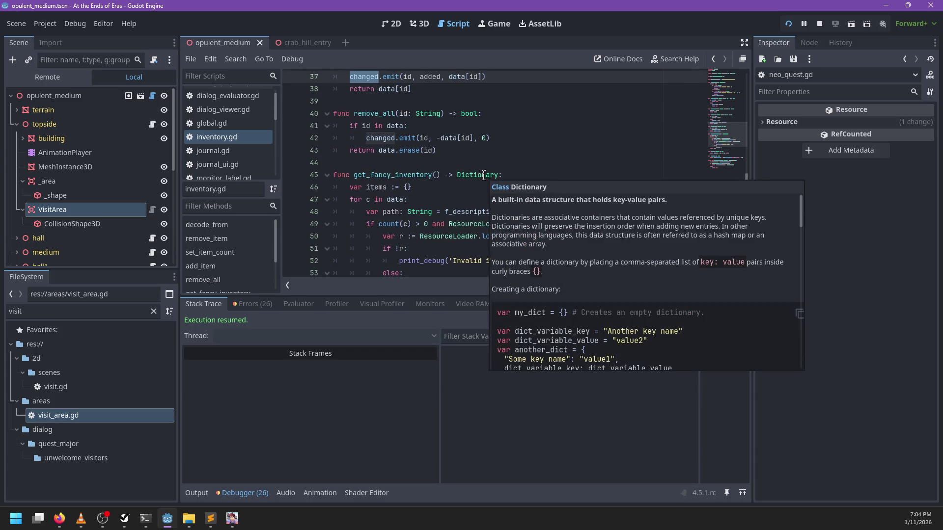
scroll(467, 177, up, 5)
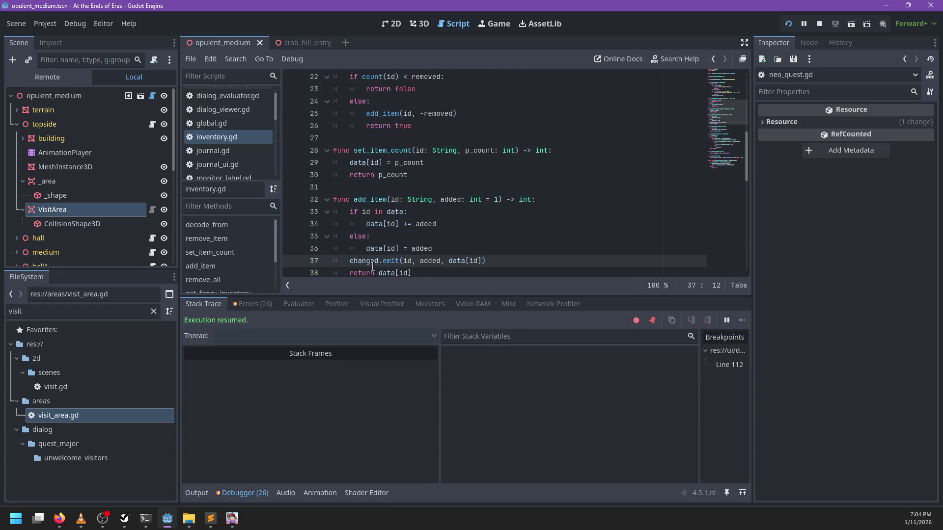
click(455, 222)
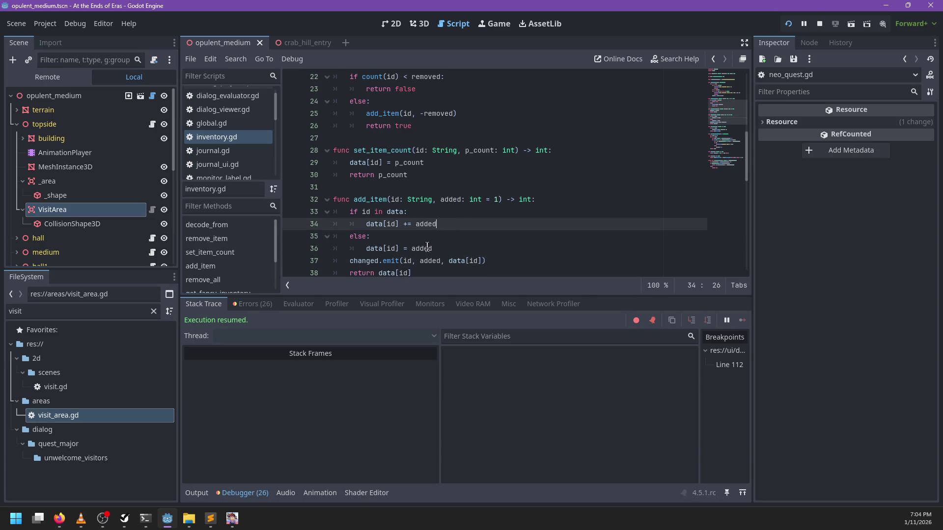
click(235, 493)
click(455, 162)
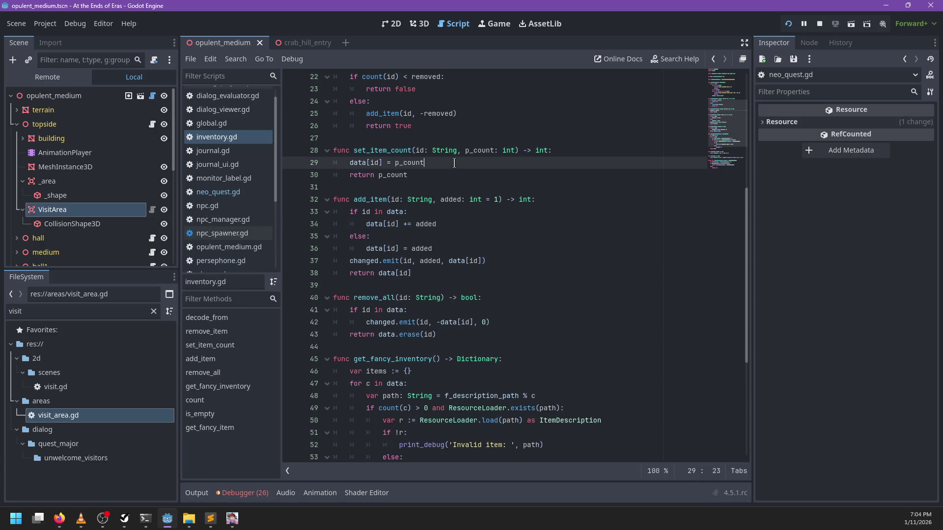
key(Return)
Step: Begin a changed.emit(id, call and store the previous value with old_count := data[id]
text(changed.emit()
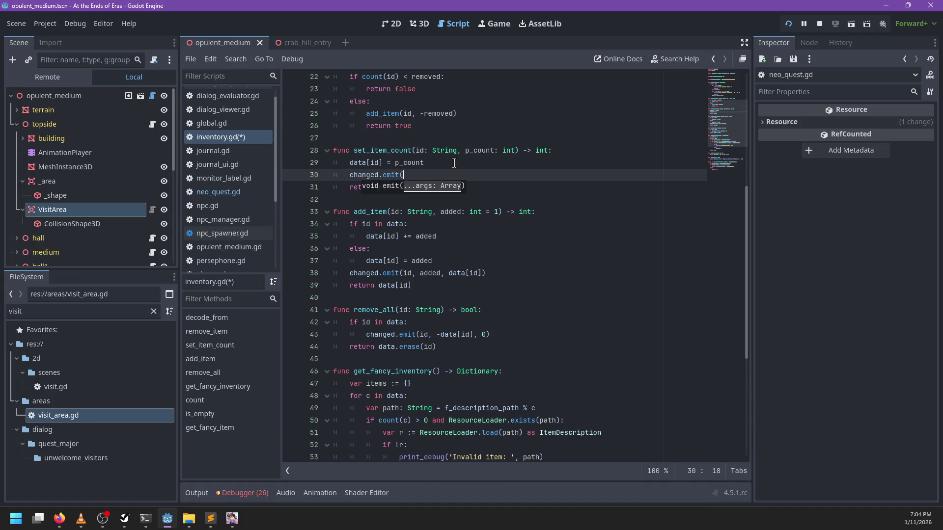
text(id,)
key(Up)
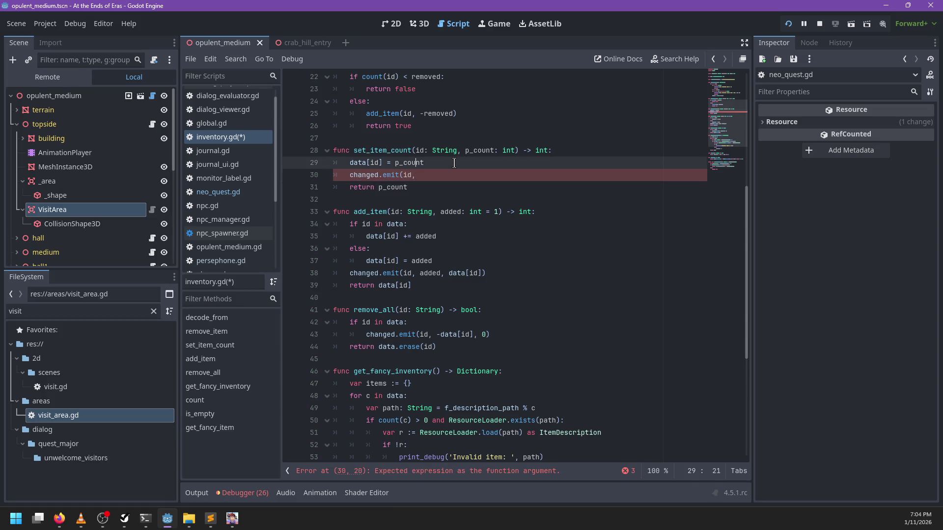
key(shift+Home)
key(BackSpace)
key(ctrl+z)
text(old_cou)
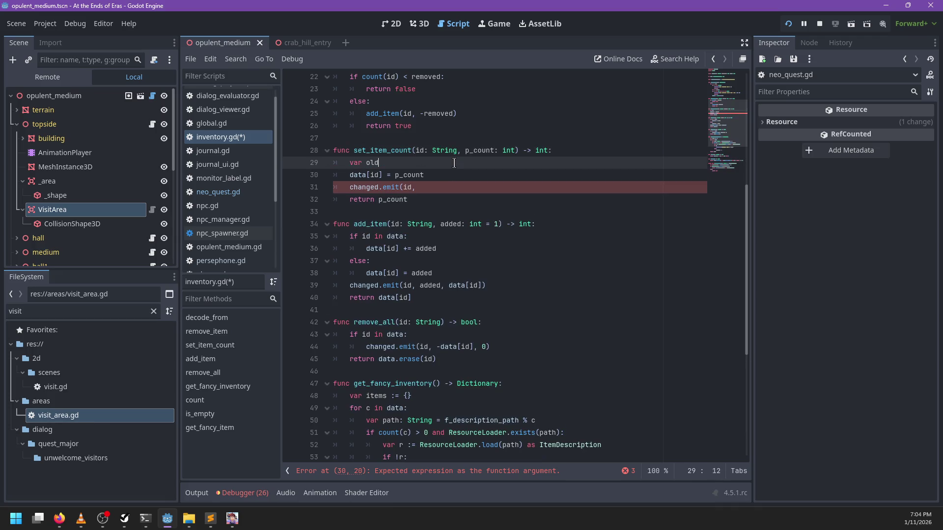
text(nt :+)
key(BackSpace)
key(BackSpace)
text(= data[)
Step: Add 'if old_count != p_count:' and indent the count assignment under it
key(Down)
key(Up)
key(End)
key(Return)
text(if )
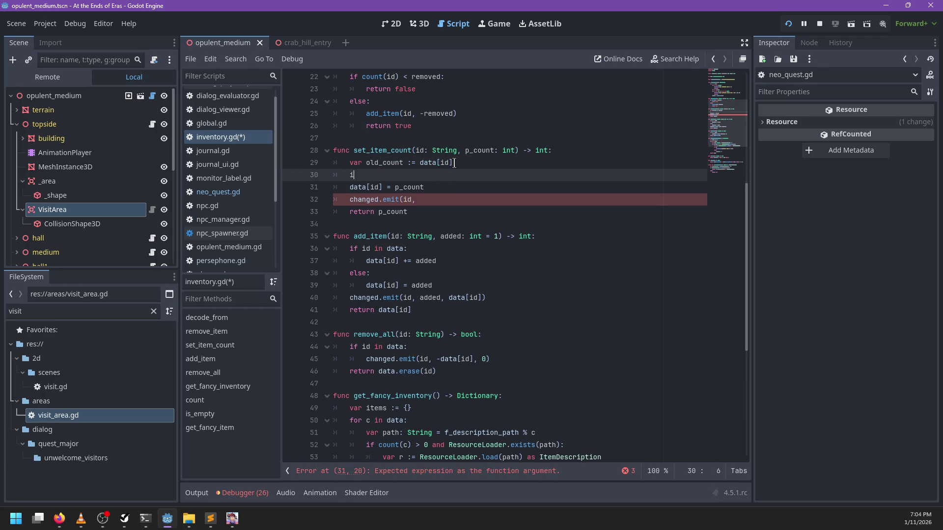
text(old_count != p)
text(_count:)
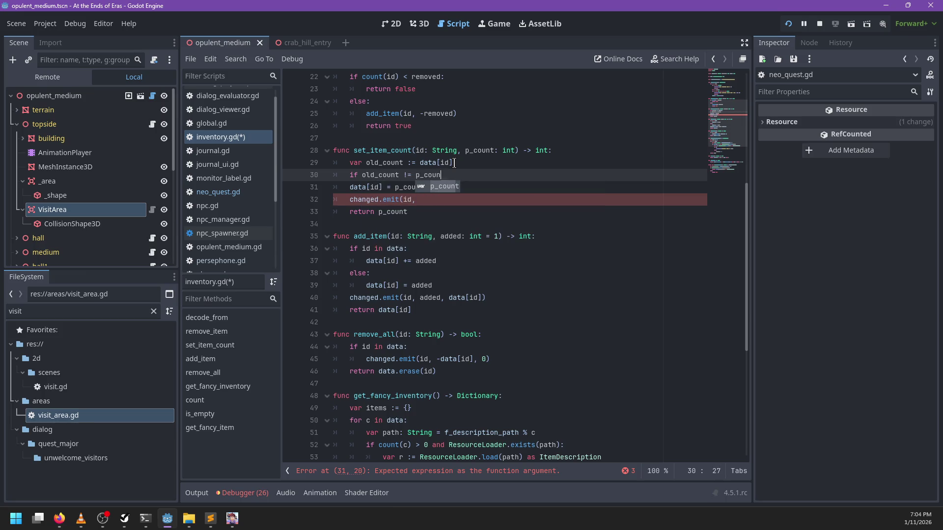
key(Down)
key(ctrl+Left)
key(Tab)
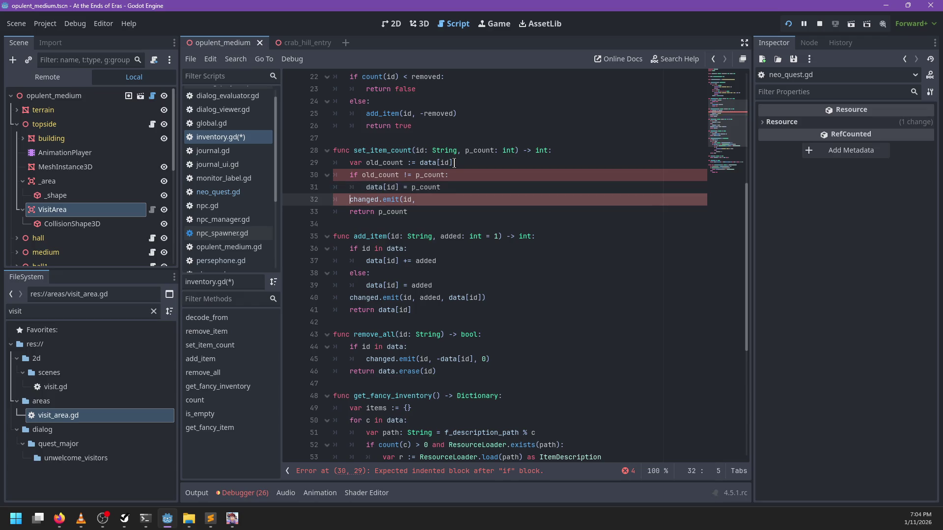
Step: Indent and complete changed.emit(id, old_count - p_count, p_count), then save inventory.gd
key(Down)
key(Home)
key(Tab)
key(End)
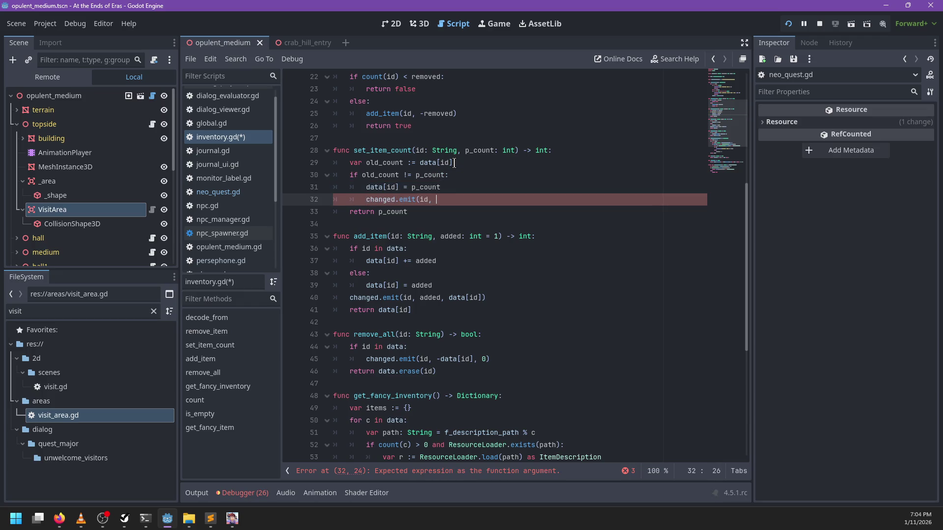
text(old_count - p_count, p_count)
key(ctrl+s)
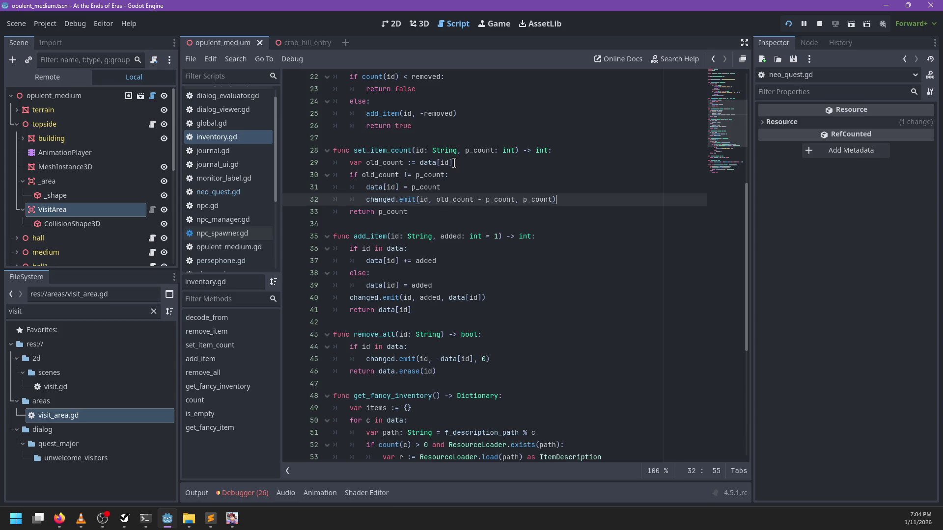
double_click(378, 199)
scroll(461, 188, up, 2)
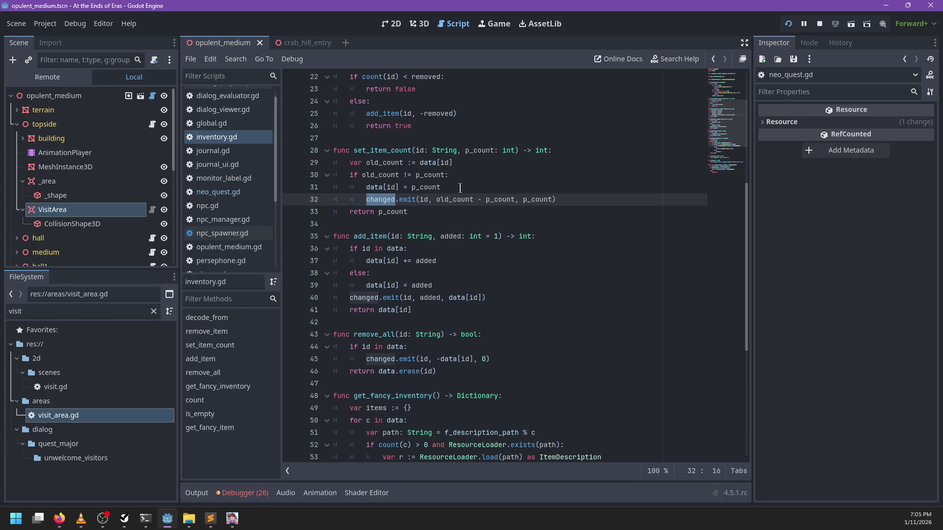
scroll(460, 188, down, 1)
scroll(460, 188, down, 2)
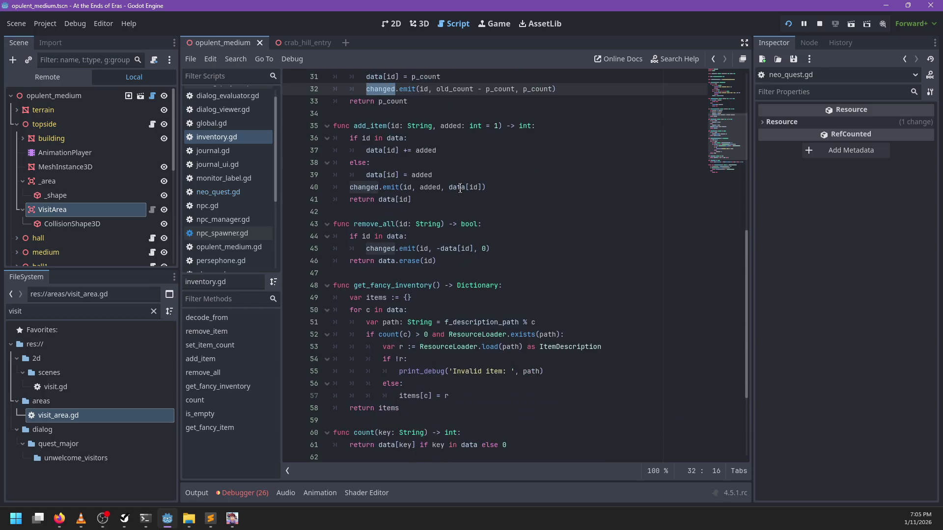
scroll(460, 188, down, 3)
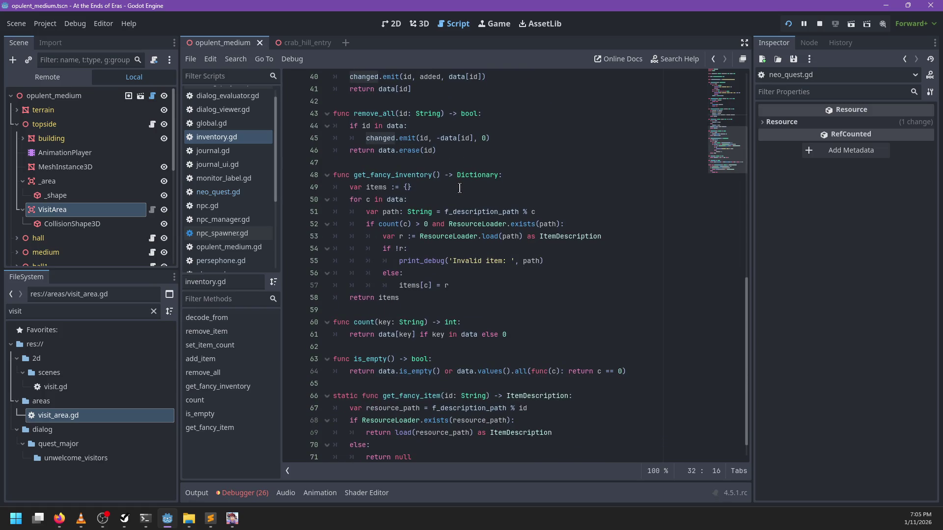
scroll(460, 188, down, 1)
scroll(460, 188, up, 5)
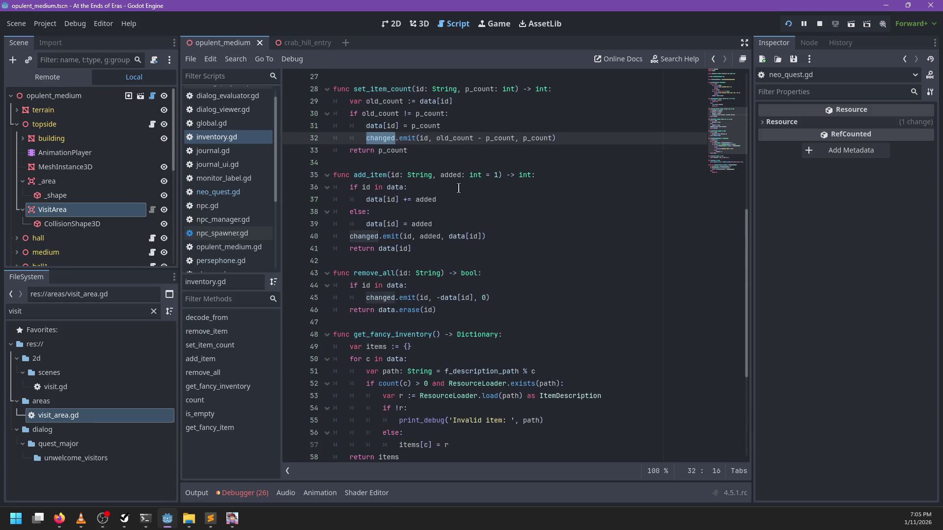
scroll(459, 188, up, 1)
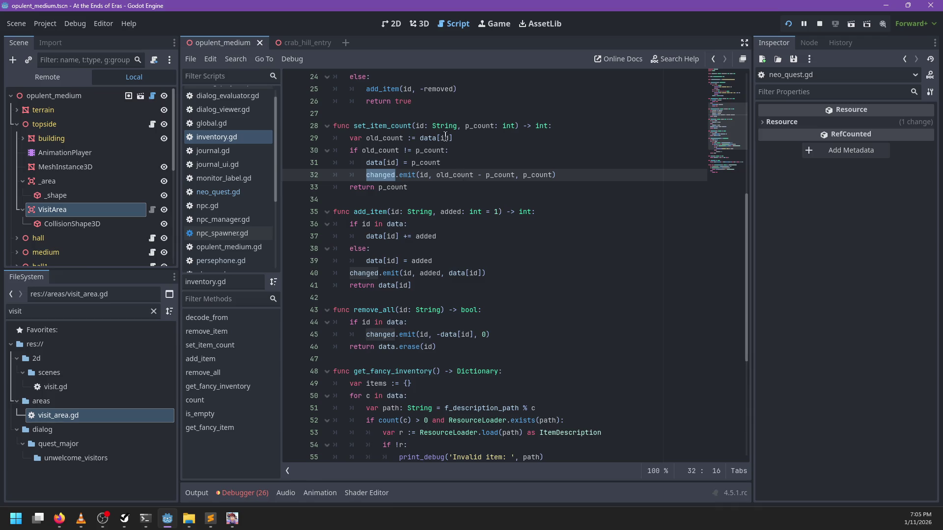
click(481, 140)
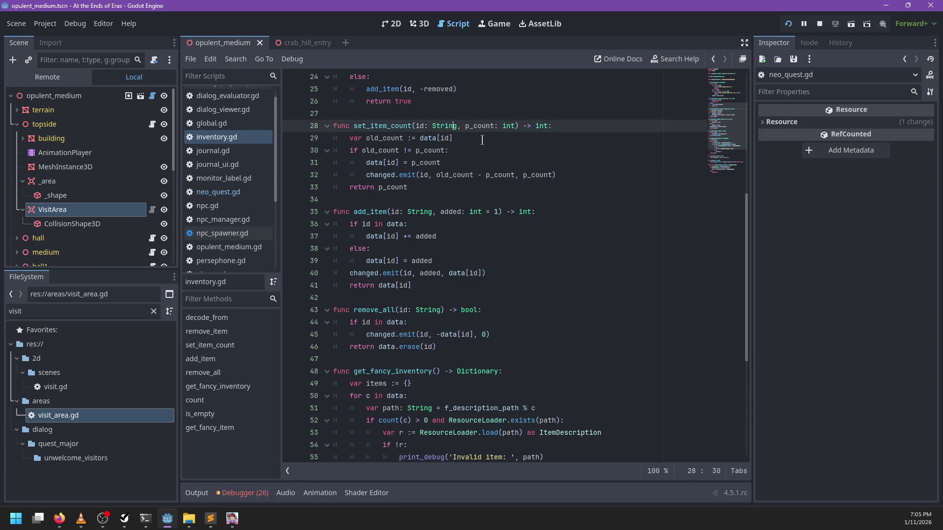
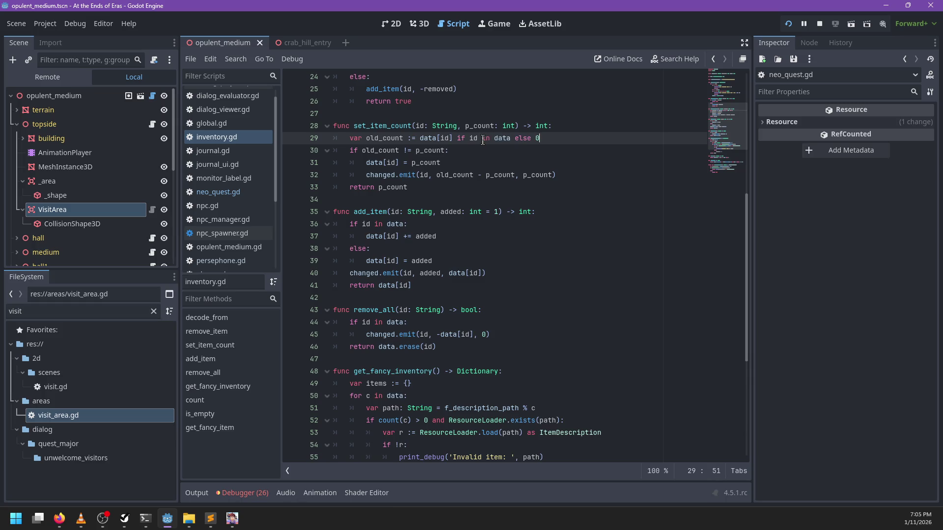
Step: Change line 32's changed.emit amount to p_count - old_count and save inventory.gd
click(476, 150)
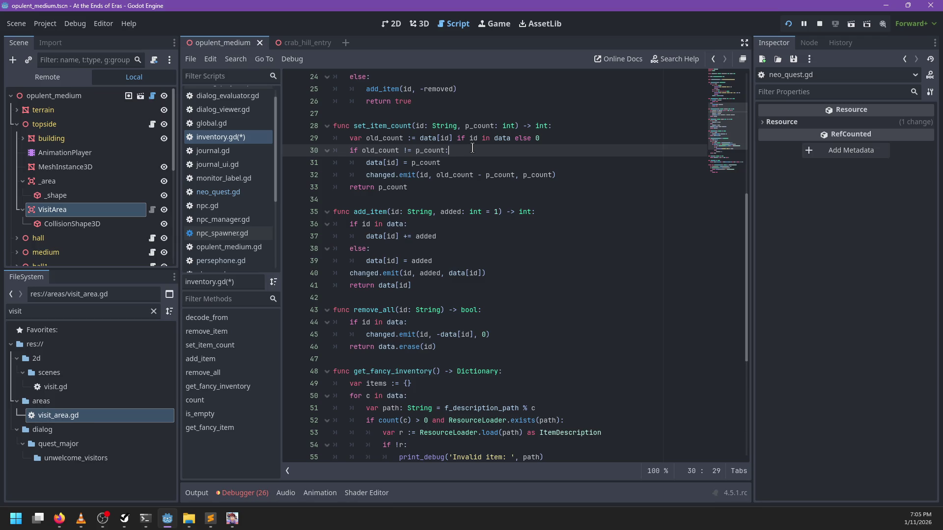
click(485, 175)
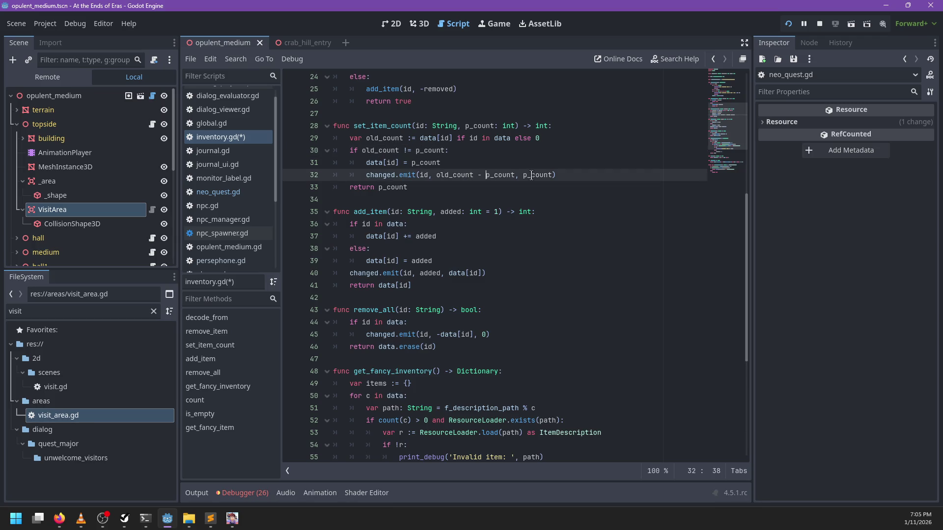
key(ctrl+Delete)
double_click(451, 175)
double_click(494, 175)
key(ctrl+s)
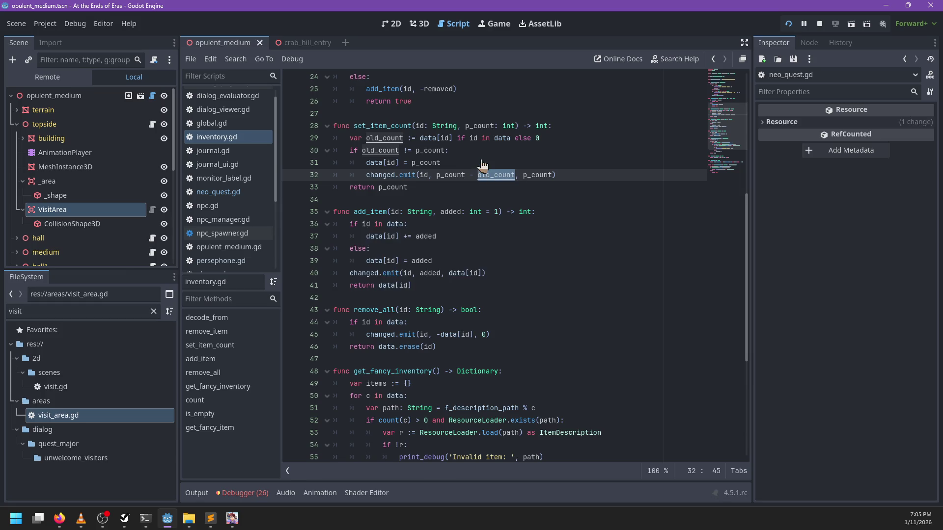
click(481, 161)
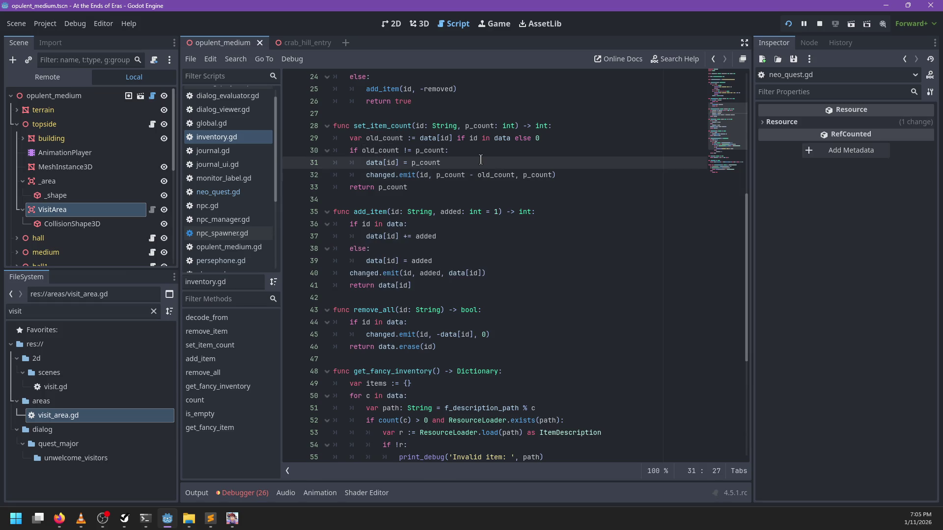
click(549, 142)
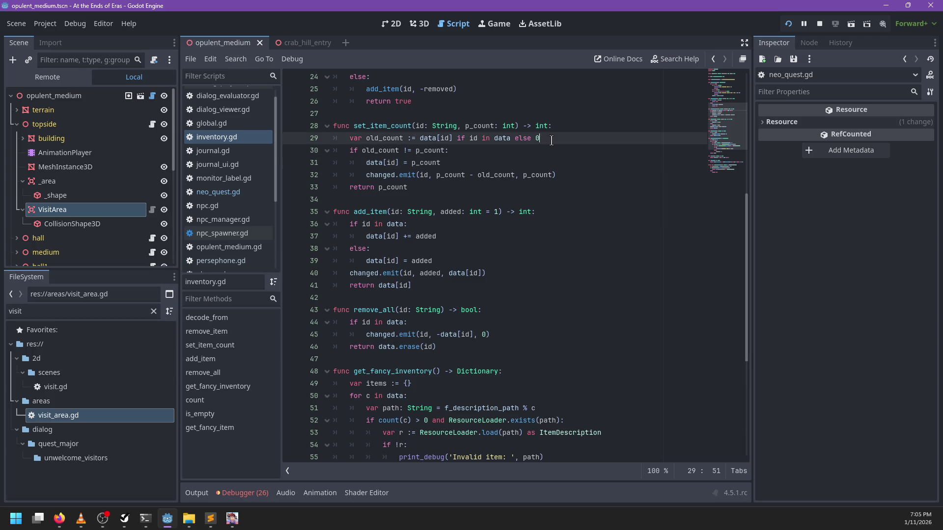
key(alt+Tab)
key(alt+Tab)
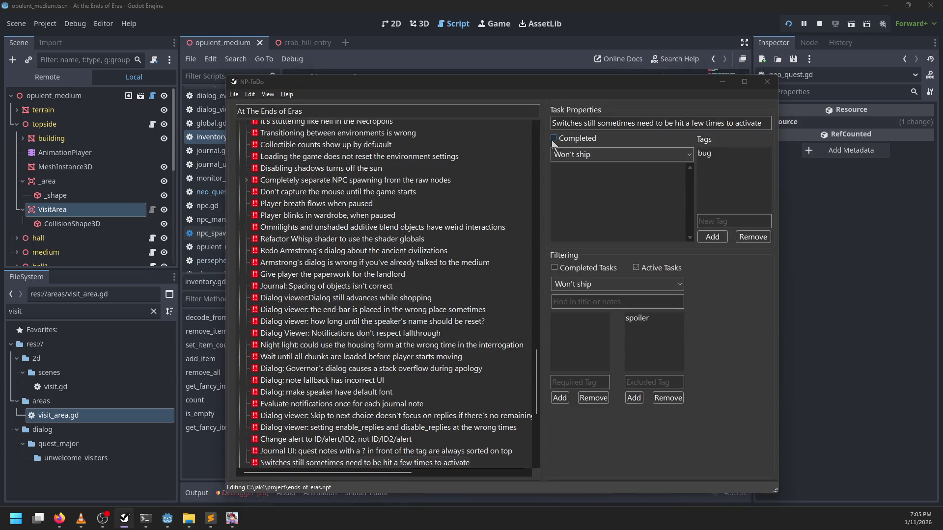
Step: Close the Journal and debug panel, resume play, and talk to the companion
key(Escape)
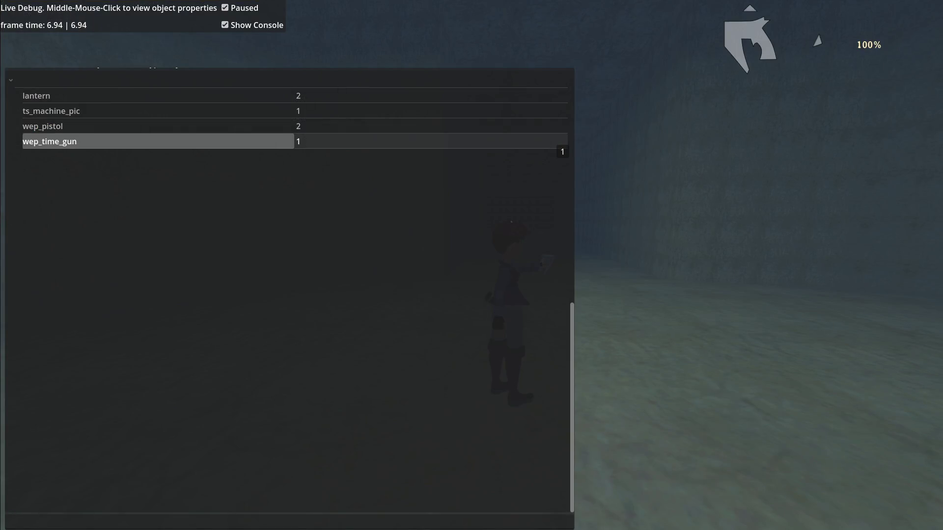
key(Escape)
key(Escape)
key(w)
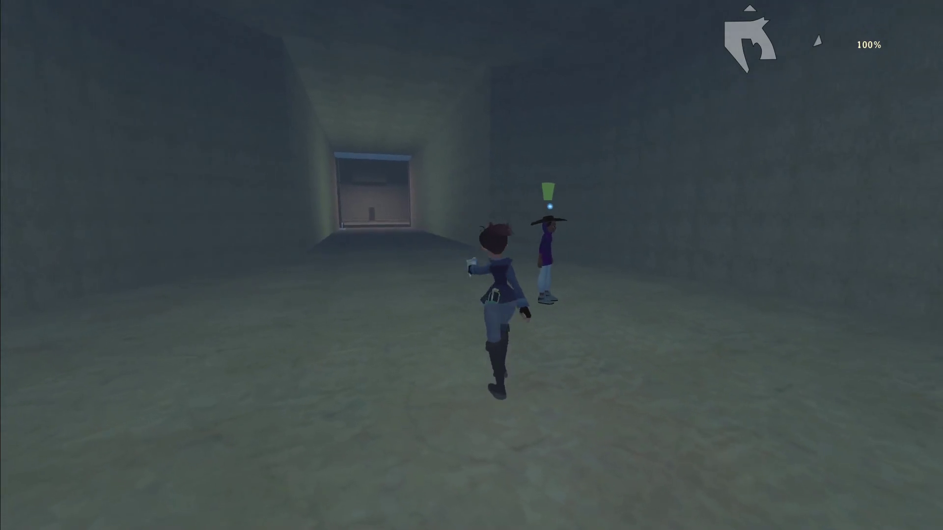
key(e)
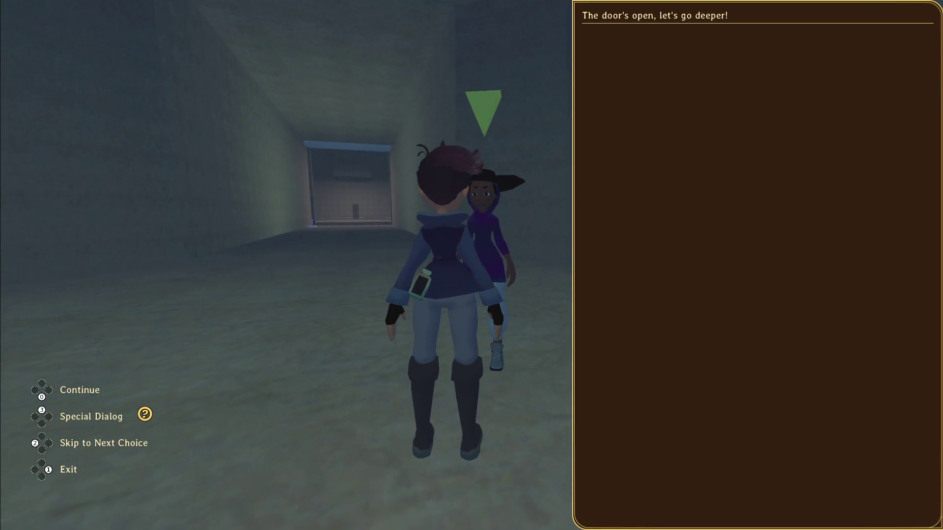
Step: Dismiss the dialogue and run down the corridor past the companion toward the lit doorway
key(e)
key(w)
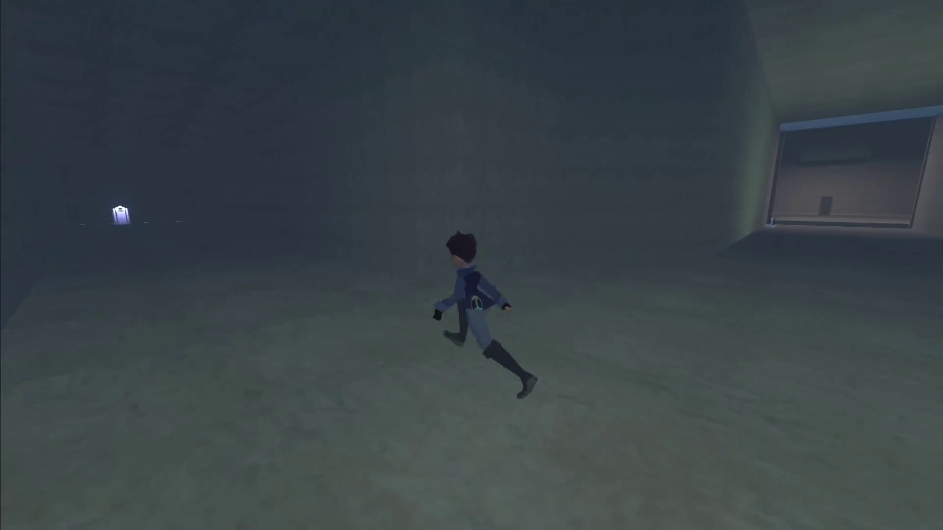
key(w)
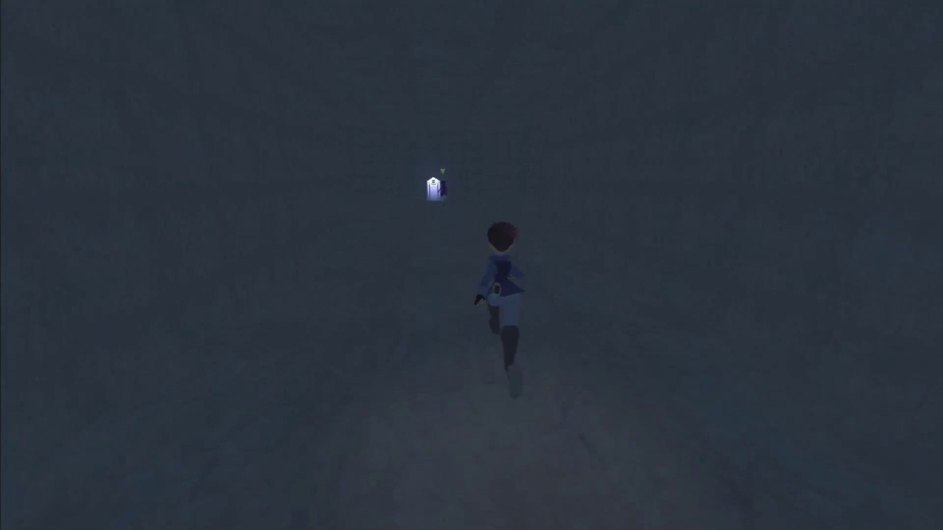
key(w)
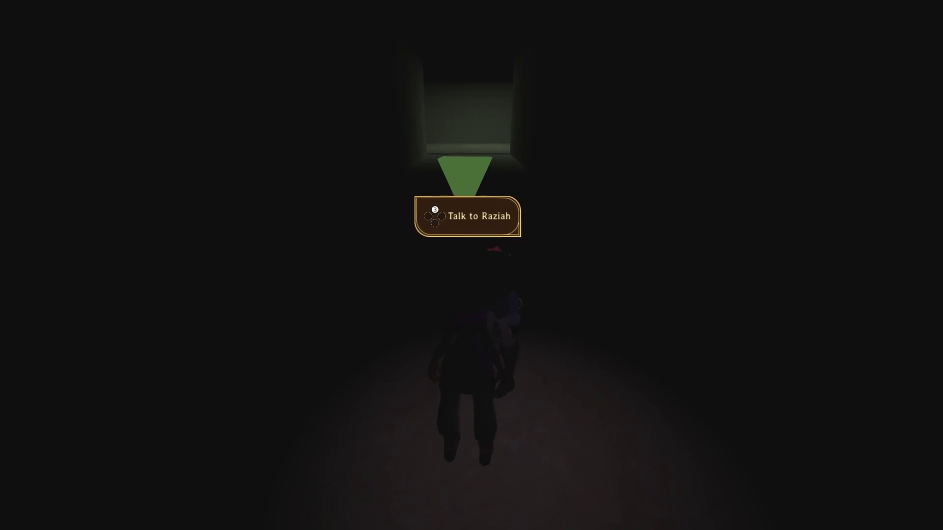
key(d)
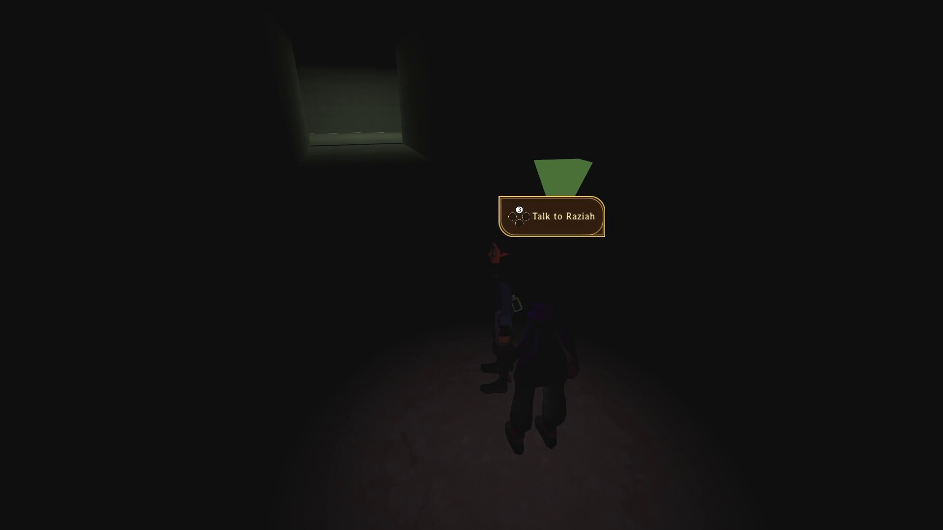
key(w)
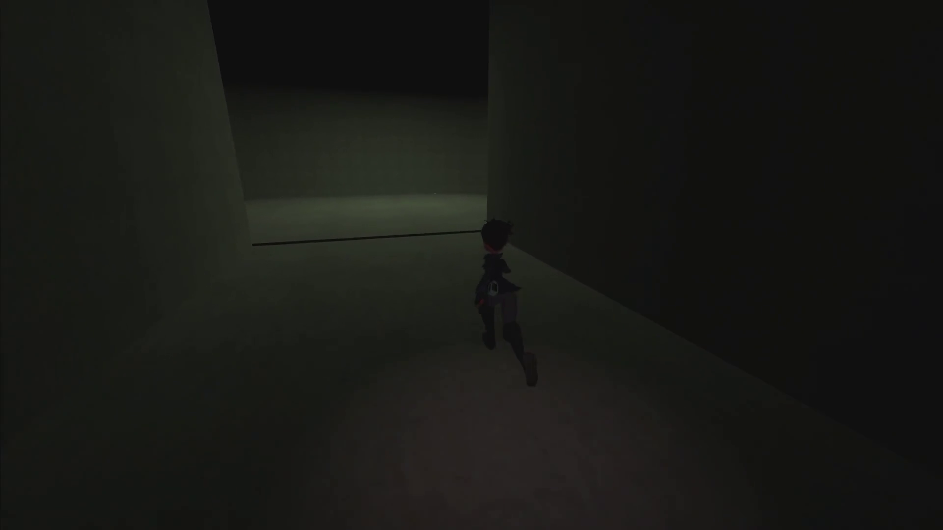
key(s)
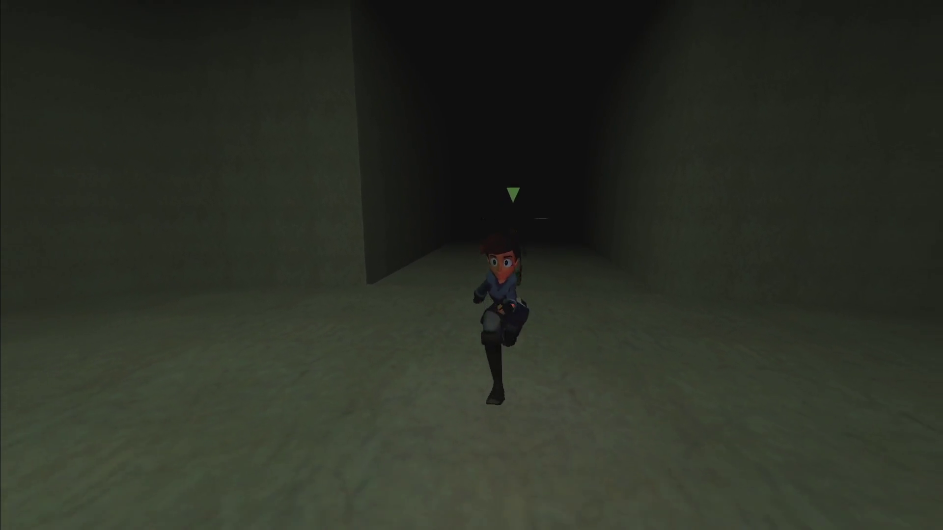
Step: Run through the lit doorway, climb the stacked block, and pass through the glowing opening
key(w)
key(w)
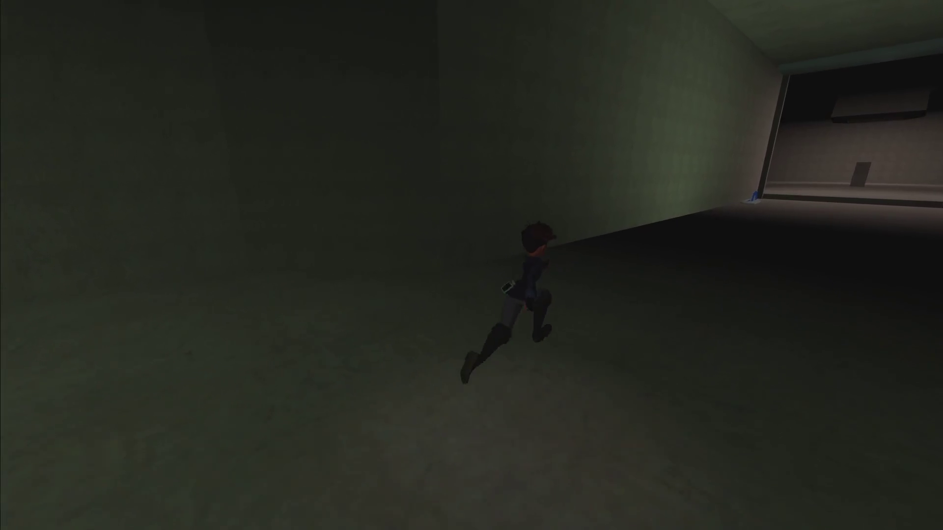
key(w)
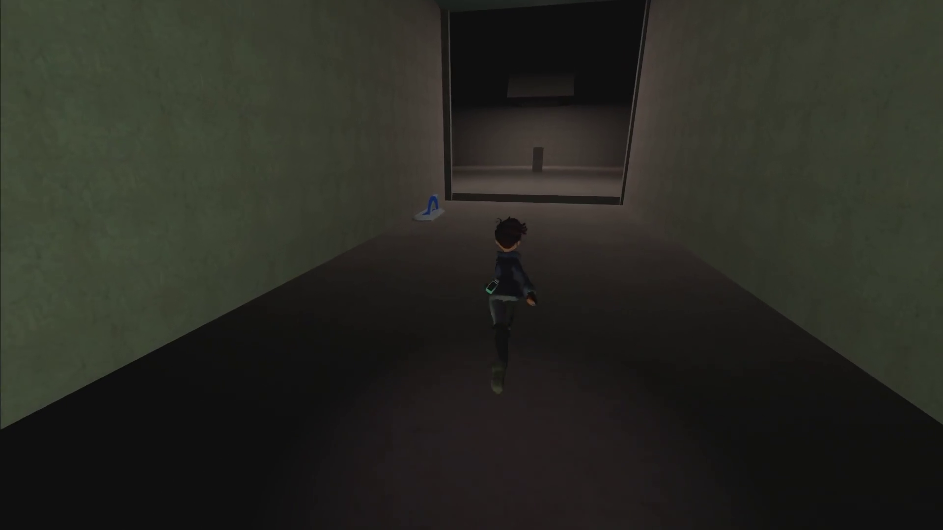
key(w)
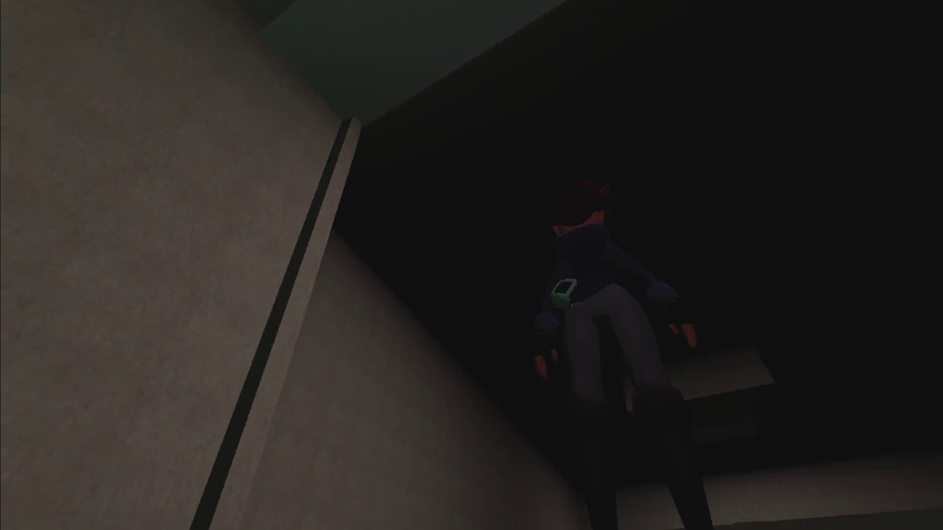
key(w)
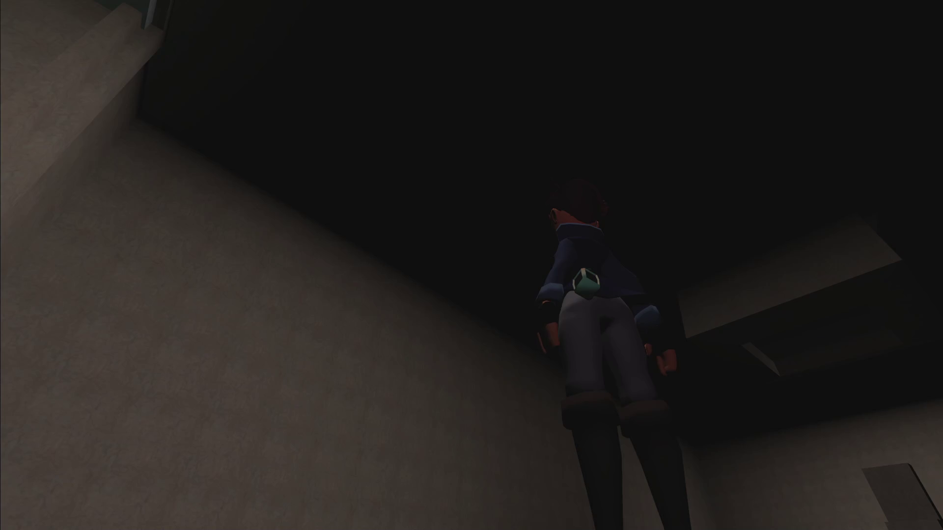
key(w)
key(space)
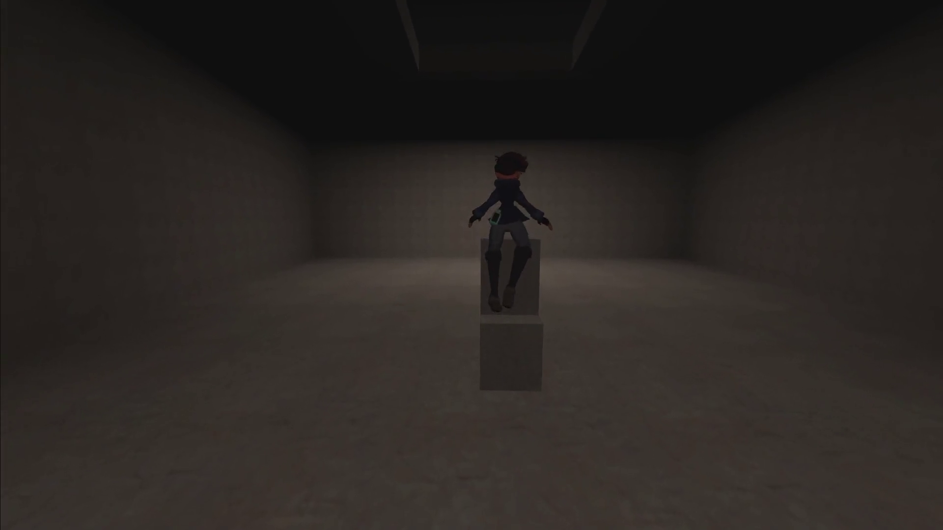
key(w)
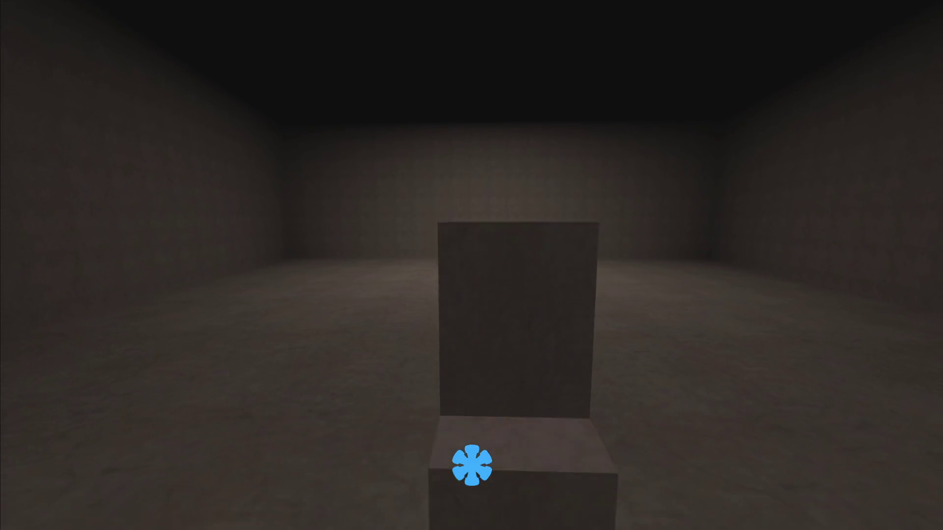
key(space)
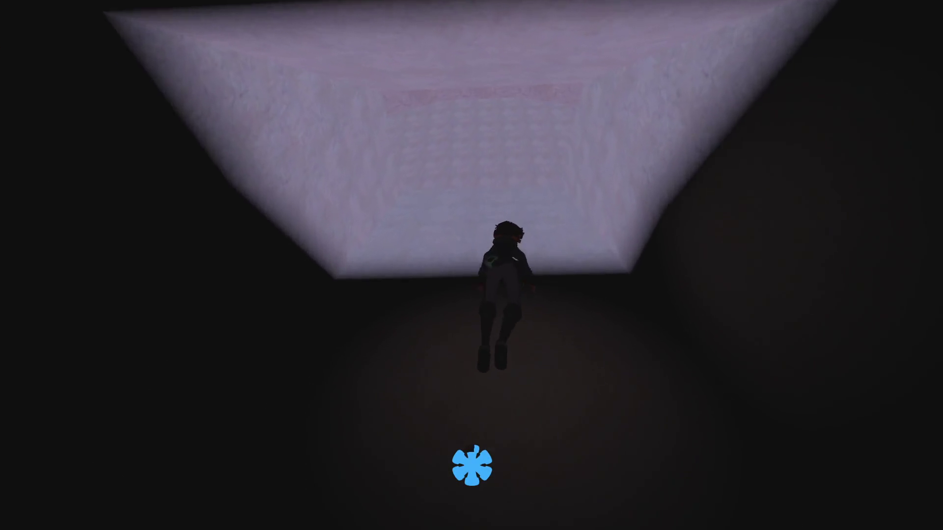
key(w)
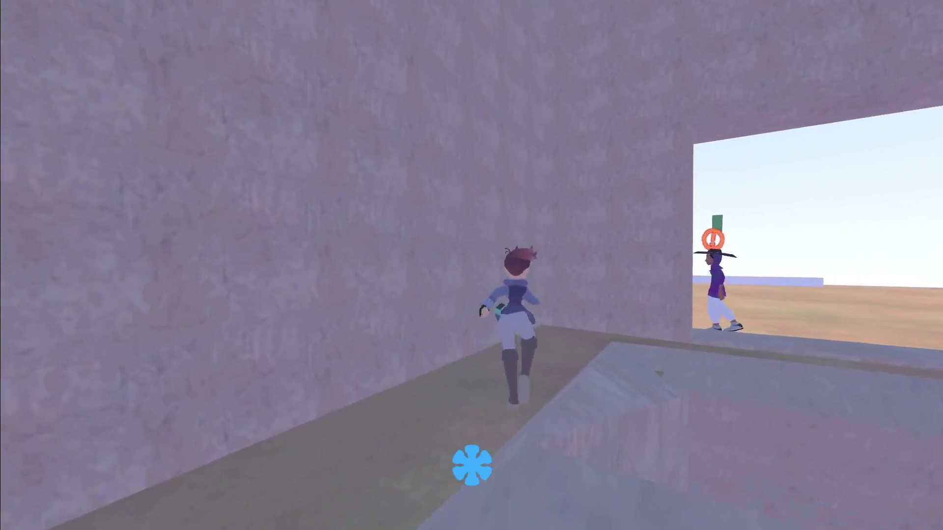
Step: Talk to the companion, then run along the wall and through the dark opening
key(e)
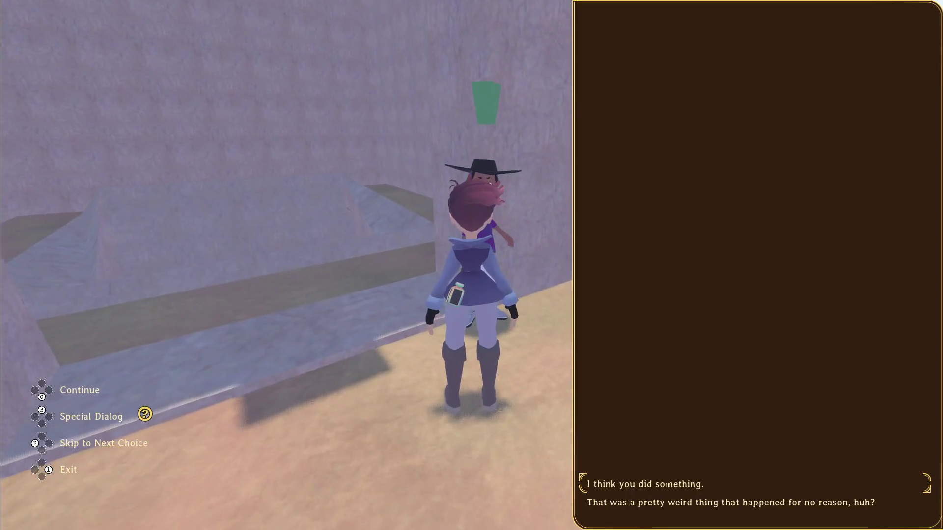
key(1)
key(s)
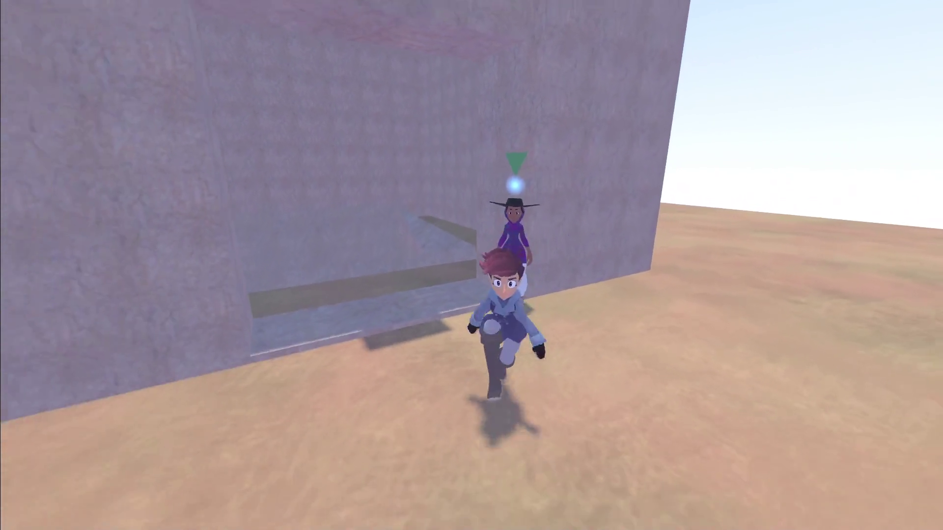
key(a)
key(space)
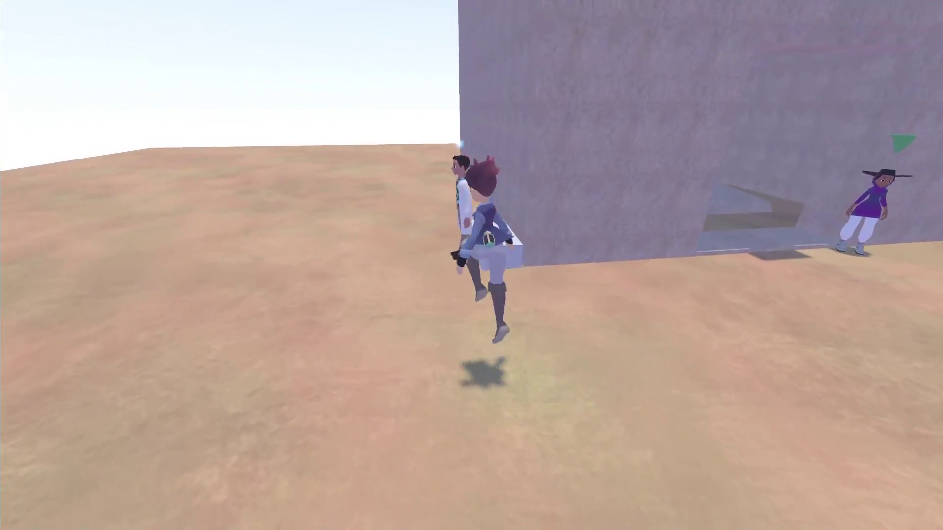
key(w)
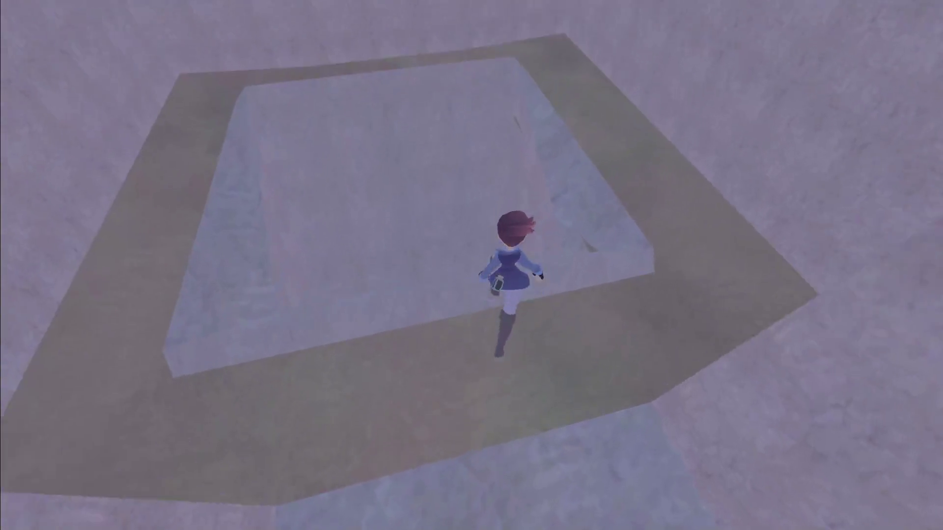
key(w)
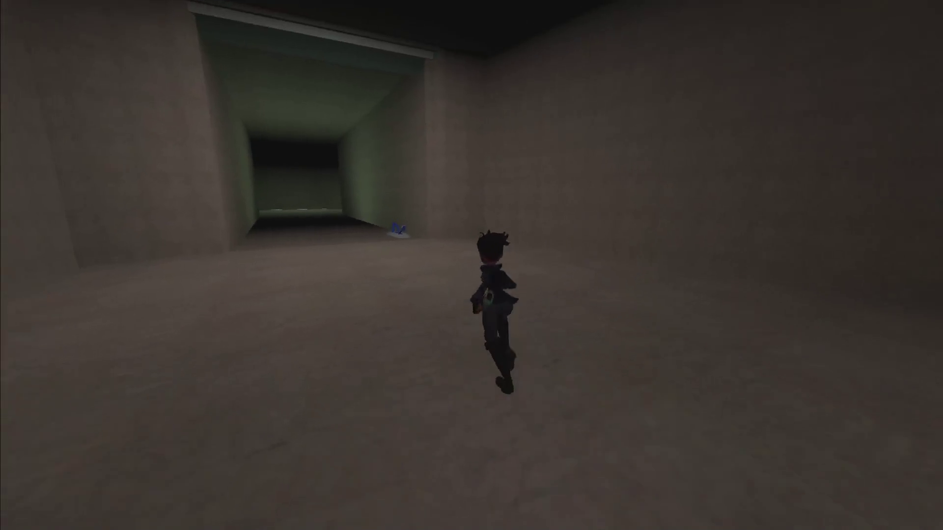
Step: Browse the journal's ts_intro, Ghelrin and Crab Hill West entries, then quit to the editor's 3D view
key(j)
key(Down)
key(Down)
key(Down)
key(Down)
key(Down)
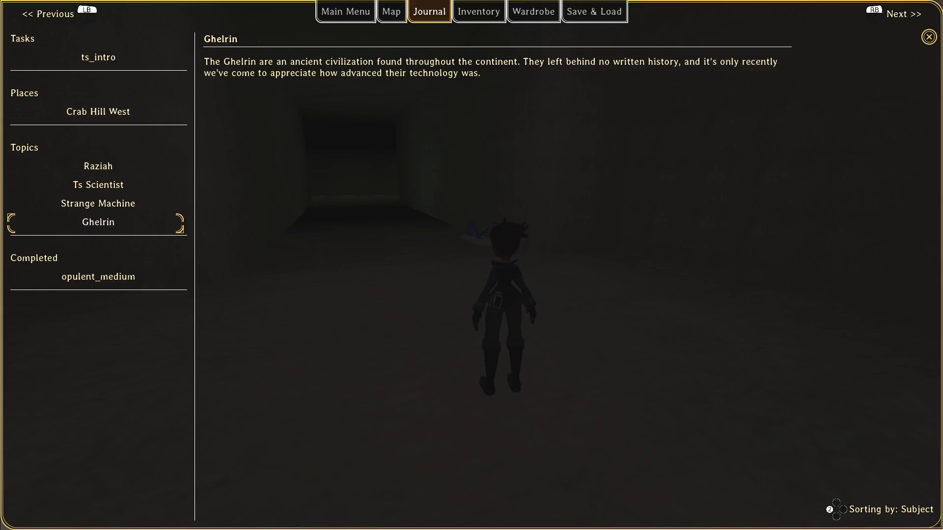
key(Down)
key(Up)
key(Up)
key(Up)
key(Up)
key(Up)
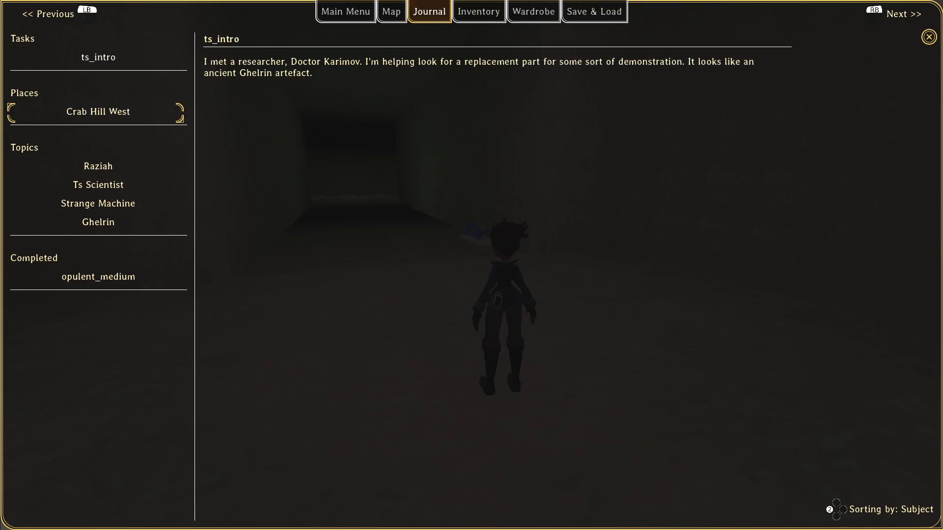
key(Escape)
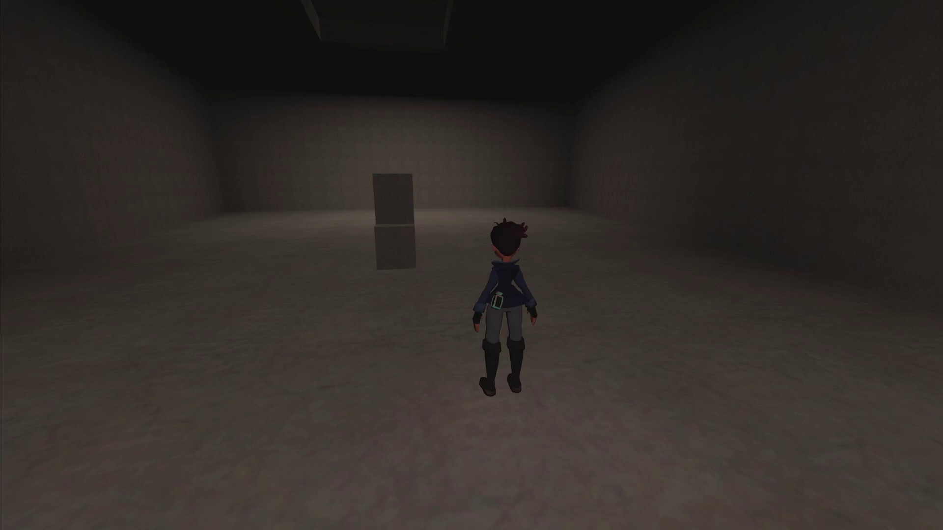
key(F8)
click(420, 24)
Step: Duplicate the wep_time_gun_pickup and drag the copy onto the floor near spawn
scroll(437, 203, down, 3)
scroll(446, 158, up, 10)
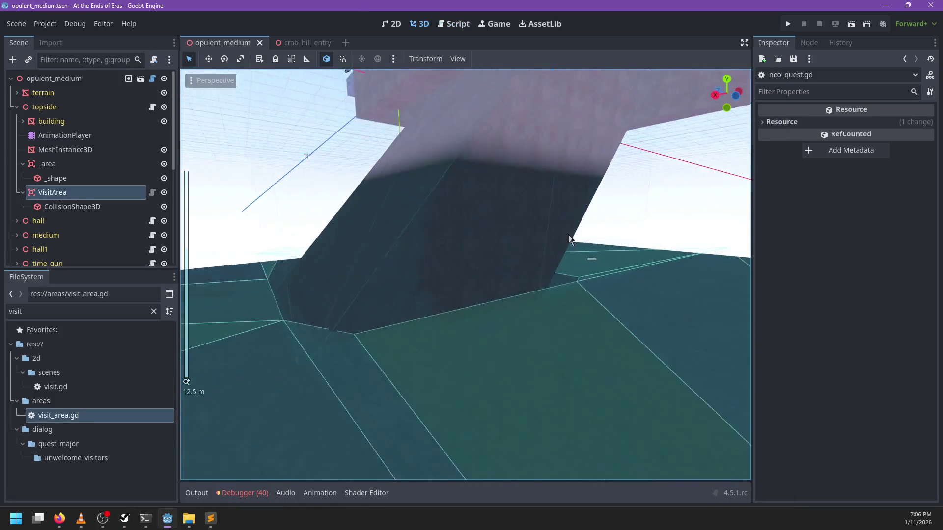
scroll(384, 254, down, 5)
scroll(386, 284, up, 10)
scroll(459, 276, down, 5)
scroll(442, 299, up, 10)
mouse_move(436, 298)
mouse_down()
mouse_move(611, 274)
mouse_move(420, 411)
mouse_move(451, 321)
mouse_up()
click(388, 414)
click(451, 277)
key(f)
scroll(531, 286, down, 3)
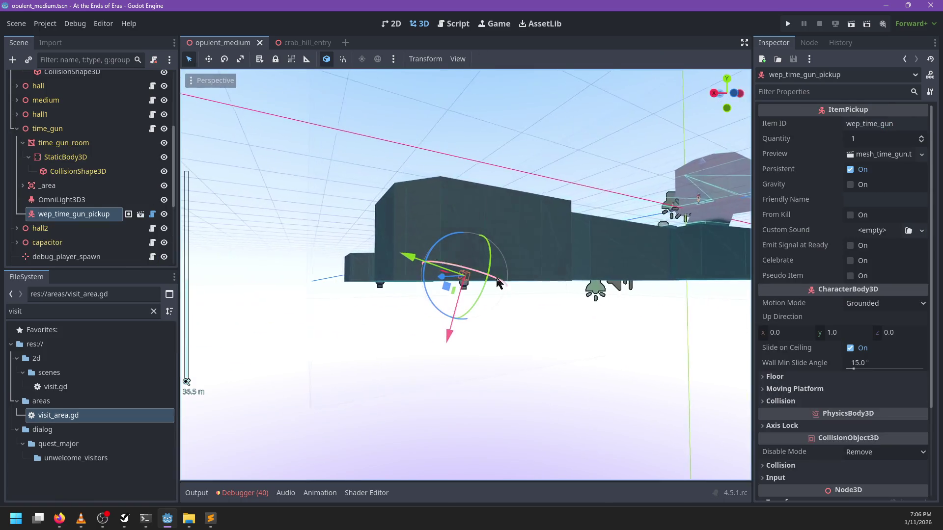
key(ctrl+d)
mouse_move(531, 286)
mouse_down()
mouse_move(414, 378)
mouse_move(441, 364)
mouse_move(475, 368)
mouse_move(494, 162)
mouse_move(374, 229)
mouse_up()
Step: Check the duplicate from a lower angle, save, and adjust its height above the floor
scroll(414, 378, down, 3)
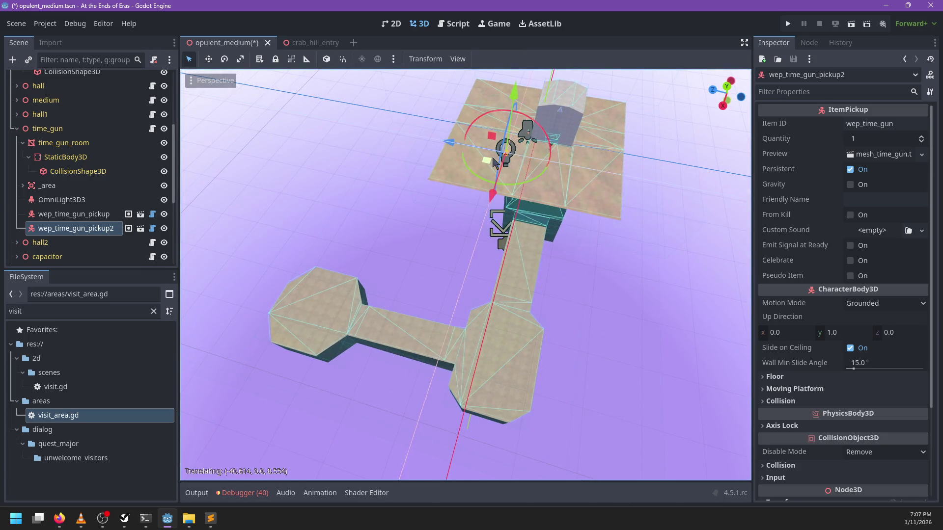
key(f)
scroll(495, 162, up, 5)
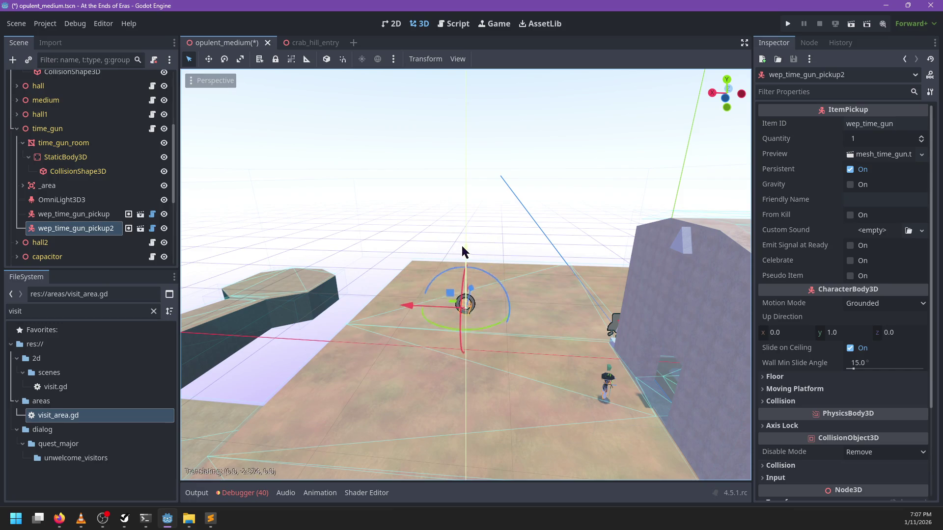
scroll(466, 253, up, 3)
drag(466, 252, 531, 257)
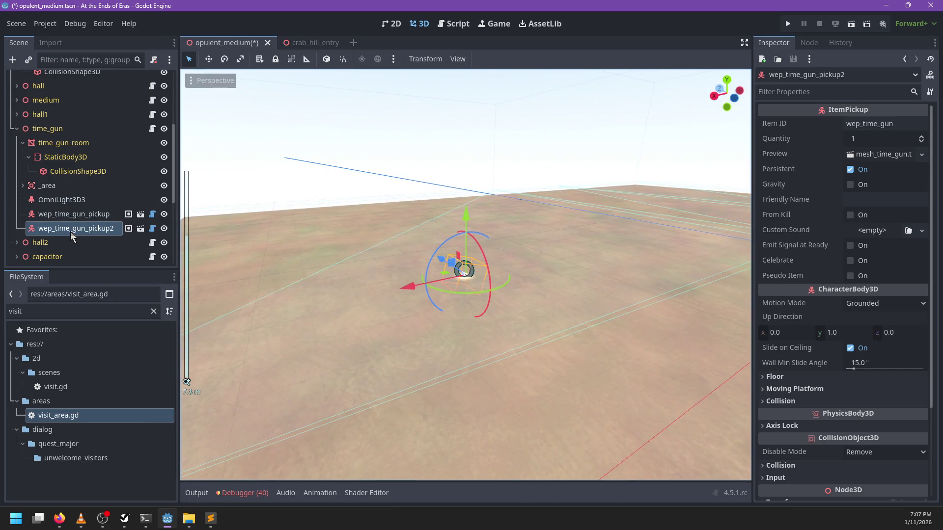
mouse_move(72, 235)
mouse_down()
mouse_move(59, 261)
mouse_move(49, 221)
mouse_move(88, 231)
mouse_up()
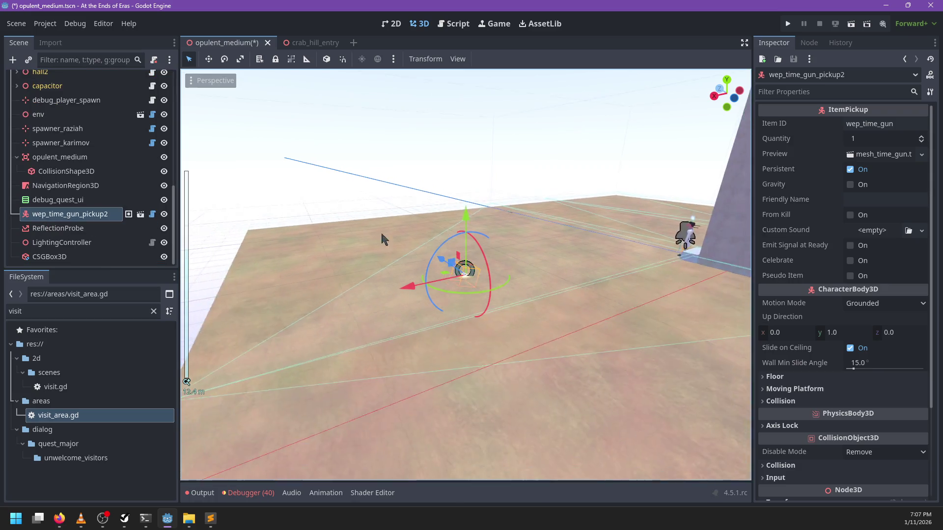
key(ctrl+s)
scroll(479, 266, down, 1)
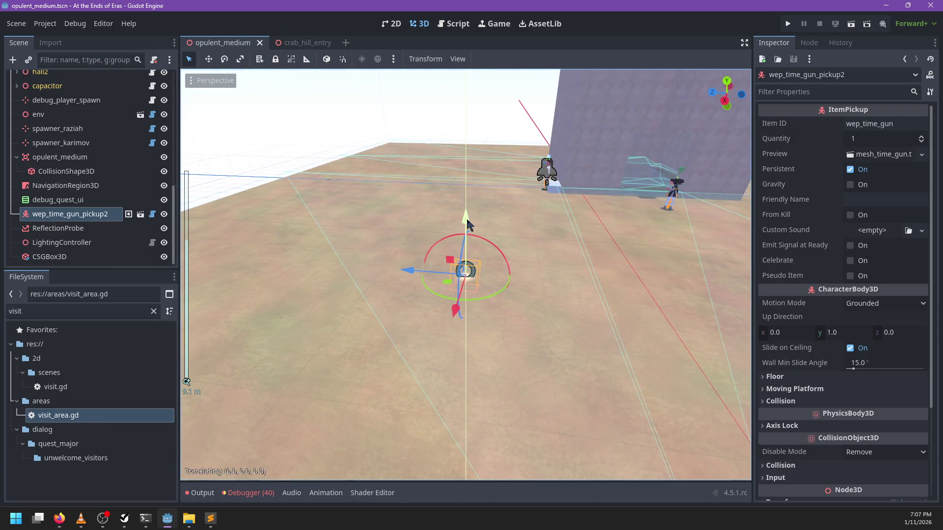
drag(466, 219, 467, 206)
Step: Delete the debug_quest_ui node and save the scene
click(59, 202)
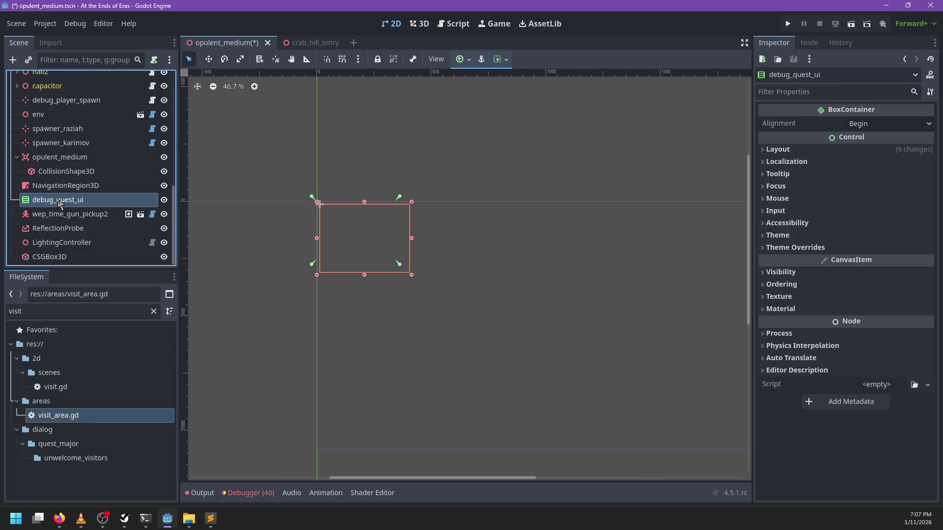
key(Delete)
key(Return)
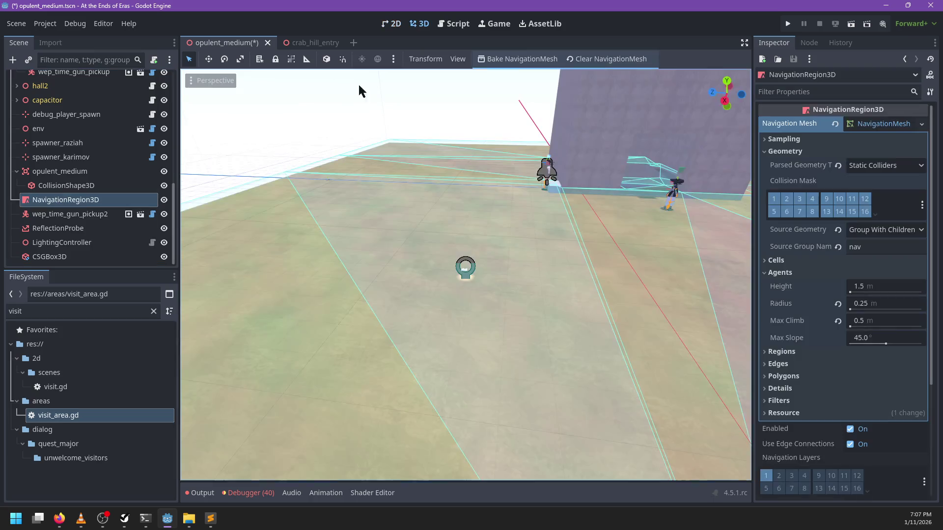
key(ctrl+s)
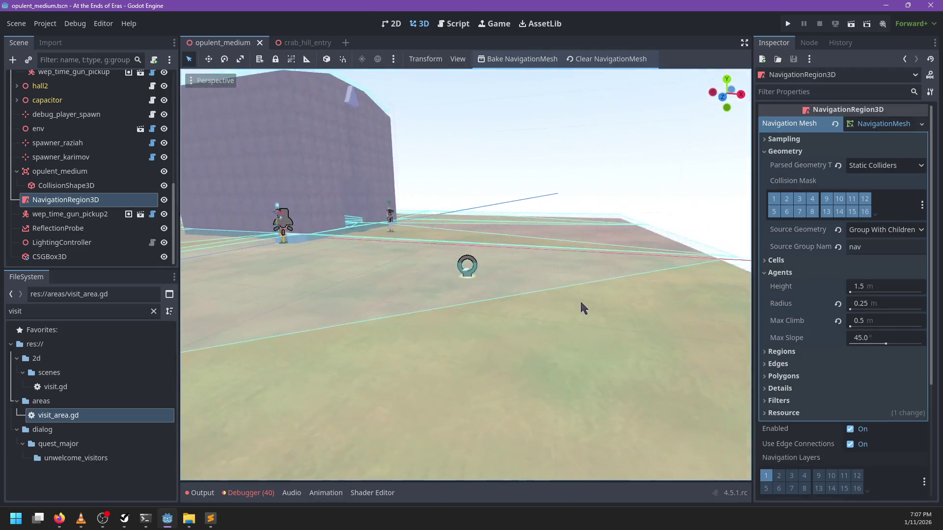
Step: Raise the new pickup slightly above the floor, save, and run the game with F5
scroll(545, 289, up, 3)
scroll(544, 289, up, 3)
click(469, 260)
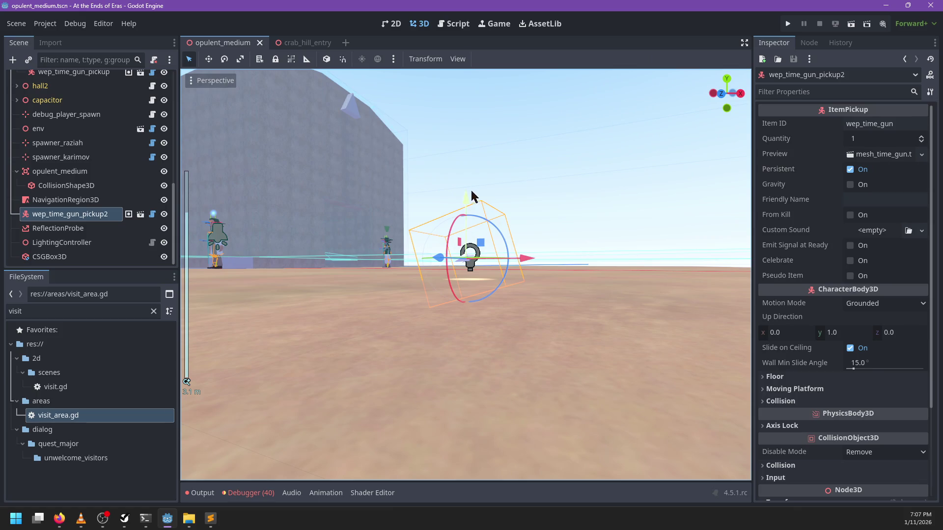
drag(465, 223, 466, 203)
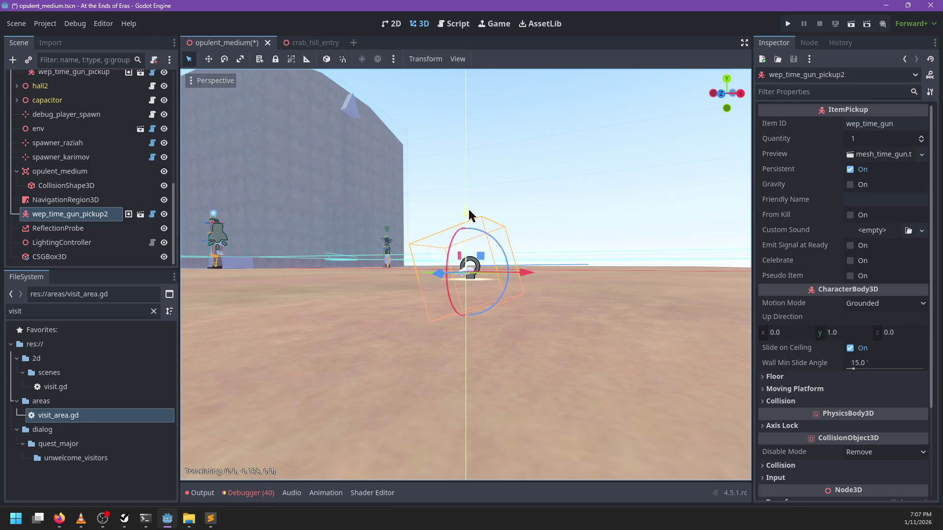
key(ctrl+s)
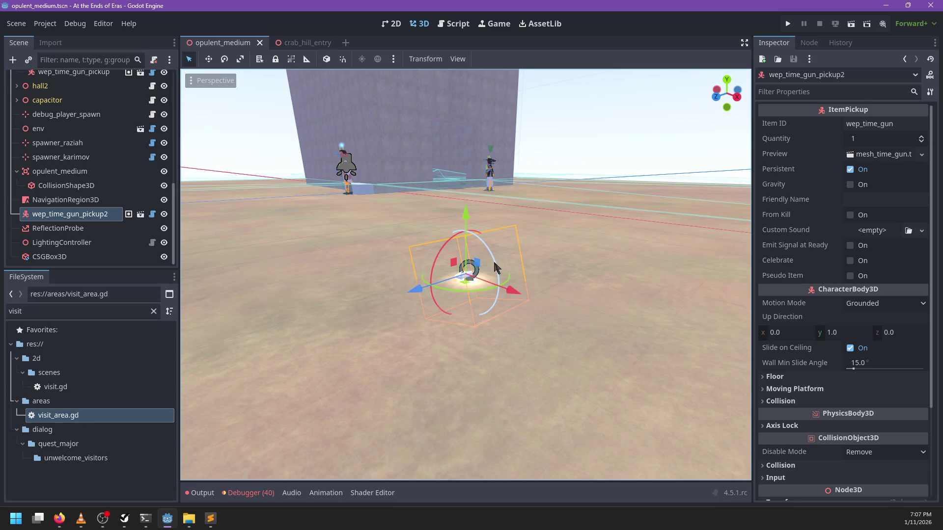
key(F5)
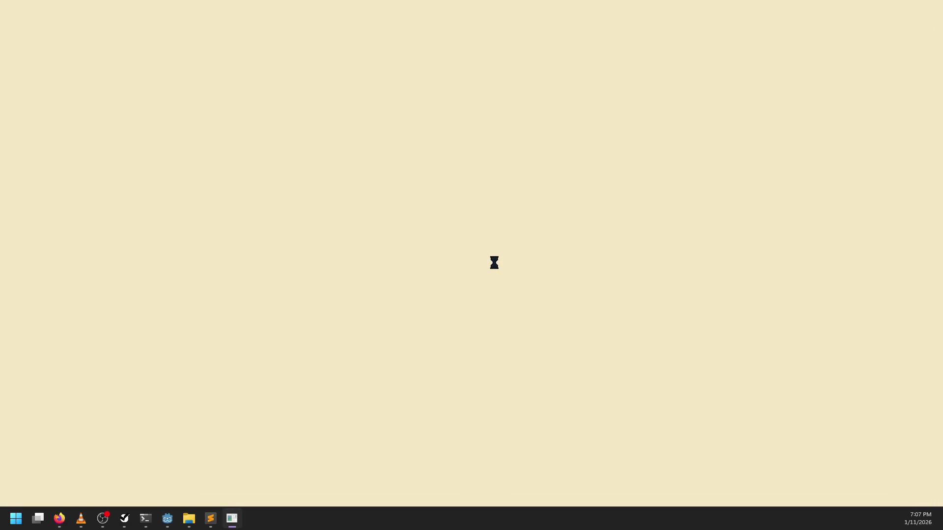
Step: Delete the autosave folder from the At the Ends of Eras user data folder
click(189, 518)
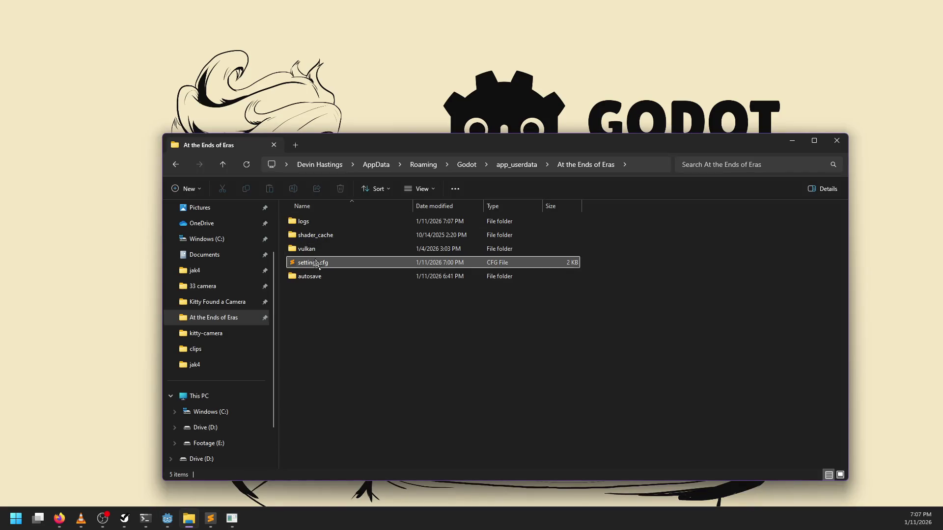
click(316, 278)
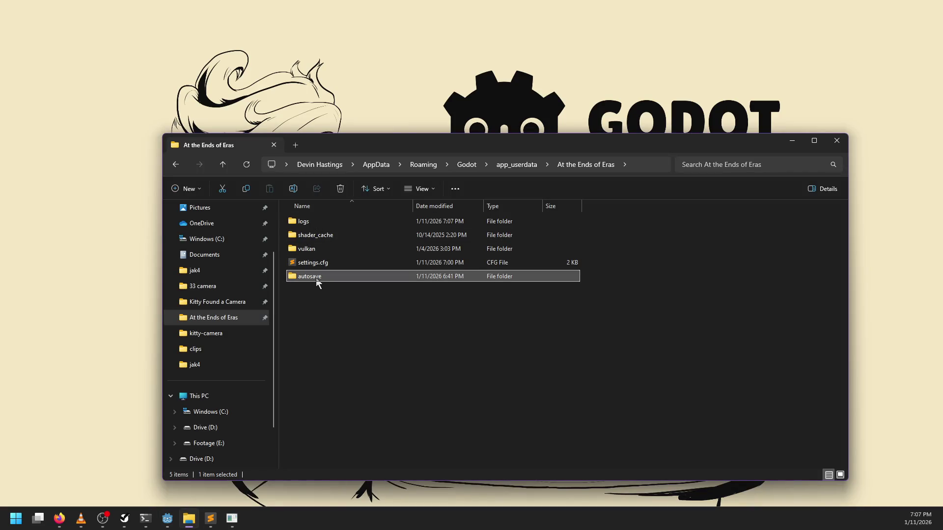
key(Delete)
Step: Stop the running game in Godot and launch it again with F5
click(170, 518)
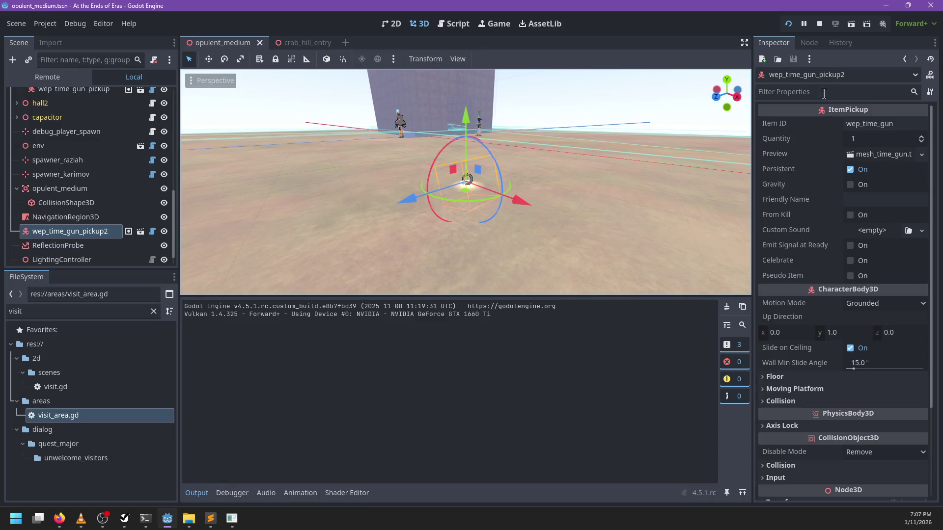
click(817, 25)
click(199, 524)
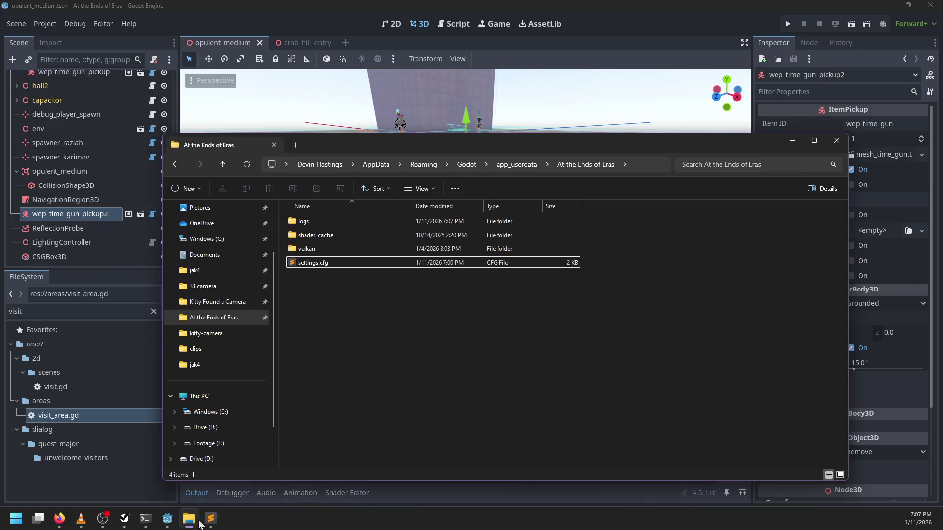
click(469, 22)
key(F5)
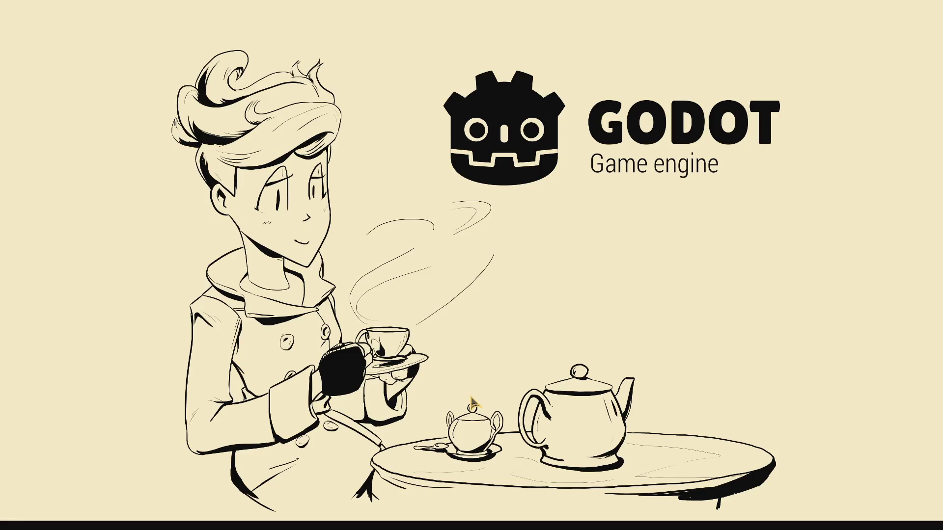
Step: Close the game, glance at the ts_scientist script, and show inventory.gd in the script editor
key(F8)
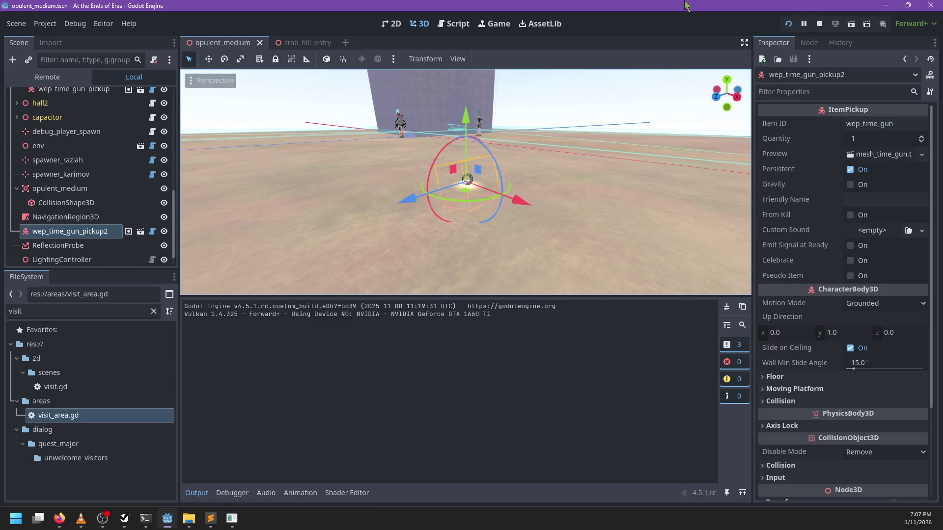
click(189, 518)
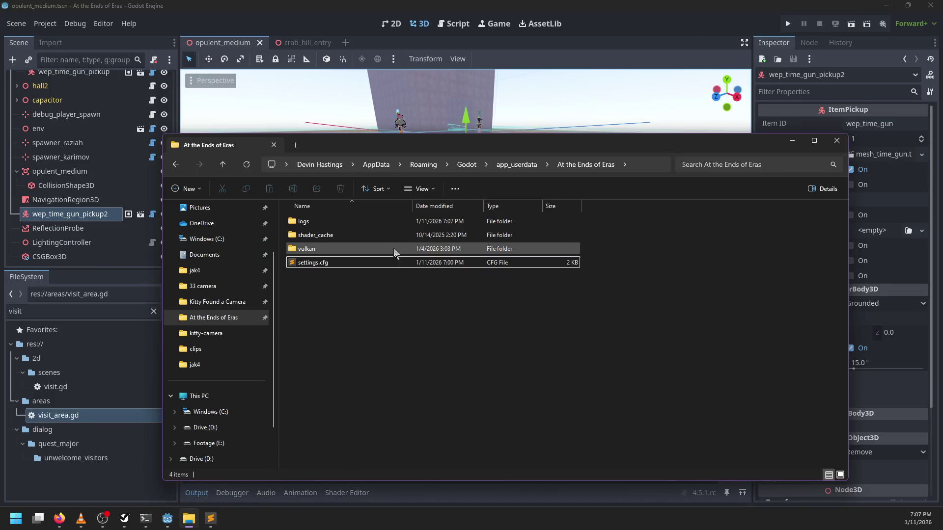
click(216, 517)
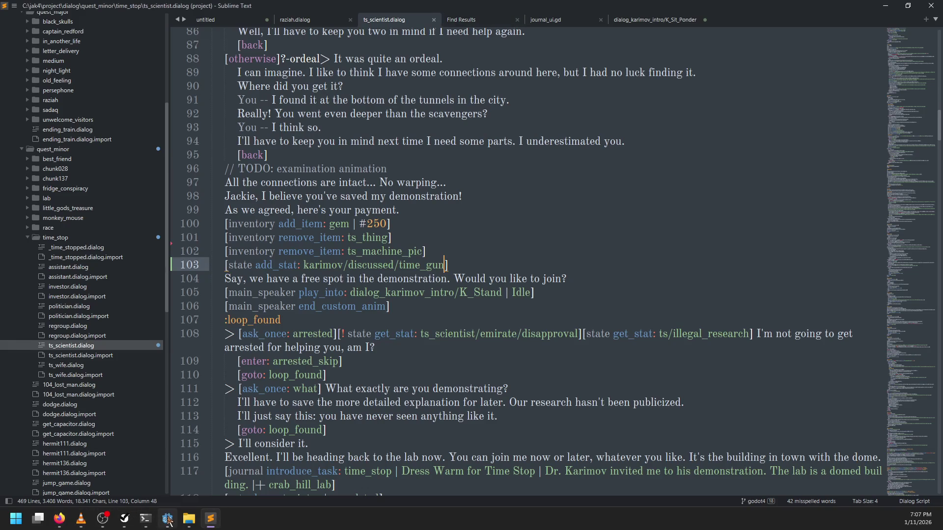
click(168, 519)
key(ctrl+F3)
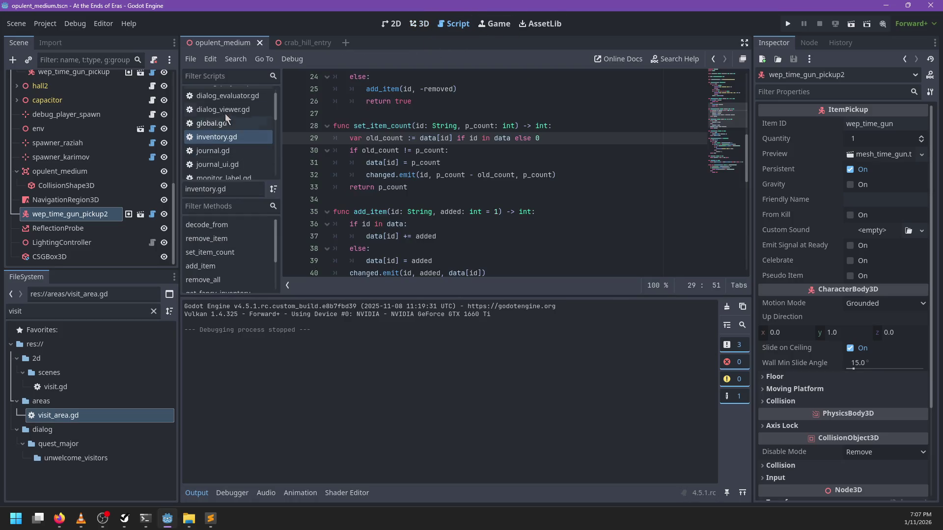